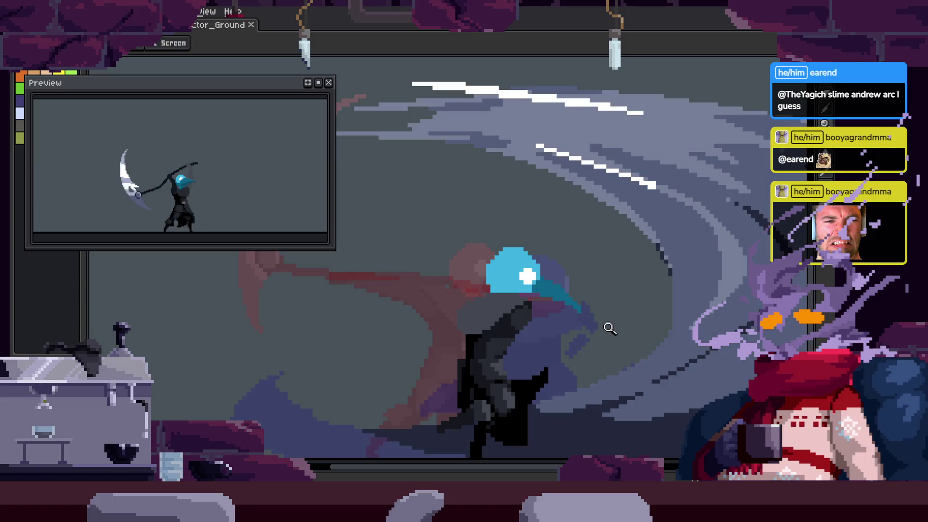
Magic-wand select the dark cloak under the hood and erase pixels along its right edge
key(v)
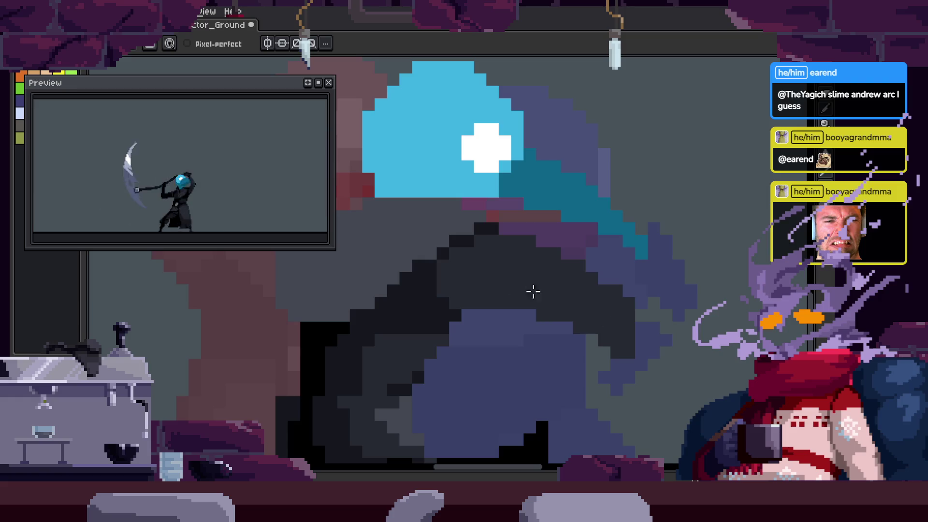
scroll(559, 302, down, 2)
scroll(599, 299, up, 1)
key(w)
click(599, 303)
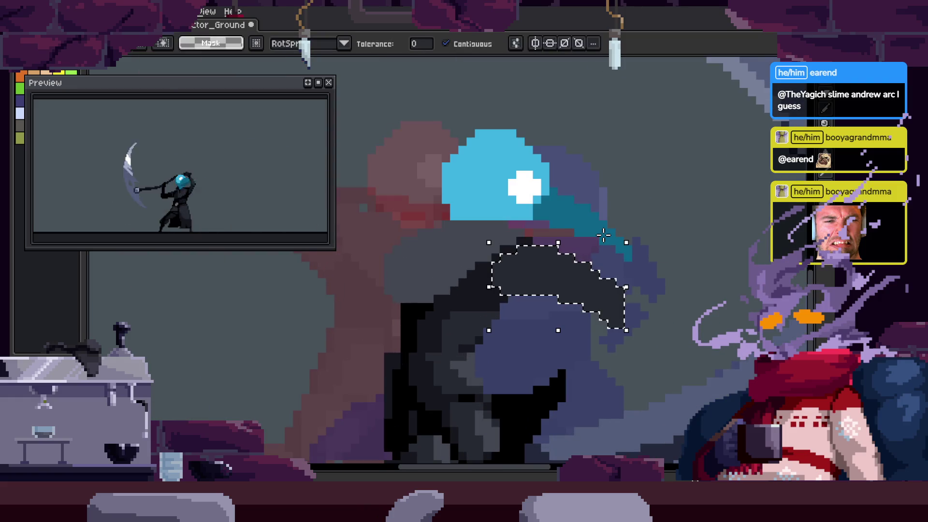
click(536, 275)
key(b)
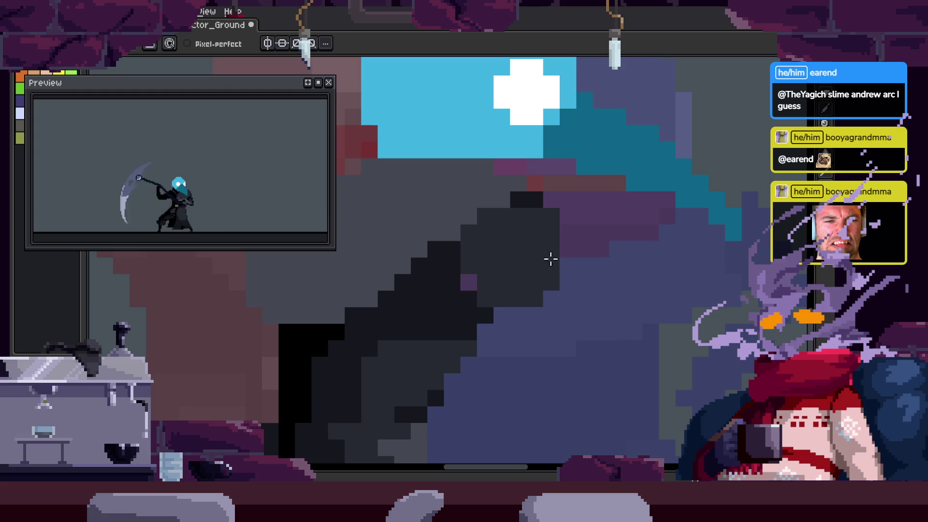
ctrl+double_click(541, 272)
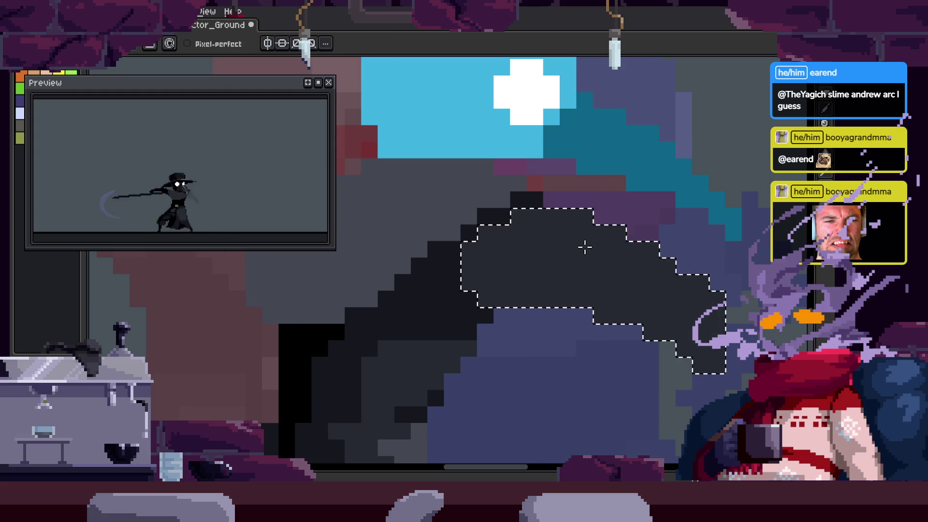
key(e)
drag(667, 348, 651, 249)
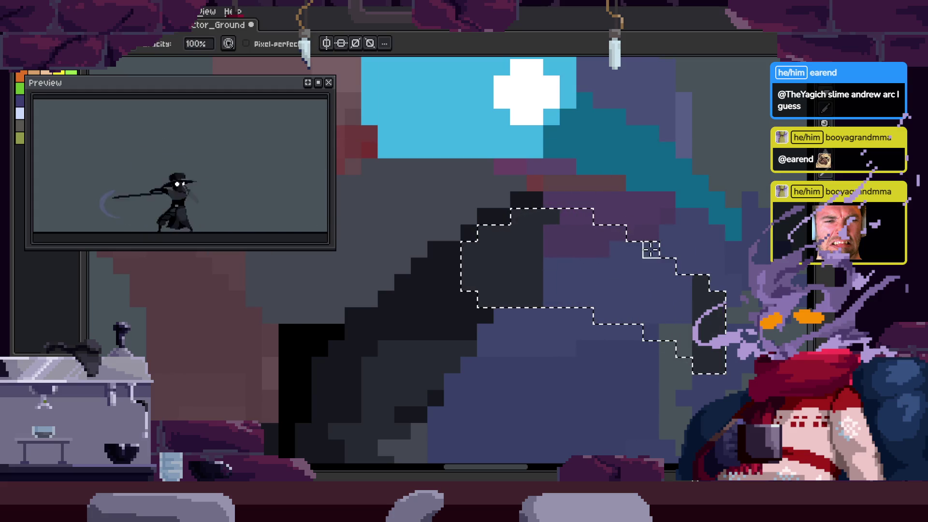
key(ctrl+d)
Pan and zoom out to see the whole character, then pick a colour from the canvas
drag(521, 296, 450, 301)
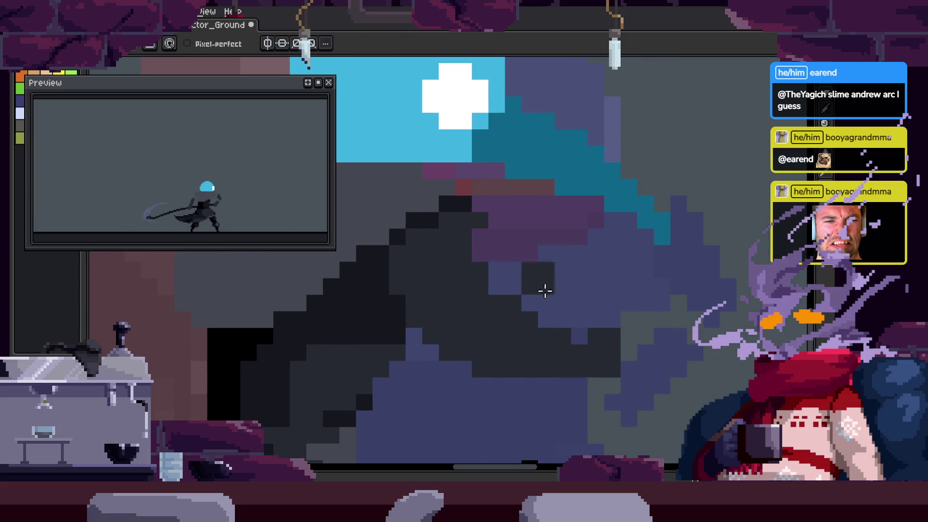
key(z)
scroll(655, 296, down, 5)
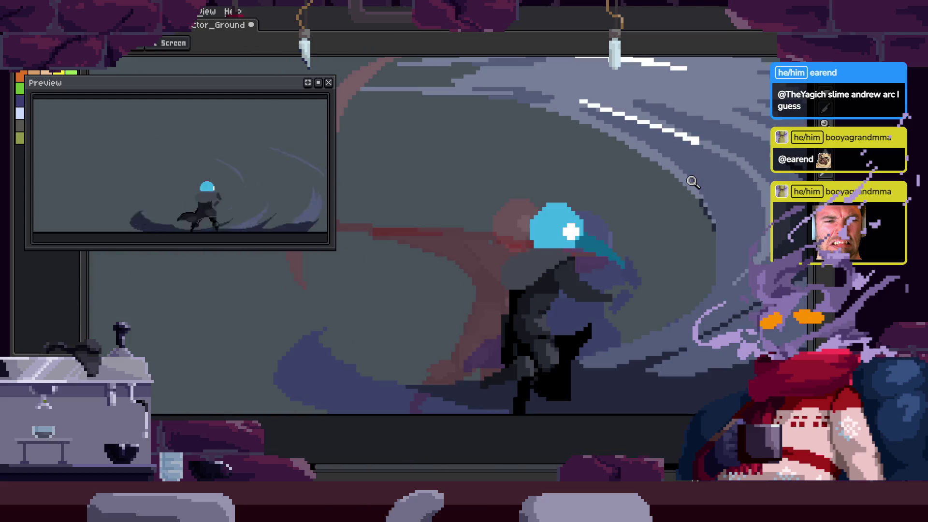
scroll(609, 244, up, 5)
key(i)
key(z)
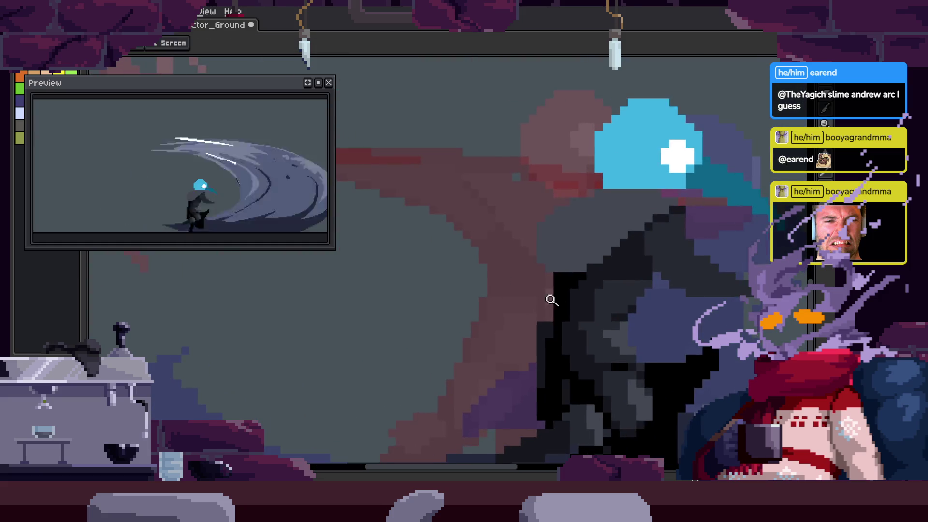
scroll(570, 300, up, 1)
key(b)
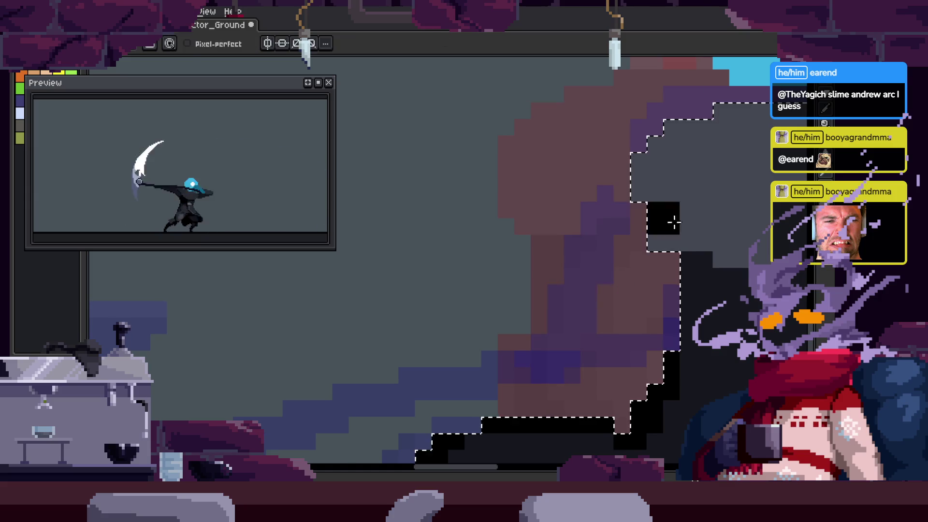
Transform the selected cloak pixels, reselect a cloak region, and save the file
key(ctrl+t)
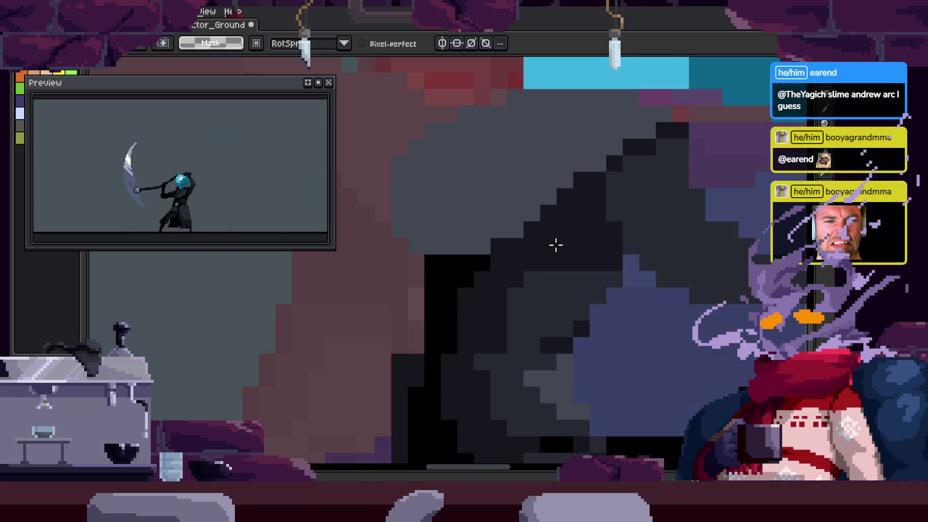
key(w)
click(445, 302)
key(b)
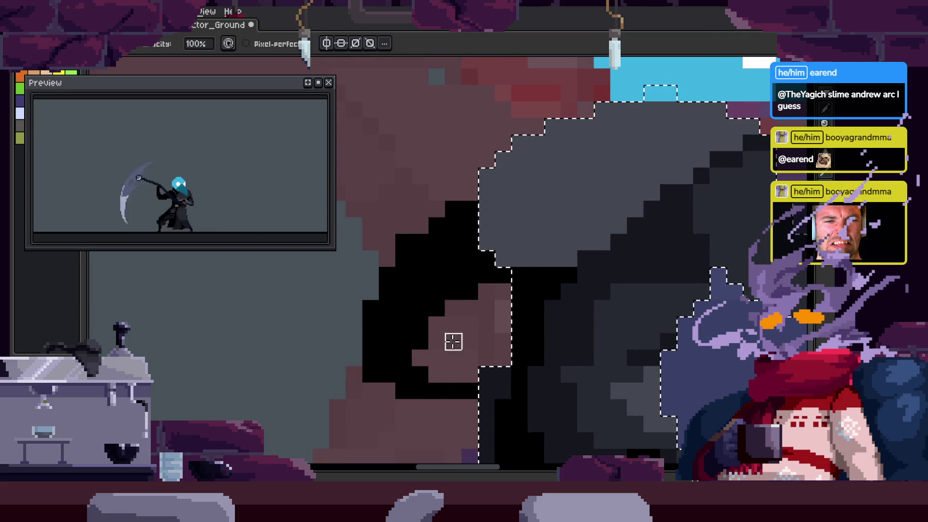
key(ctrl+s)
Zoom out from the close-up and select a region of the character's body
key(z)
scroll(414, 352, down, 2)
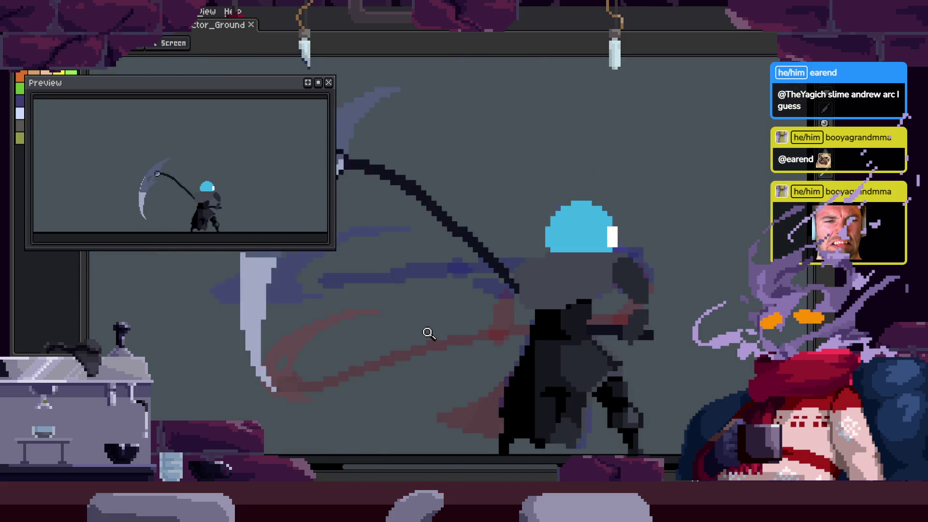
scroll(573, 309, up, 3)
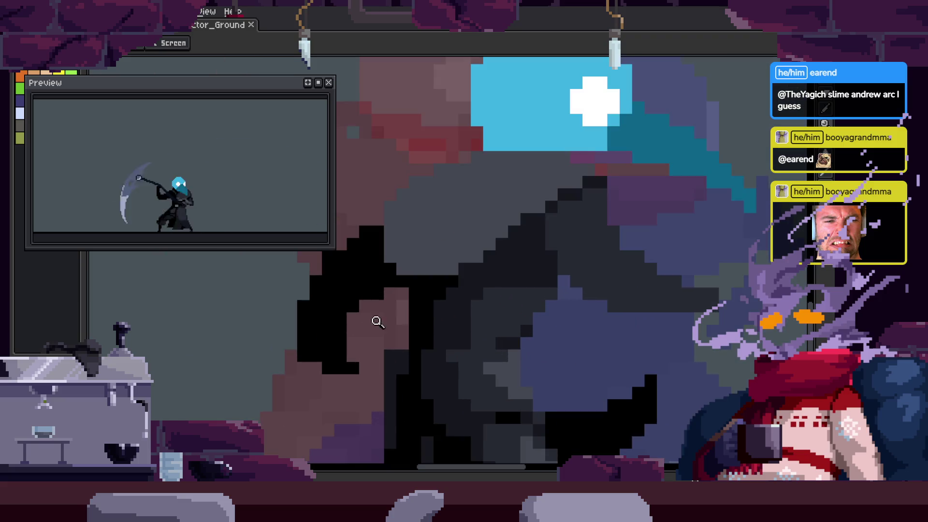
click(536, 297)
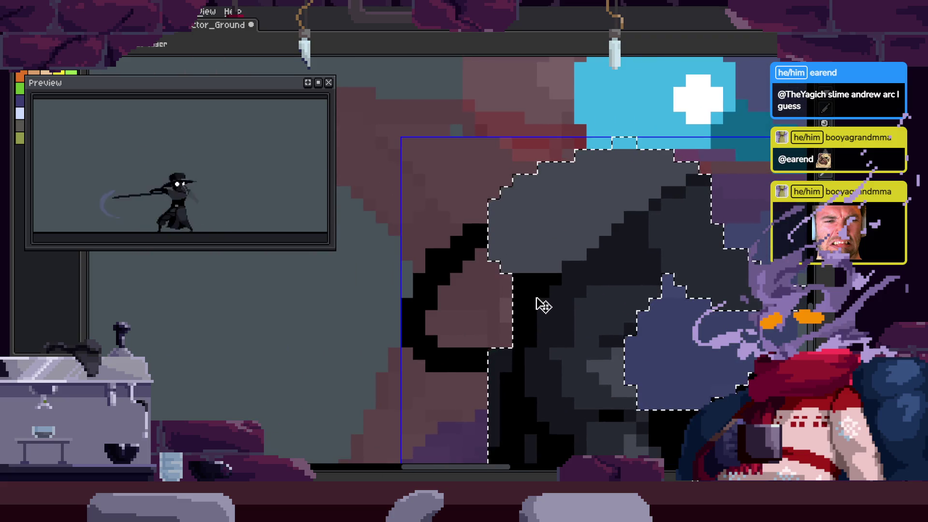
scroll(591, 236, down, 2)
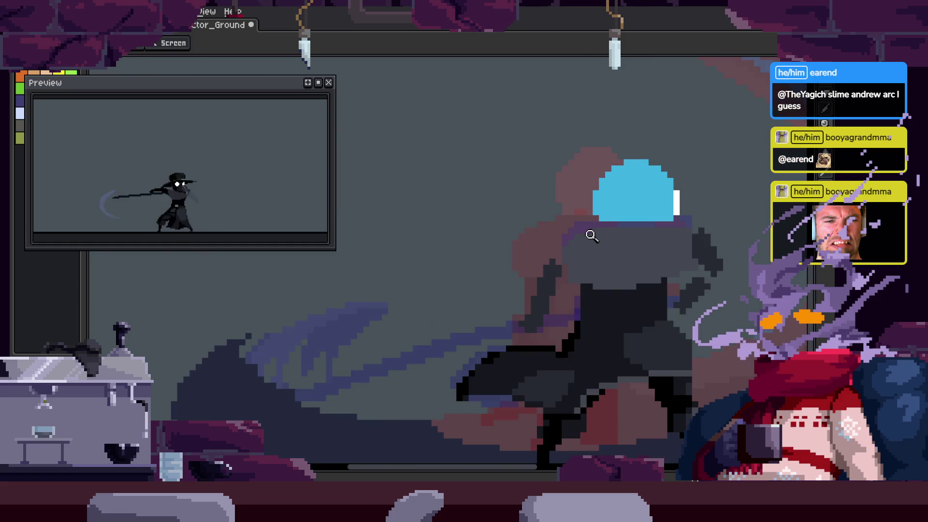
scroll(515, 306, up, 3)
scroll(483, 307, down, 4)
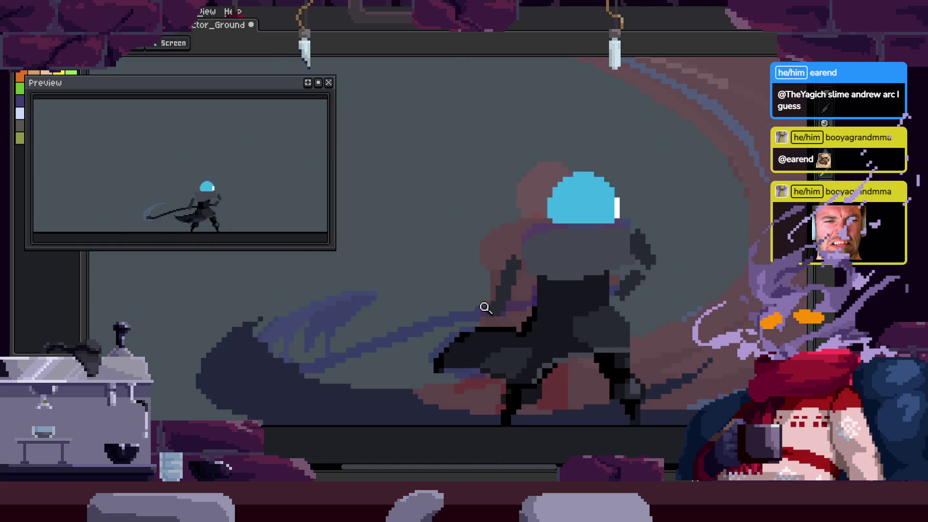
scroll(485, 308, up, 1)
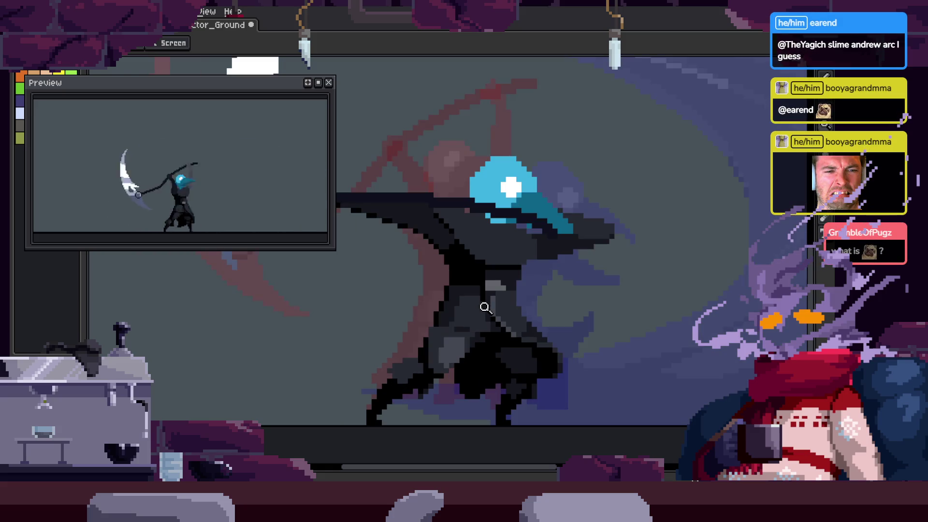
Show the timeline with the Attack_1, Attack_2, Attack_3 and to_Idle tags and step between frames
key(Tab)
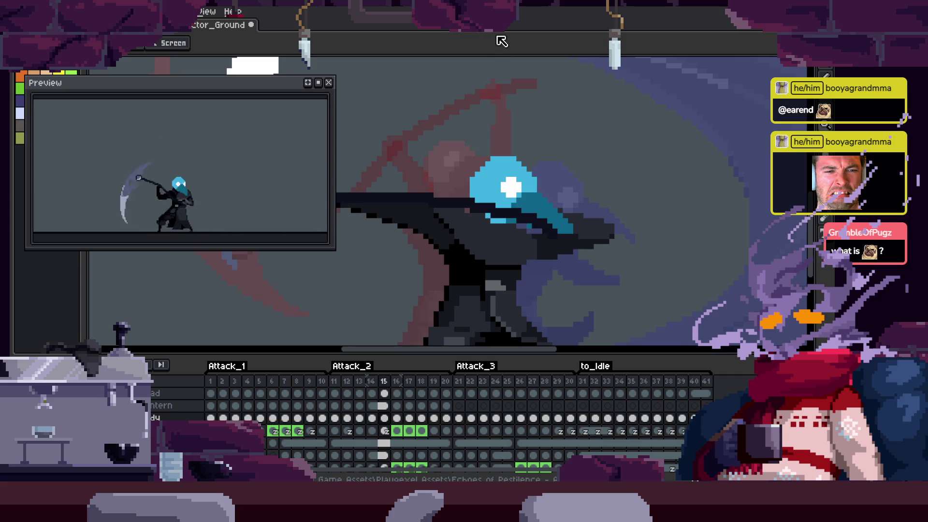
key(Tab)
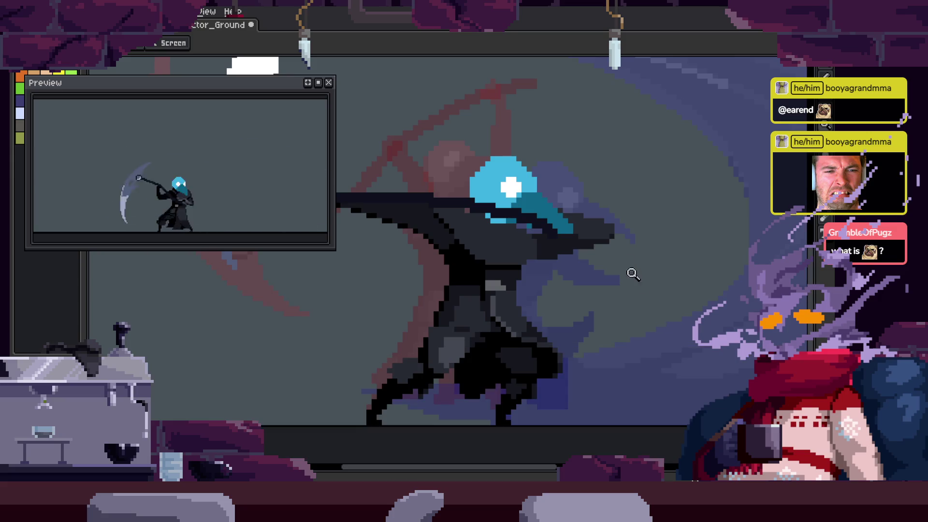
key(Tab)
key(Tab)
key(Tab)
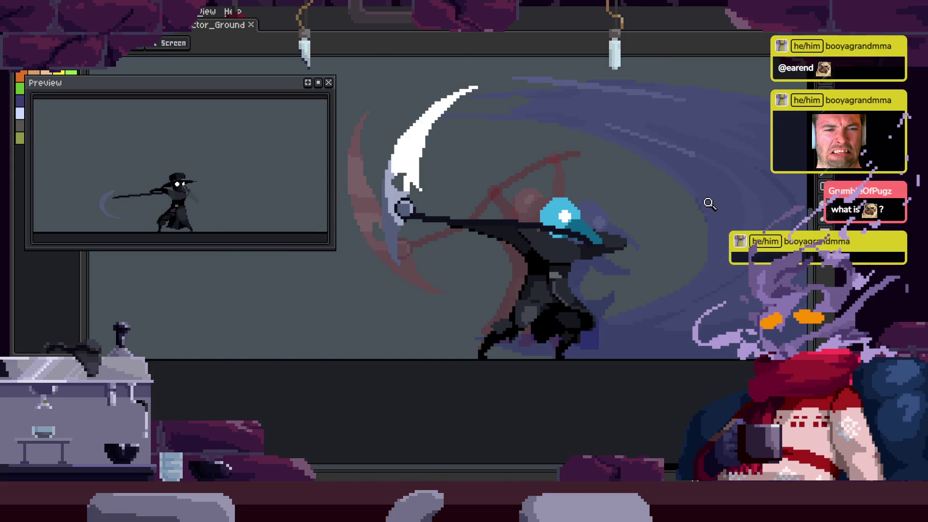
key(Left)
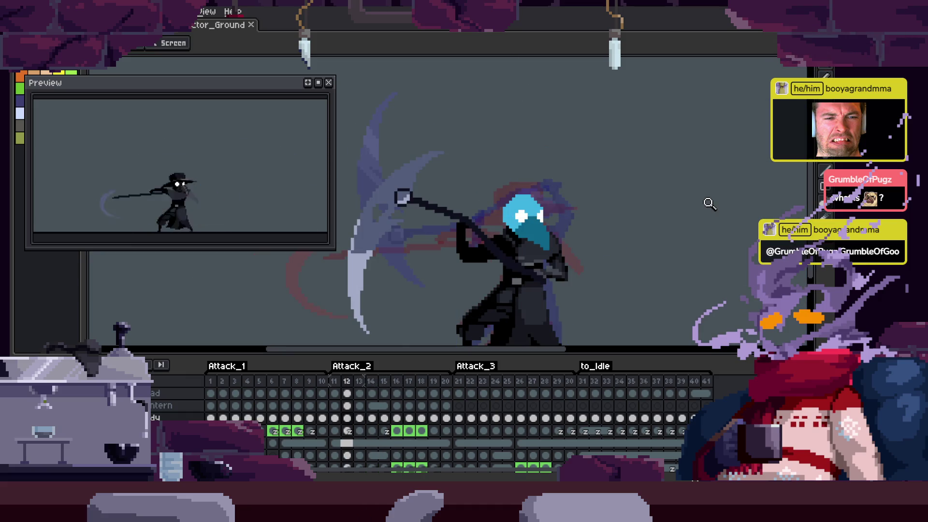
key(Tab)
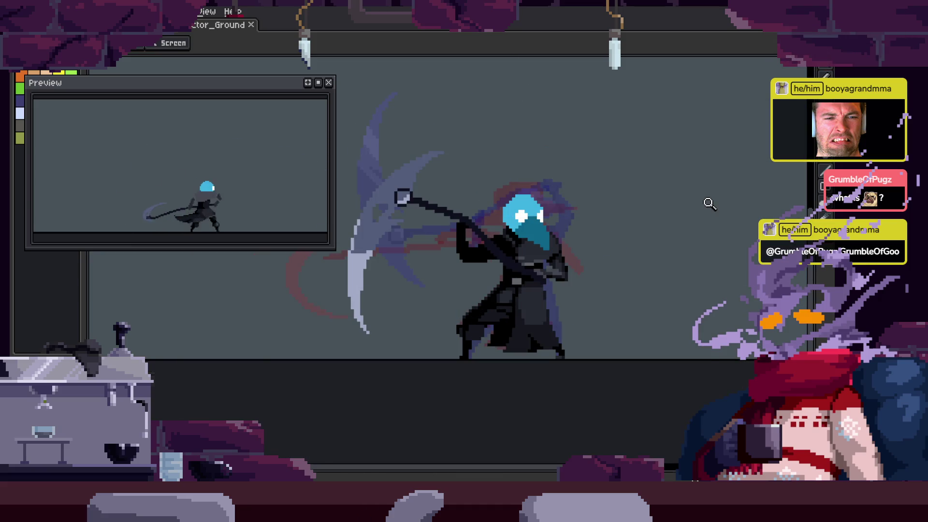
key(Tab)
key(Right)
key(Right)
key(Right)
key(Left)
key(Left)
Play the animation on the canvas, then step back from frame 12 to frame 11
key(Return)
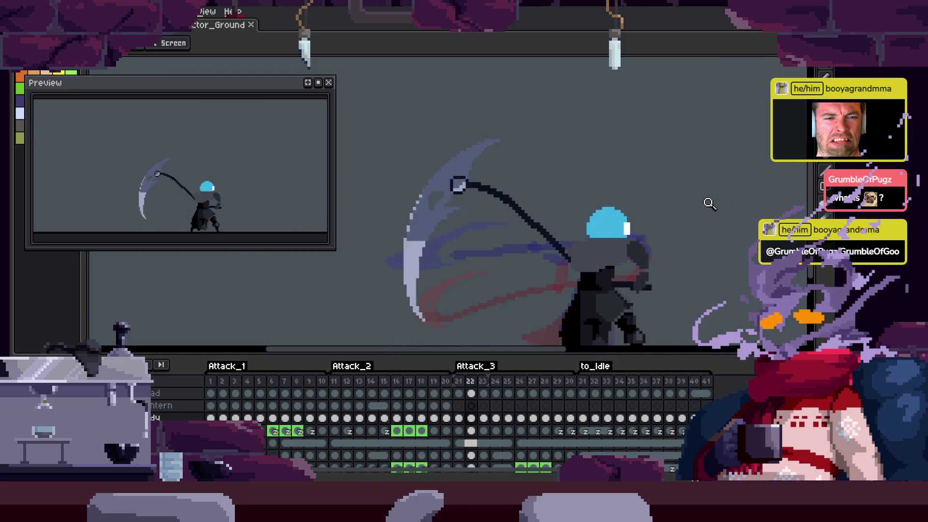
key(Tab)
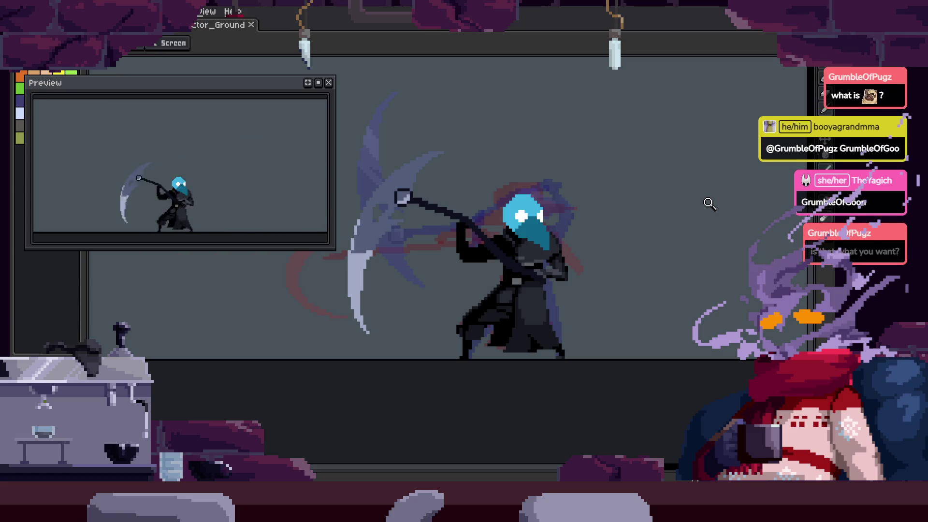
key(Tab)
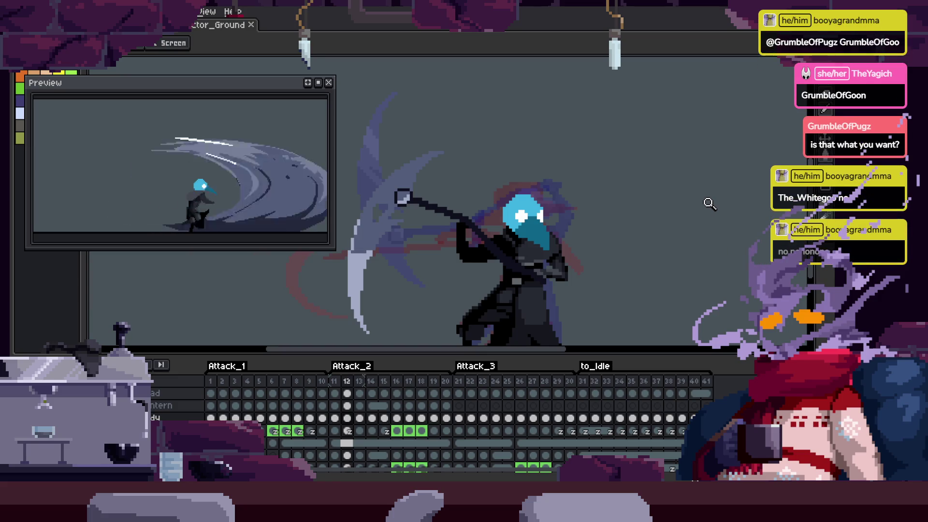
key(Left)
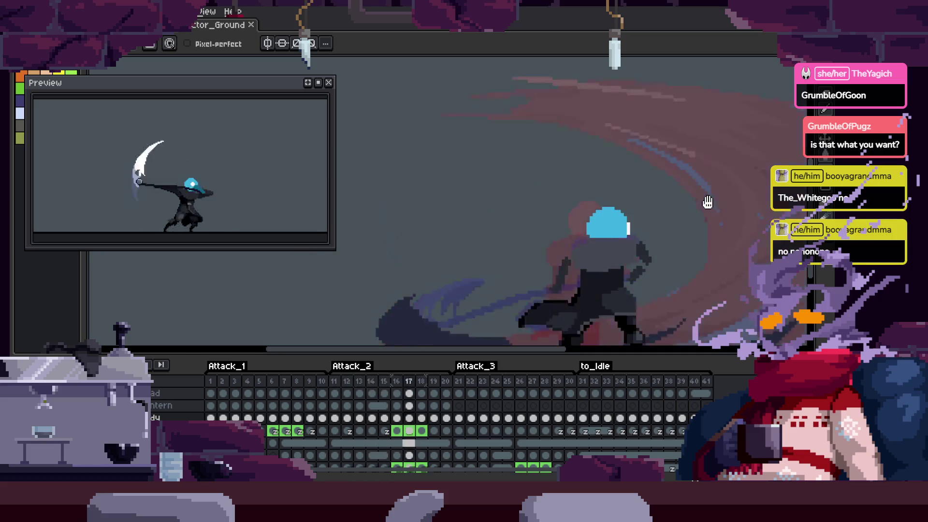
key(Tab)
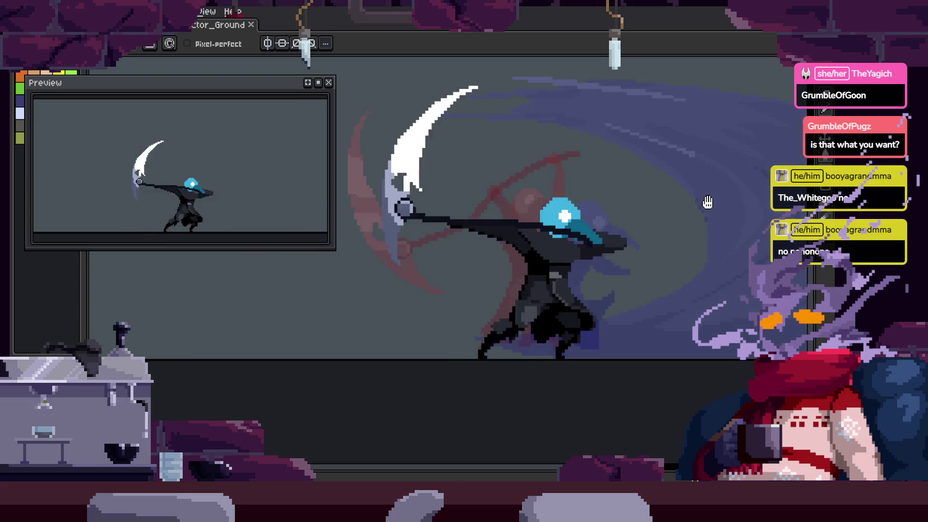
key(Tab)
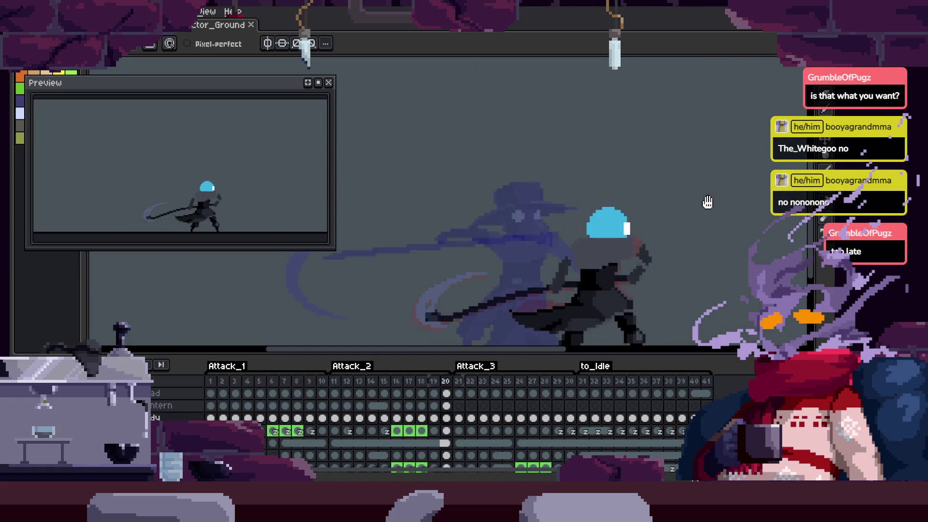
key(Tab)
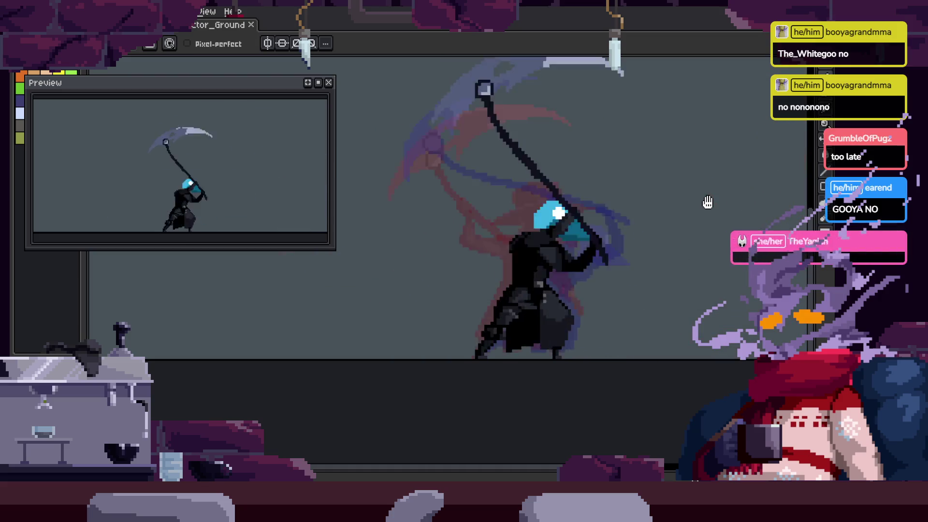
key(Tab)
key(Tab)
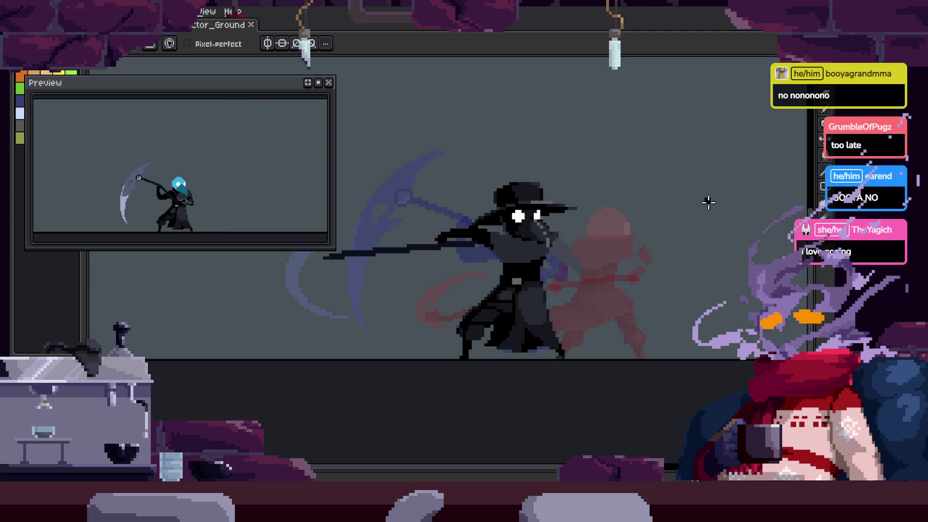
key(Tab)
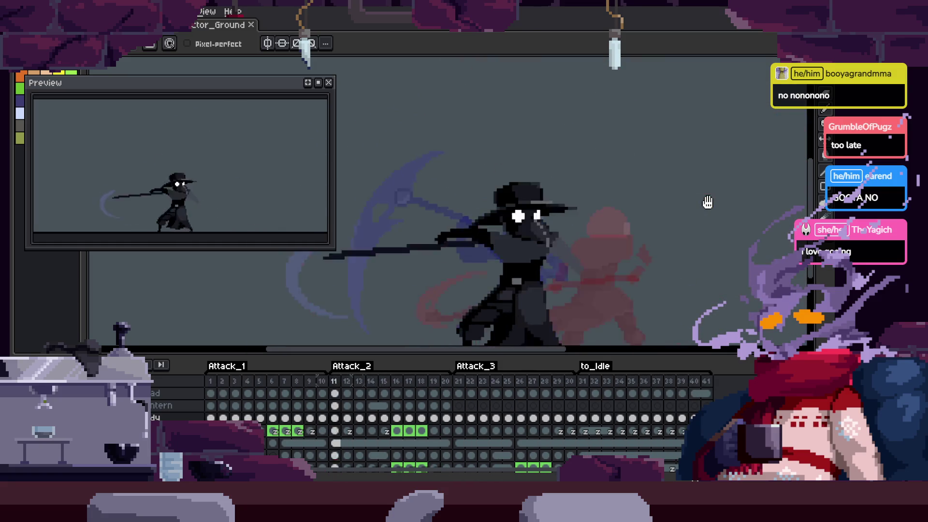
key(Return)
key(Return)
key(Return)
key(Tab)
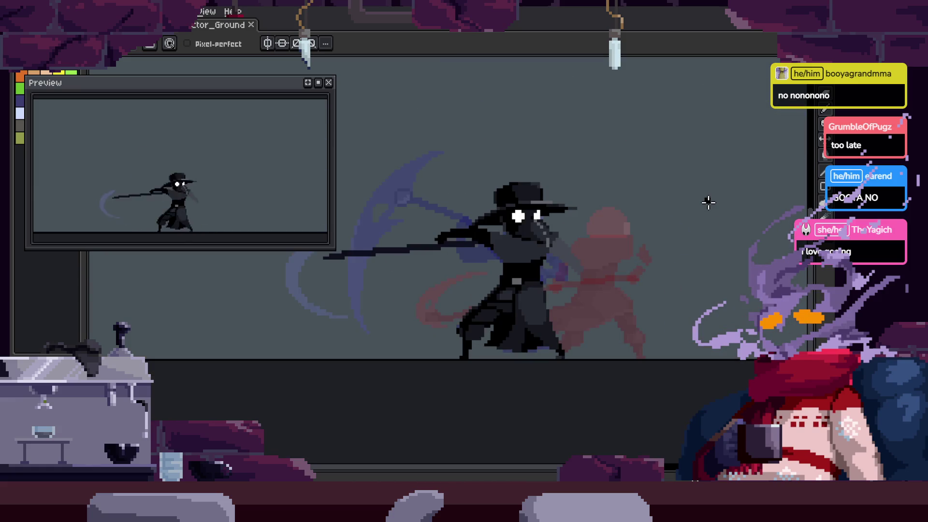
key(Return)
key(Return)
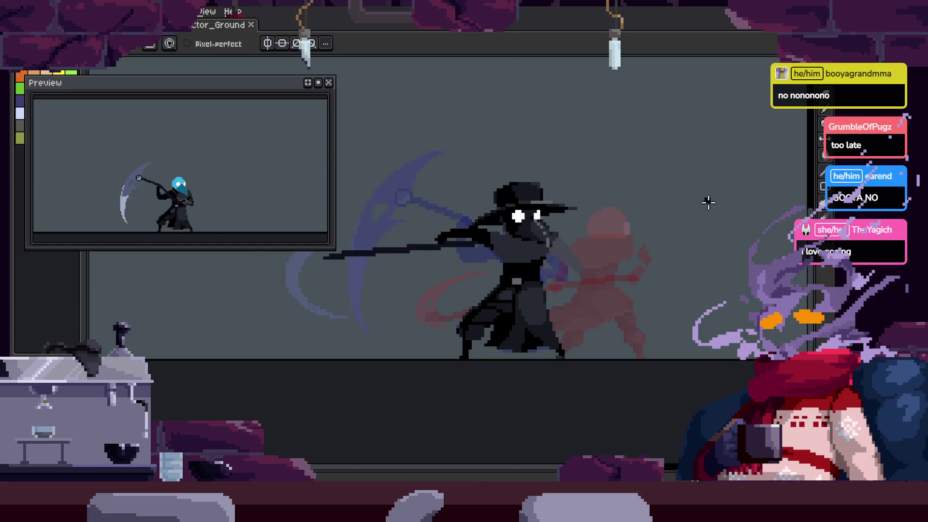
key(z)
click(551, 265)
click(559, 246)
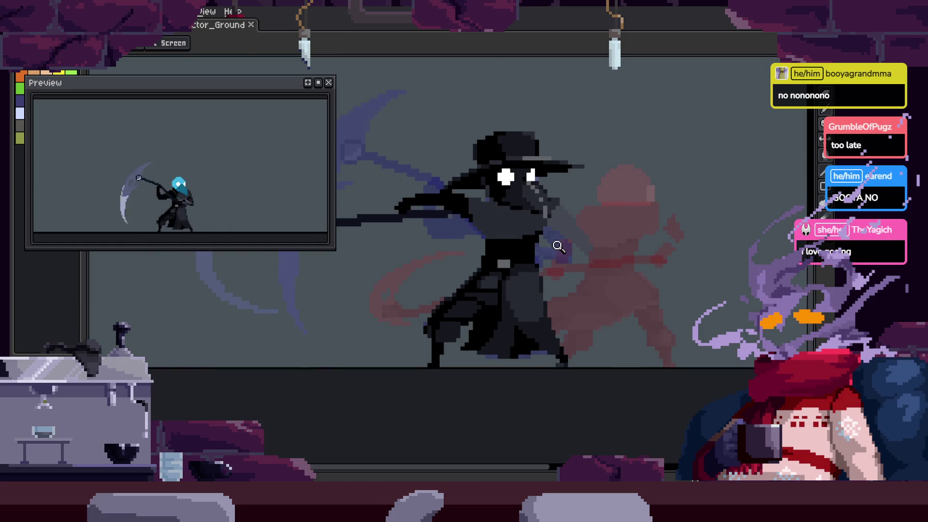
key(Return)
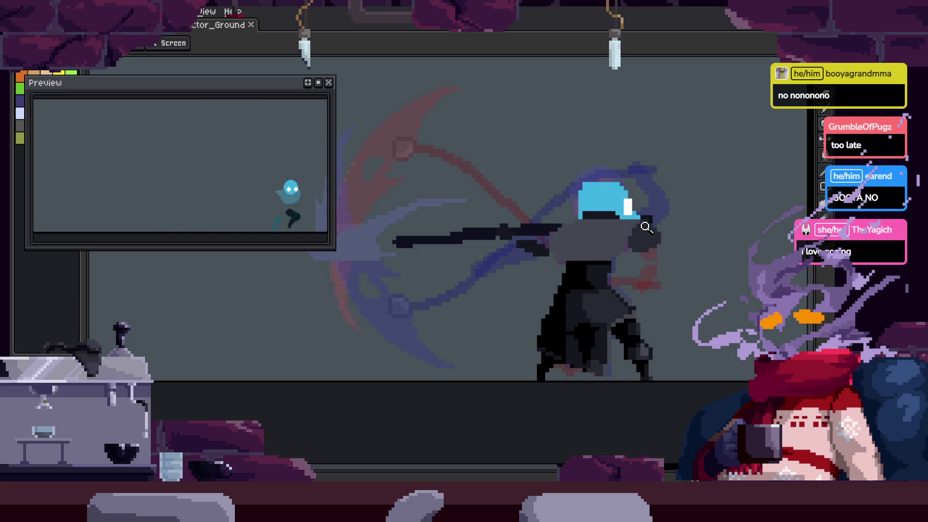
Zoom in on the scythe handle, eyedrop a dark colour, and draw a dark stroke on it
click(582, 248)
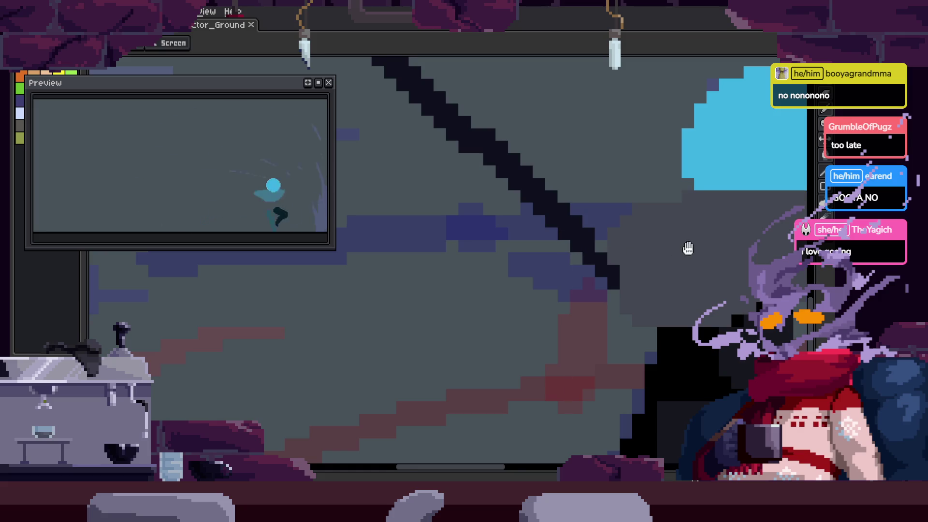
key(i)
mouse_move(473, 231)
mouse_down()
mouse_move(454, 319)
mouse_move(435, 345)
mouse_up()
scroll(510, 324, down, 3)
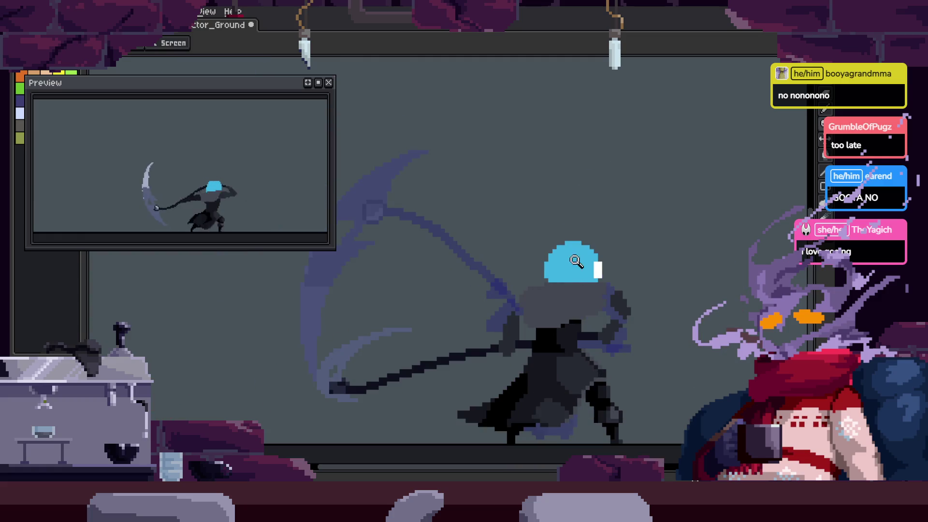
scroll(560, 284, up, 3)
key(b)
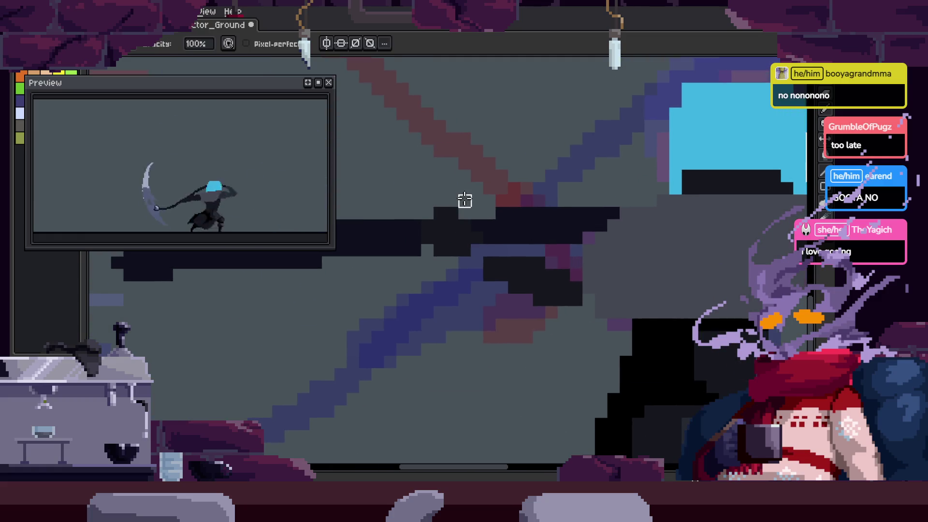
key(ctrl+d)
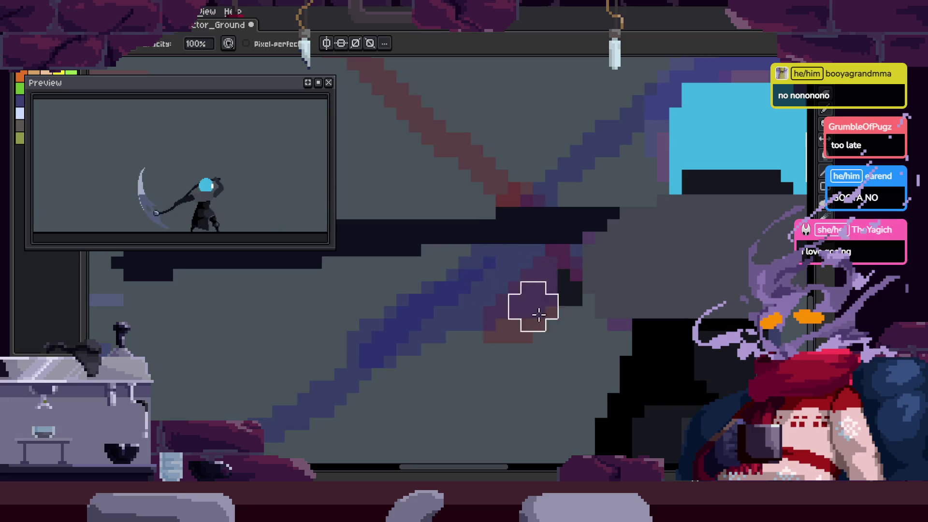
Zoom the canvas out and select the whole sprite
key(z)
scroll(570, 295, down, 3)
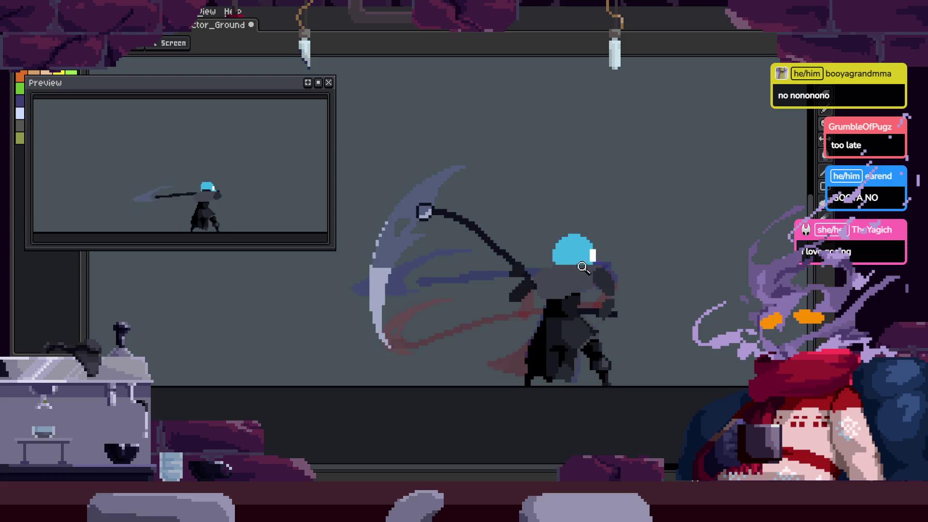
scroll(552, 225, up, 1)
scroll(556, 283, up, 2)
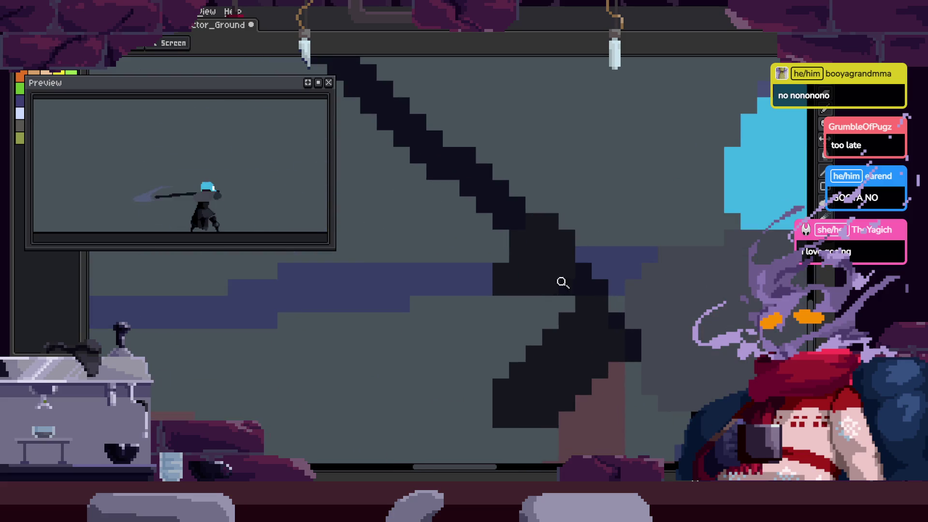
scroll(585, 280, down, 2)
scroll(545, 239, up, 2)
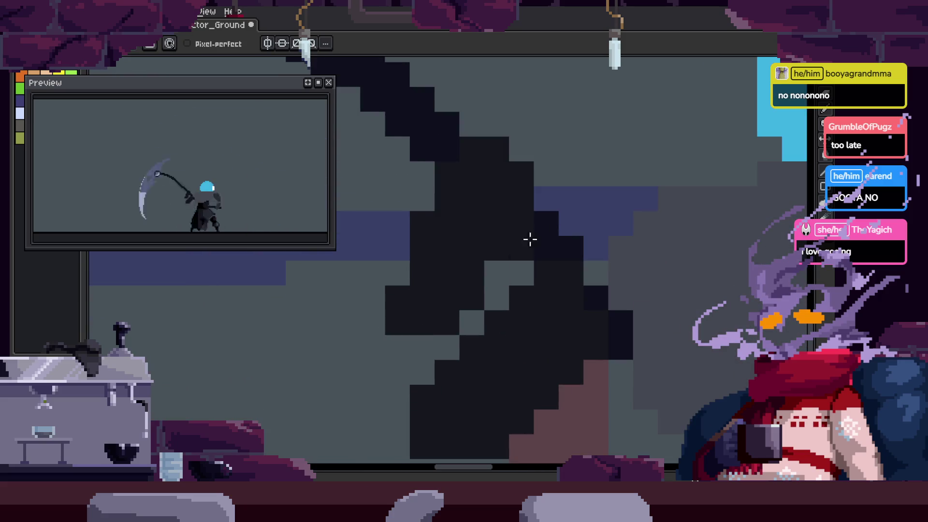
key(ctrl+a)
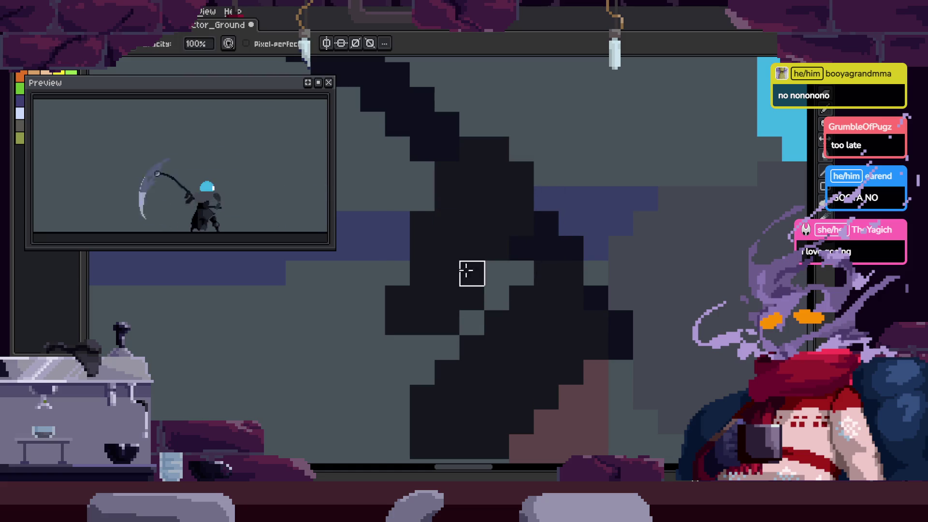
scroll(490, 252, down, 1)
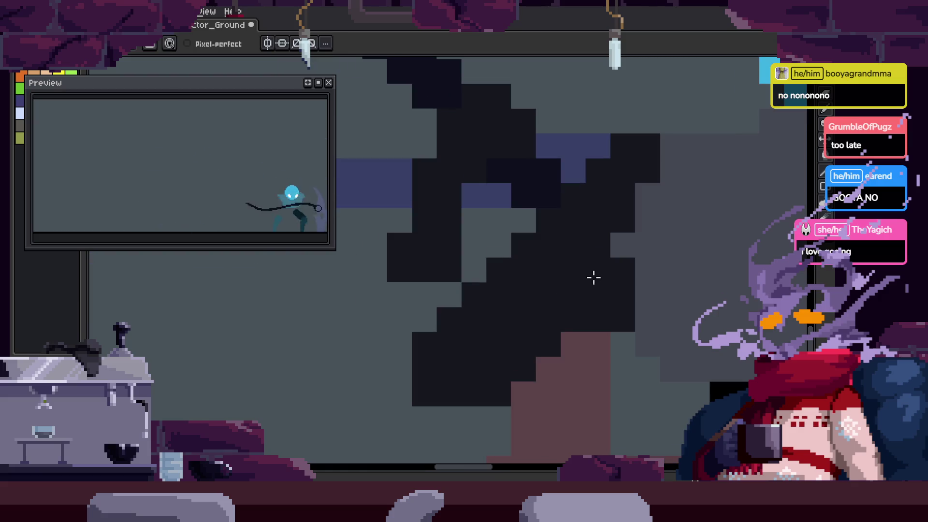
Zoom out to the whole sprite and undo the last pixel edit
key(e)
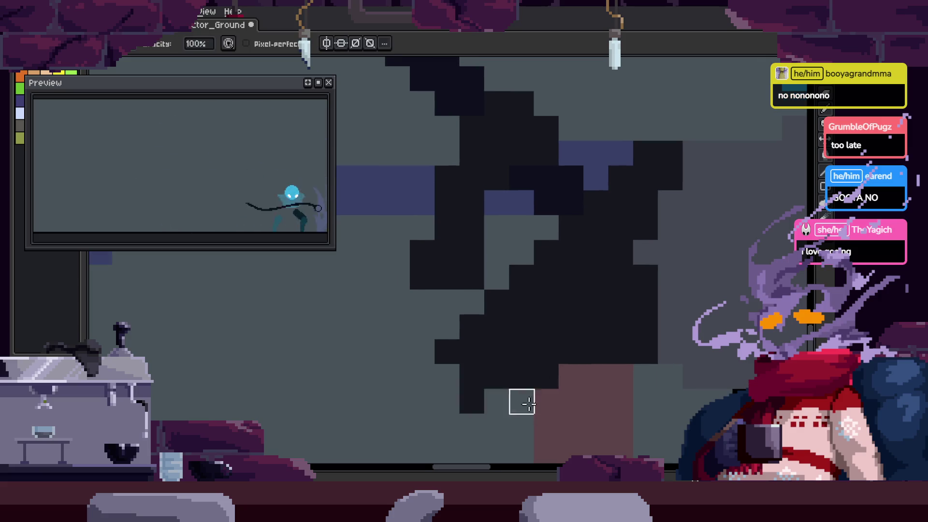
scroll(522, 401, down, 1)
key(h)
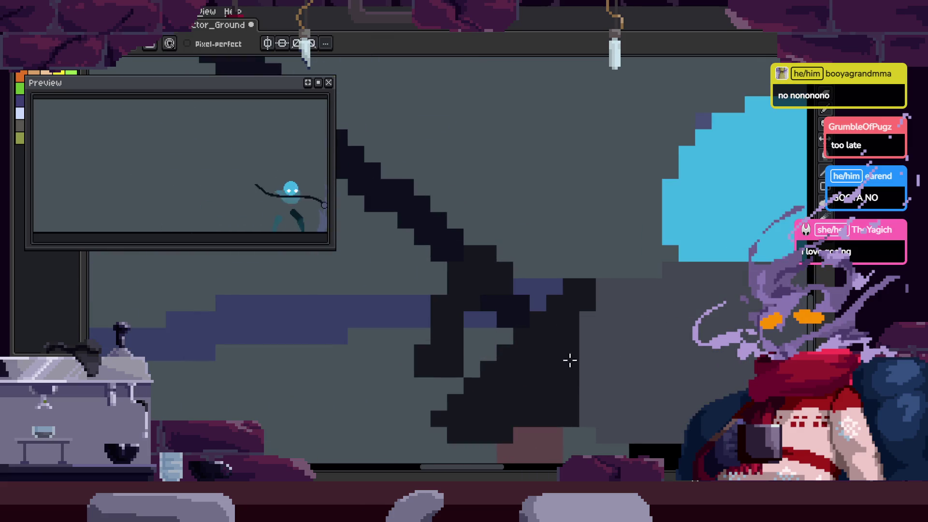
key(z)
scroll(490, 364, down, 2)
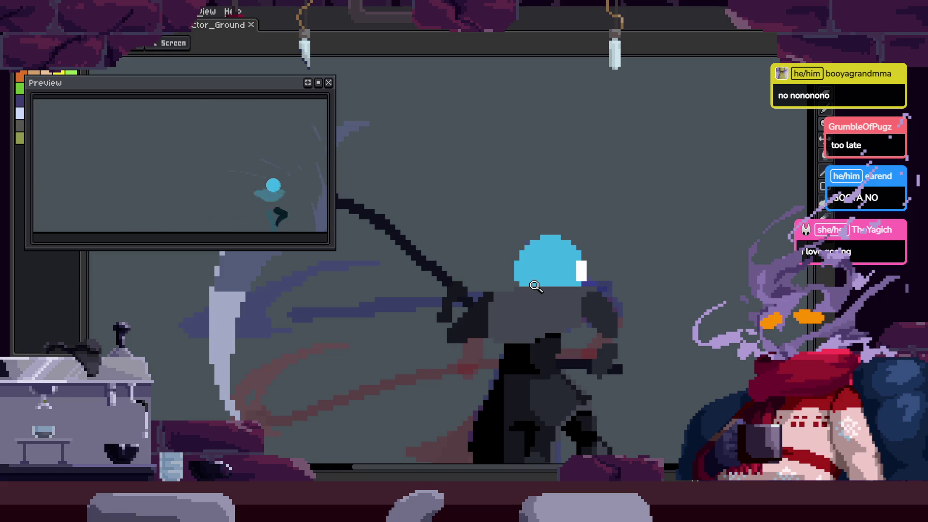
scroll(594, 225, up, 4)
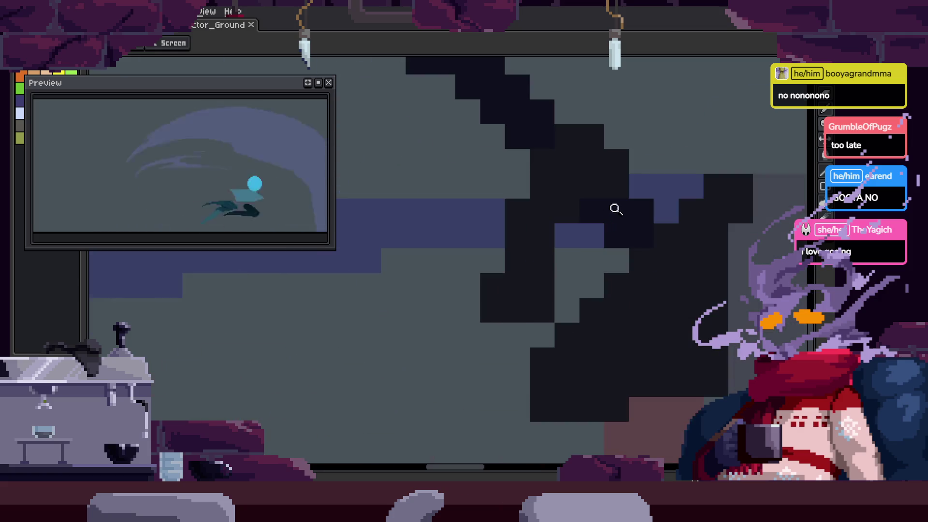
key(b)
key(ctrl+z)
scroll(492, 296, down, 4)
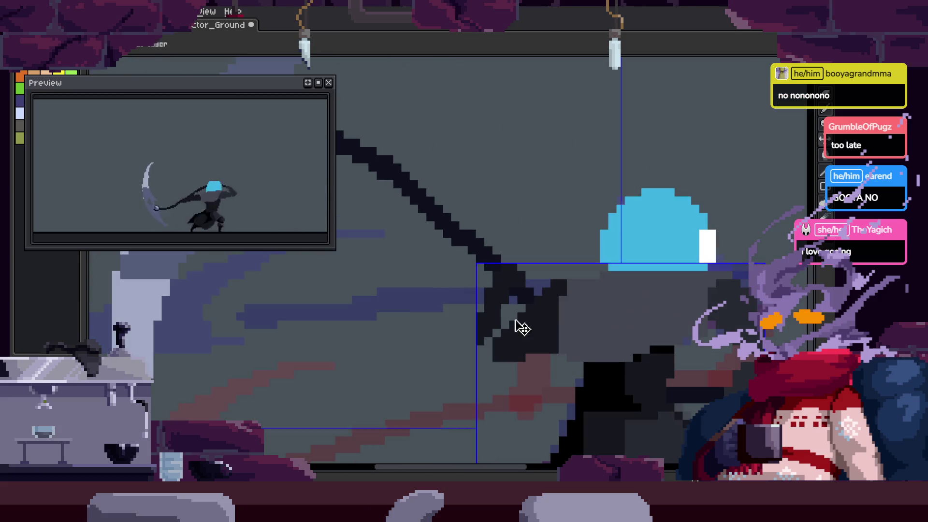
key(z)
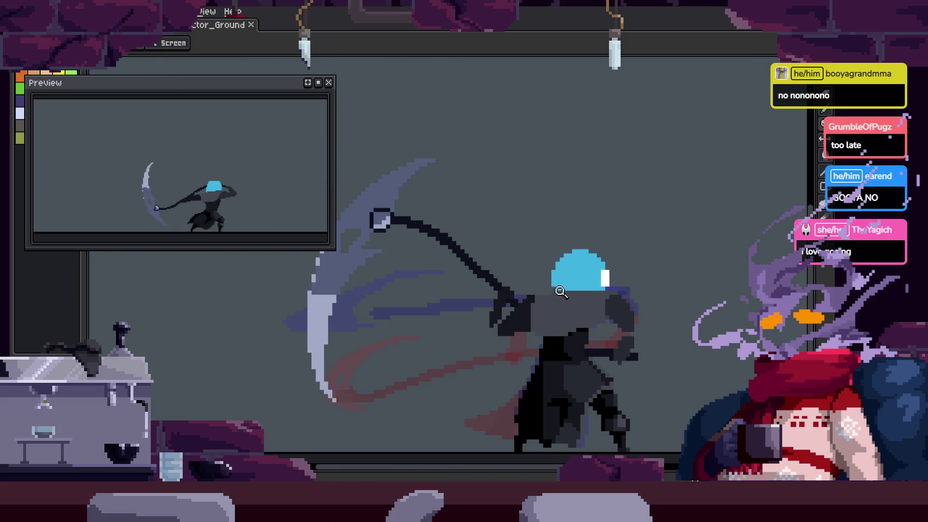
key(z)
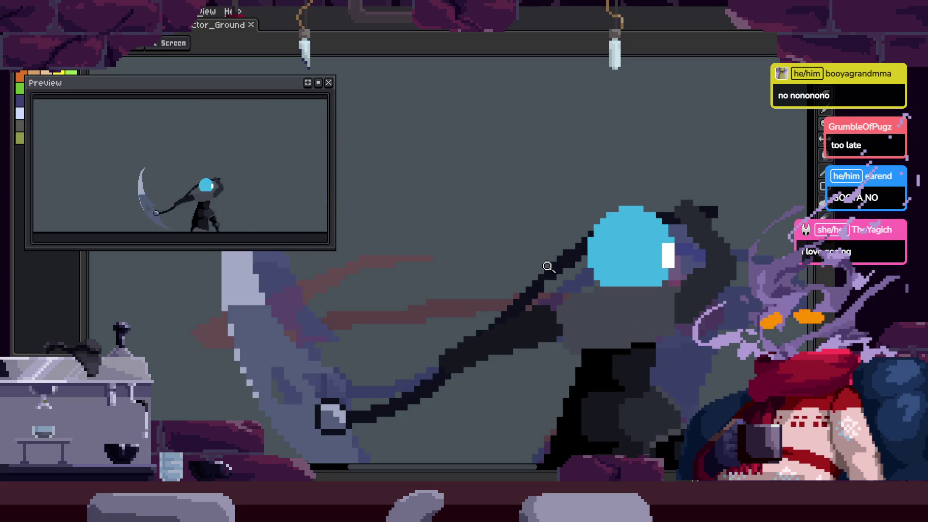
scroll(549, 279, down, 1)
Magic-wand select the scythe blade and drag it to a new position
key(v)
key(z)
scroll(490, 295, up, 1)
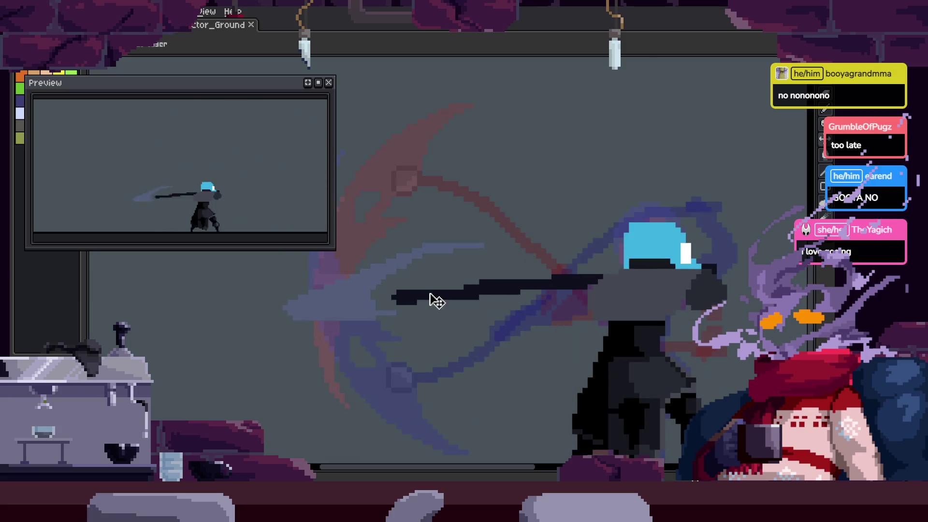
key(z)
scroll(505, 287, down, 1)
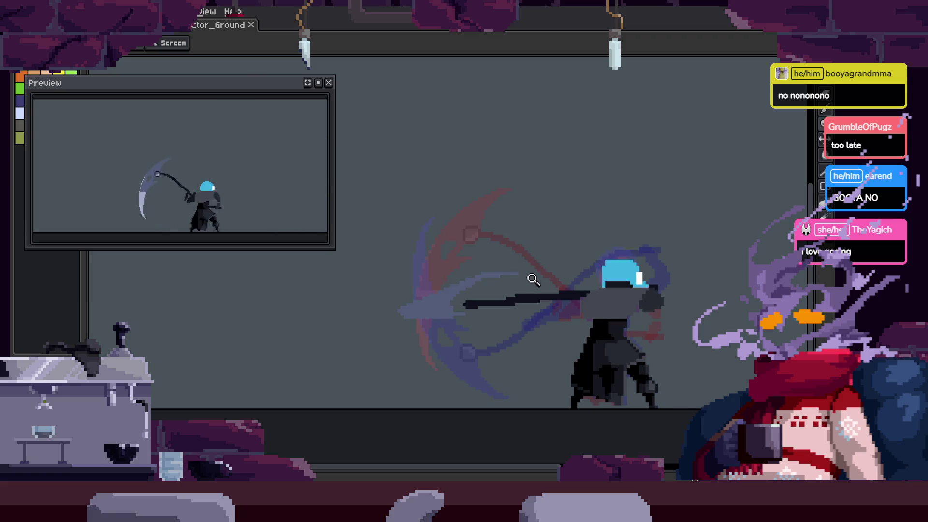
key(w)
scroll(454, 302, up, 1)
mouse_move(494, 300)
mouse_down()
mouse_move(480, 348)
mouse_move(481, 319)
mouse_up()
key(z)
scroll(553, 311, down, 1)
scroll(553, 312, down, 3)
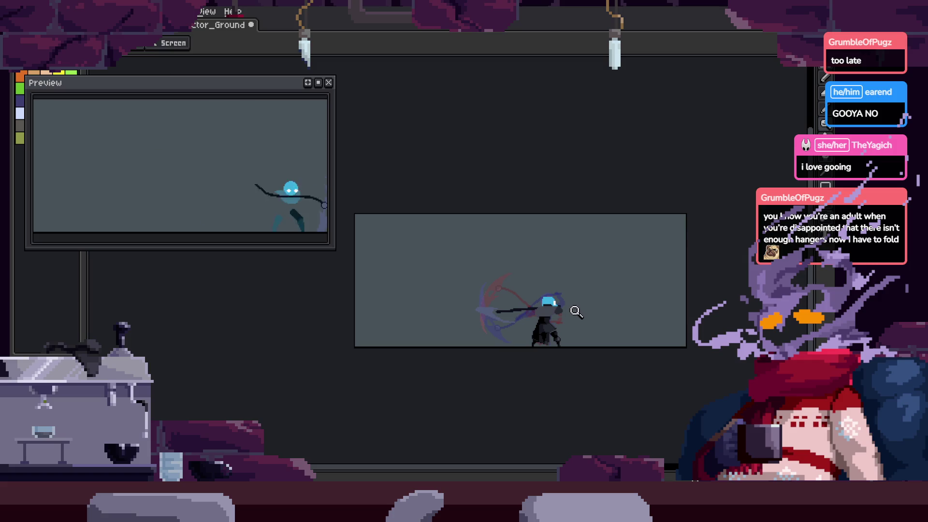
Draw a light highlight stroke across the scythe blade
scroll(496, 308, up, 5)
key(b)
key(e)
scroll(411, 300, left, 3)
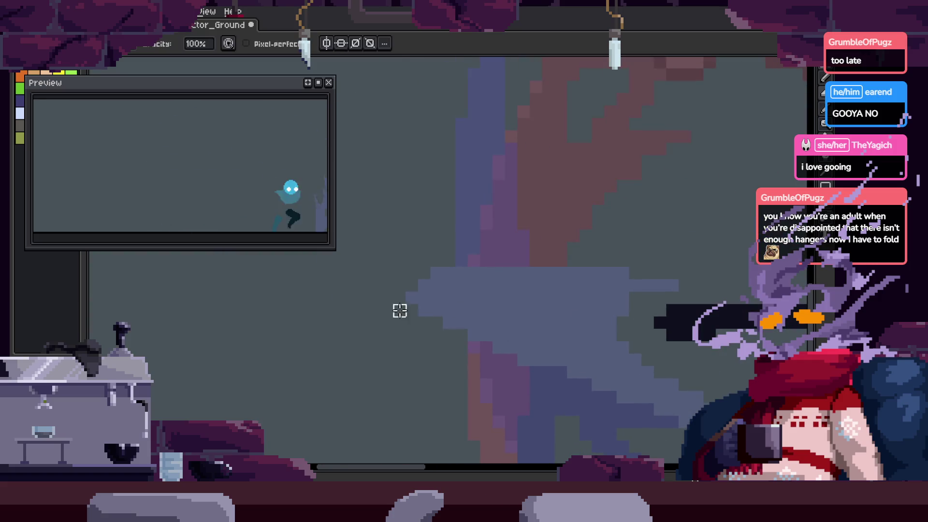
scroll(488, 260, down, 2)
scroll(505, 254, right, 1)
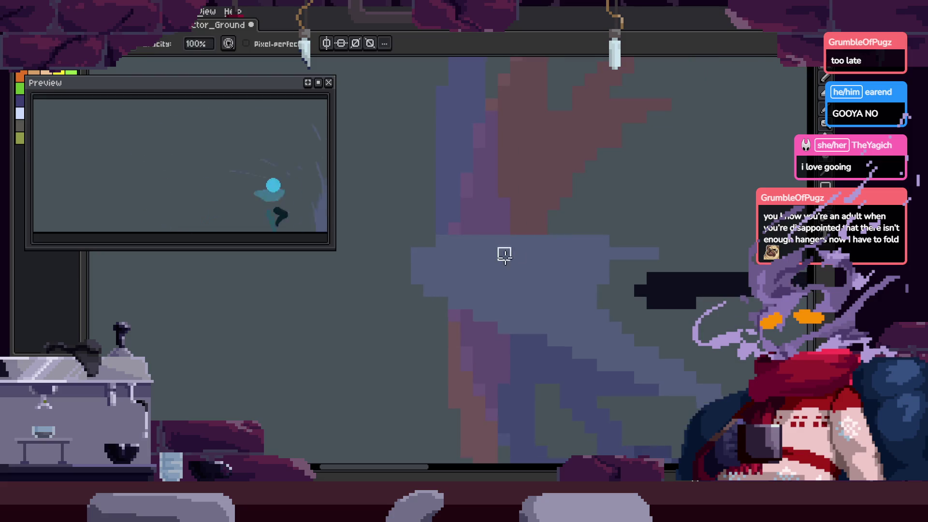
key(v)
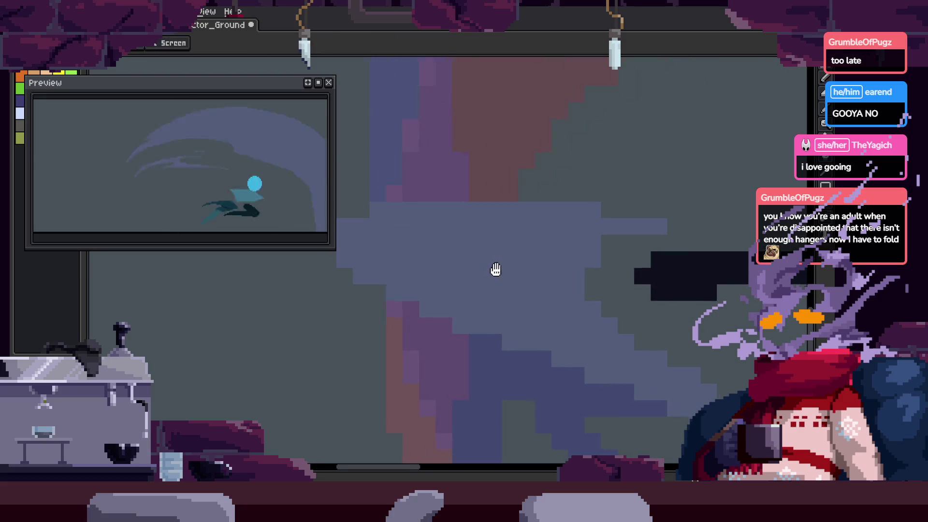
scroll(546, 273, up, 1)
scroll(532, 275, up, 2)
key(b)
drag(487, 292, 702, 288)
Touch up with the Eraser and zoom back out to the full character and scythe
key(e)
scroll(624, 310, right, 2)
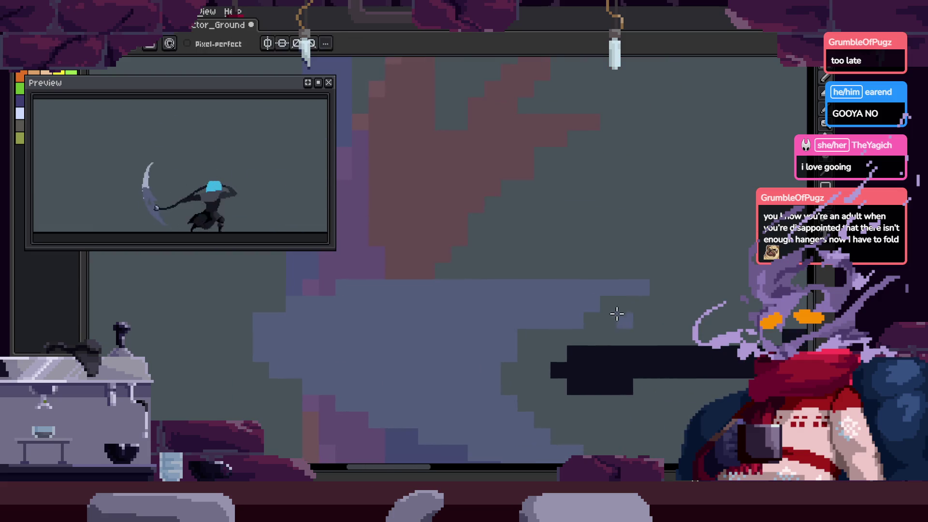
key(z)
scroll(599, 290, down, 3)
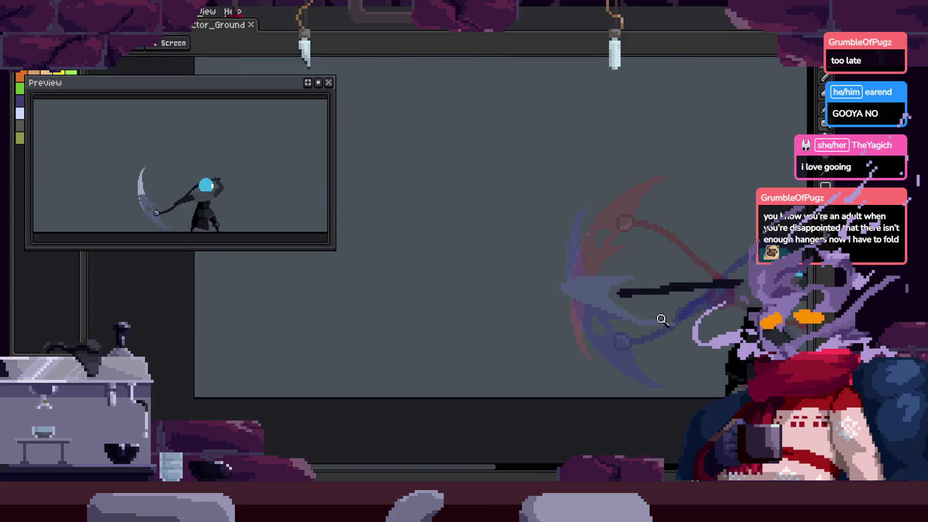
scroll(663, 320, up, 1)
scroll(653, 328, up, 2)
scroll(605, 311, down, 2)
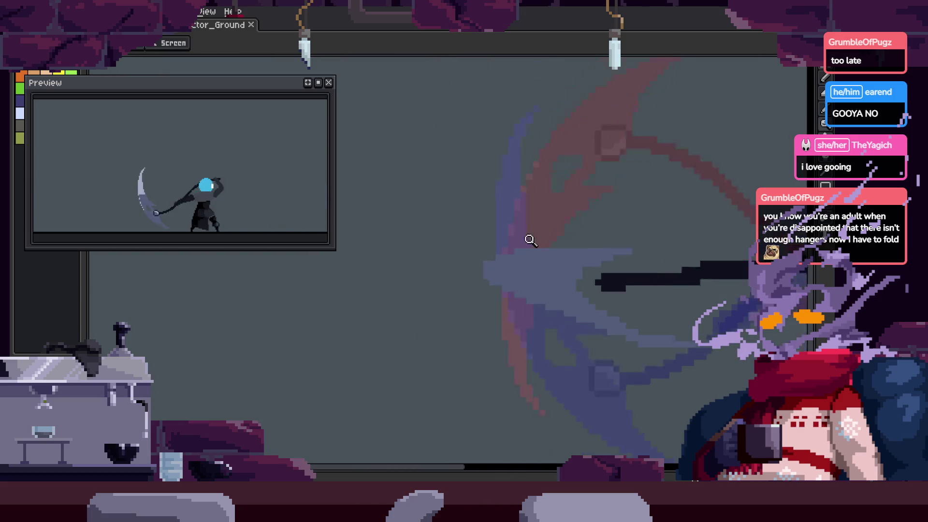
scroll(512, 248, up, 1)
key(e)
key(z)
scroll(578, 338, down, 4)
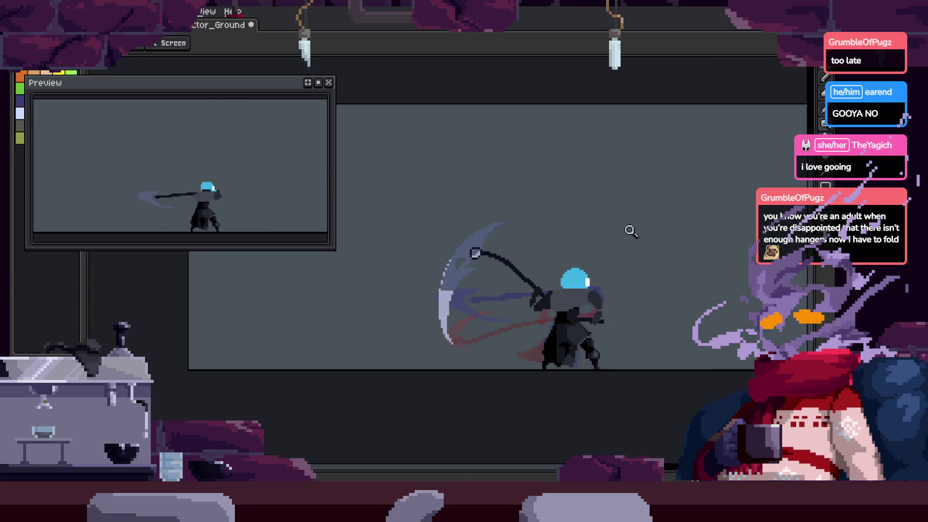
Save the file and move to the horizontal-scythe frame, zoomed in on the scythe
key(ctrl+s)
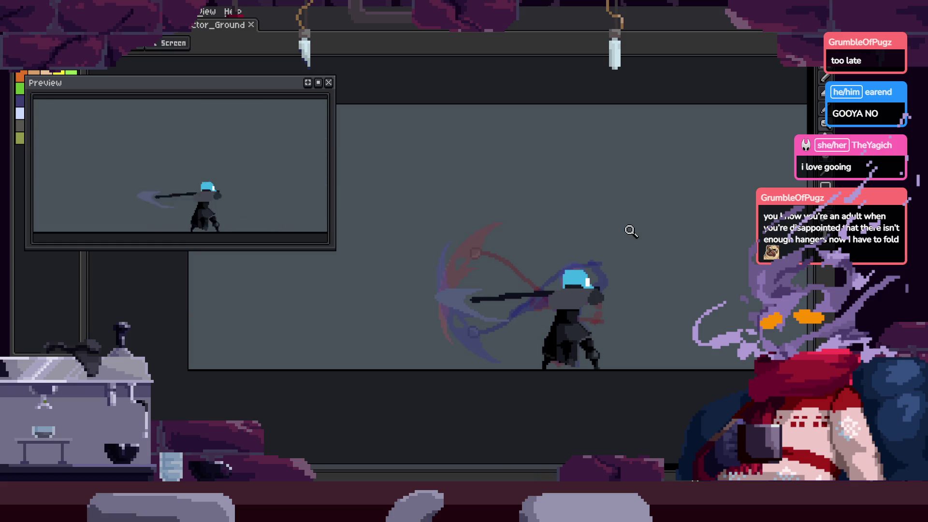
click(492, 279)
key(b)
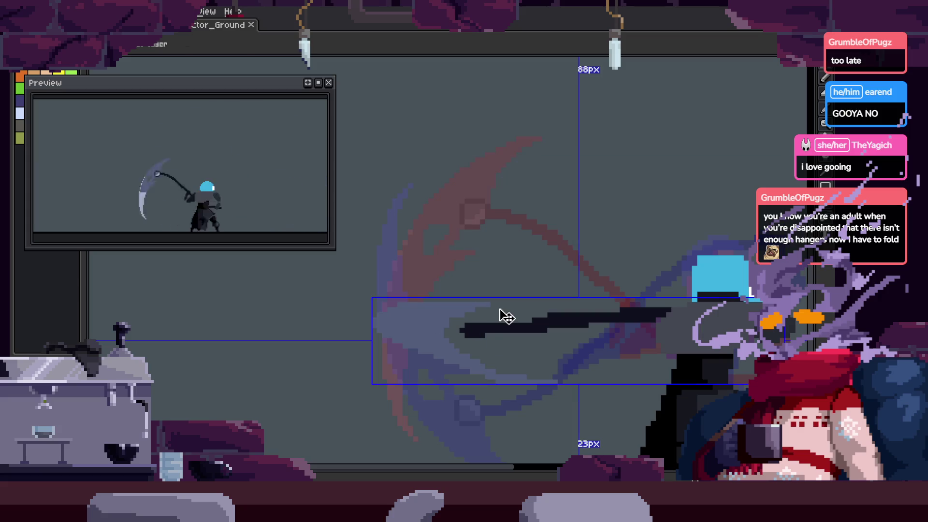
key(Left)
key(Right)
key(Right)
key(Right)
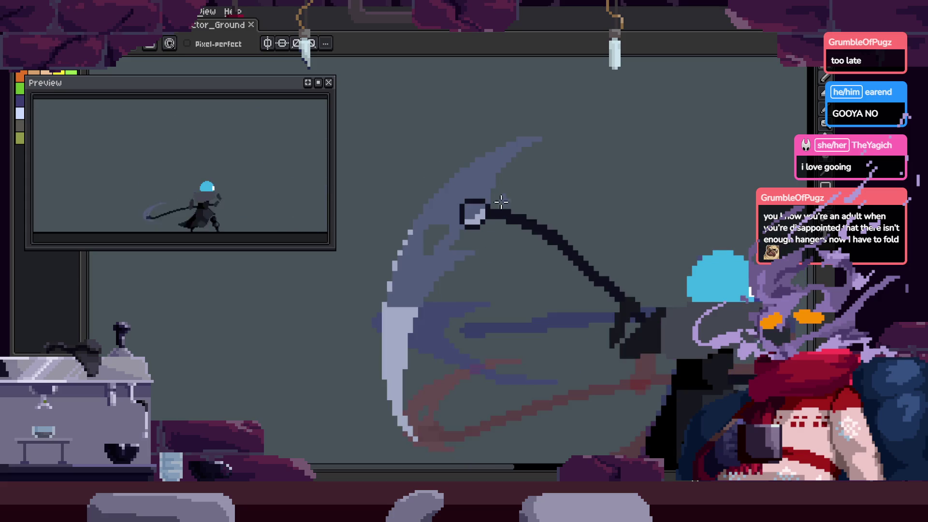
key(Right)
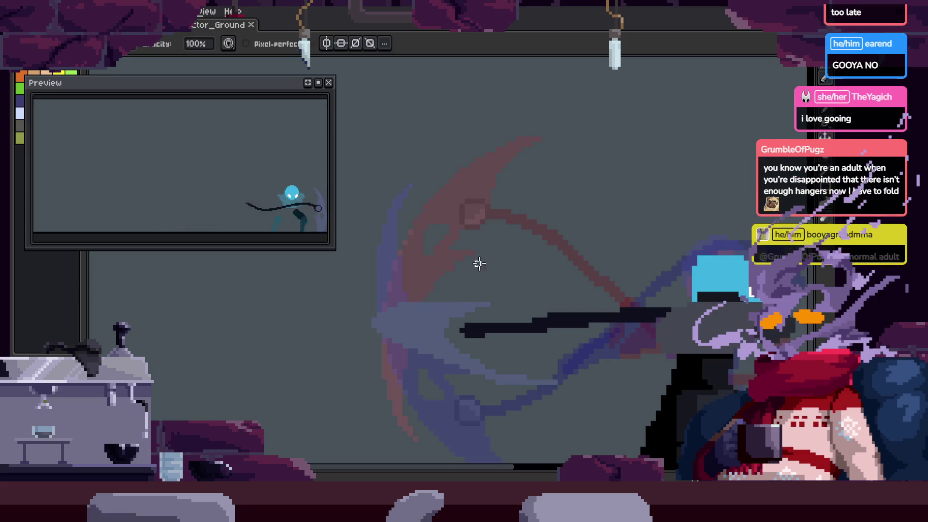
Paint light strokes left of the scythe handle, alternating Pencil and Eraser
drag(414, 244, 418, 462)
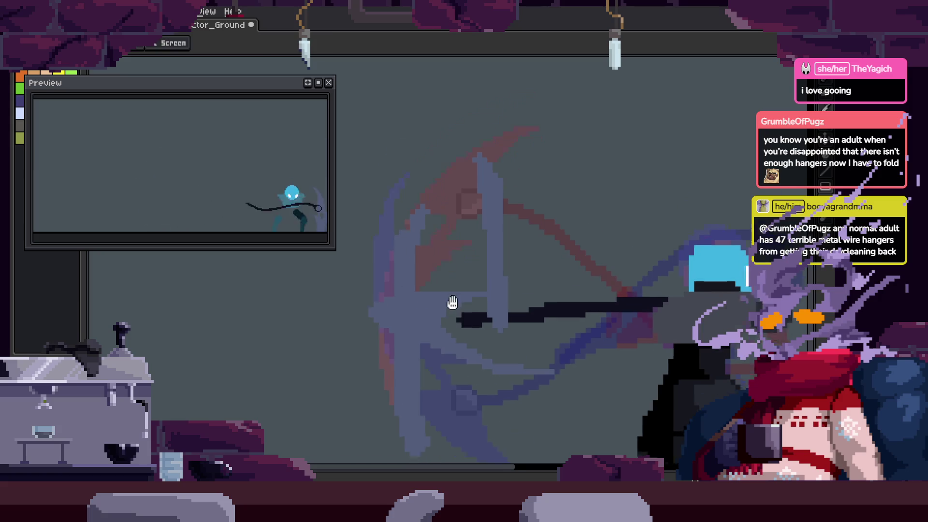
drag(452, 305, 429, 252)
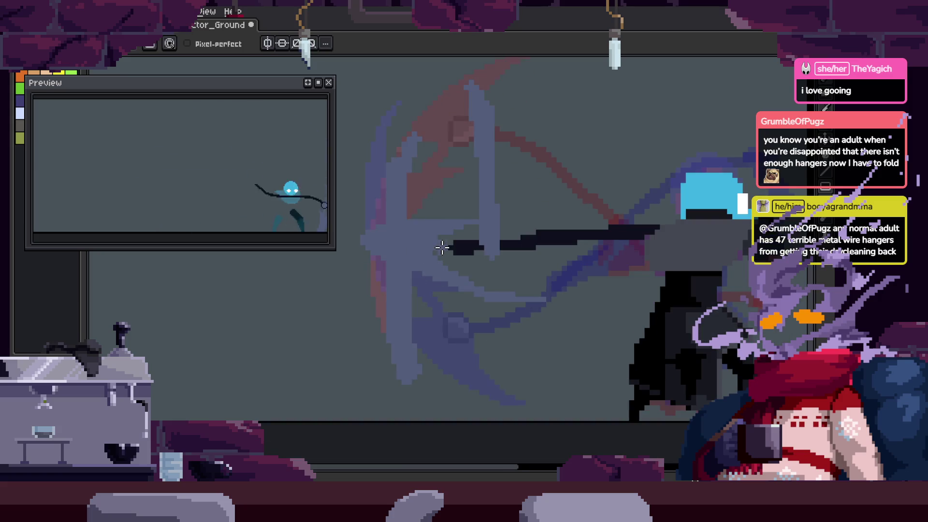
key(b)
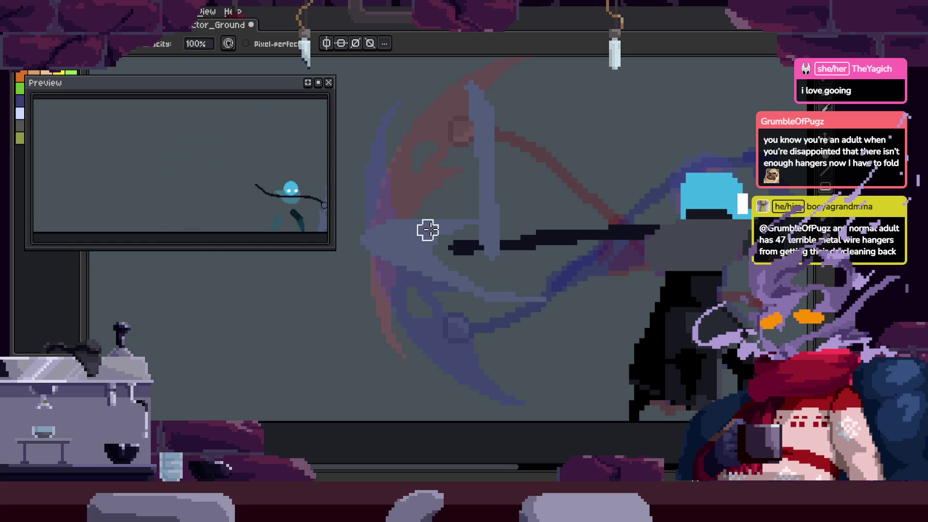
key(e)
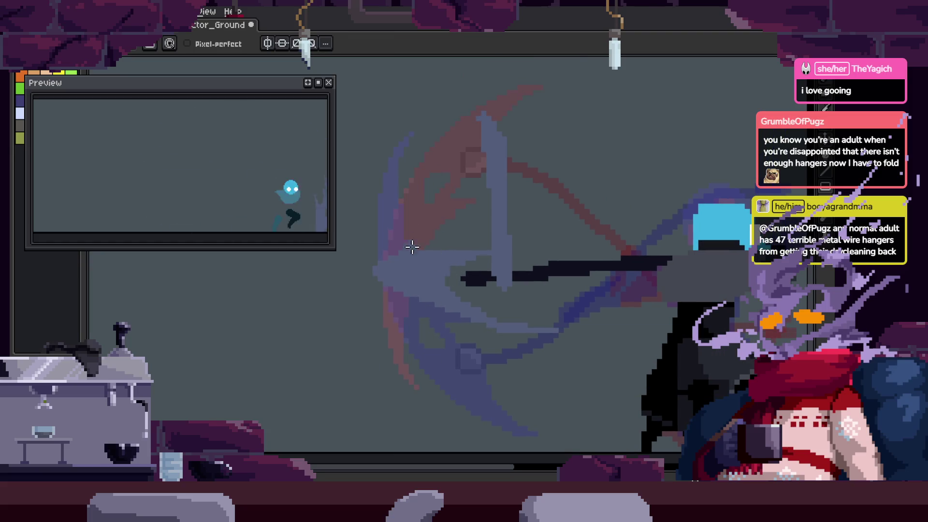
key(b)
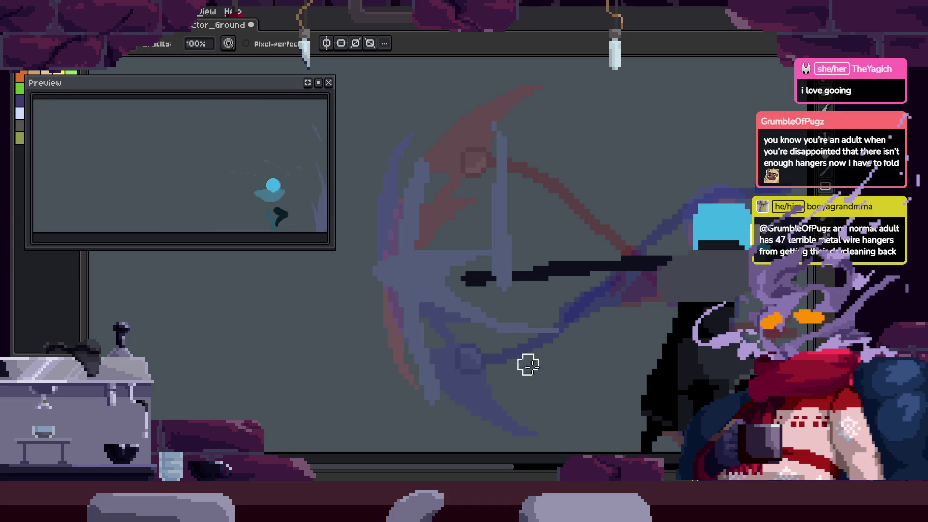
key(m)
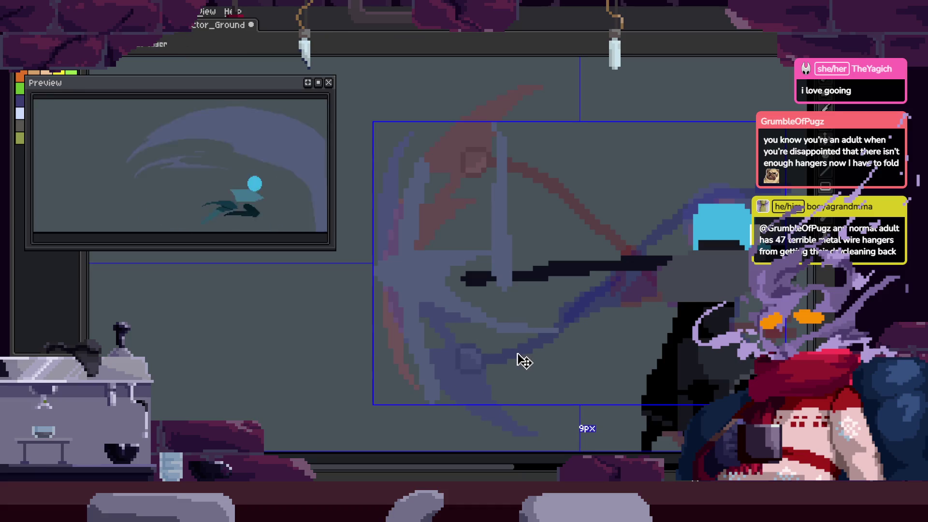
key(b)
Step ahead to the next horizontal-scythe frame and zoom back out
key(Right)
key(Right)
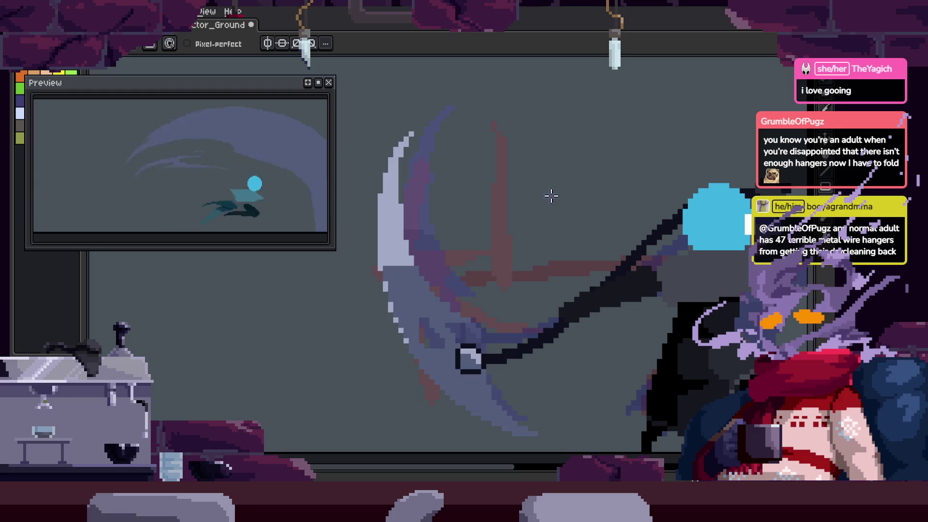
key(Right)
key(Right)
key(e)
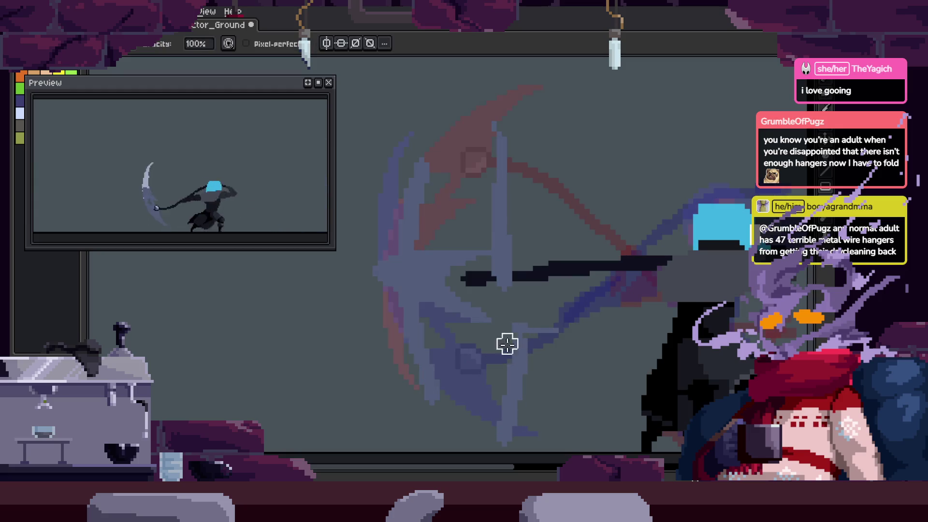
key(Right)
key(z)
scroll(501, 390, down, 3)
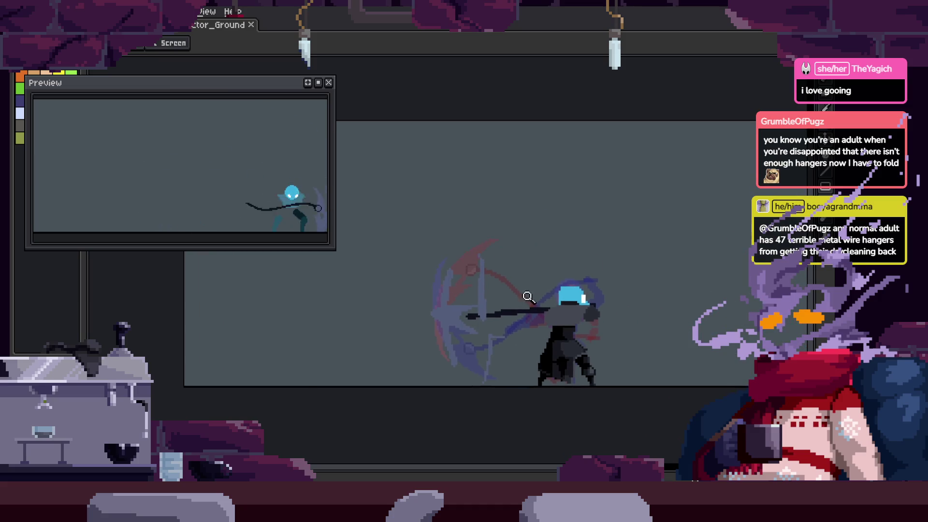
click(614, 288)
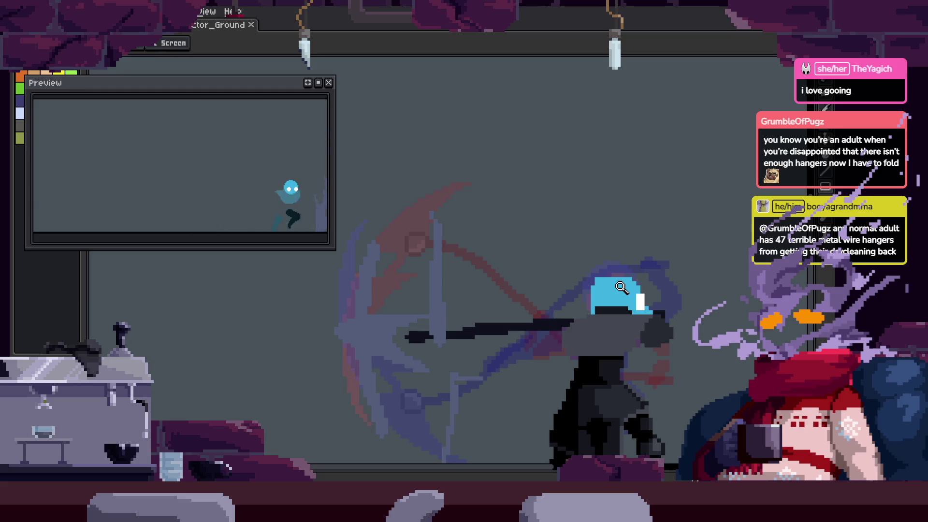
key(Return)
key(i)
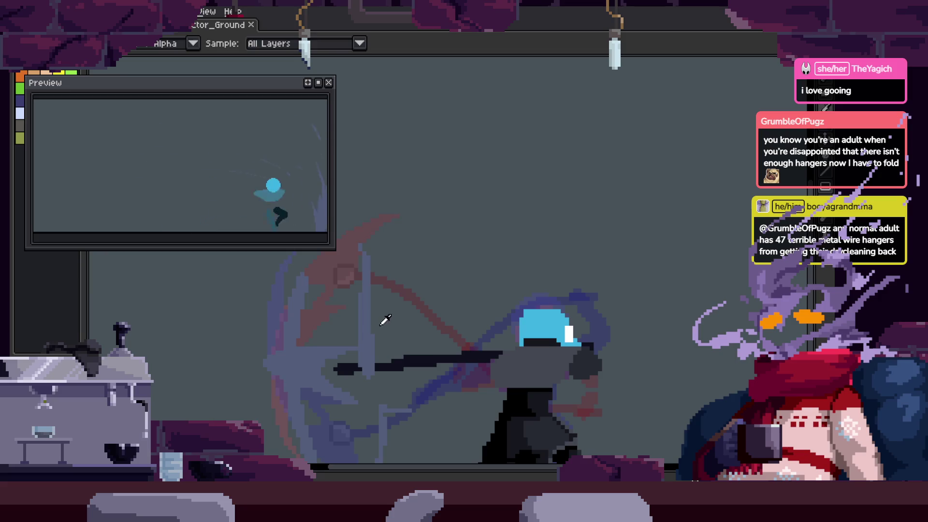
key(b)
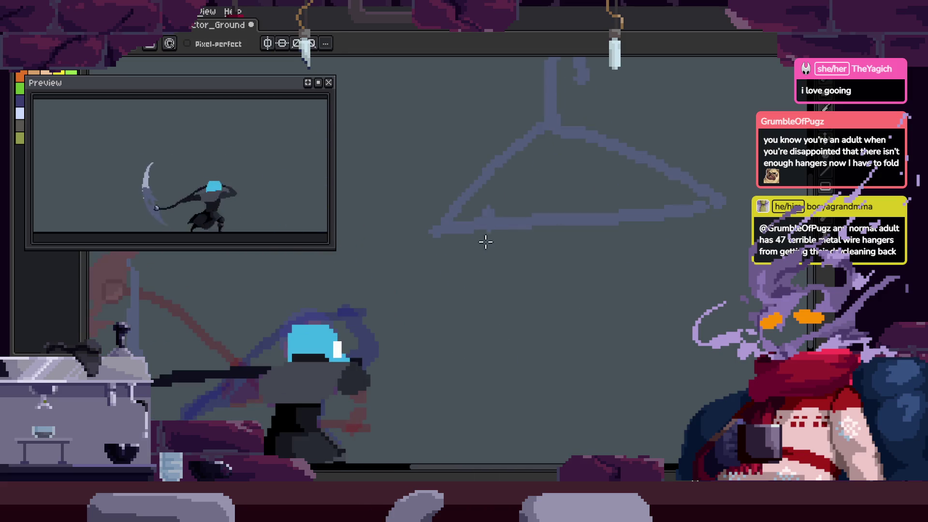
drag(447, 392, 648, 373)
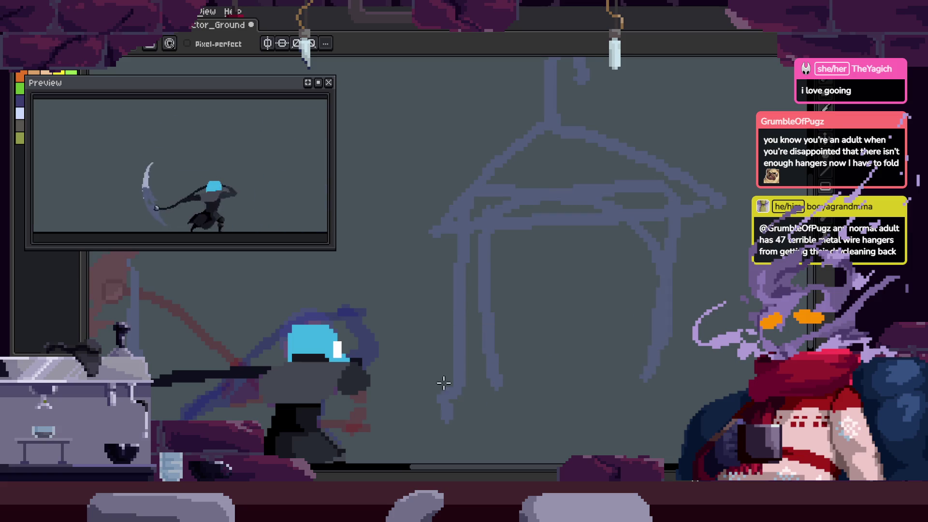
key(ctrl+a)
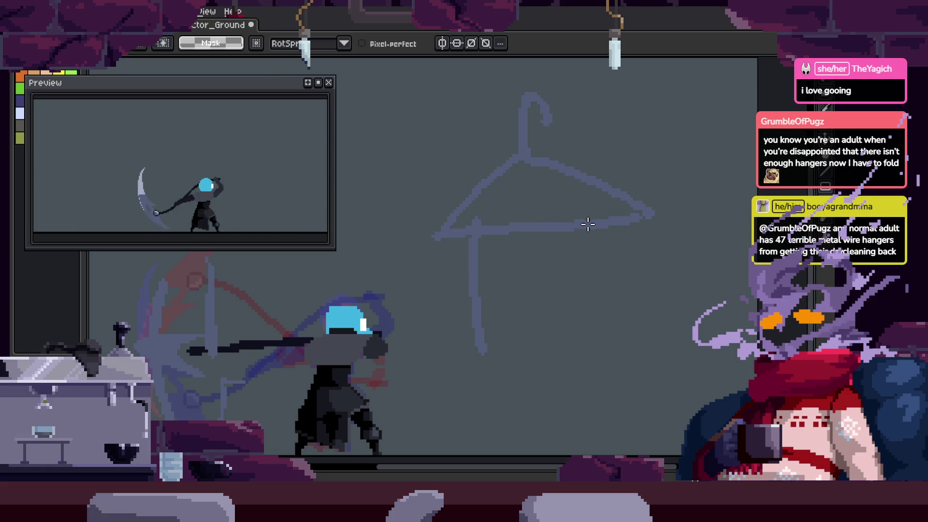
key(ctrl+d)
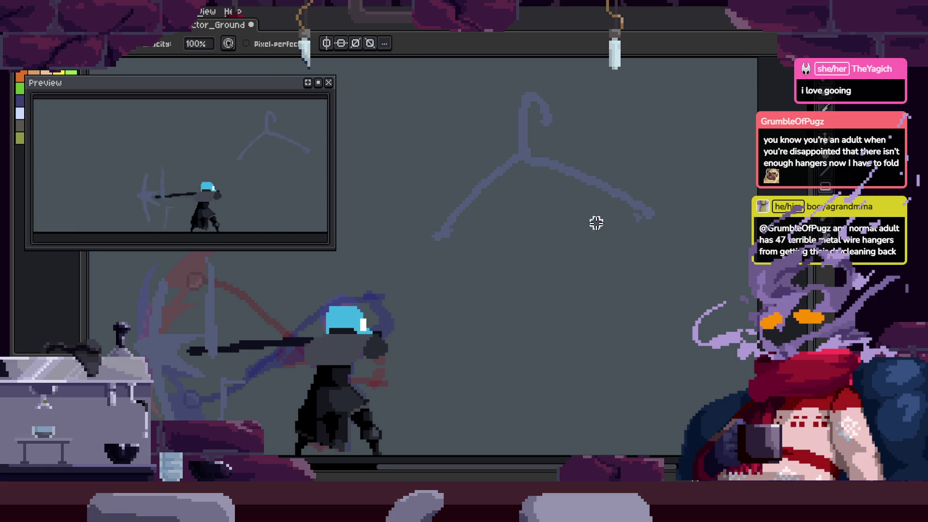
key(v)
key(b)
mouse_move(478, 251)
mouse_down()
mouse_move(565, 283)
mouse_move(654, 224)
mouse_up()
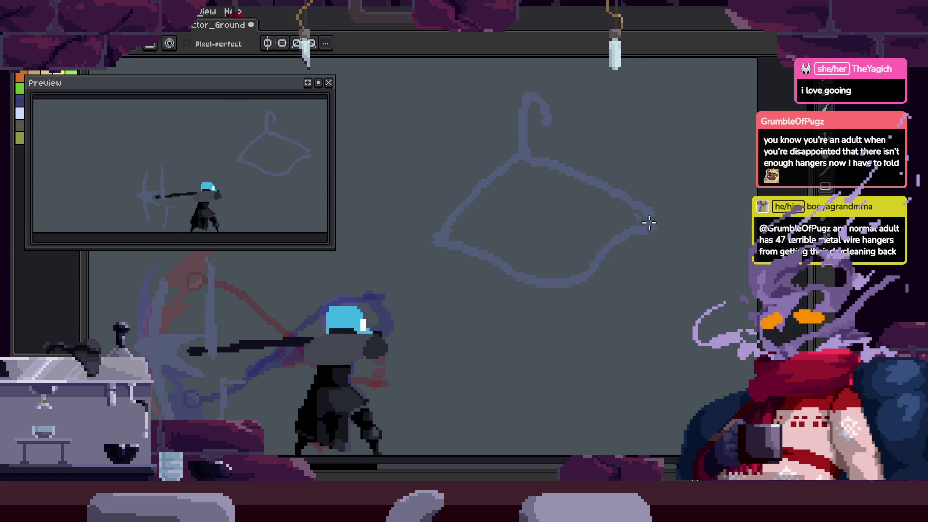
drag(486, 179, 473, 193)
key(b)
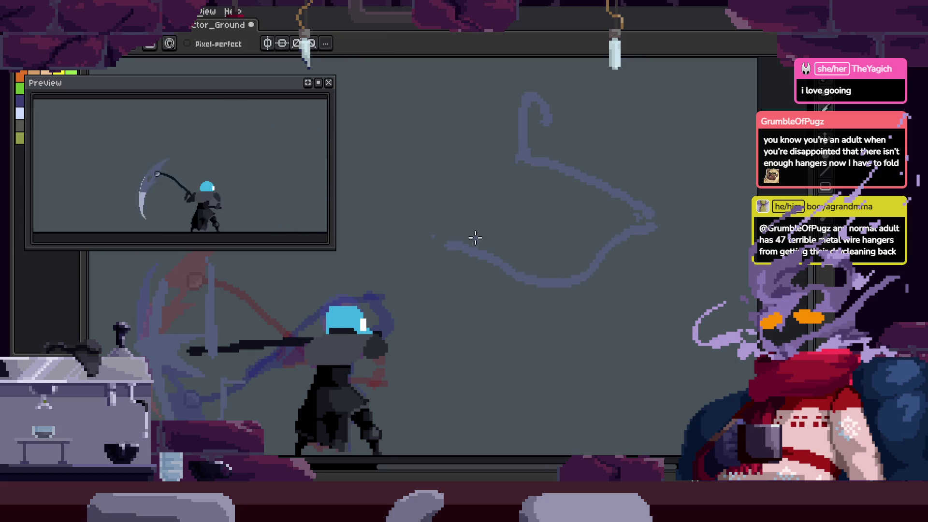
key(e)
drag(534, 161, 627, 194)
key(b)
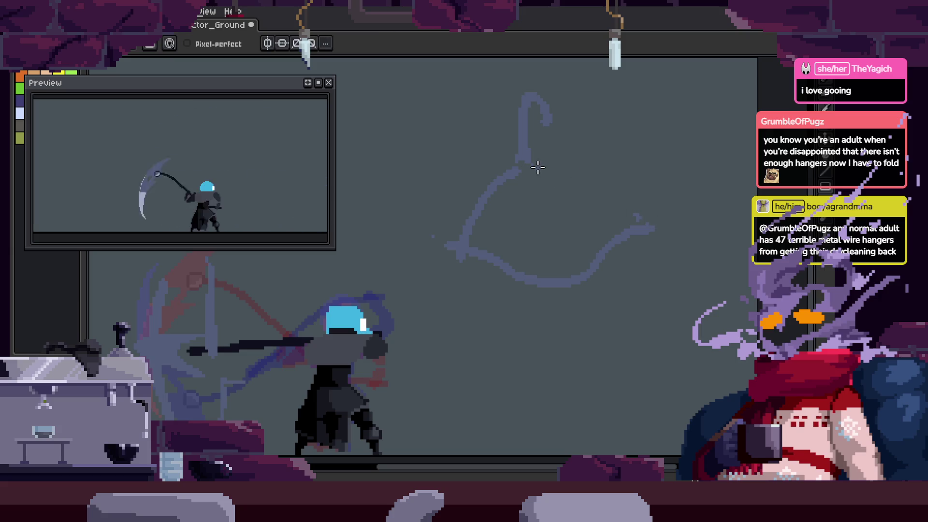
drag(537, 165, 636, 227)
key(e)
scroll(657, 234, right, 1)
key(q)
mouse_move(535, 219)
mouse_down()
mouse_move(488, 227)
mouse_move(604, 377)
mouse_up()
key(ctrl+d)
scroll(570, 269, up, 2)
scroll(539, 250, down, 1)
scroll(539, 250, left, 1)
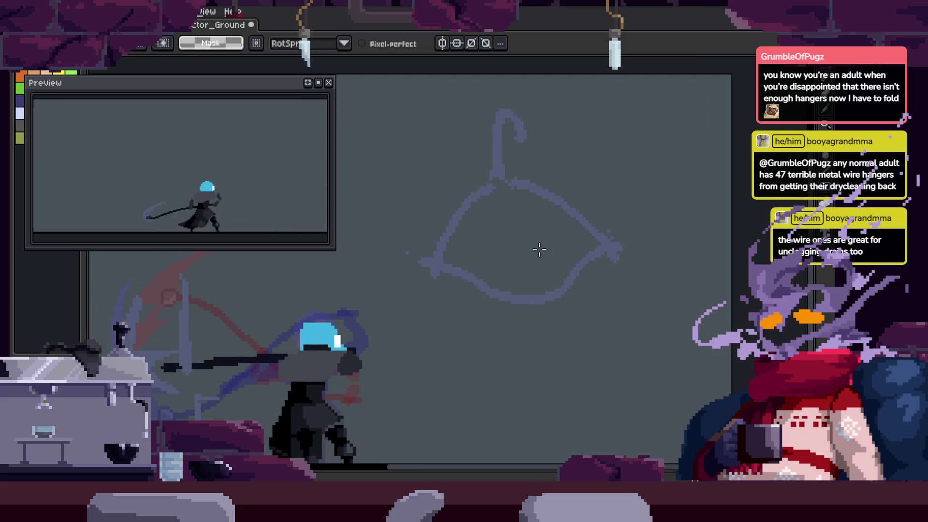
drag(467, 298, 472, 279)
key(e)
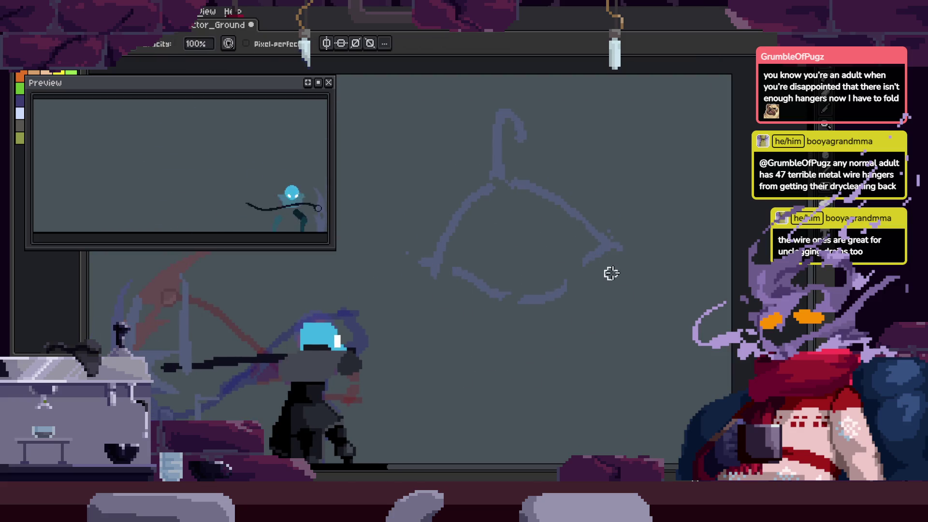
key(q)
mouse_move(568, 171)
mouse_down()
mouse_move(691, 217)
mouse_move(672, 162)
mouse_up()
key(Delete)
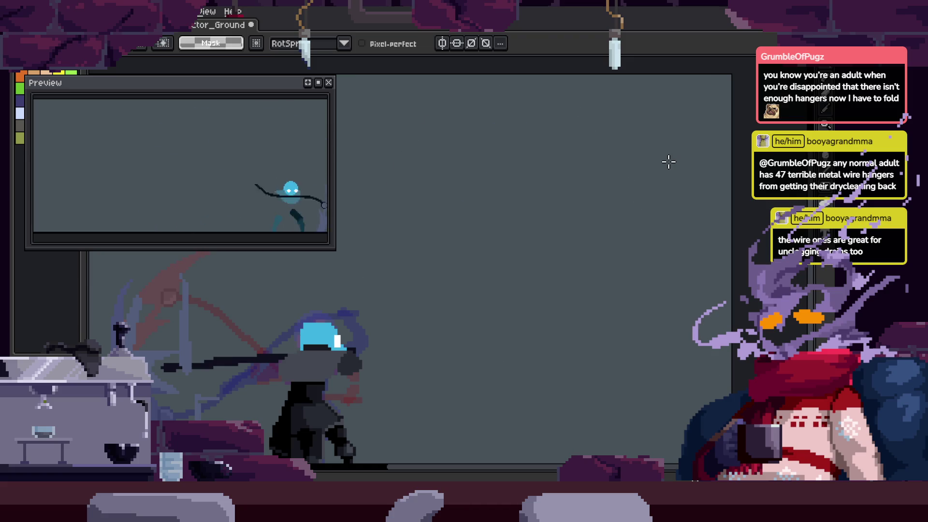
key(z)
Zoom out to the whole character, save the scythe attack file, and play the frames
scroll(555, 234, down, 3)
scroll(547, 246, up, 5)
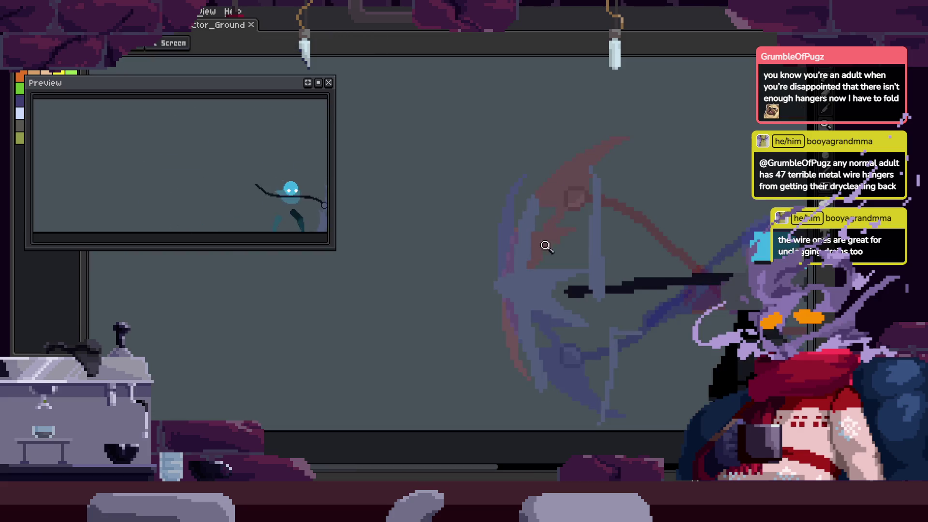
scroll(547, 246, up, 2)
key(b)
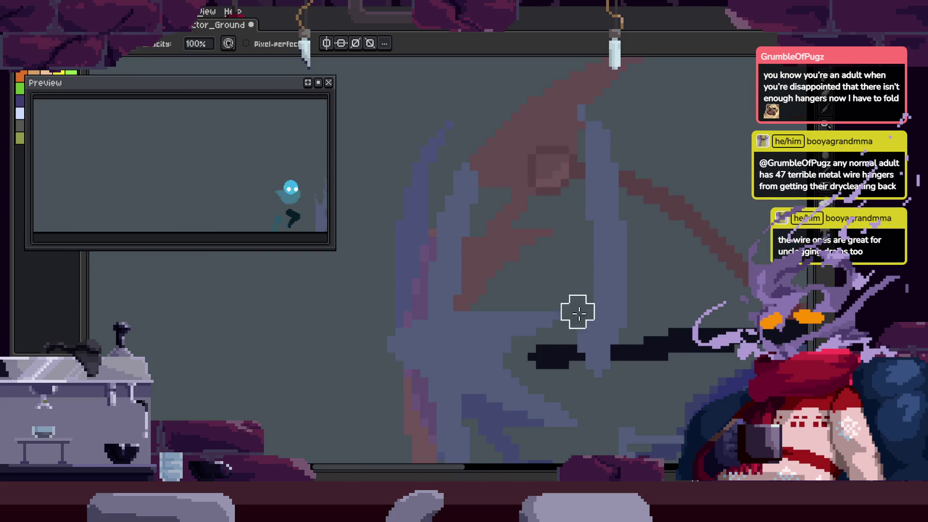
scroll(599, 215, up, 3)
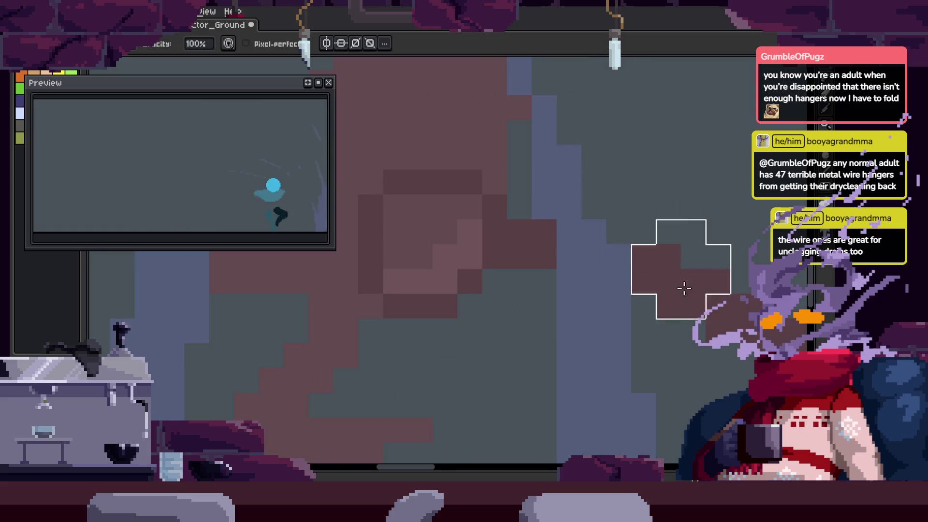
scroll(673, 203, down, 2)
key(z)
scroll(673, 152, up, 2)
key(ctrl+s)
scroll(660, 287, down, 4)
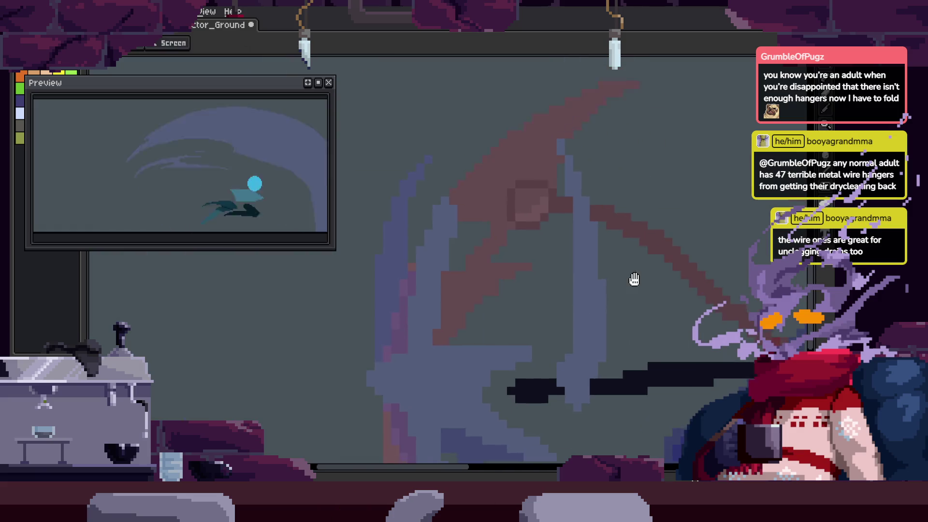
key(Return)
key(Return)
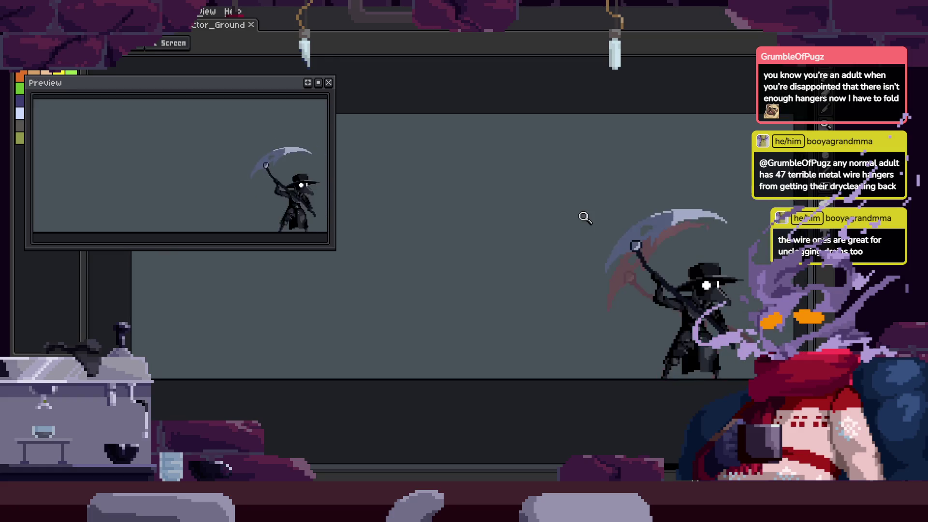
Zoom in around the character's hand and move to another attack frame
click(590, 271)
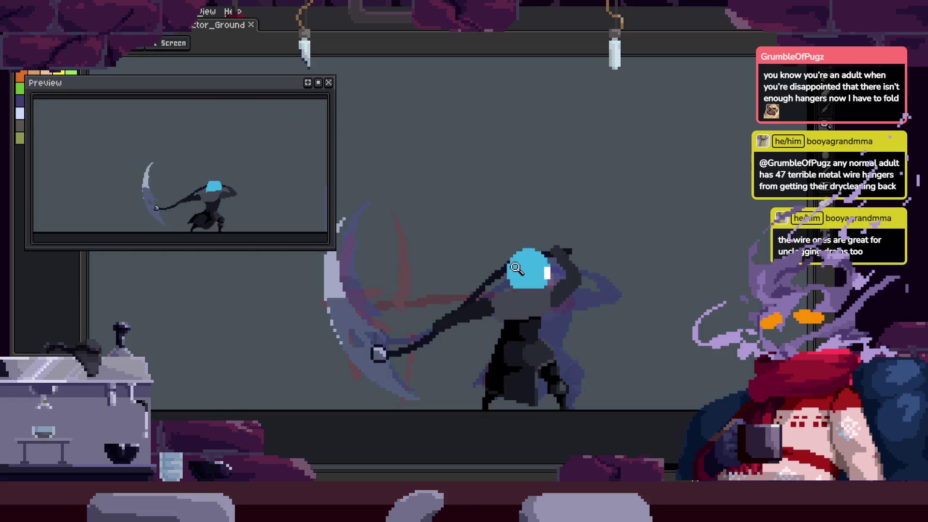
right_click(601, 232)
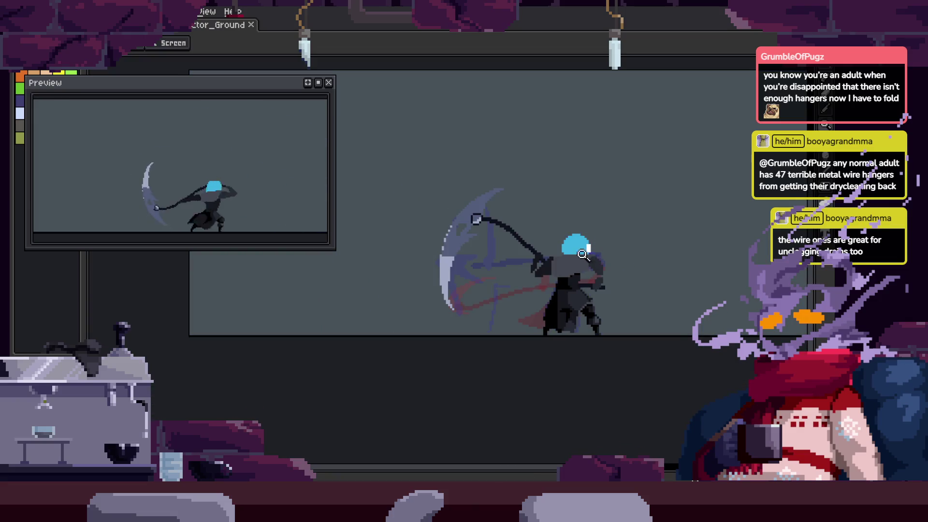
click(536, 275)
key(i)
key(z)
key(Return)
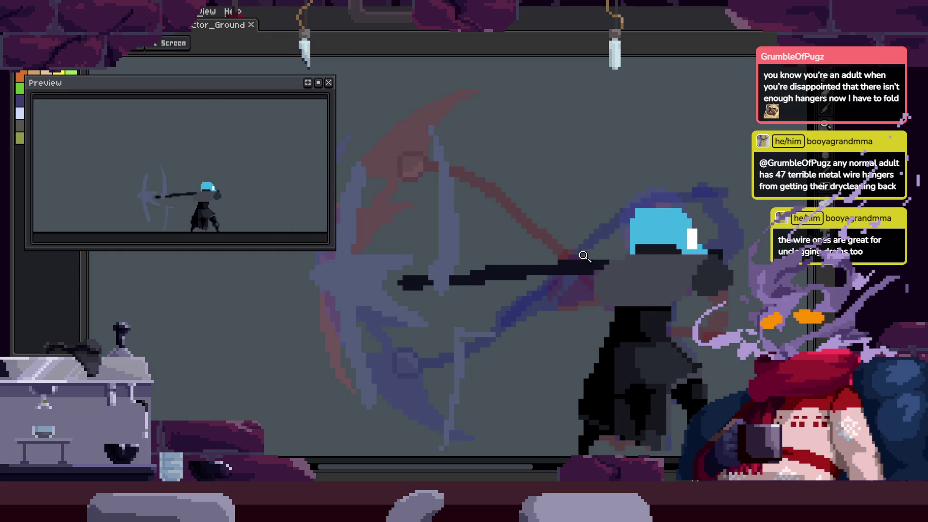
Fill in the arm with dark pixels using a larger pencil brush
key(b)
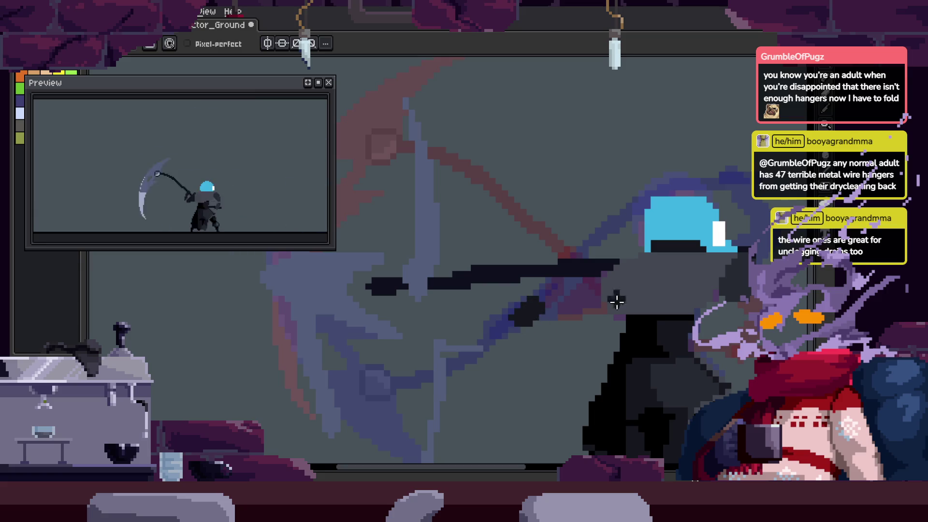
scroll(604, 324, up, 2)
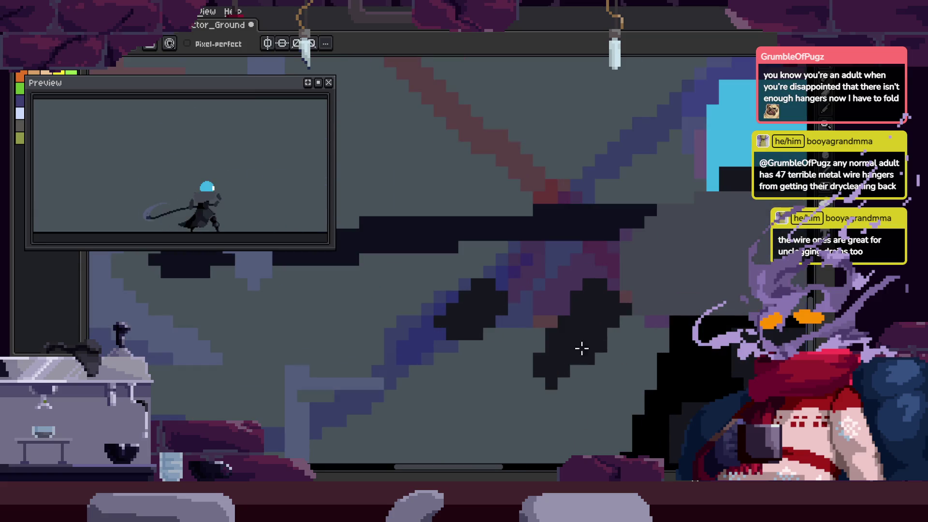
key(h)
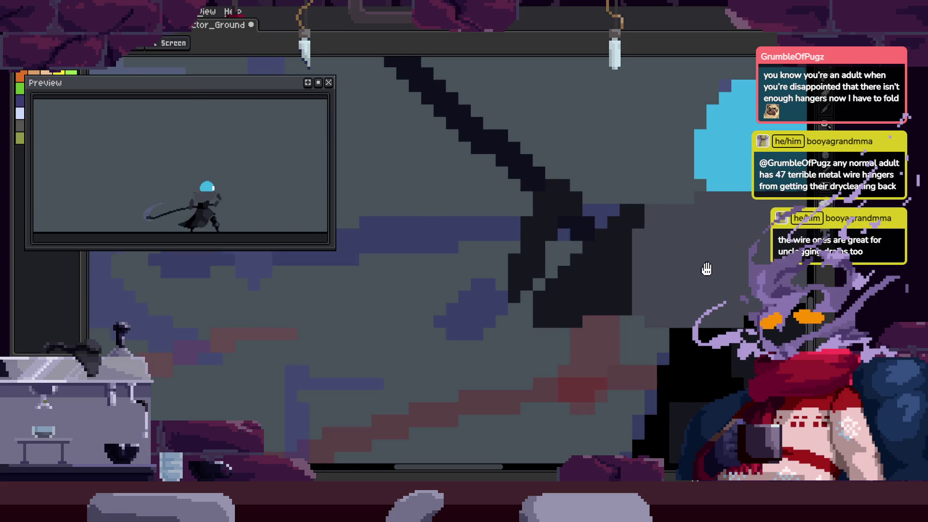
scroll(549, 280, up, 1)
key(b)
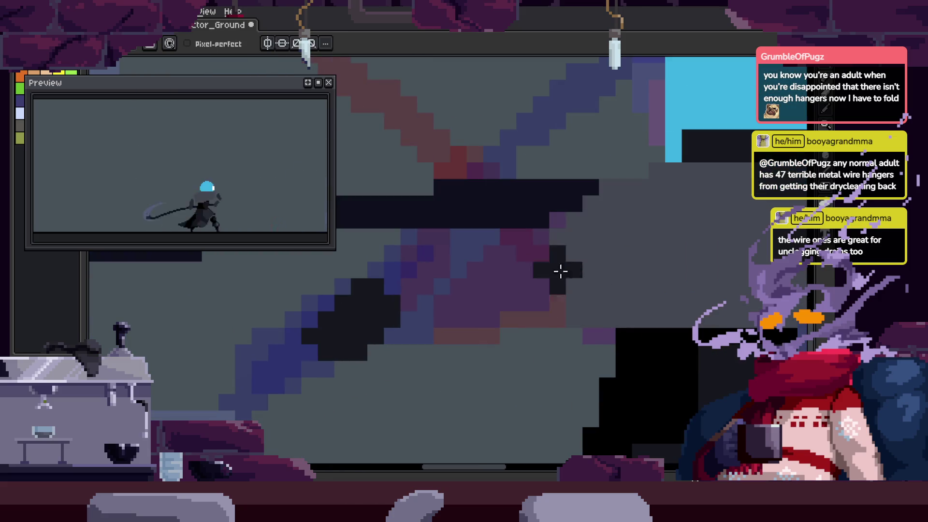
key(plus)
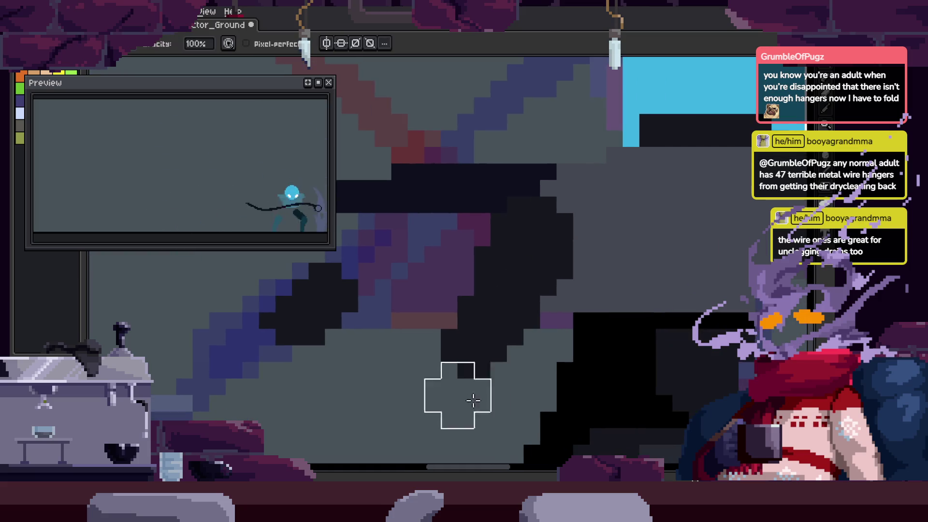
drag(466, 369, 488, 318)
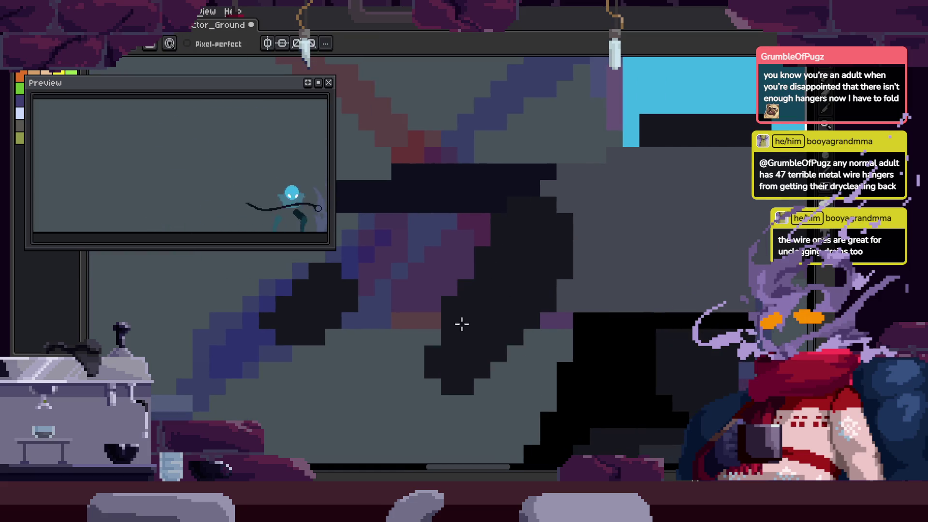
scroll(453, 290, down, 3)
key(ctrl+z)
Advance to the next scythe-swing poses and zoom in on the scythe handle
key(z)
key(Return)
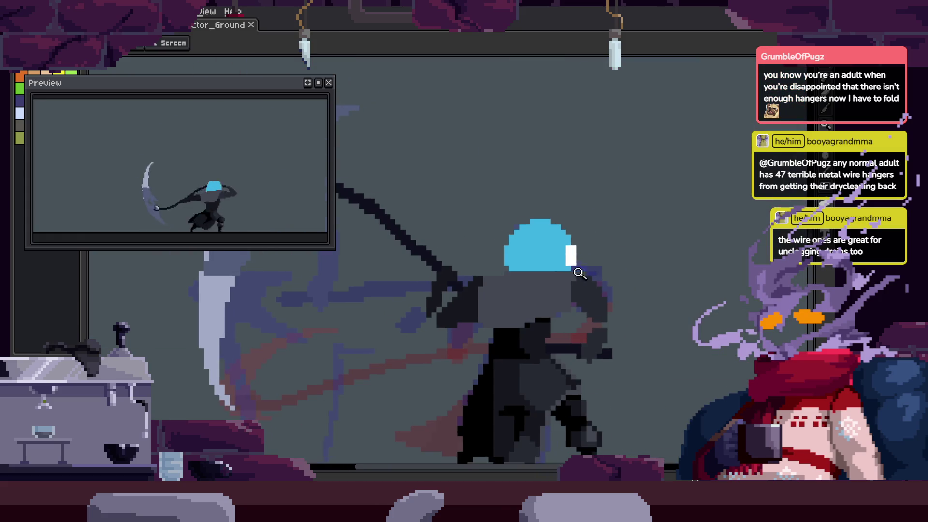
key(Return)
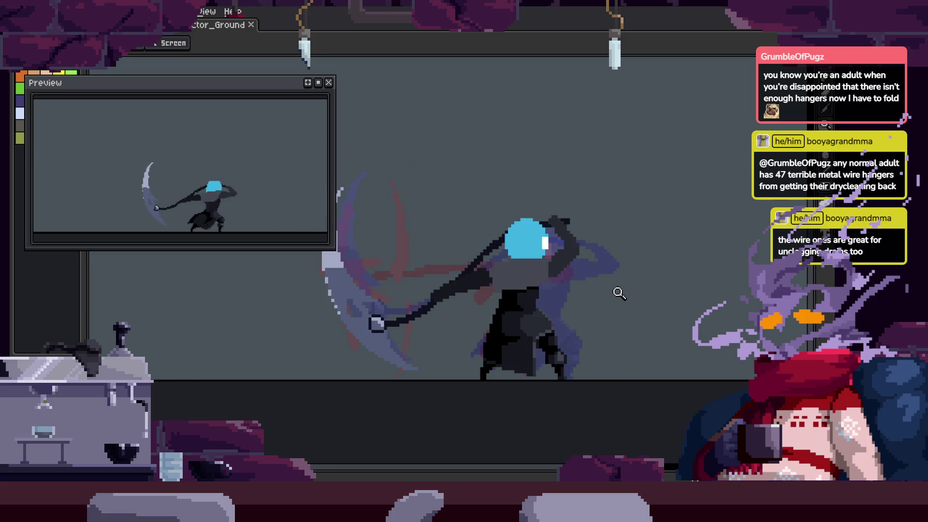
click(479, 299)
key(b)
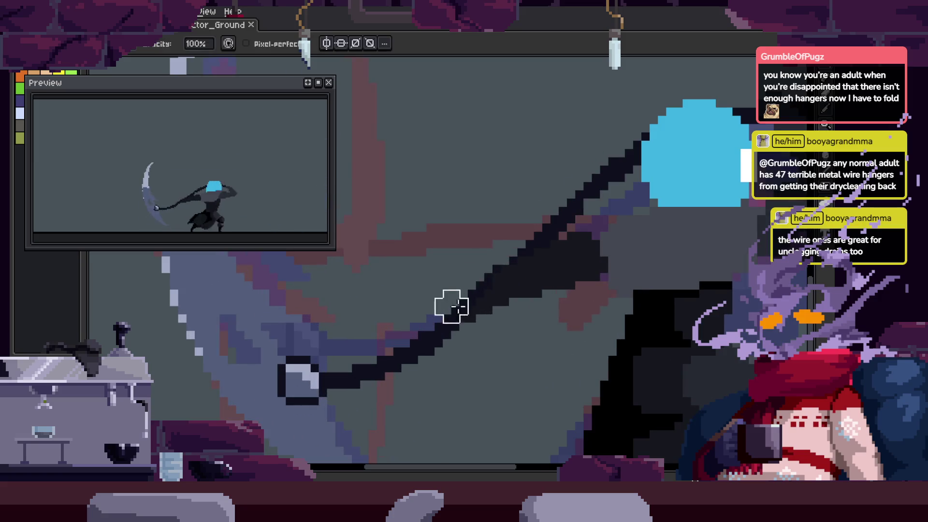
key(z)
key(Return)
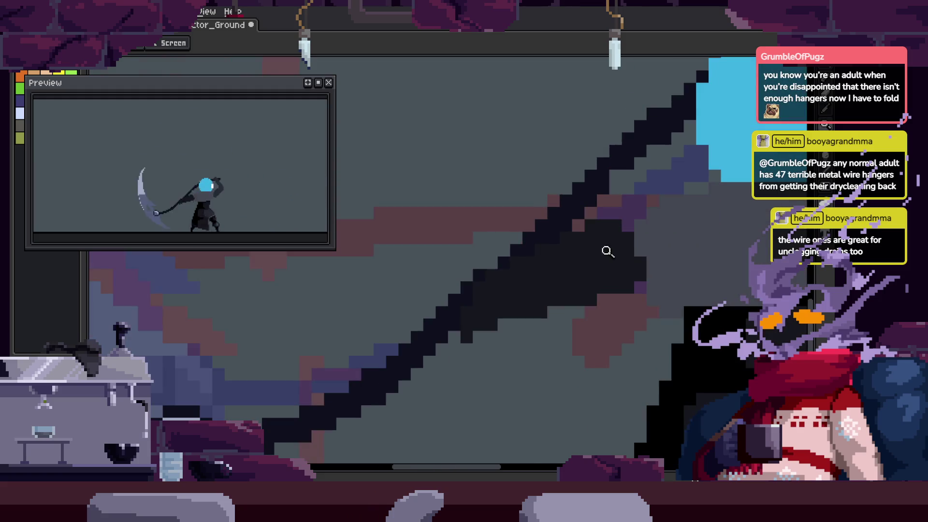
click(598, 228)
key(b)
Thicken the scythe handle with a diagonal line of dark pixels
click(644, 207)
mouse_move(643, 206)
mouse_down()
mouse_move(598, 197)
mouse_move(621, 238)
mouse_move(602, 343)
mouse_move(578, 270)
mouse_up()
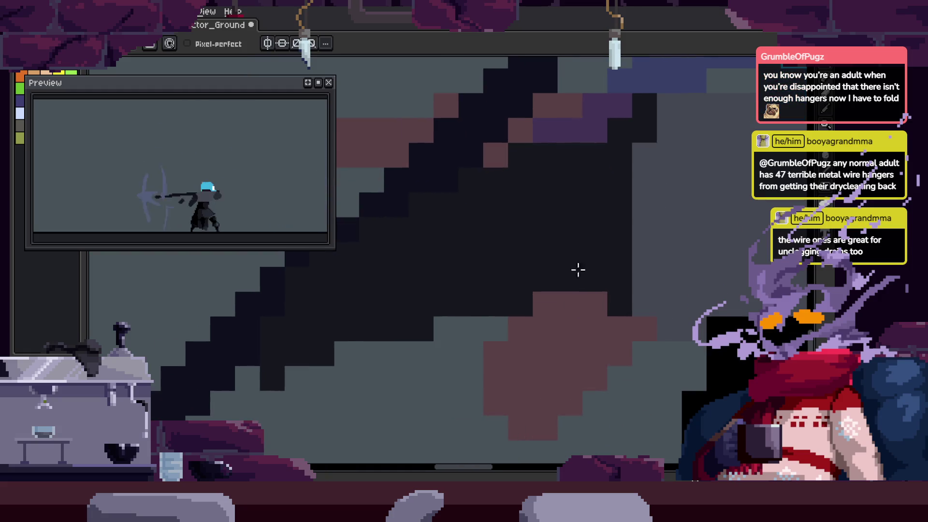
scroll(598, 257, up, 5)
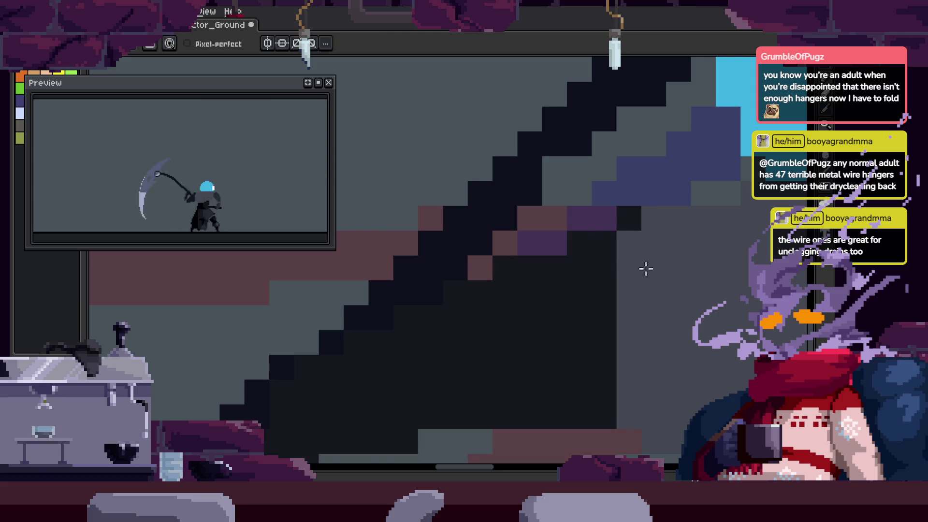
scroll(646, 269, down, 4)
scroll(690, 269, up, 3)
Erase stray pixels along the dark scythe shaft
key(e)
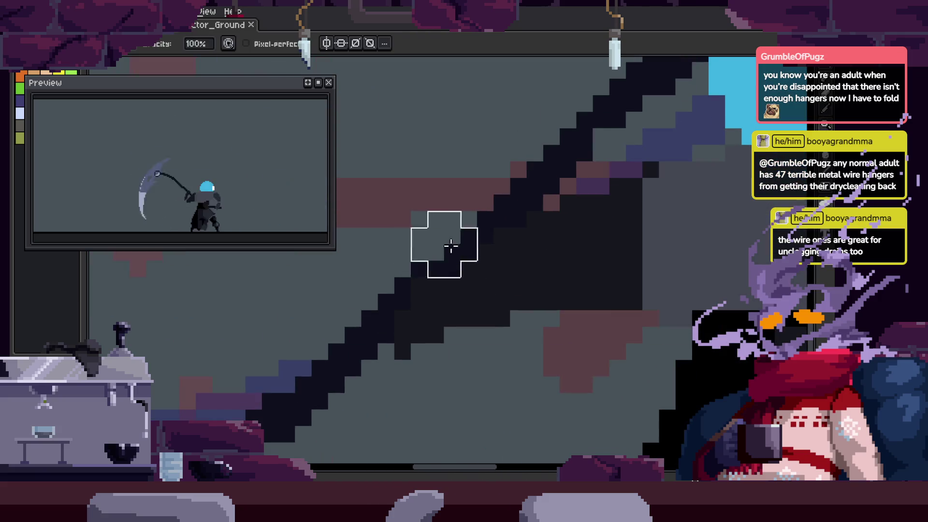
drag(451, 246, 498, 222)
key(v)
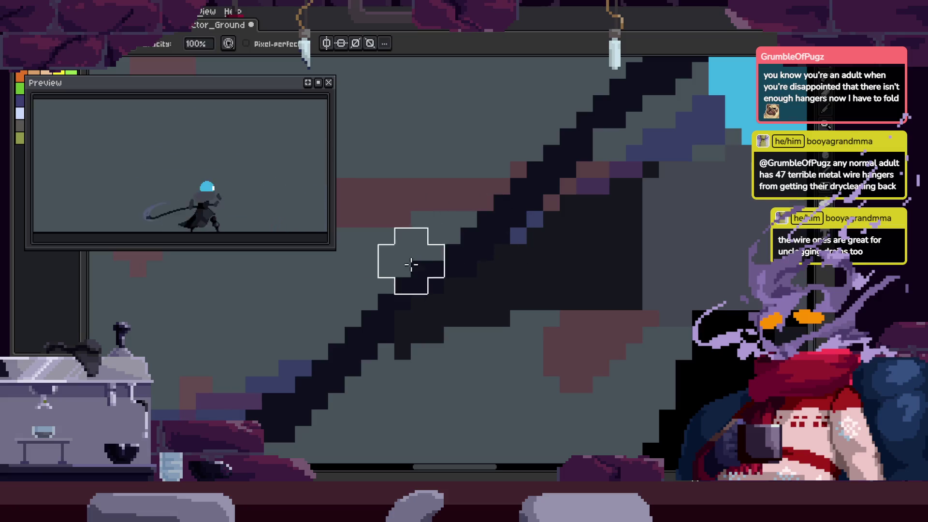
scroll(653, 207, down, 3)
scroll(611, 213, up, 4)
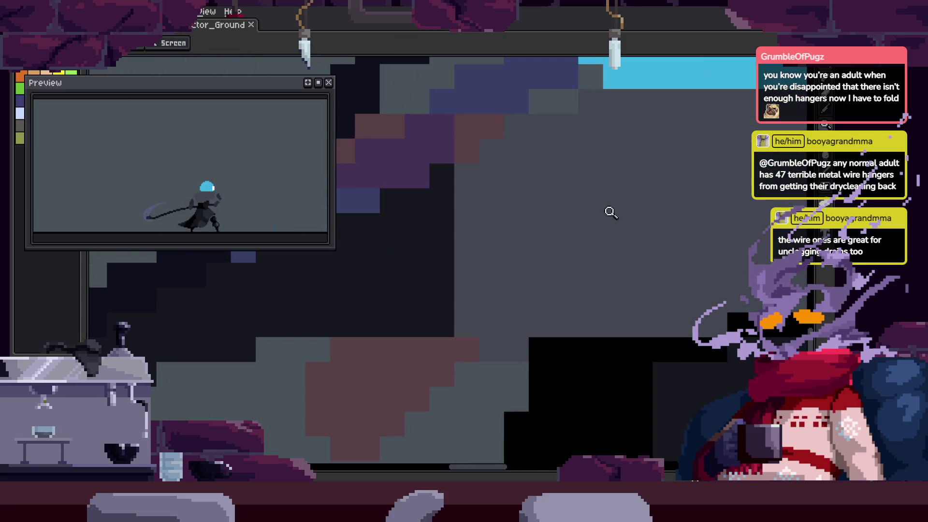
scroll(508, 333, down, 2)
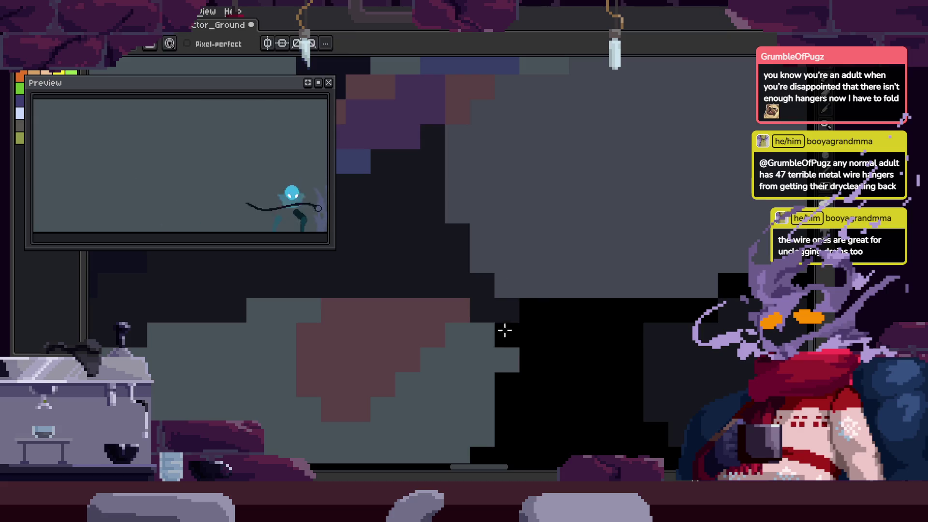
Save the scythe attack animation file with Ctrl+S
key(b)
key(ctrl+s)
scroll(531, 323, down, 4)
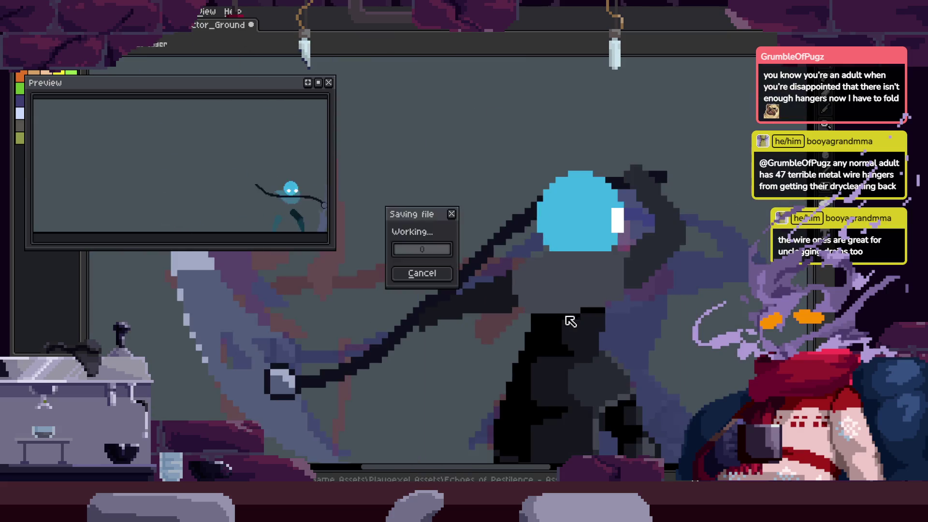
key(z)
scroll(566, 309, up, 4)
key(ctrl+s)
scroll(561, 324, down, 2)
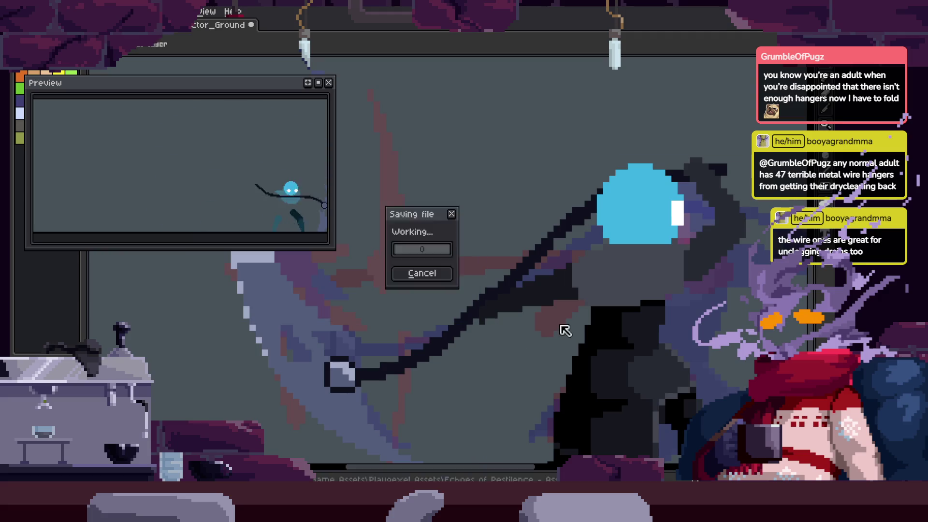
key(b)
scroll(503, 283, up, 2)
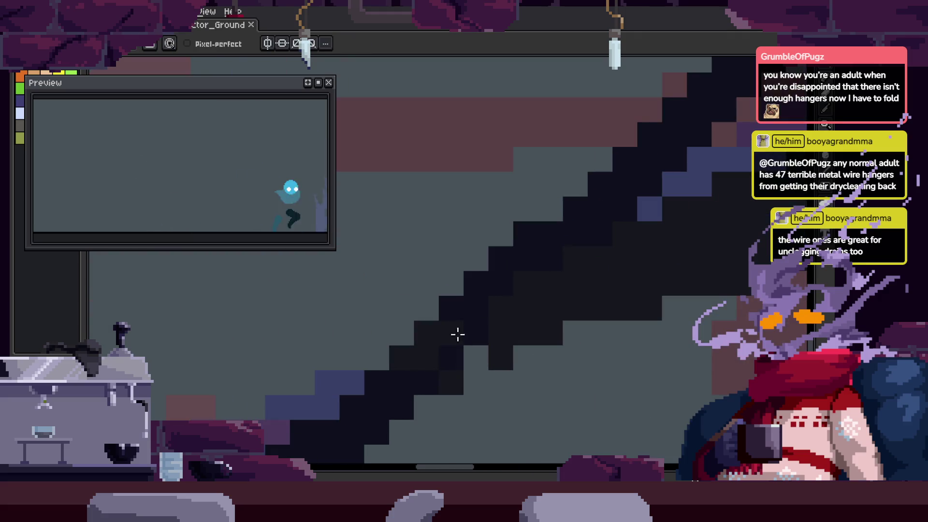
scroll(502, 351, down, 3)
scroll(535, 325, up, 2)
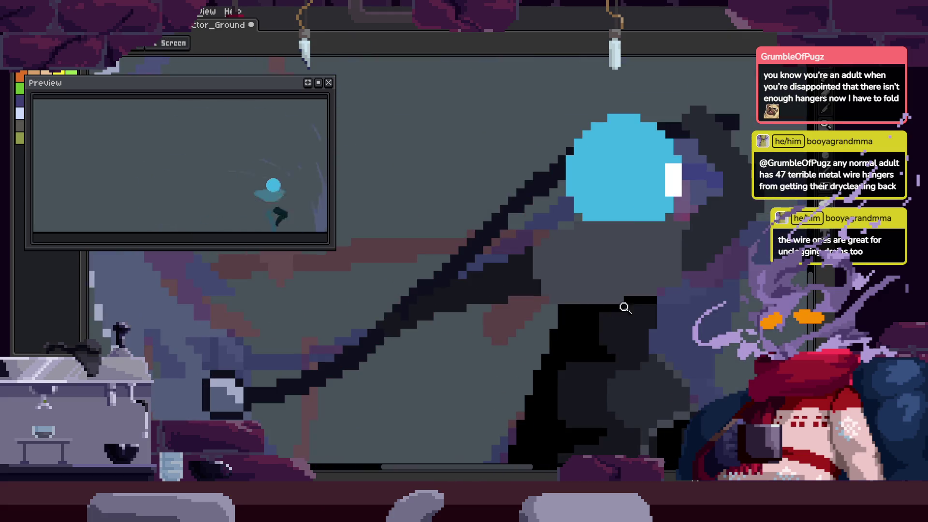
key(ctrl+s)
scroll(670, 309, down, 2)
key(z)
scroll(628, 242, up, 3)
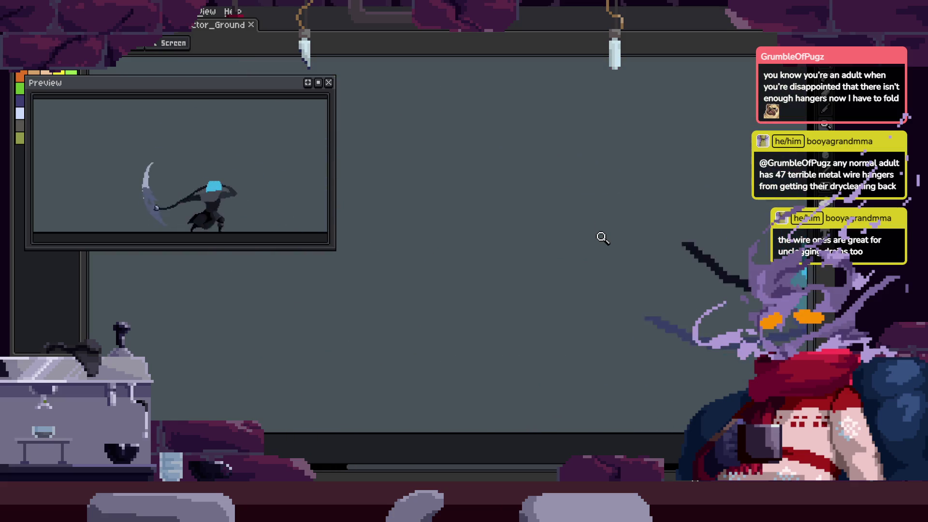
Zoom in on the character's upper body and arm
click(530, 267)
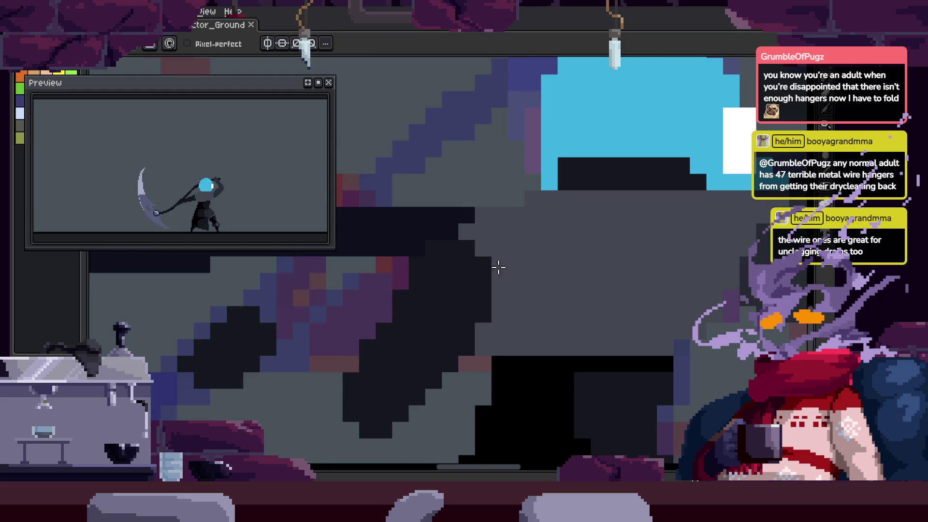
click(476, 275)
key(g)
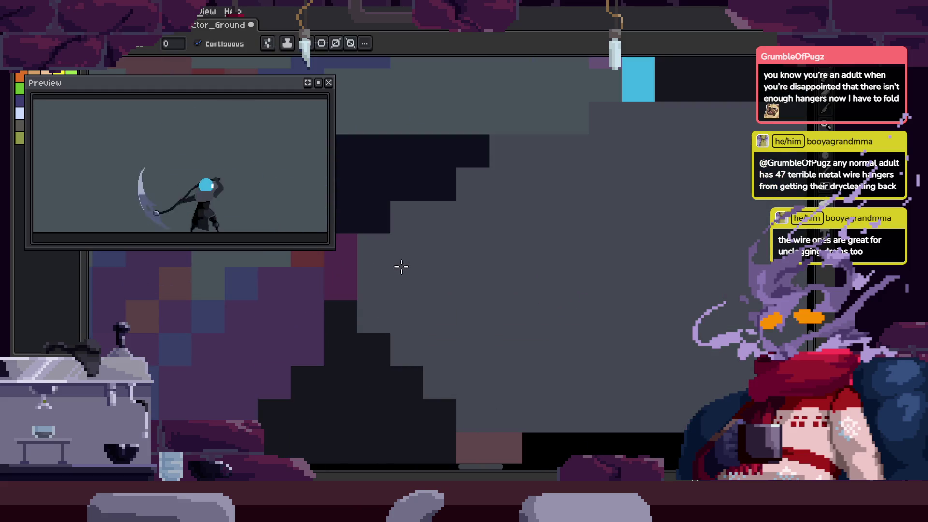
key(z)
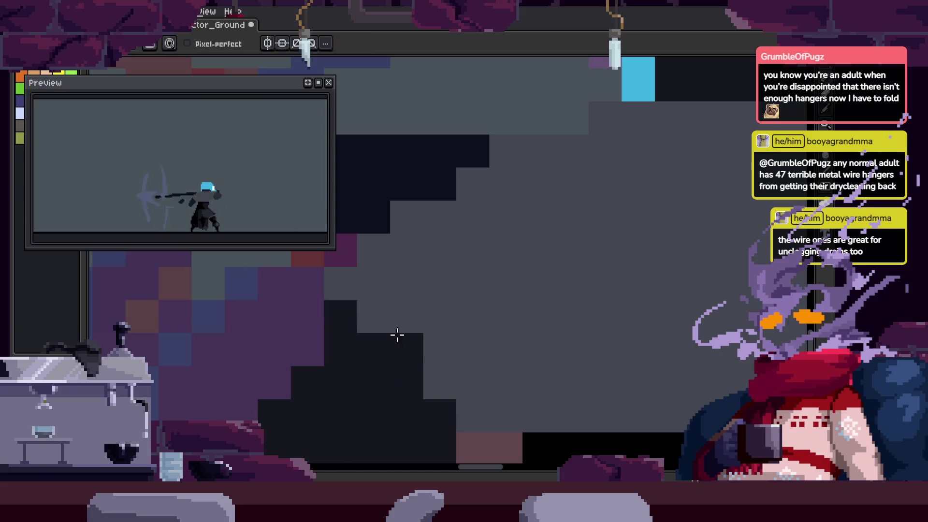
scroll(466, 325, down, 3)
scroll(536, 294, down, 1)
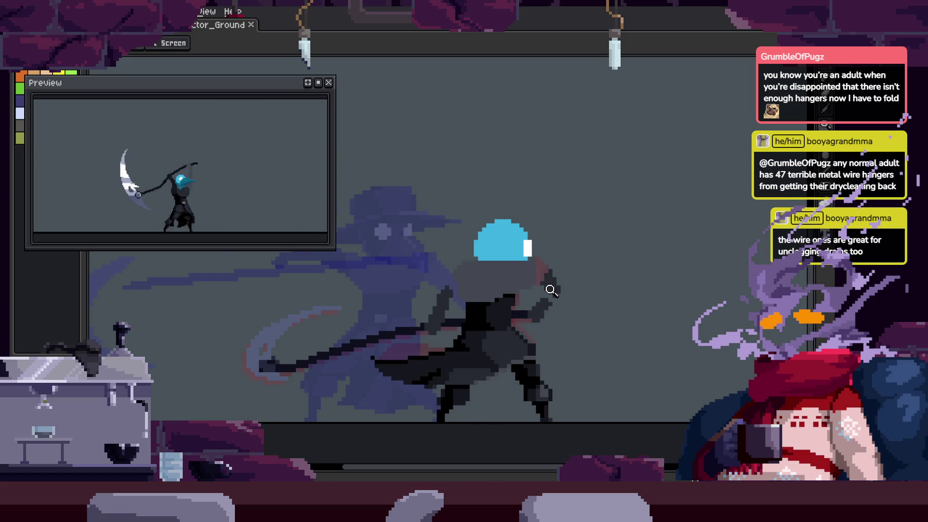
scroll(525, 232, up, 2)
scroll(456, 270, up, 2)
key(b)
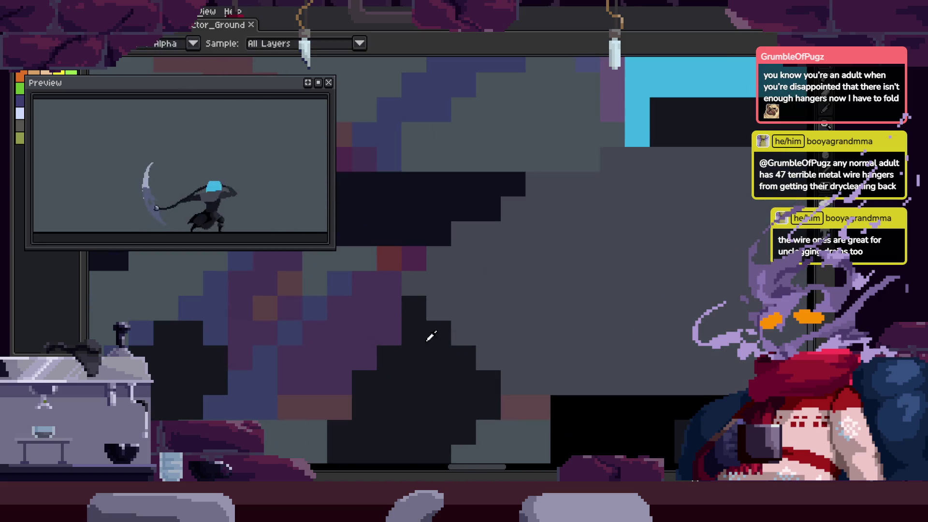
scroll(449, 244, down, 1)
Lasso the dark hand shape and drop it slightly further right
key(w)
click(483, 261)
mouse_move(481, 229)
mouse_down()
mouse_move(466, 374)
mouse_move(480, 311)
mouse_move(506, 311)
mouse_up()
click(570, 313)
scroll(502, 348, up, 1)
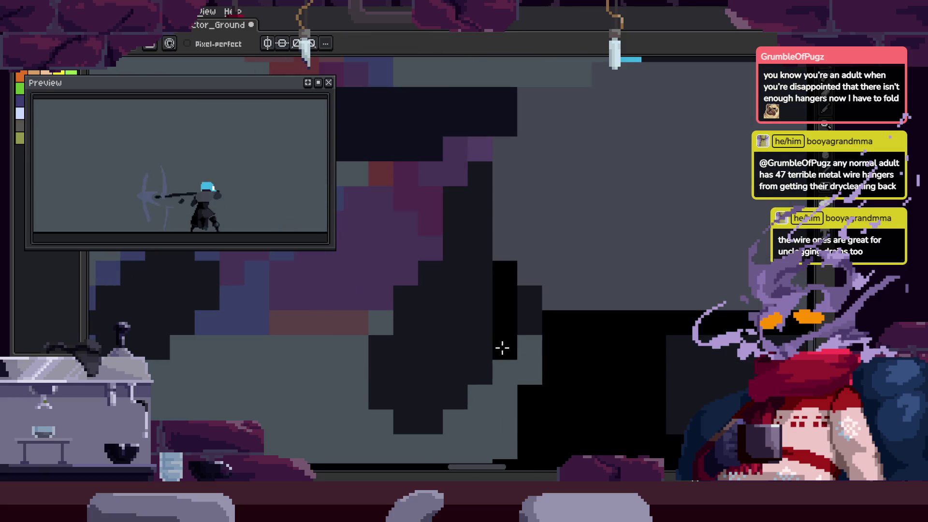
Bucket-fill two dark hand regions black and add a single black pencil pixel
key(g)
click(411, 356)
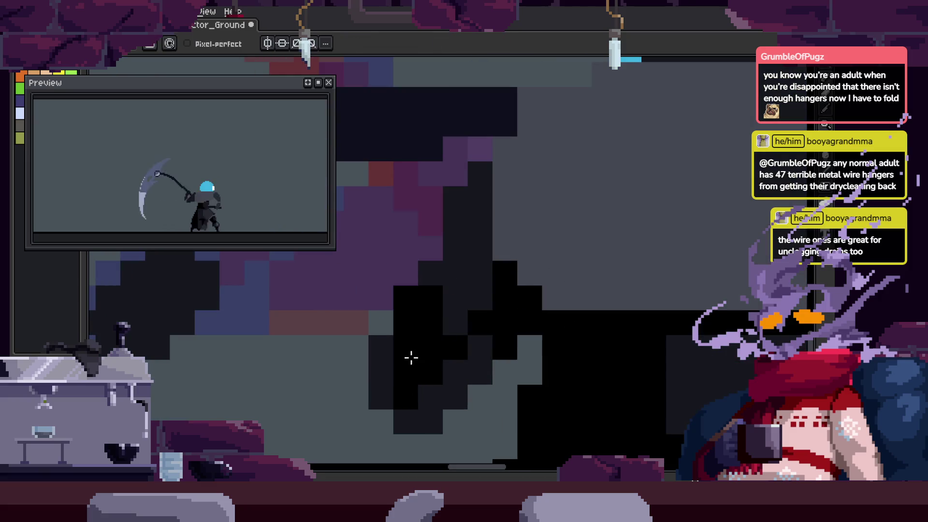
click(480, 310)
drag(480, 310, 448, 353)
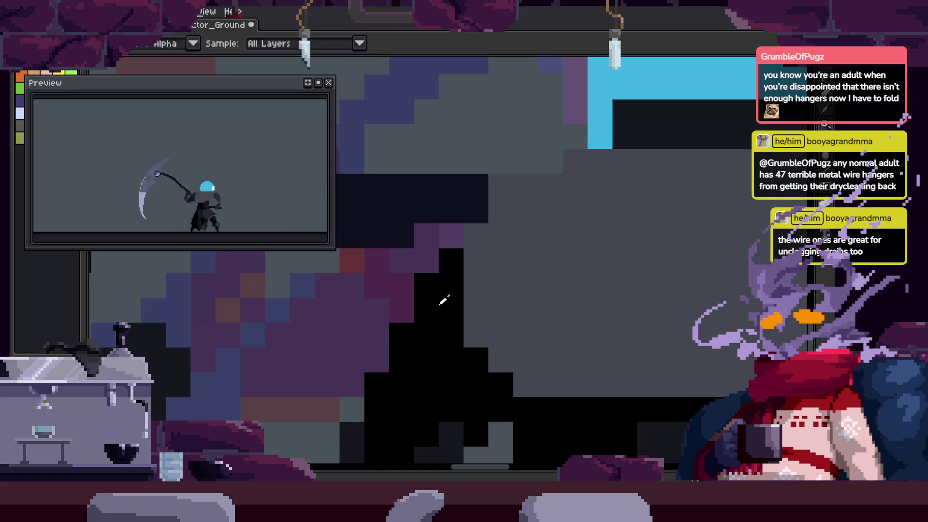
key(b)
click(468, 234)
drag(581, 166, 566, 222)
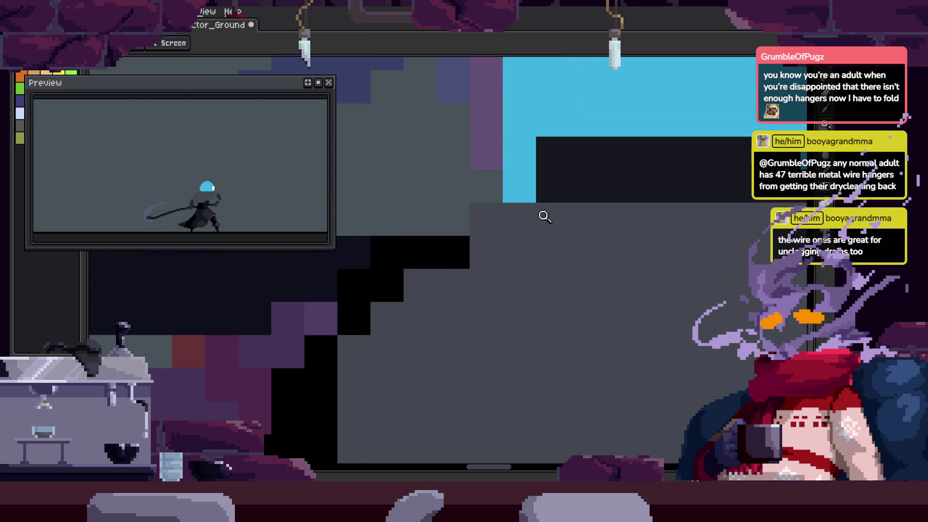
Zoom in on the arm and draw a dark stroke along it
scroll(550, 287, up, 1)
scroll(514, 253, down, 3)
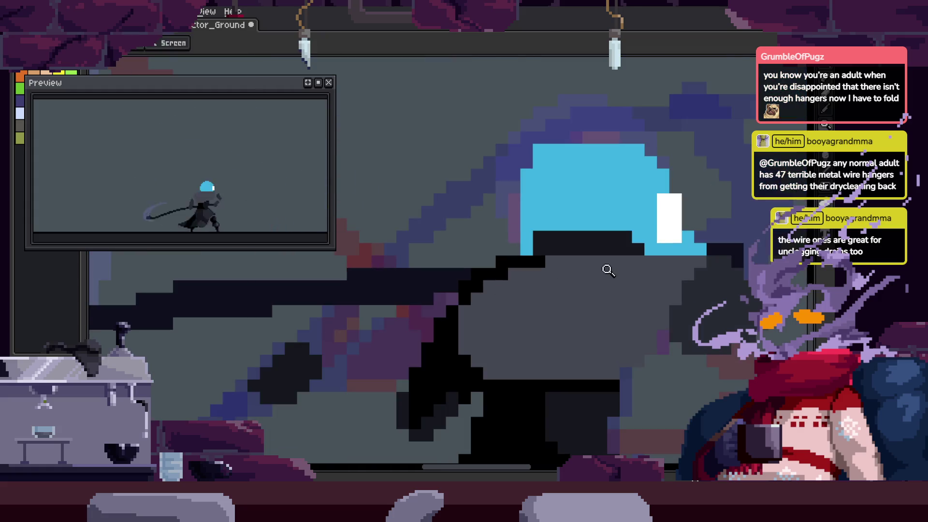
scroll(576, 288, up, 1)
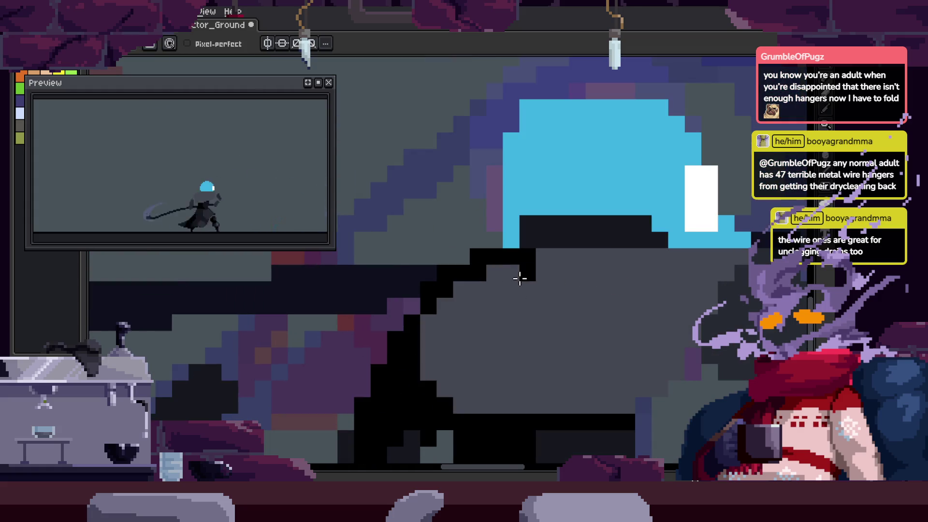
drag(482, 318, 530, 242)
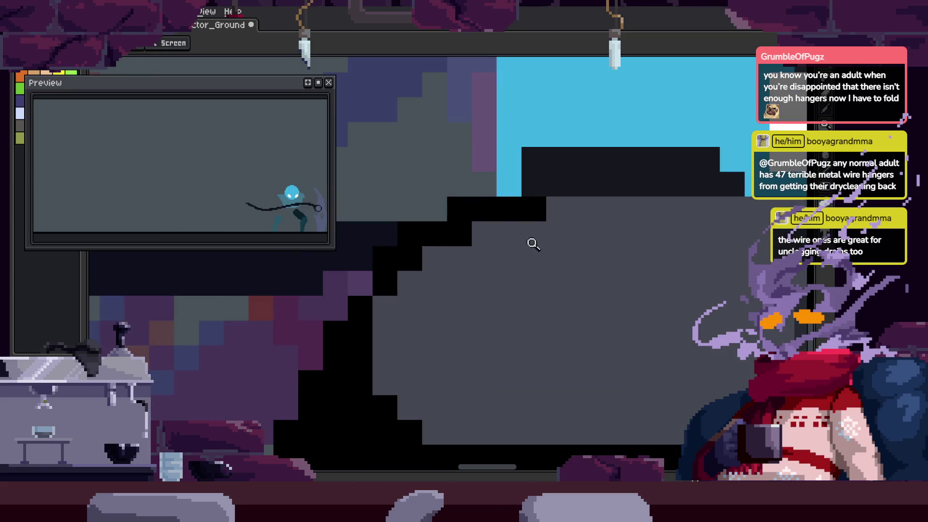
key(i)
drag(491, 286, 464, 318)
key(b)
key(z)
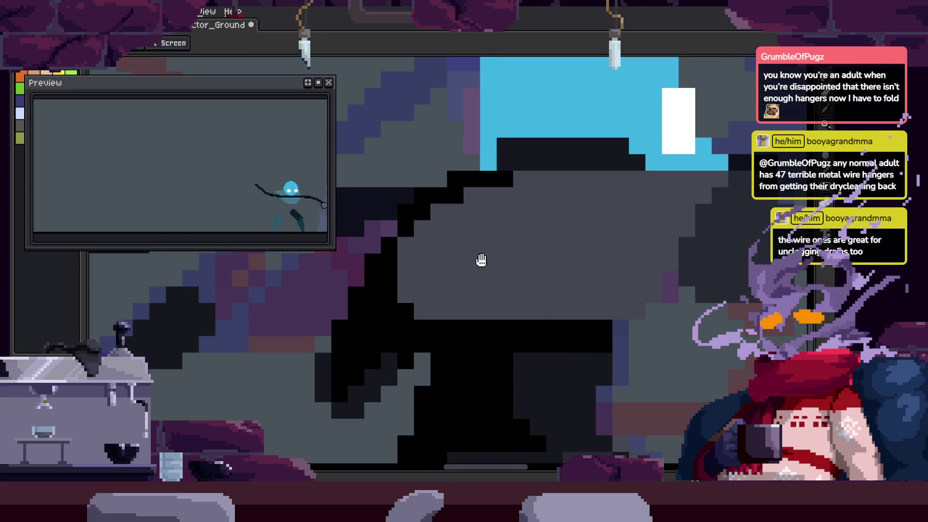
click(524, 256)
drag(507, 327, 534, 181)
Check the figure zoomed out, then add a short dark stroke to the arm
key(z)
right_click(514, 269)
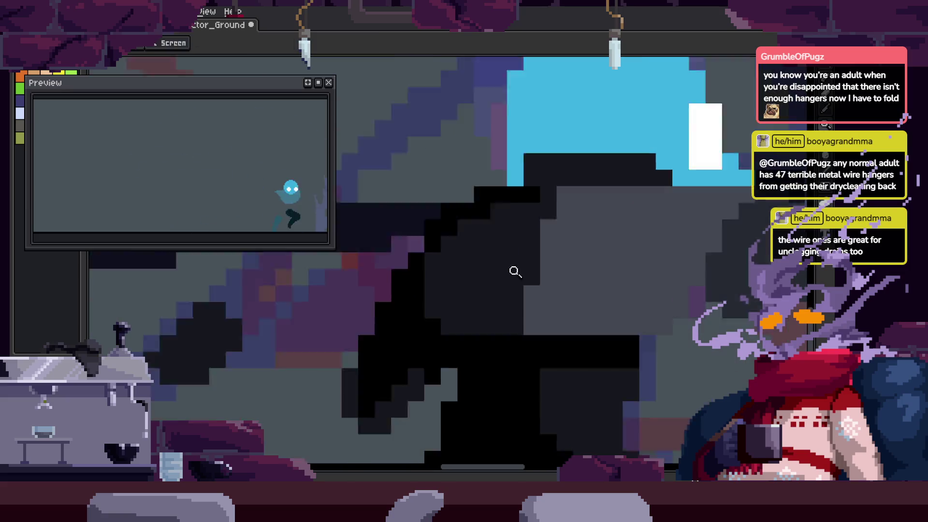
right_click(514, 270)
click(480, 248)
key(b)
drag(480, 248, 504, 228)
Zoom in closer on the arm and shrink the pencil to a one-pixel brush
key(v)
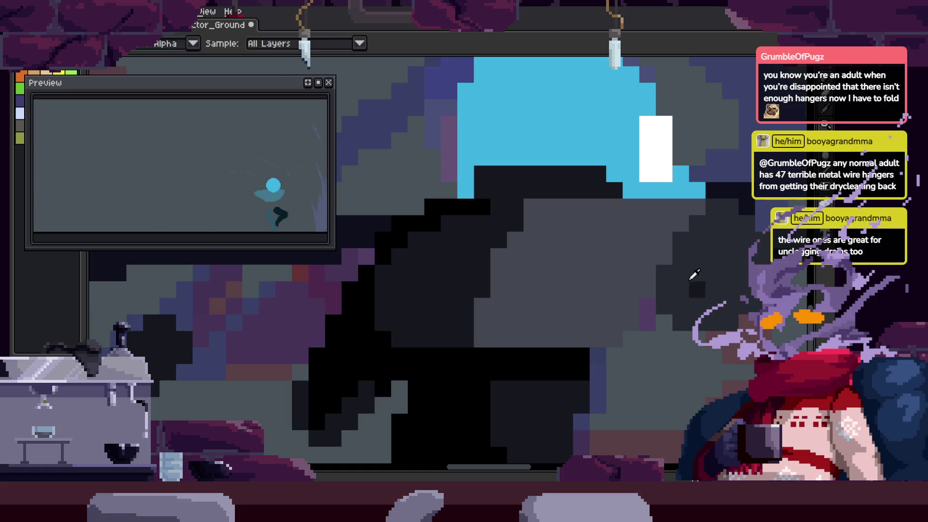
drag(690, 221, 608, 243)
scroll(683, 268, down, 2)
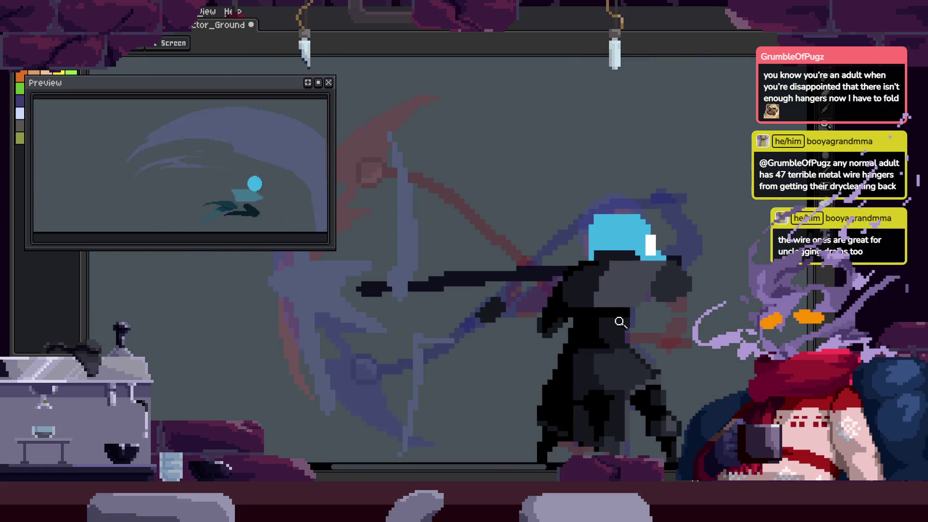
scroll(705, 271, up, 1)
key(z)
click(704, 279)
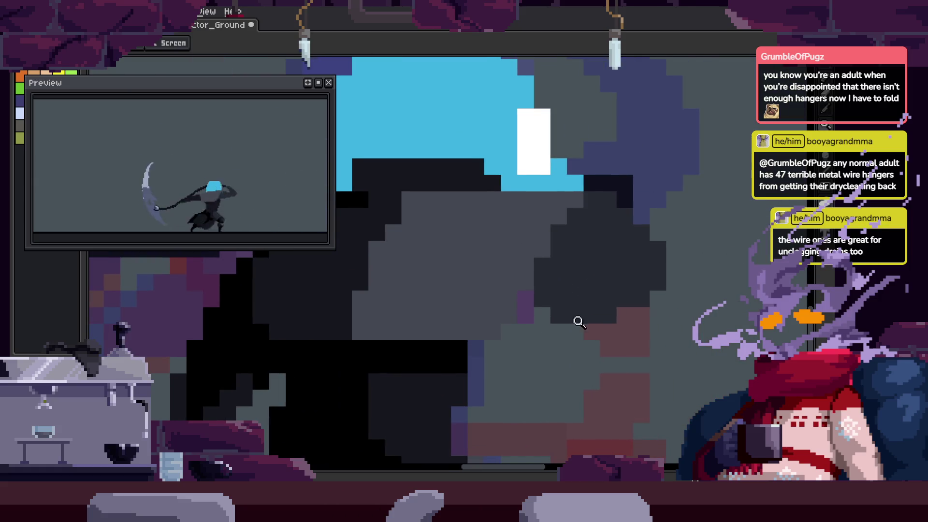
click(489, 320)
key(b)
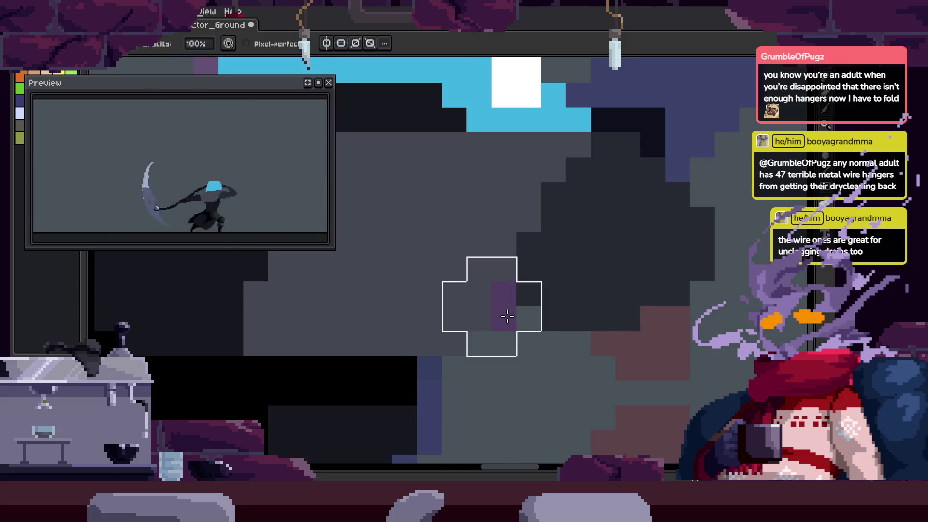
key(minus)
key(minus)
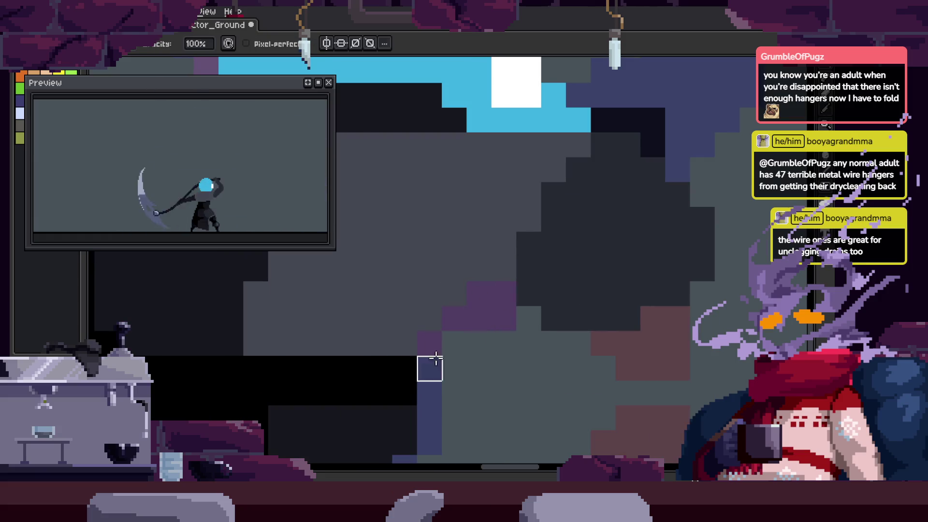
Fill the purple and grey arm pixels black, undoing the two stray dark strokes
key(e)
key(g)
click(510, 323)
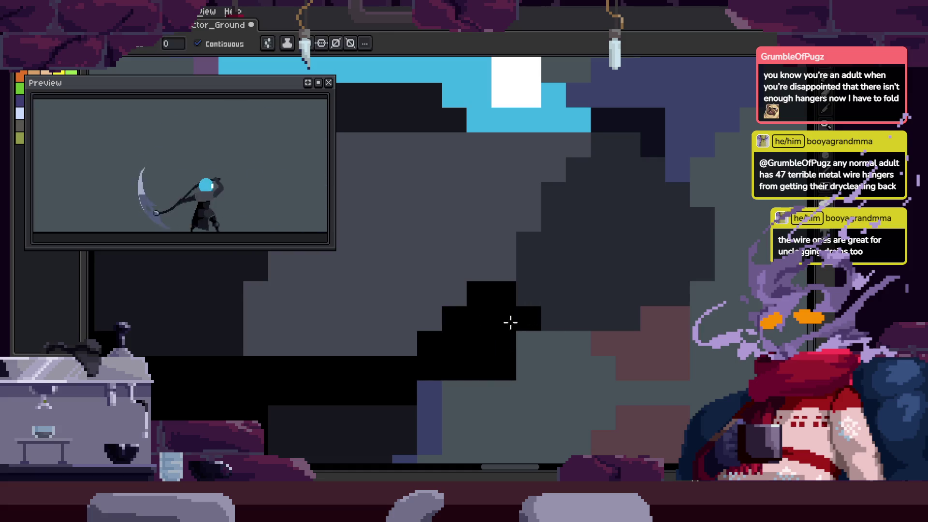
scroll(514, 381, down, 3)
scroll(564, 357, up, 4)
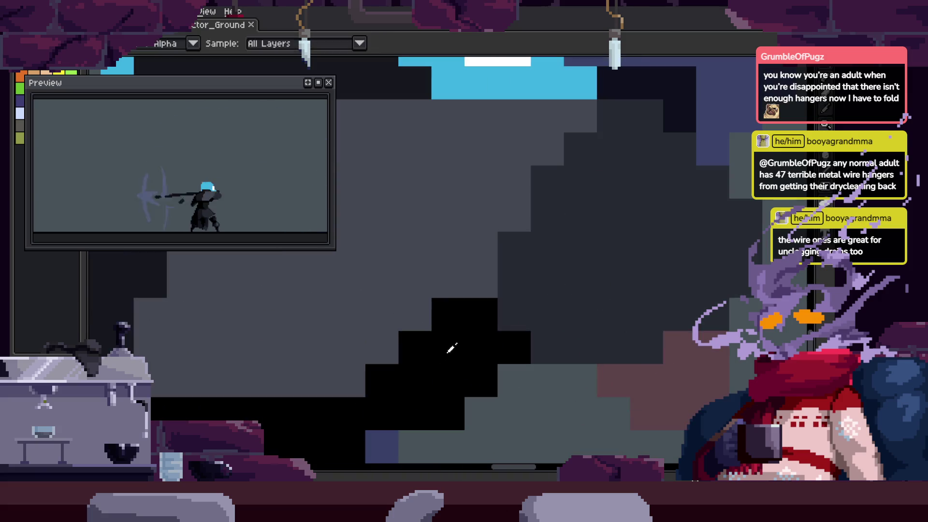
drag(520, 241, 613, 338)
key(b)
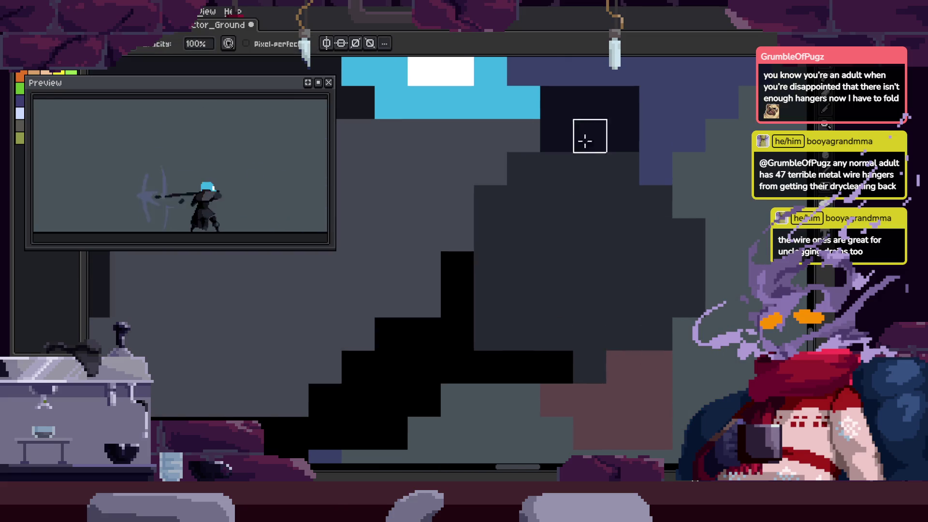
key(ctrl+z)
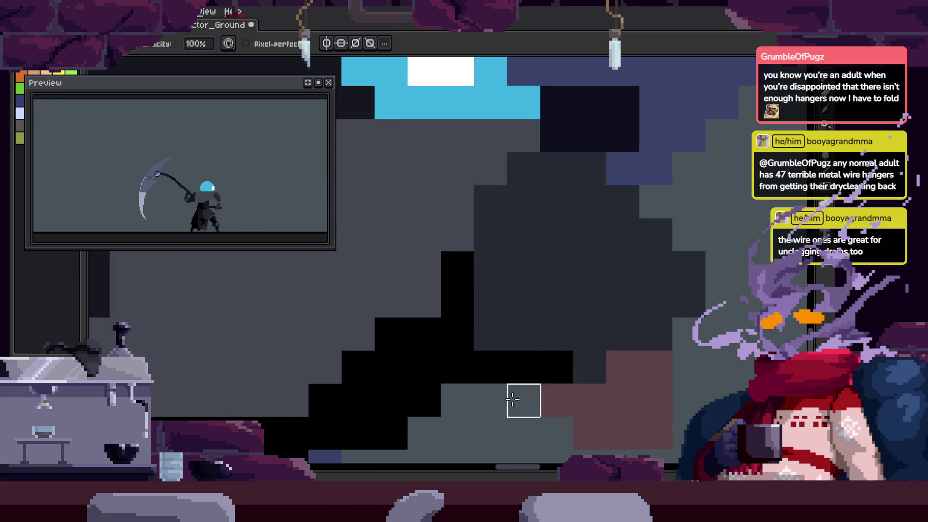
key(ctrl+z)
key(ctrl+z)
key(ctrl+z)
Draw black pixel lines along the arm's staircase edge and save
click(489, 199)
mouse_move(488, 199)
mouse_down()
mouse_move(514, 303)
mouse_move(628, 299)
mouse_up()
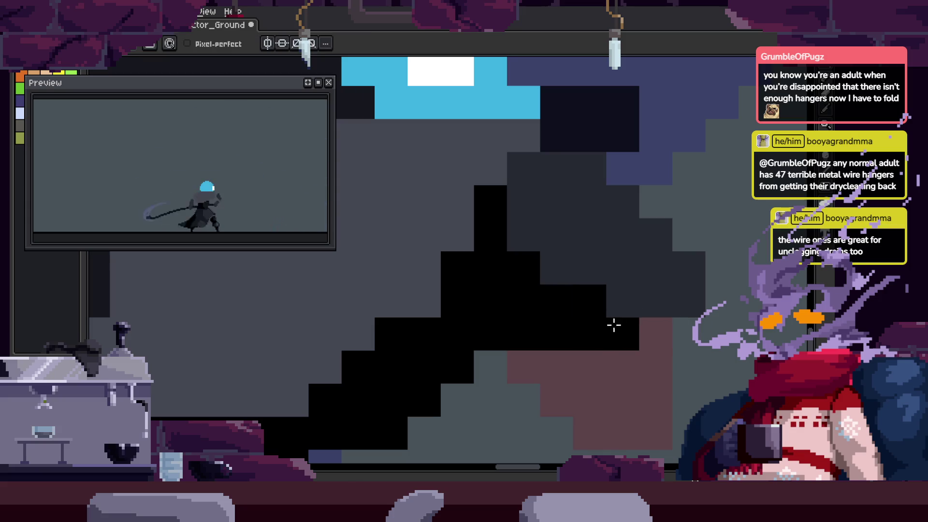
key(z)
key(ctrl+s)
scroll(628, 290, down, 3)
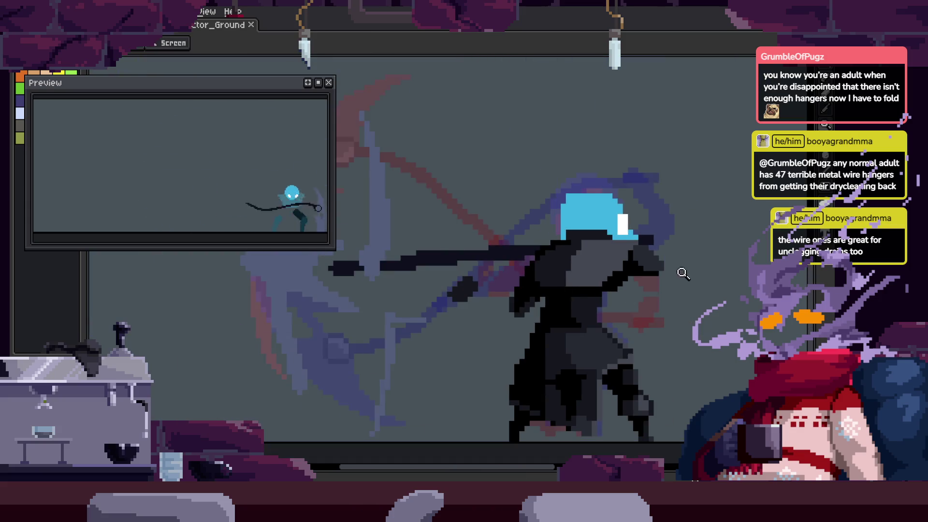
scroll(532, 266, up, 3)
key(b)
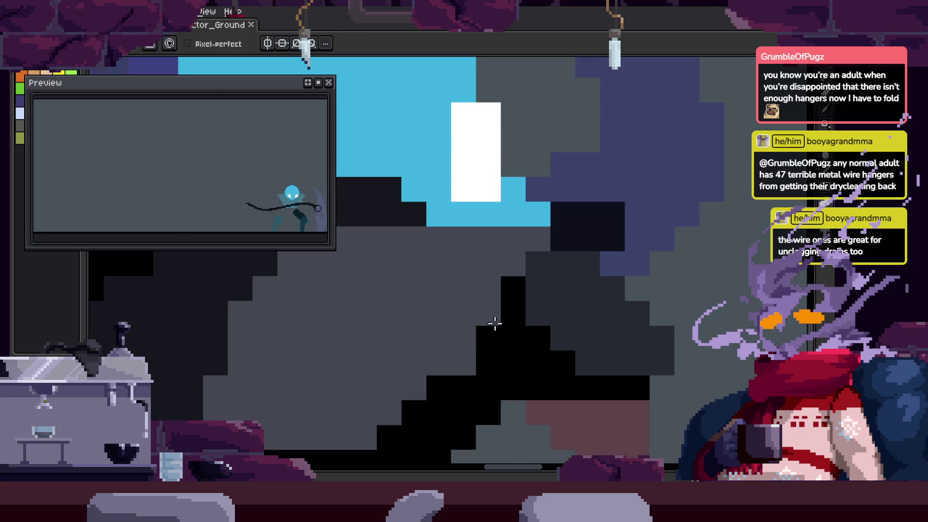
drag(460, 377, 517, 321)
click(597, 291)
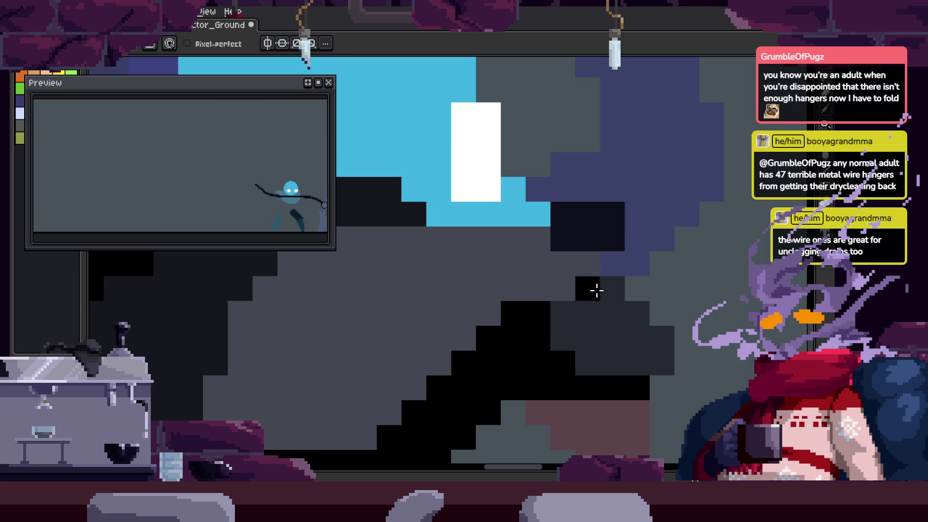
scroll(620, 293, down, 3)
Shift the lower part of the arm up one pixel
key(v)
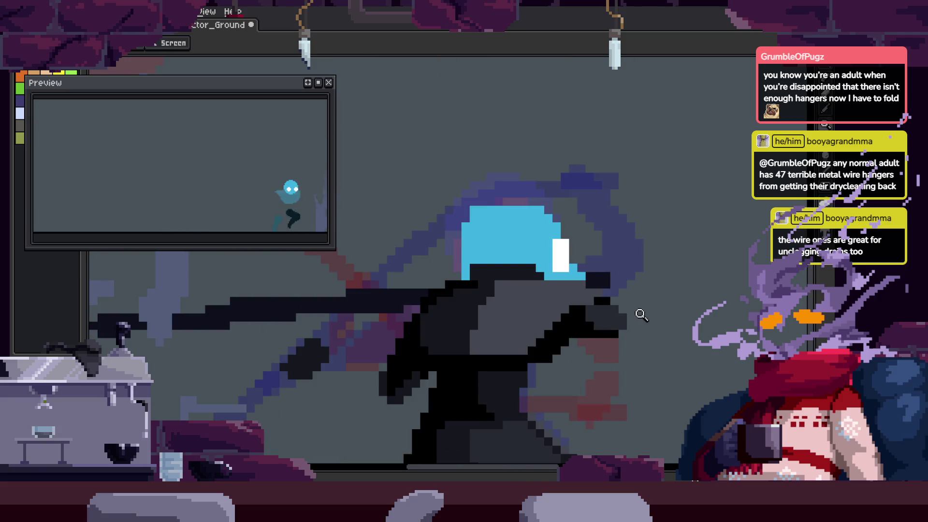
scroll(587, 363, up, 3)
drag(587, 362, 587, 338)
key(b)
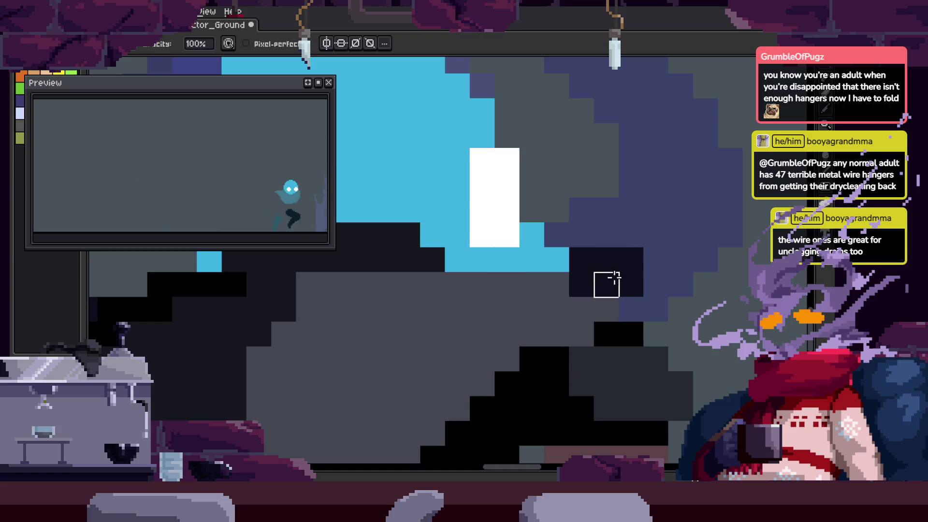
Bucket-fill the grey blob on the arm a darker grey
drag(418, 313, 538, 232)
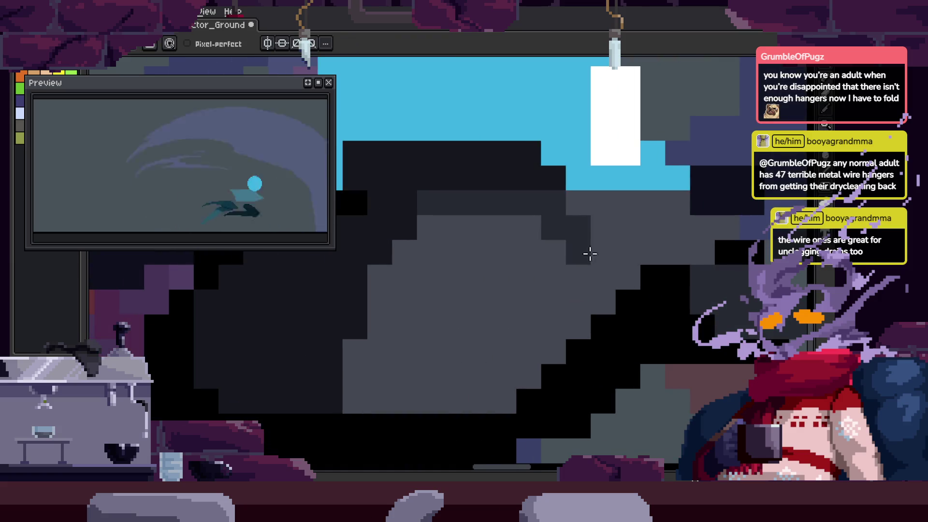
key(g)
click(529, 314)
drag(477, 259, 549, 316)
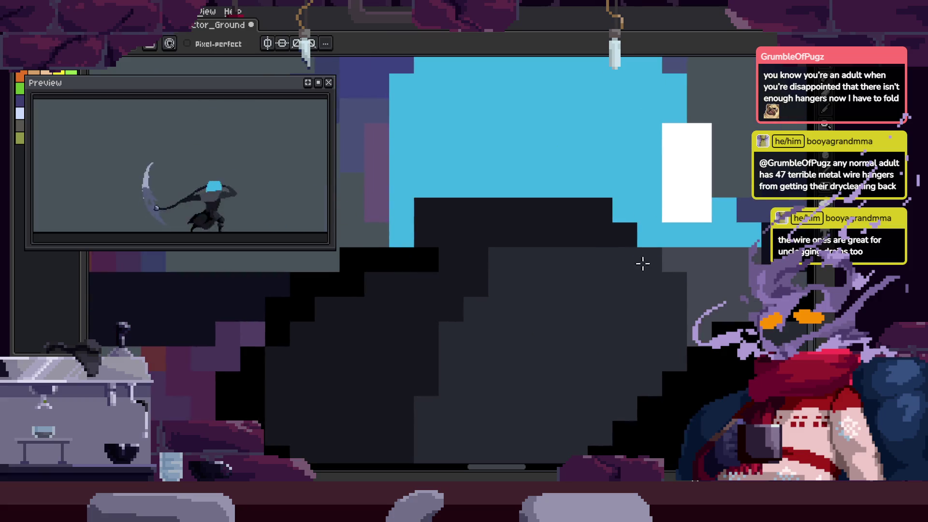
drag(643, 263, 535, 227)
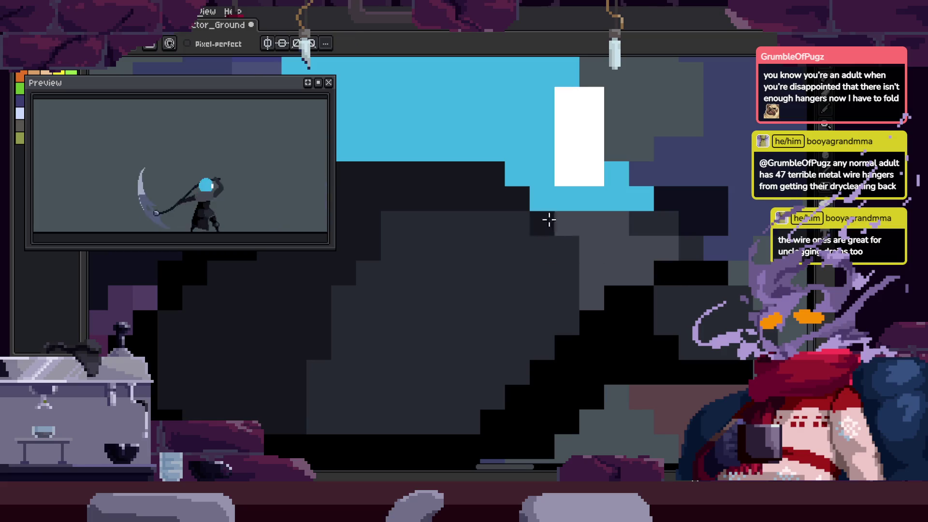
drag(720, 370, 652, 329)
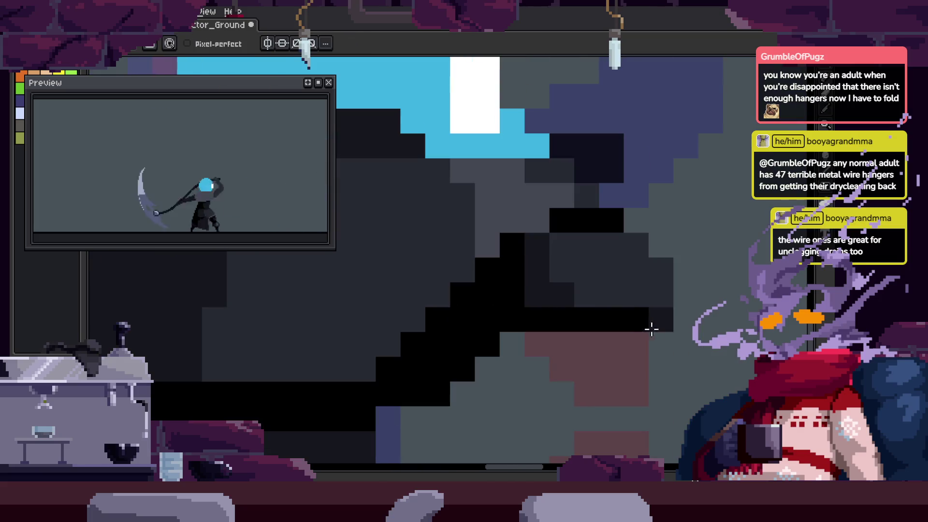
scroll(653, 267, down, 3)
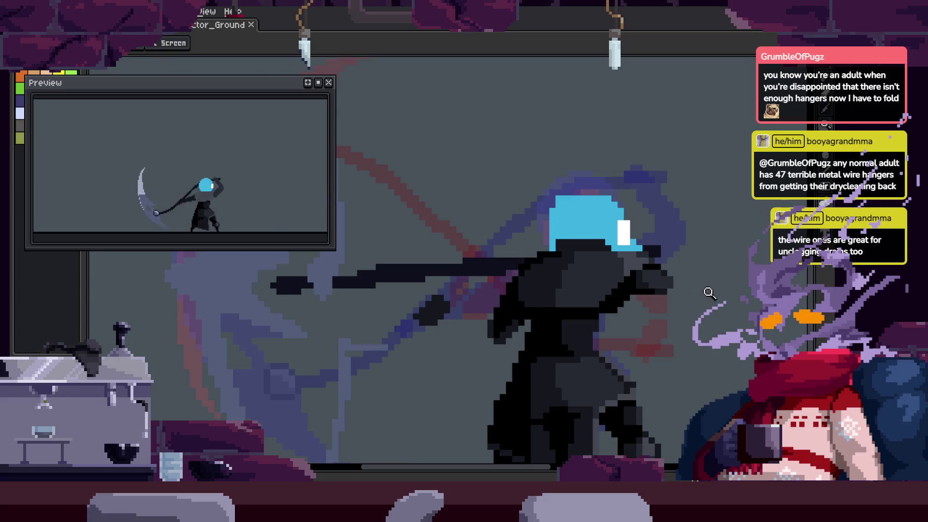
Save the sprite while zooming in and out around the scythe grip
scroll(617, 313, up, 3)
key(ctrl+s)
scroll(586, 301, down, 3)
scroll(624, 195, up, 3)
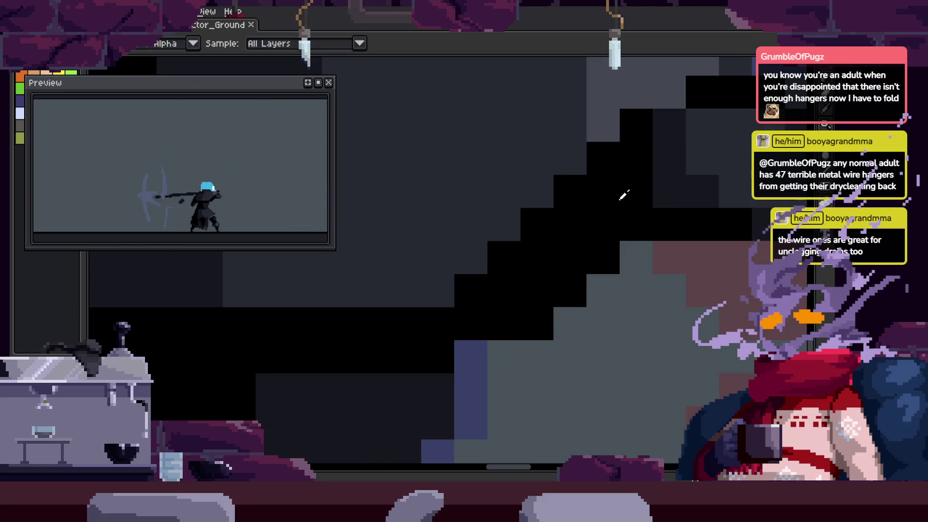
scroll(623, 301, down, 3)
key(ctrl+s)
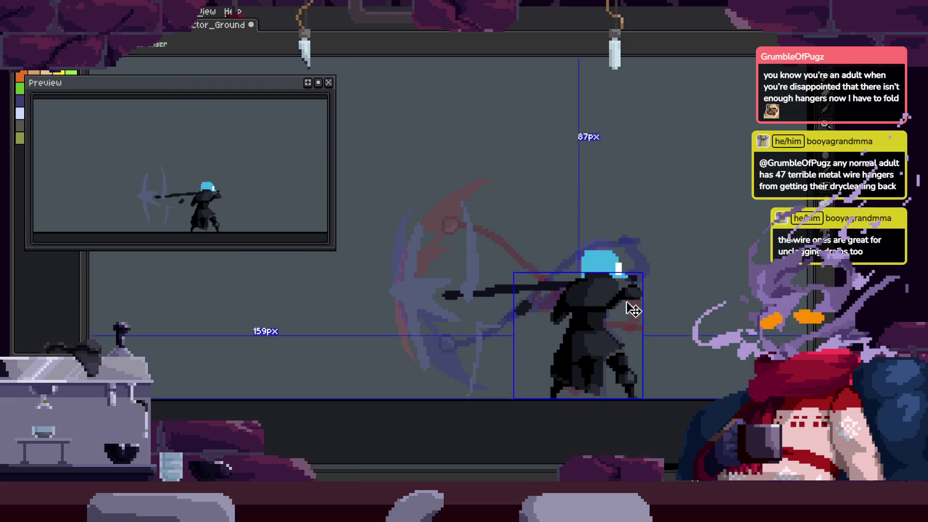
scroll(570, 322, up, 3)
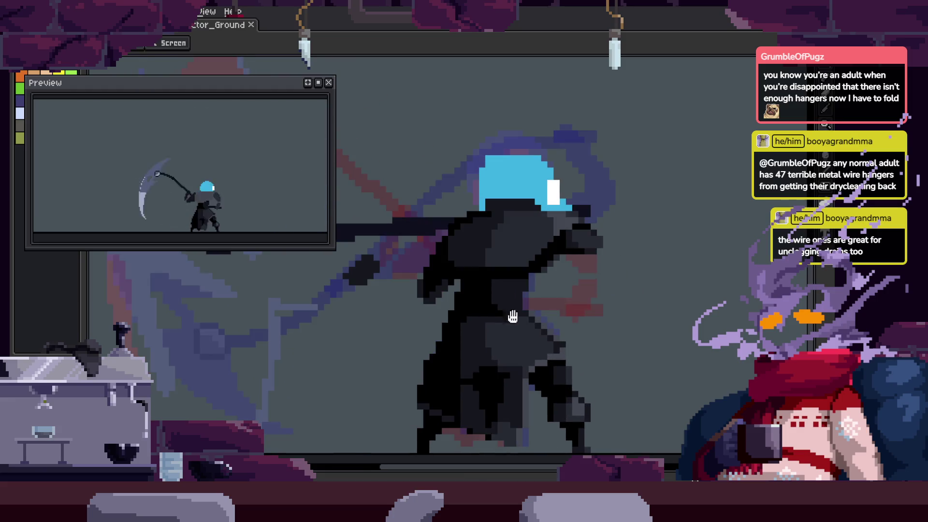
scroll(559, 298, down, 3)
scroll(434, 265, up, 4)
scroll(433, 266, down, 3)
Move a loose piece of the hand into place and paint black pixels along the arm and hand
mouse_move(537, 310)
mouse_down()
mouse_move(543, 296)
mouse_move(512, 286)
mouse_up()
key(Return)
scroll(601, 236, up, 4)
mouse_move(452, 307)
mouse_down()
mouse_move(603, 371)
mouse_move(468, 284)
mouse_move(612, 283)
mouse_up()
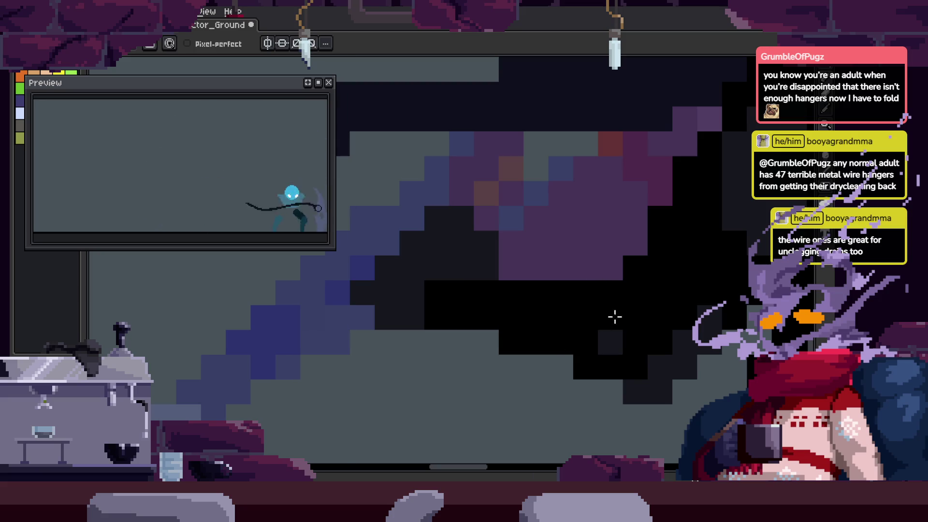
click(676, 357)
scroll(702, 323, down, 5)
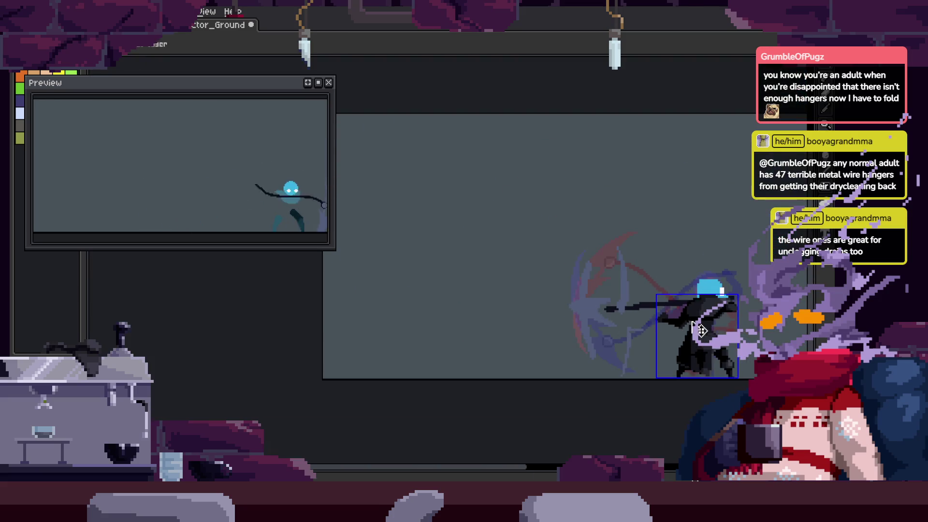
scroll(669, 275, up, 5)
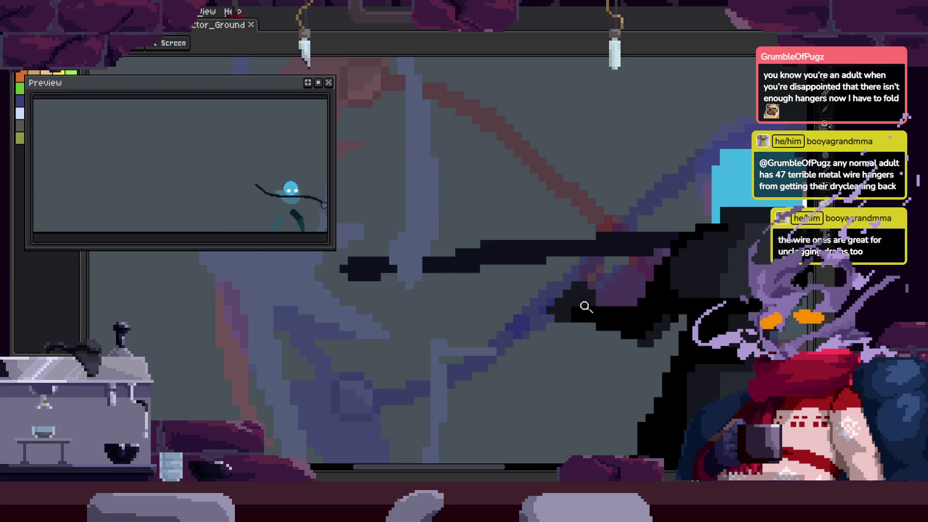
key(b)
Save the sprite with the black hand touch-ups
scroll(578, 285, right, 3)
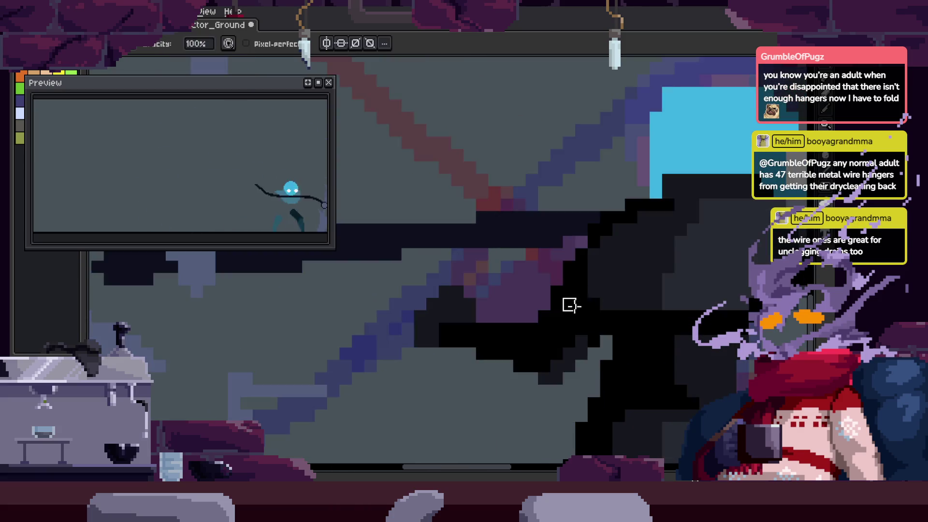
scroll(631, 341, down, 2)
key(z)
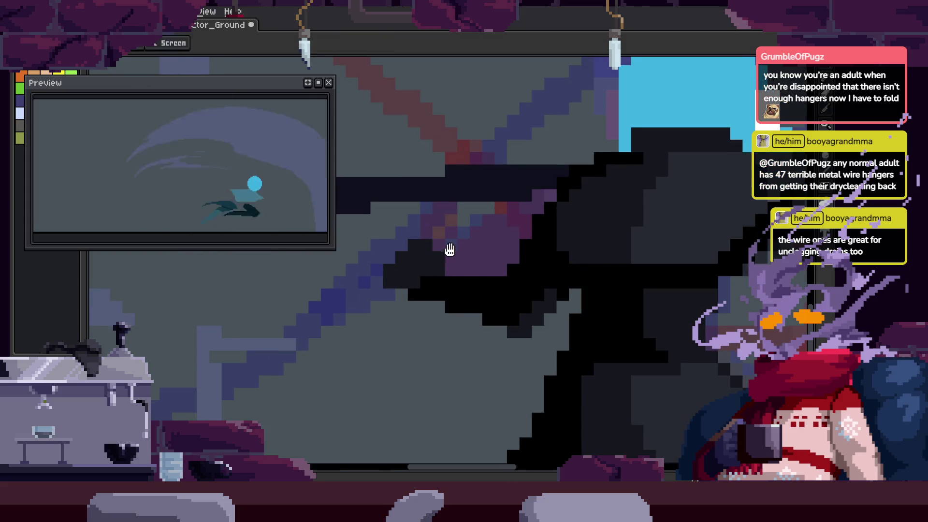
key(ctrl+s)
scroll(497, 290, up, 4)
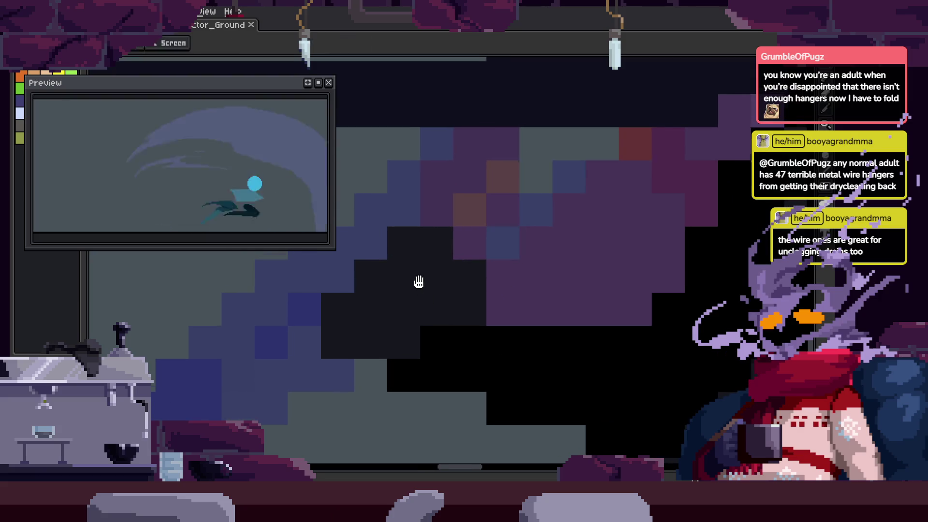
scroll(468, 337, left, 2)
Fill black pixels on the hand and shade four of them dark grey
drag(411, 307, 497, 351)
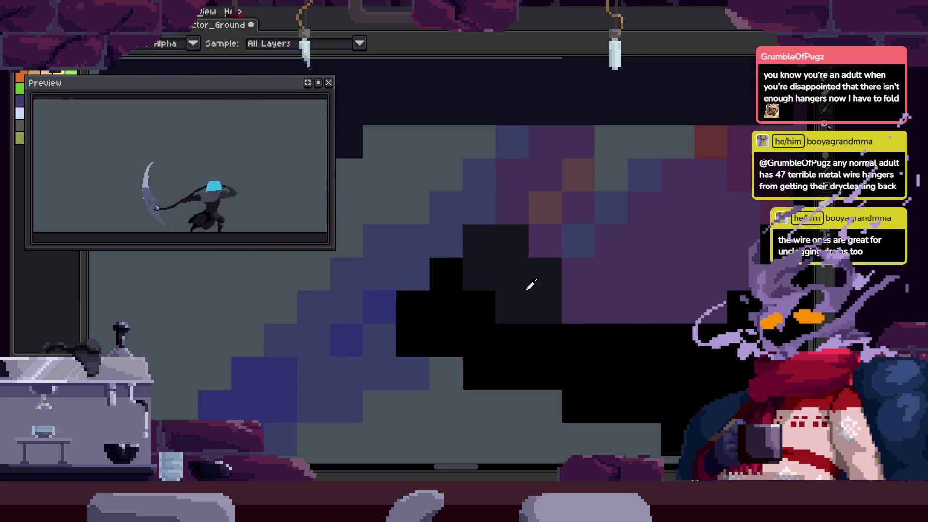
scroll(504, 292, left, 1)
click(476, 325)
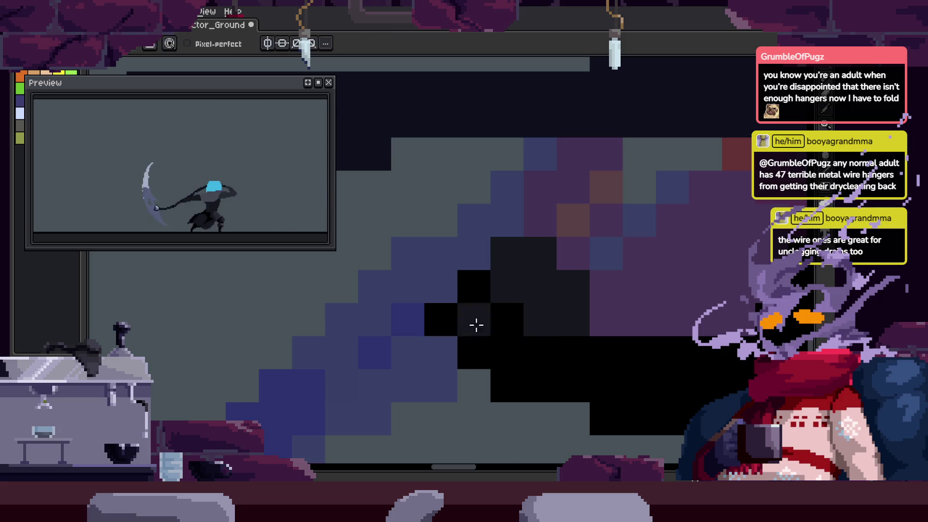
click(574, 300)
click(477, 228)
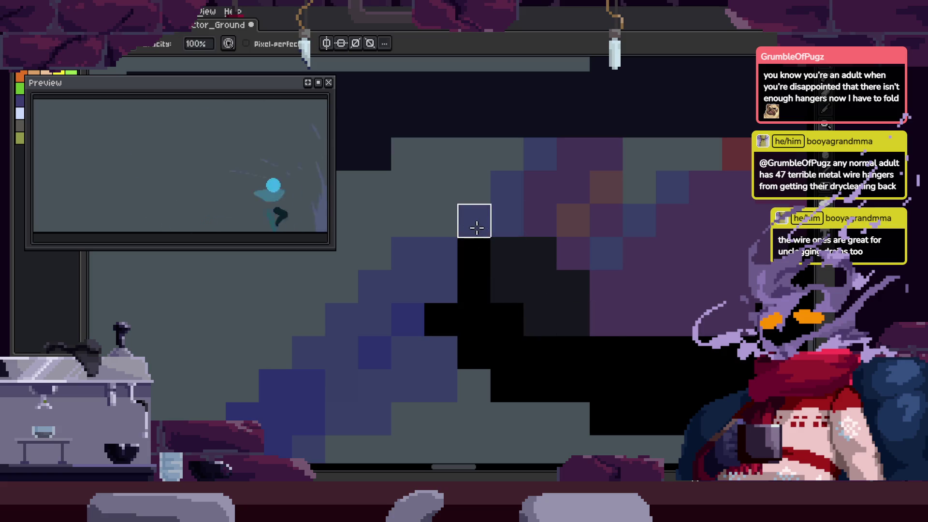
click(592, 276)
scroll(619, 333, down, 3)
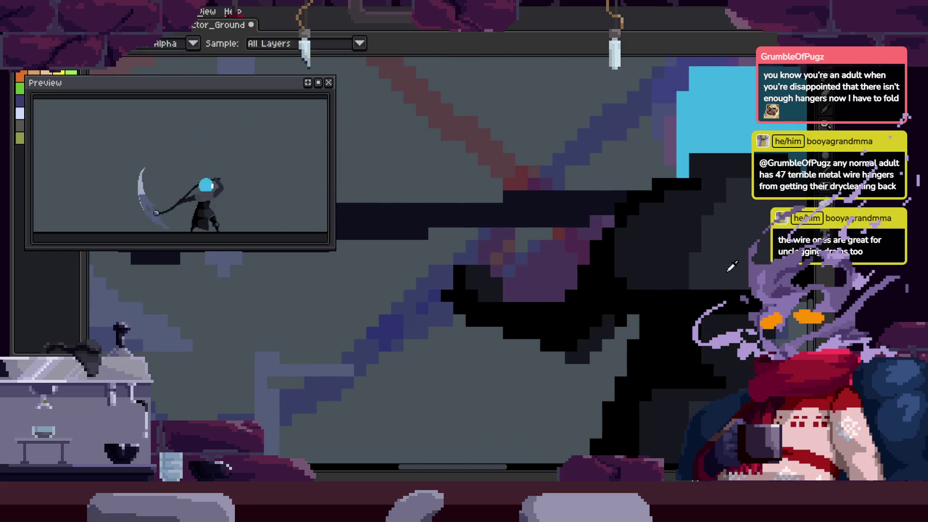
scroll(547, 262, up, 3)
Add four more dark grey shading pixels to the hand
click(469, 306)
click(538, 252)
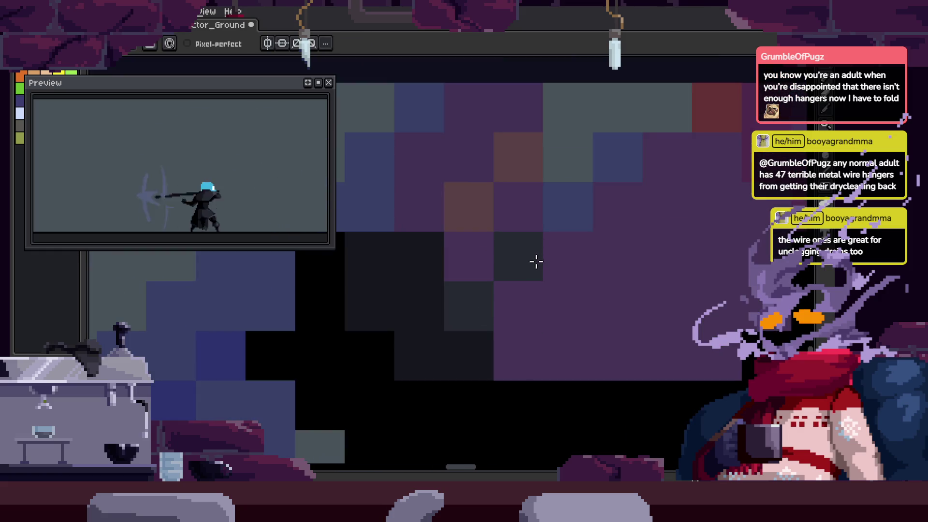
scroll(508, 234, down, 2)
scroll(435, 300, up, 2)
click(412, 332)
click(374, 288)
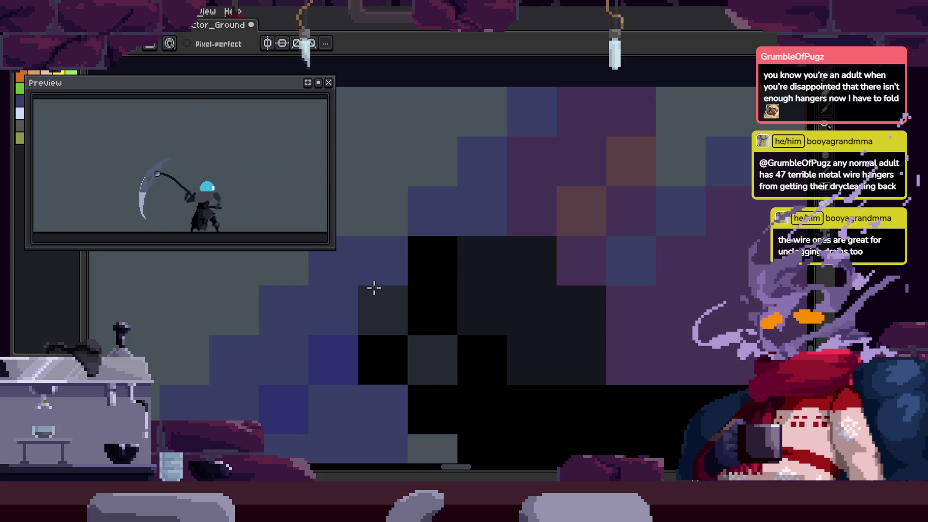
scroll(514, 306, down, 3)
scroll(566, 276, up, 3)
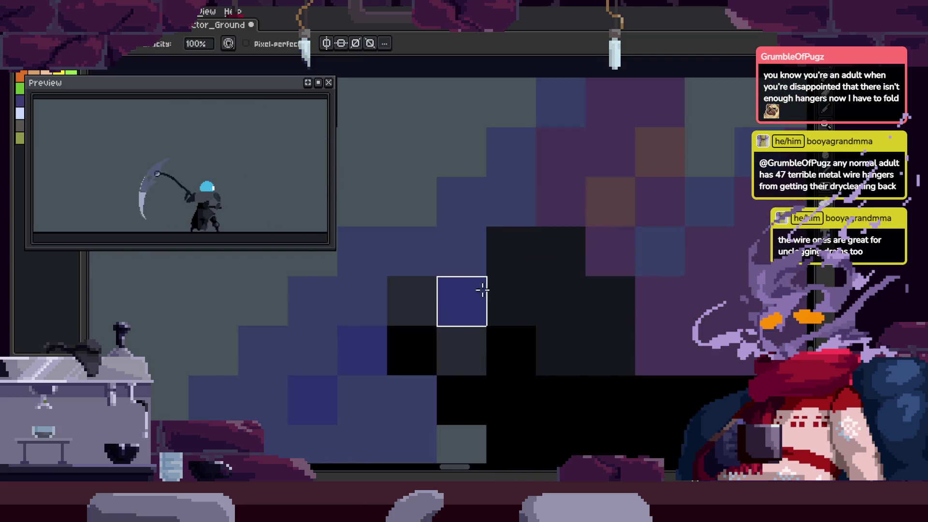
Erase a stray pixel, add near-black hand pixels, then undo the extra black strokes
key(e)
click(414, 363)
click(429, 305)
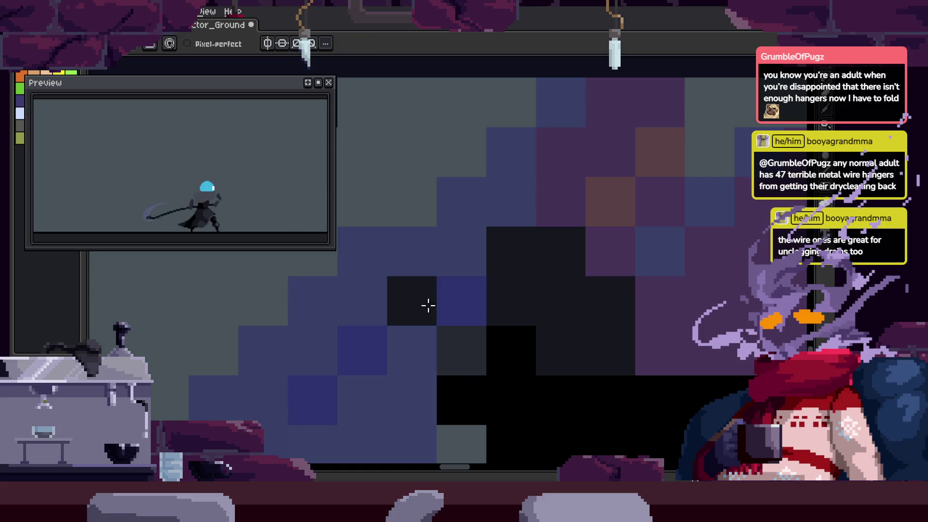
key(r)
click(425, 269)
key(b)
mouse_move(466, 307)
mouse_down()
mouse_move(512, 290)
mouse_move(548, 317)
mouse_up()
key(ctrl+z)
key(ctrl+z)
scroll(483, 259, down, 2)
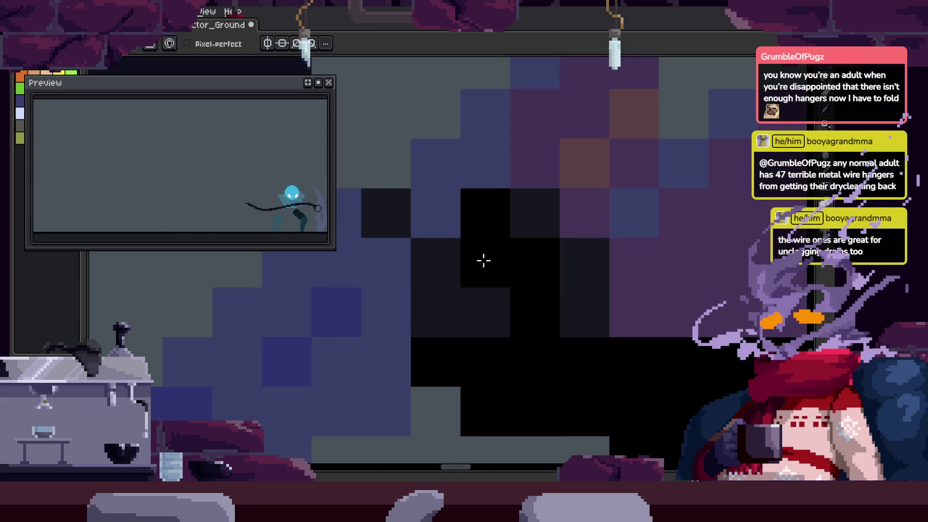
key(z)
scroll(559, 317, down, 2)
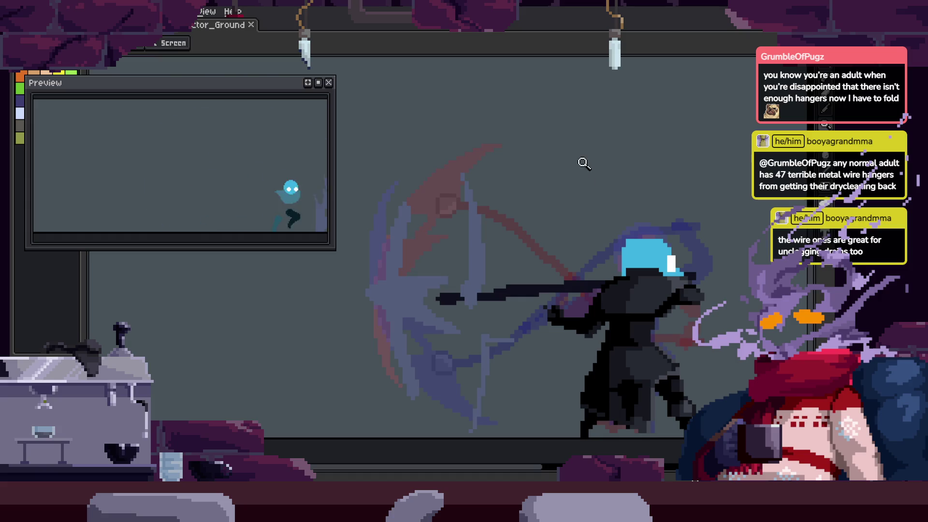
Paste the copied hand pixels at the zoomed-in scythe grip and repaint some blade pixels
click(597, 265)
click(594, 306)
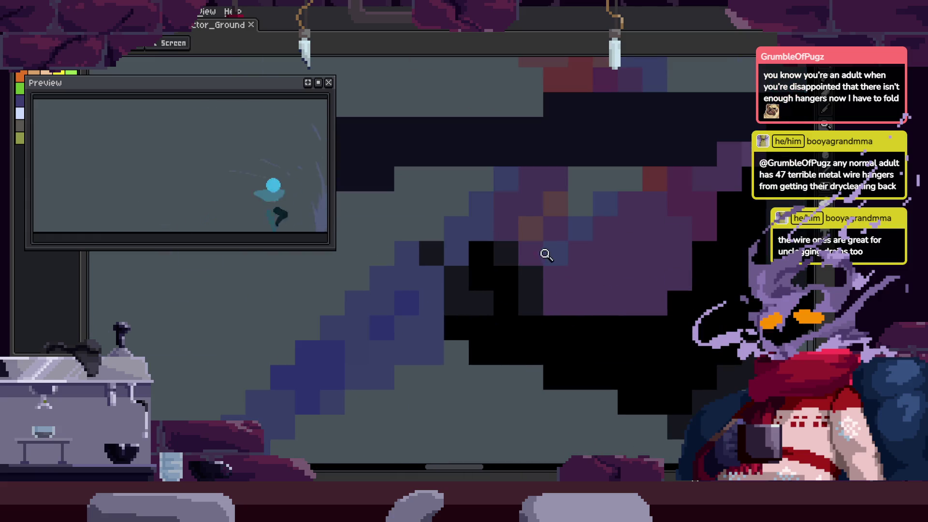
key(ctrl+v)
key(Return)
scroll(548, 309, up, 1)
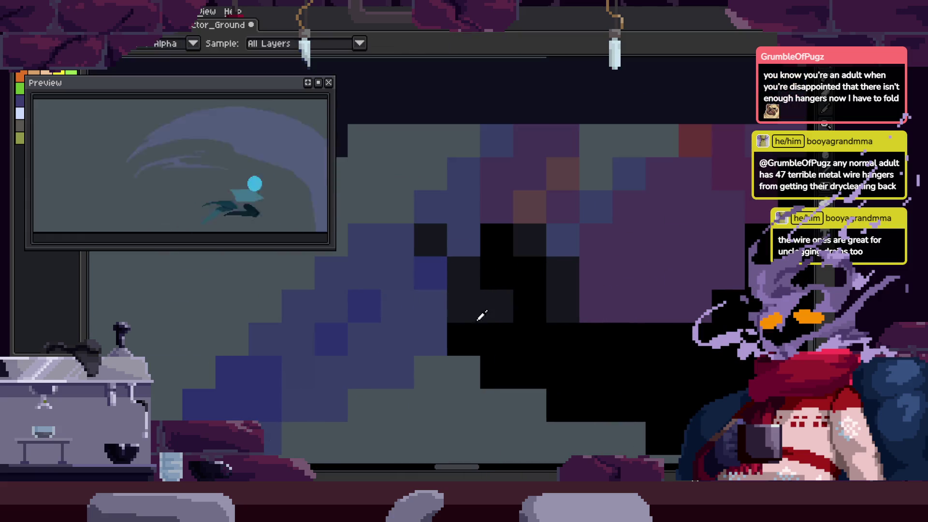
key(b)
drag(531, 279, 553, 292)
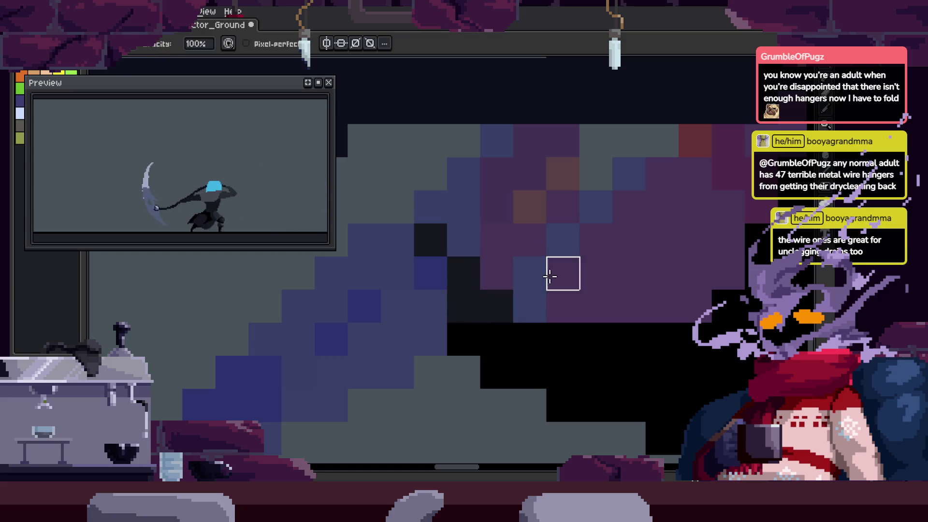
Undo the recent edits and shade one black pixel dark grey
key(ctrl+z)
key(ctrl+z)
key(ctrl+z)
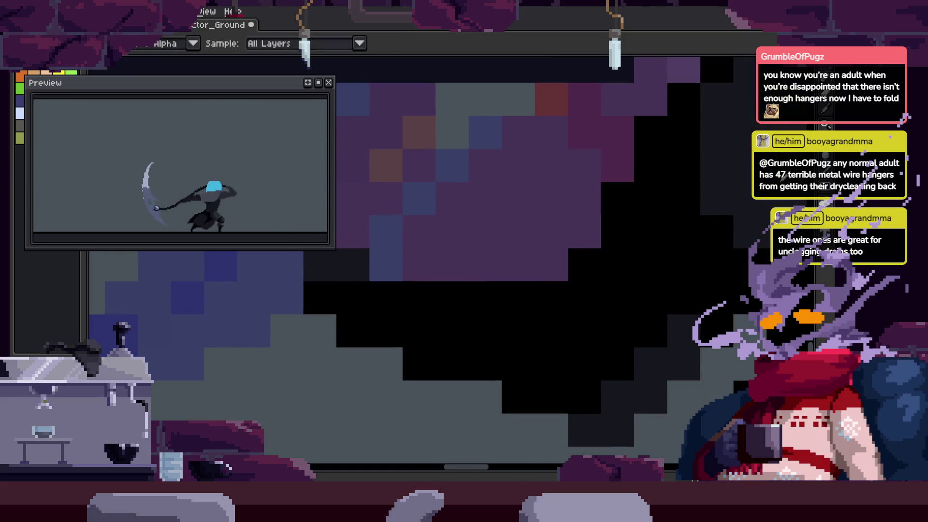
key(ctrl+z)
key(ctrl+z)
scroll(393, 336, up, 1)
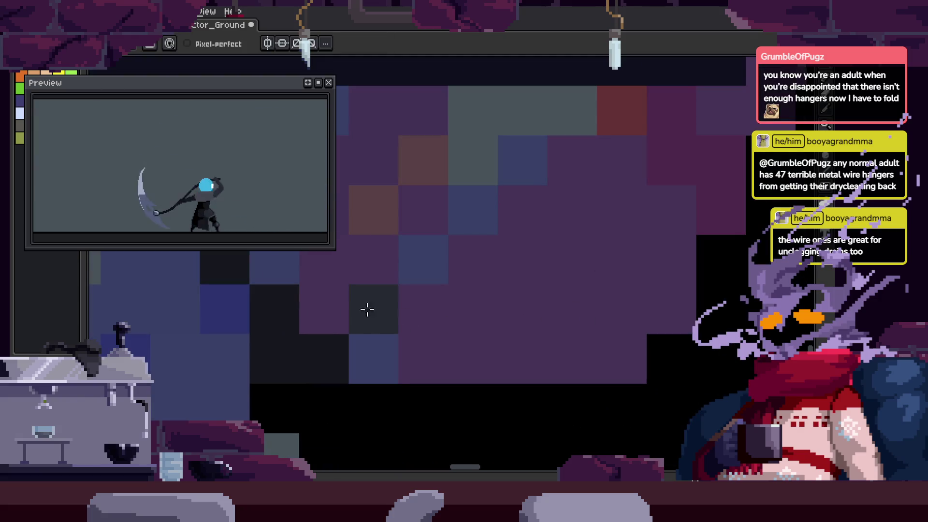
key(z)
scroll(578, 331, down, 2)
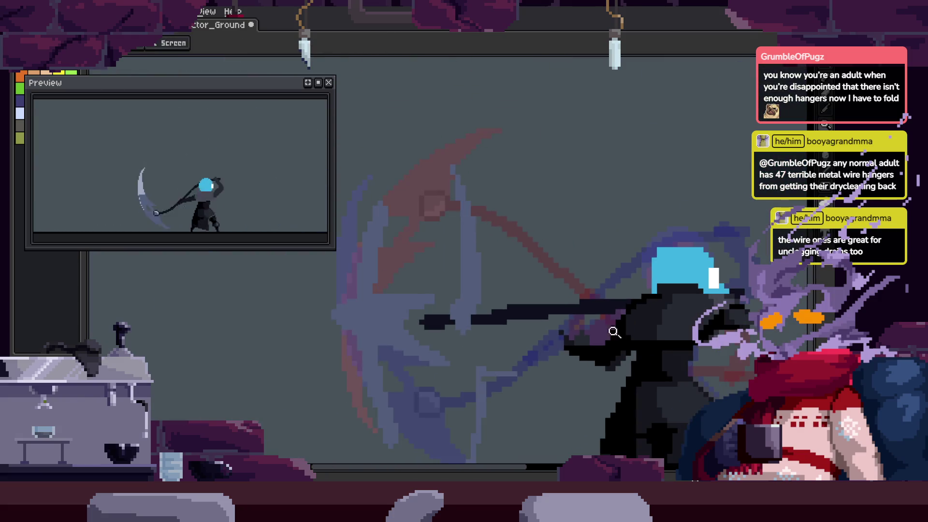
scroll(640, 298, up, 2)
key(ctrl+z)
key(ctrl+z)
key(ctrl+z)
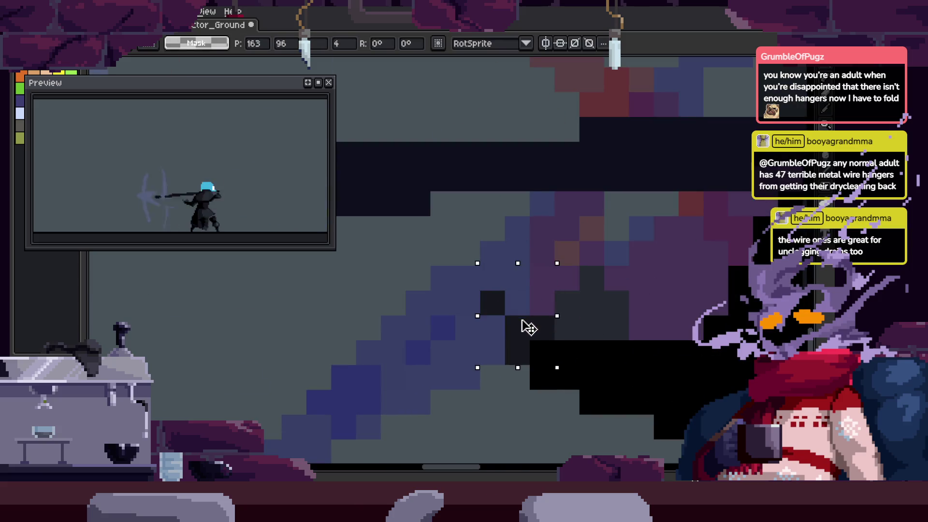
key(b)
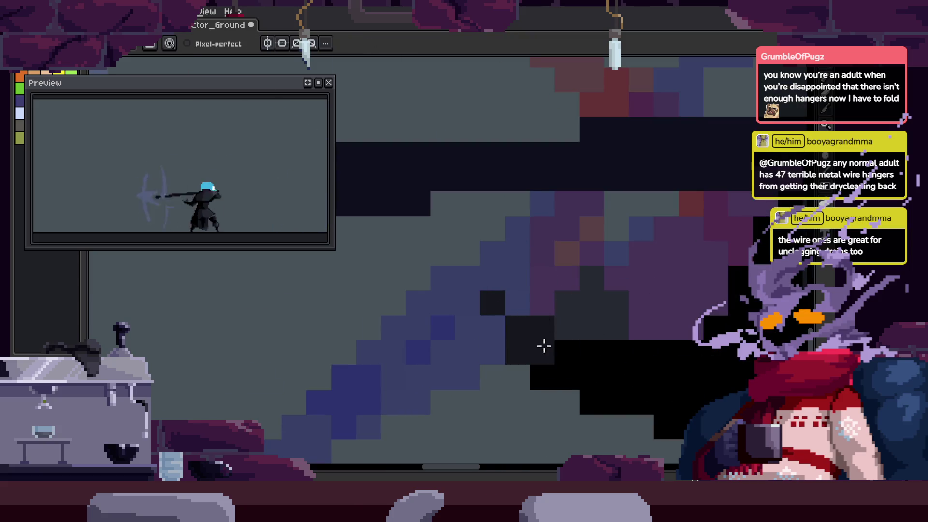
click(539, 376)
Paint two pixels black on the character's outline
scroll(615, 391, down, 2)
scroll(499, 373, up, 3)
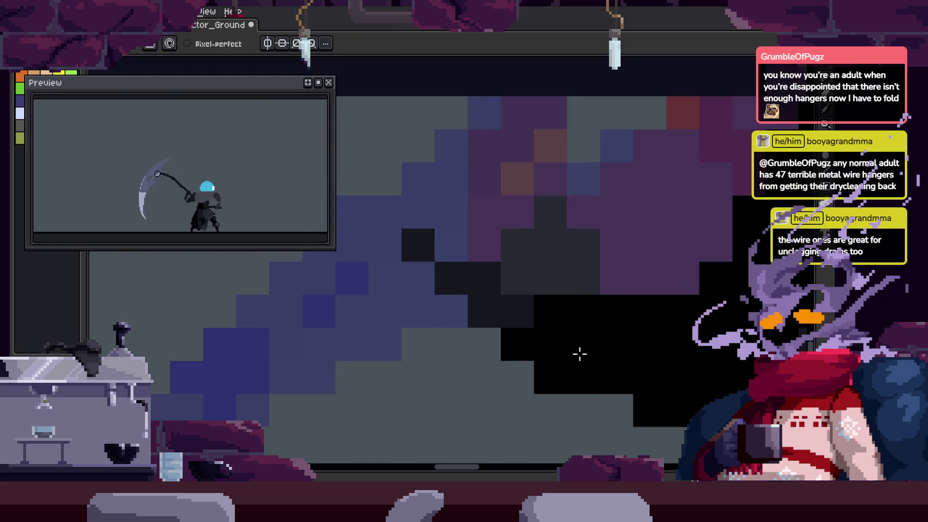
scroll(616, 305, down, 3)
key(z)
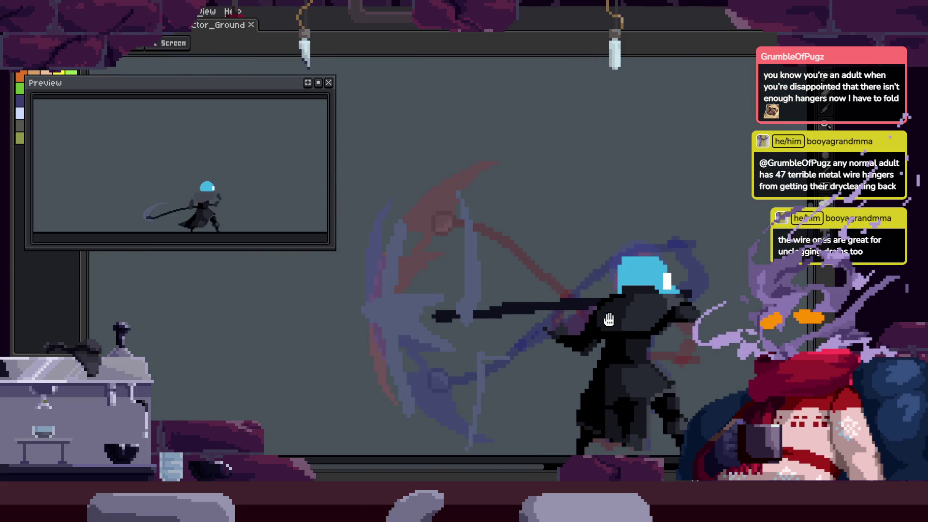
scroll(555, 304, up, 4)
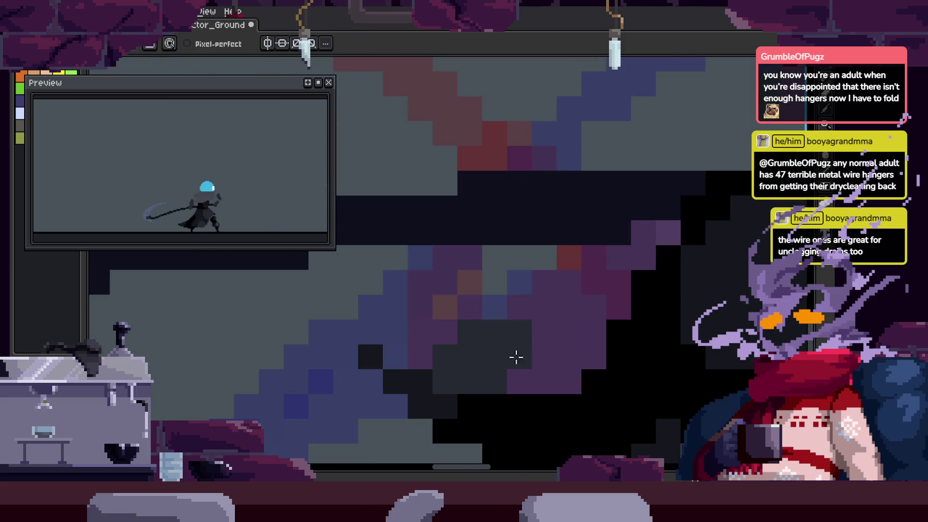
scroll(517, 357, down, 3)
key(z)
scroll(606, 303, up, 3)
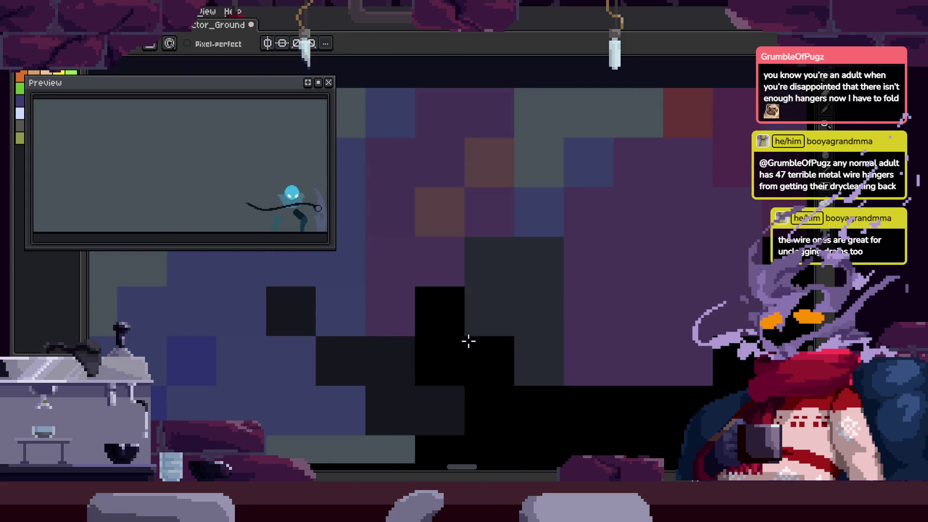
drag(430, 332, 517, 315)
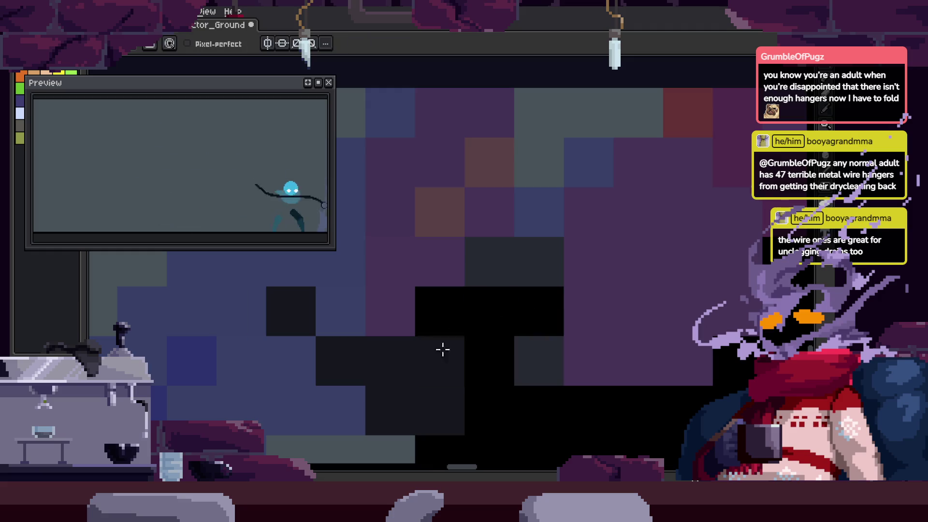
Zoom out and pan to check the result, leaving the pencil active
scroll(473, 374, down, 4)
scroll(602, 319, right, 3)
scroll(590, 263, down, 2)
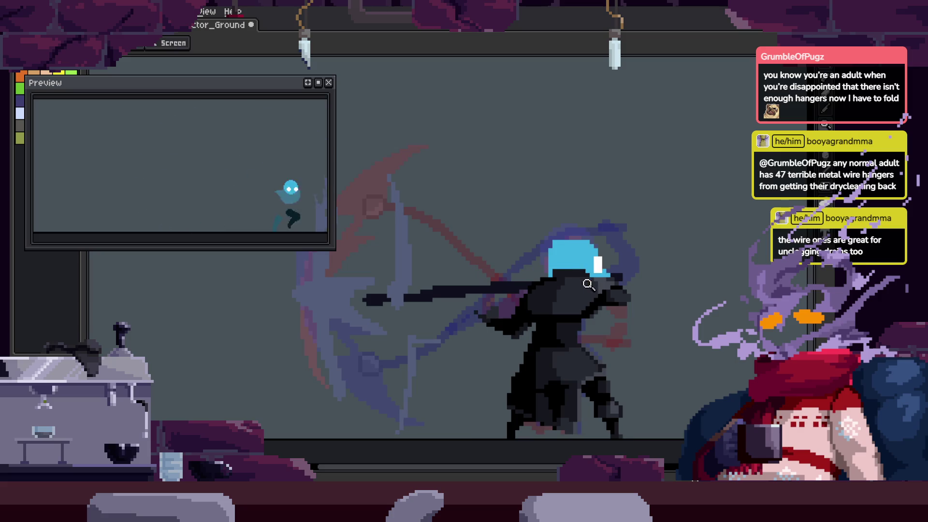
scroll(652, 286, up, 2)
scroll(400, 345, up, 3)
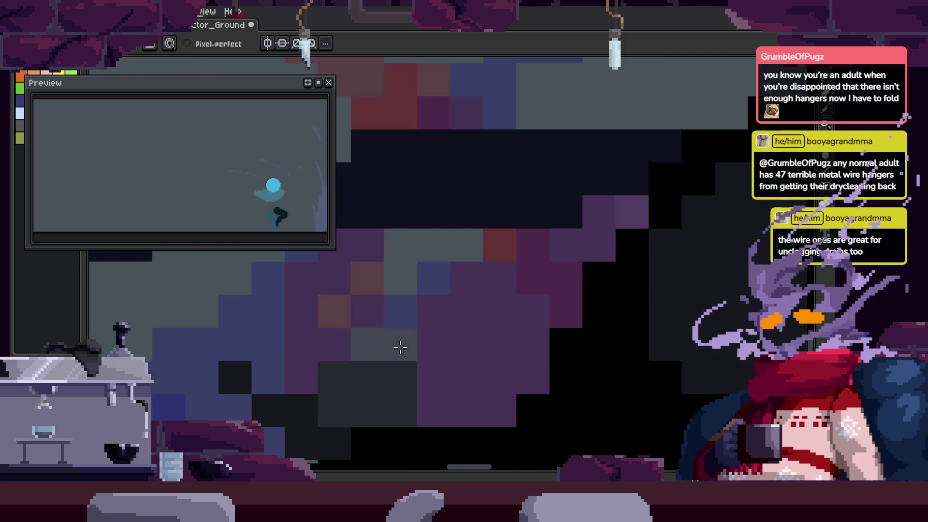
scroll(418, 331, left, 3)
scroll(419, 331, down, 1)
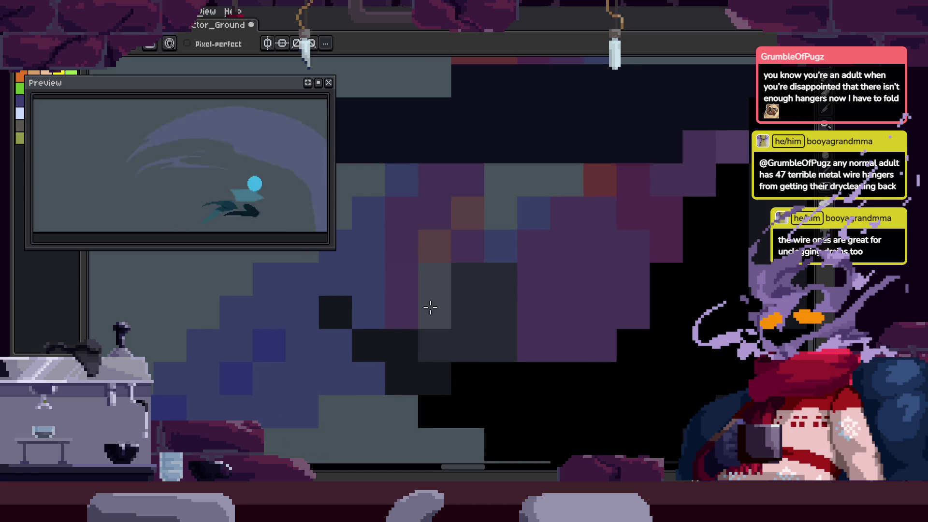
key(e)
key(b)
scroll(537, 325, down, 3)
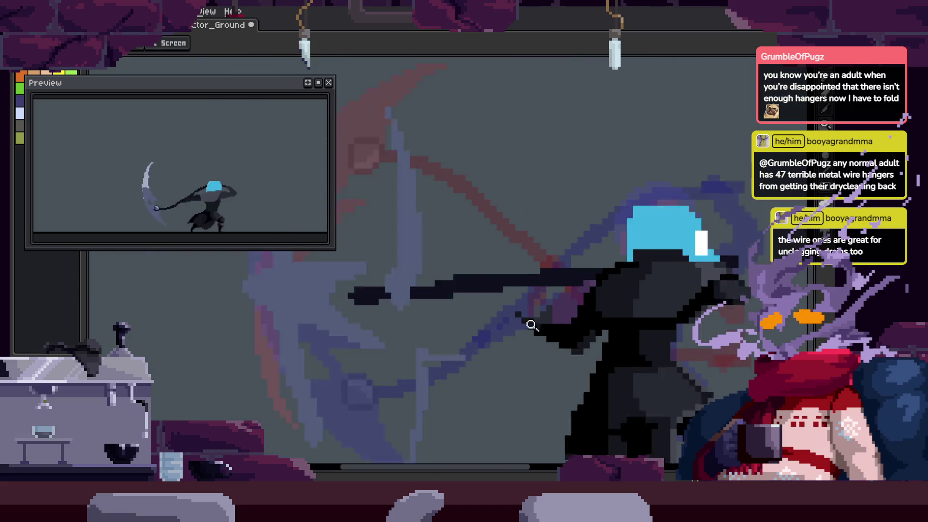
Zoom far in on the character's outstretched hand with the pencil ready
key(z)
scroll(542, 314, up, 4)
scroll(480, 257, down, 3)
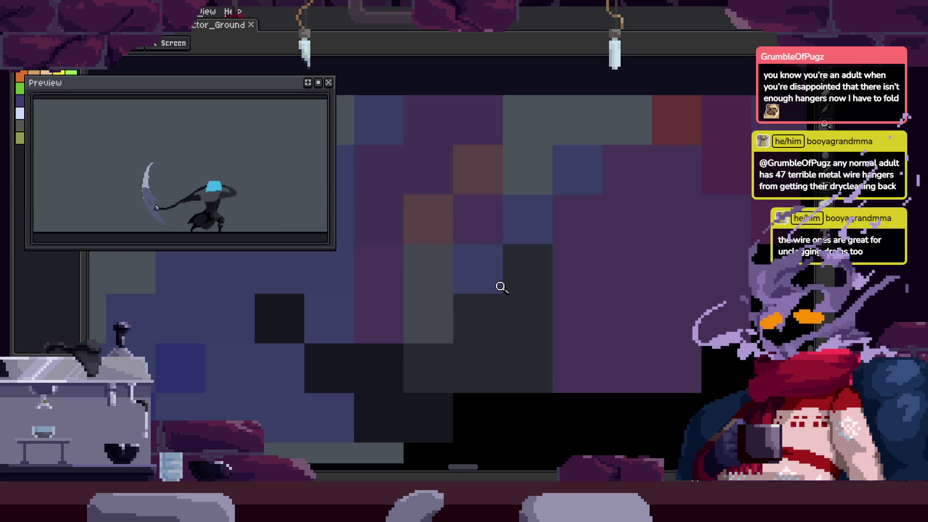
key(Tab)
key(Tab)
drag(585, 319, 572, 308)
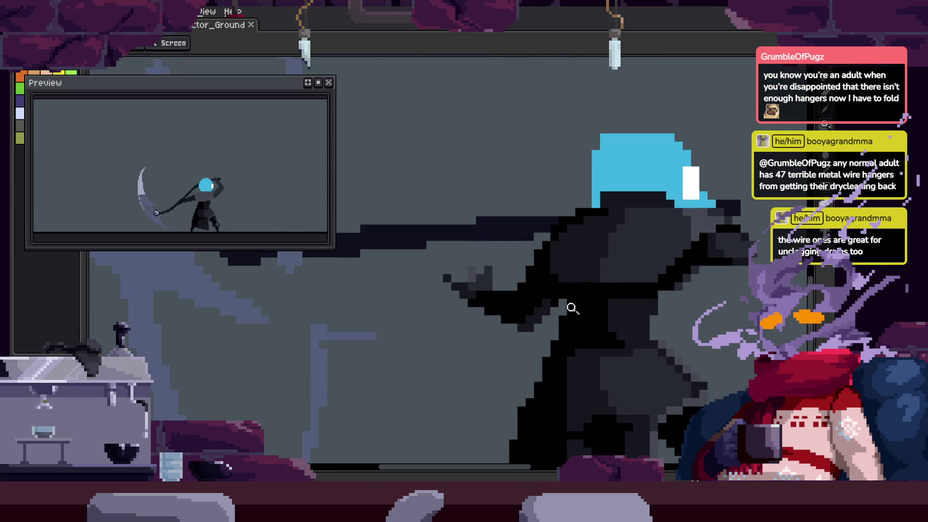
scroll(604, 296, down, 1)
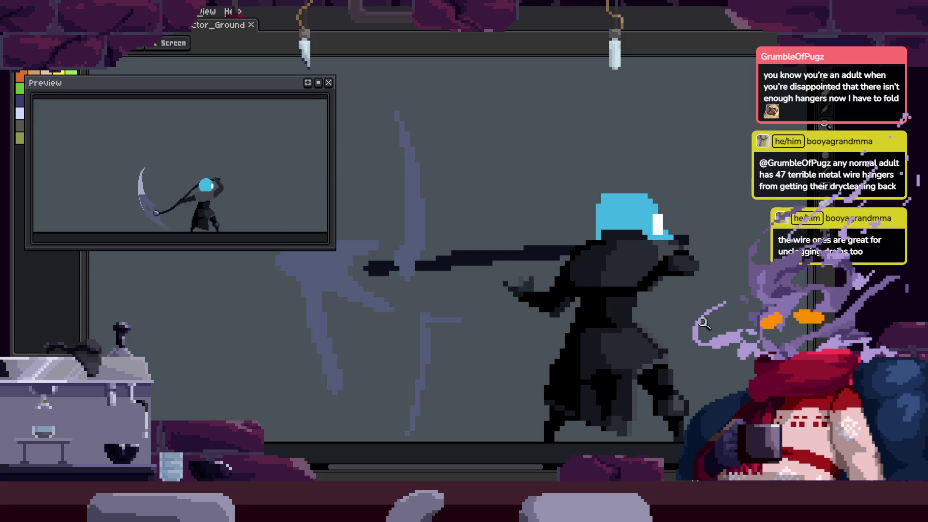
click(538, 282)
key(b)
mouse_move(430, 305)
mouse_down()
mouse_move(452, 271)
mouse_move(462, 293)
mouse_move(495, 247)
mouse_up()
Reshade pixels around the hand and paint three nearby pixels with eyedropped black
drag(434, 330, 400, 301)
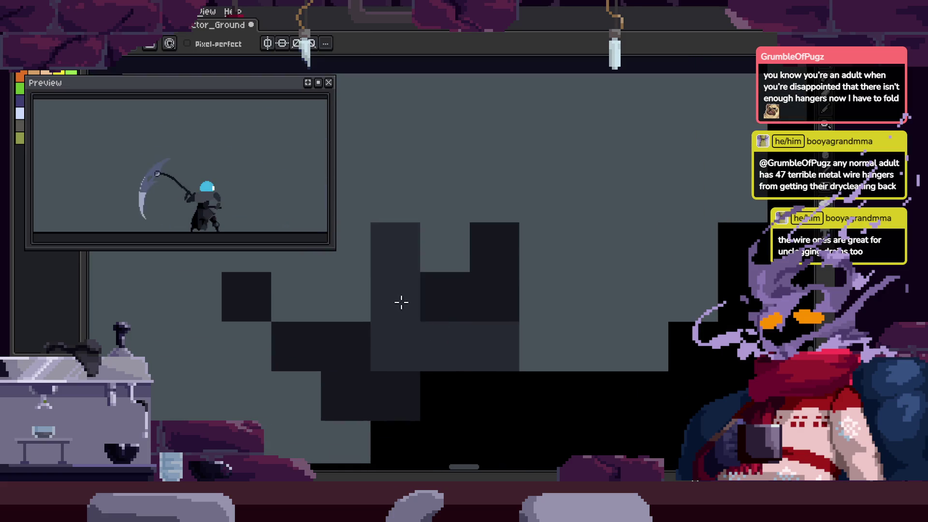
scroll(456, 338, down, 3)
scroll(549, 257, up, 3)
scroll(441, 388, down, 3)
alt+click(417, 224)
scroll(469, 266, up, 3)
click(468, 251)
click(459, 218)
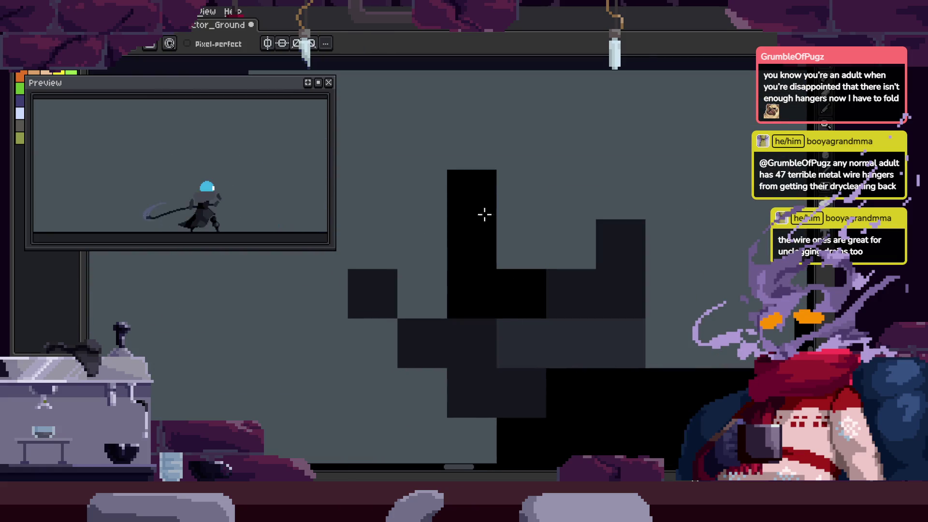
click(570, 244)
Save the sprite file with the darkened hand pixels
key(z)
scroll(587, 265, down, 3)
key(b)
scroll(515, 291, up, 3)
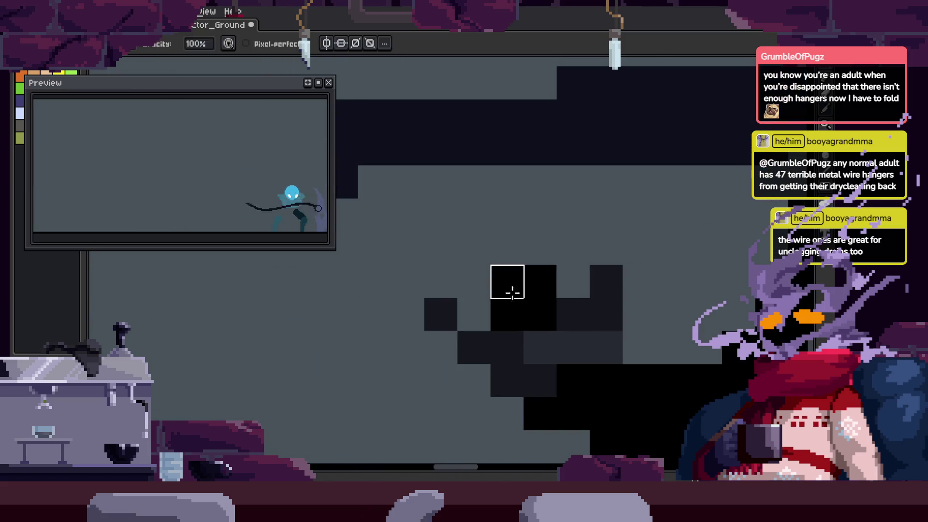
scroll(516, 291, right, 3)
key(ctrl+s)
key(z)
scroll(574, 265, down, 3)
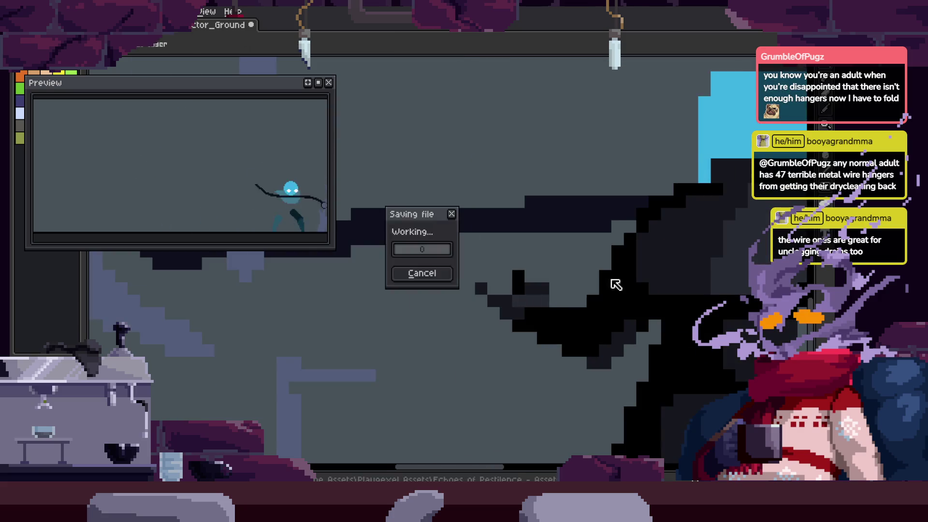
Zoom out to view the whole saved sprite
scroll(493, 305, up, 3)
scroll(503, 324, down, 3)
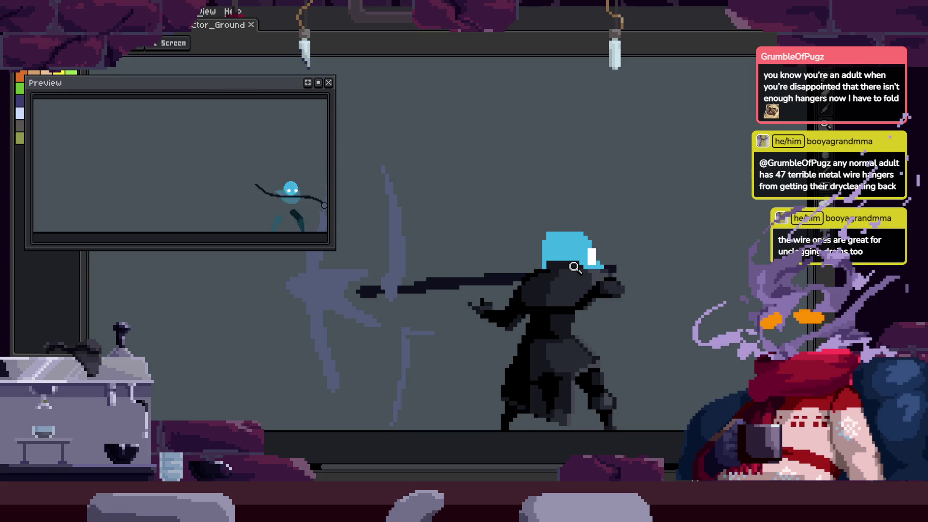
Re-centre the character and enlarge the animation preview area
scroll(222, 193, down, 1)
key(h)
drag(232, 192, 198, 175)
scroll(172, 155, up, 1)
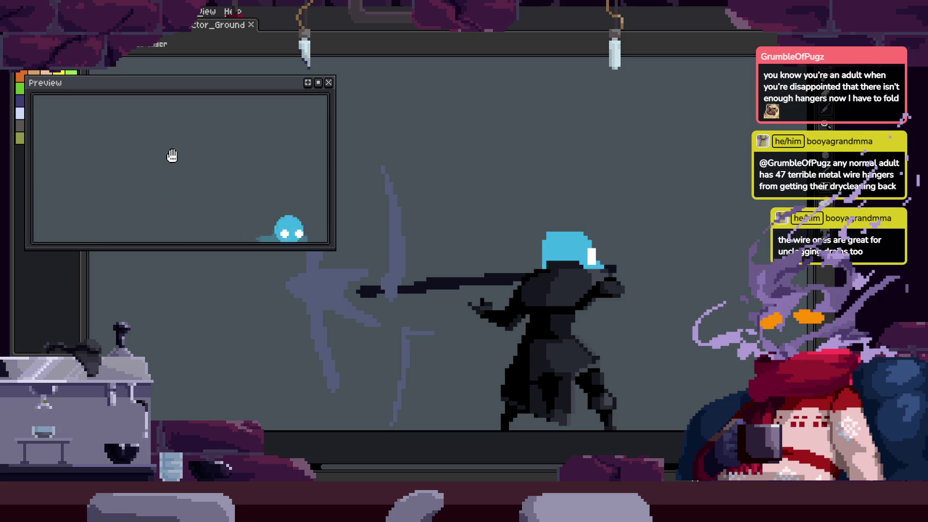
drag(172, 249, 160, 329)
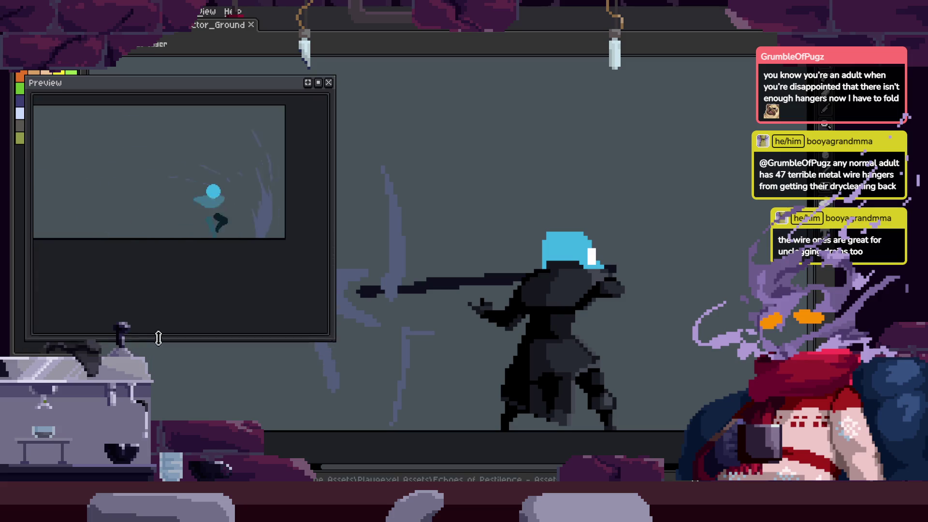
scroll(207, 223, up, 1)
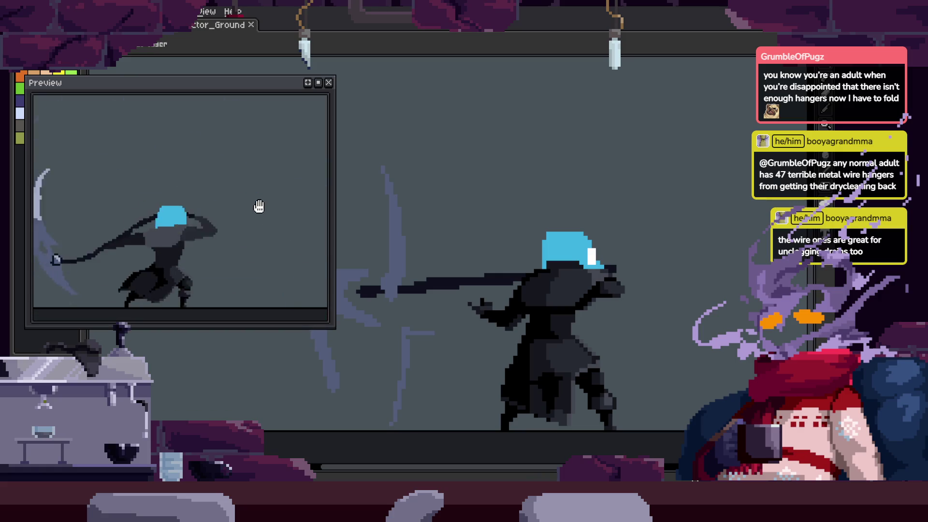
scroll(572, 281, down, 3)
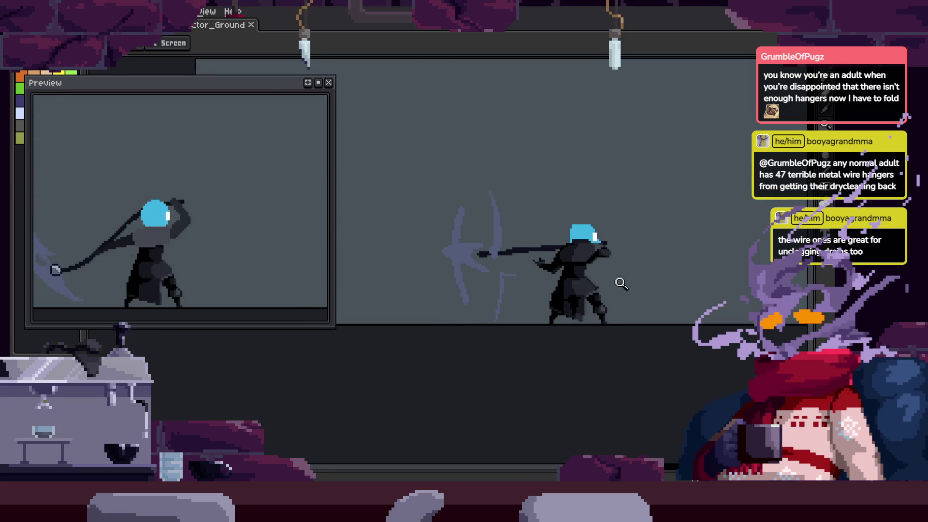
scroll(621, 283, up, 2)
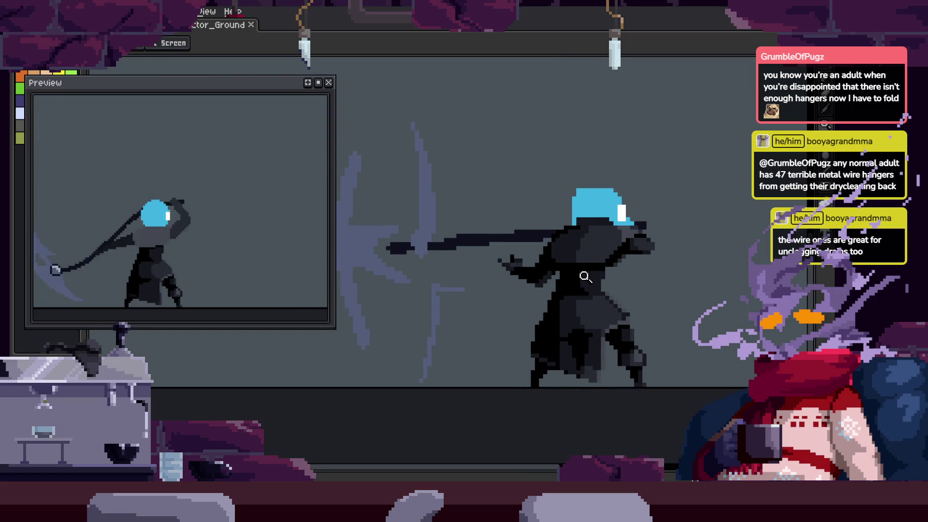
scroll(629, 255, up, 2)
scroll(564, 269, up, 3)
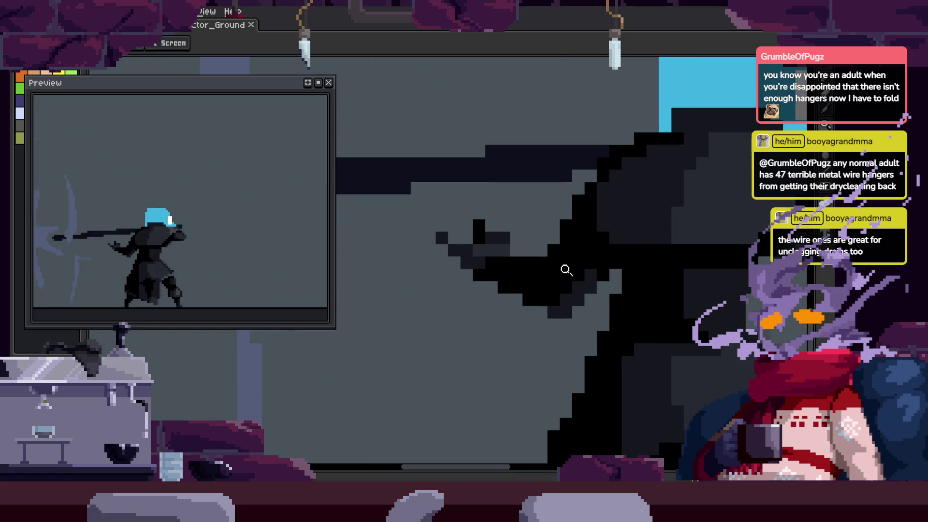
Repaint pixels on the character's arm, erase stray pixels below it, and save
key(b)
drag(595, 311, 565, 256)
key(e)
drag(541, 363, 617, 370)
key(ctrl+s)
Move to the next frame and try a dark-grey pixel near the hand, then undo it
key(z)
scroll(628, 370, down, 3)
scroll(587, 328, up, 1)
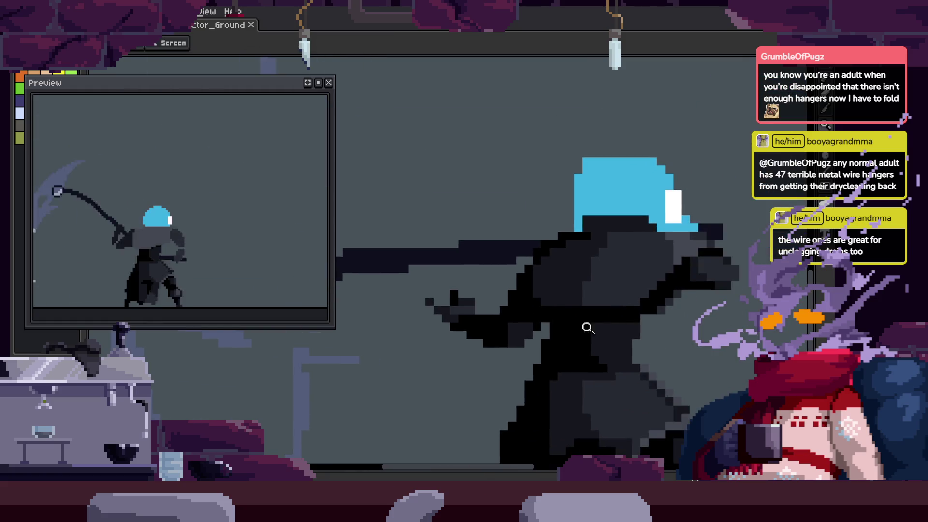
scroll(628, 358, up, 1)
scroll(669, 325, up, 1)
key(Right)
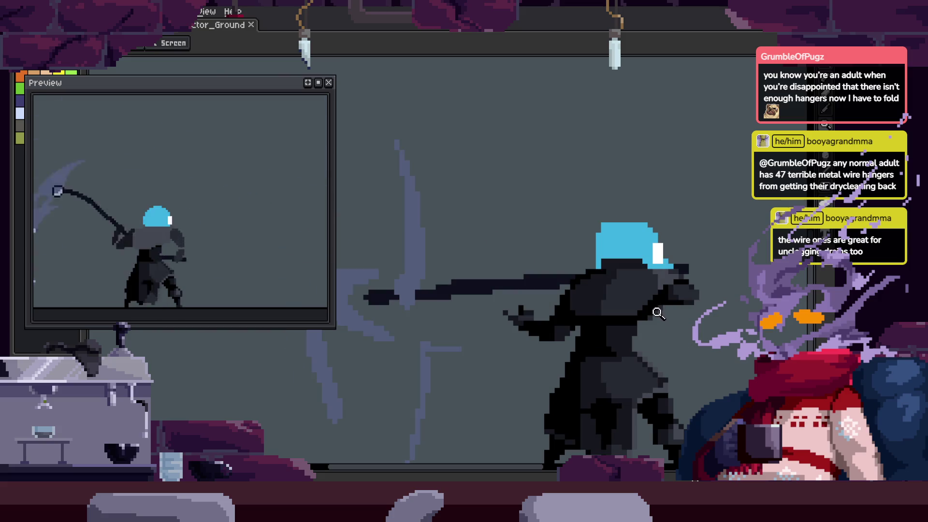
scroll(578, 348, up, 1)
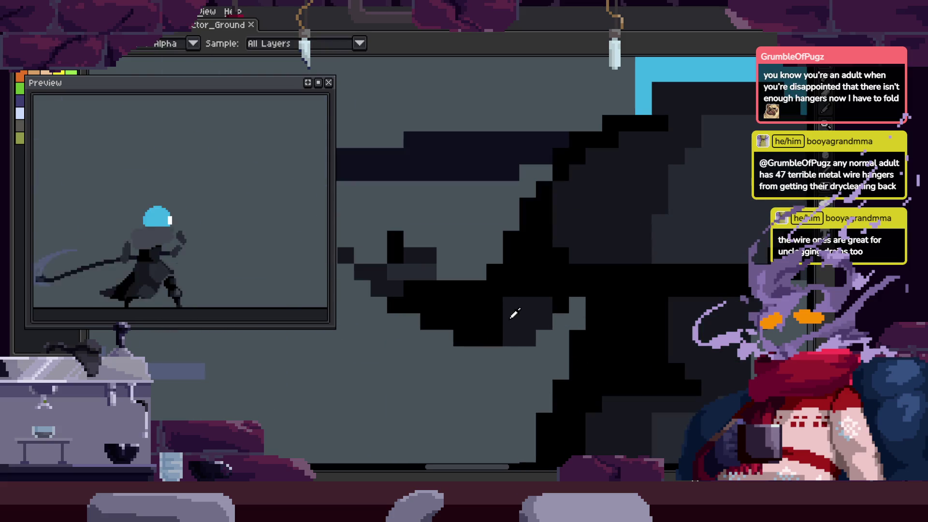
scroll(491, 334, up, 1)
key(b)
click(488, 336)
alt+click(518, 248)
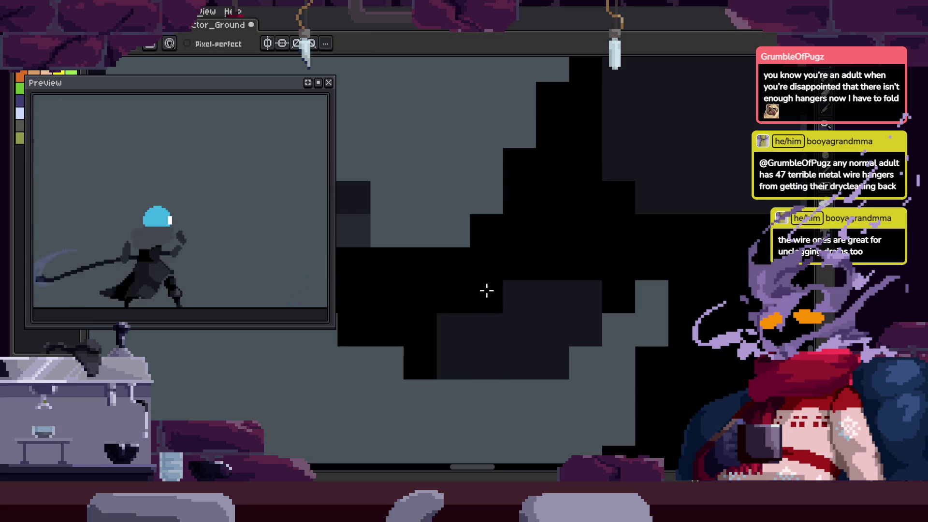
key(ctrl+z)
Paint two pixels on the hand, save, and play the animation to review
key(z)
scroll(498, 267, down, 2)
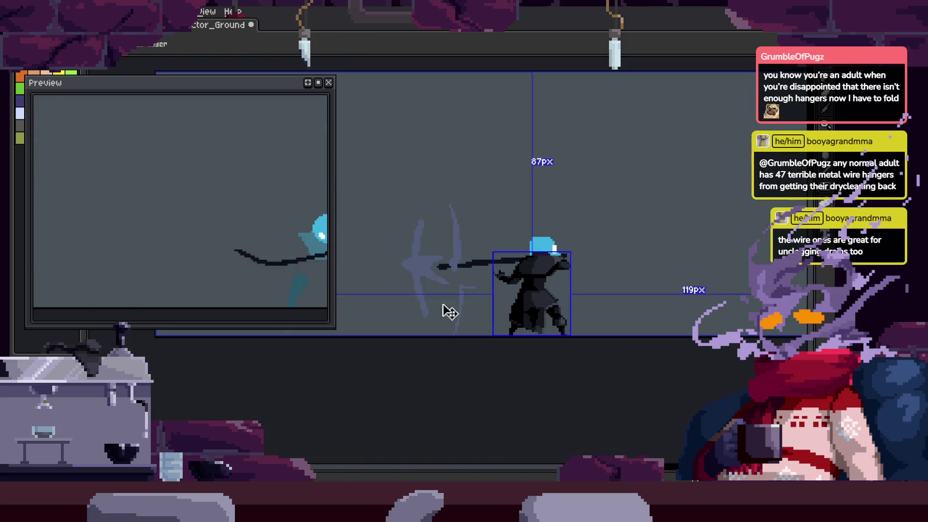
scroll(532, 266, up, 2)
key(b)
click(510, 350)
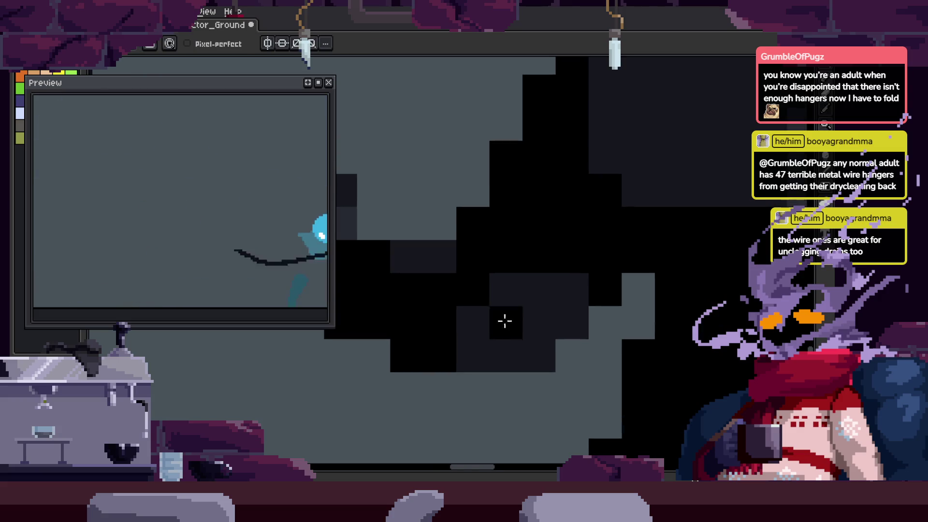
click(504, 319)
key(z)
scroll(572, 297, down, 3)
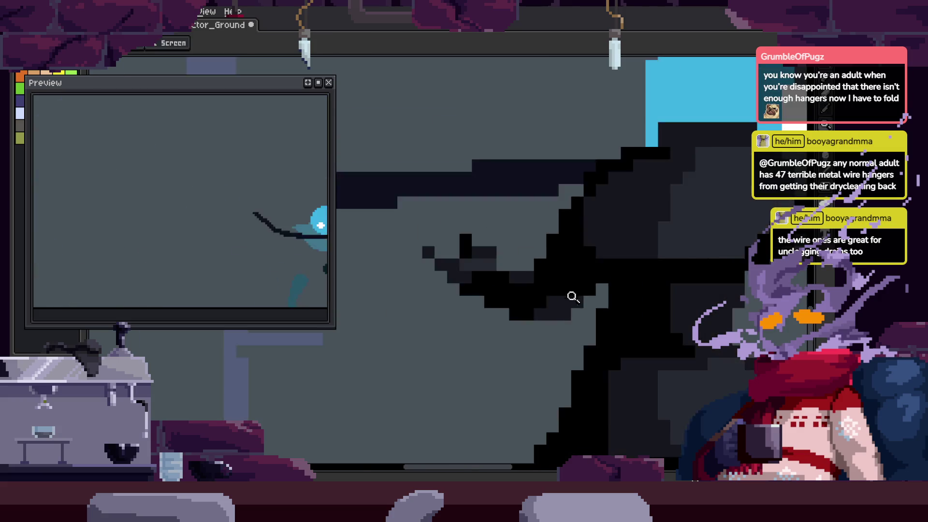
key(ctrl+s)
key(Return)
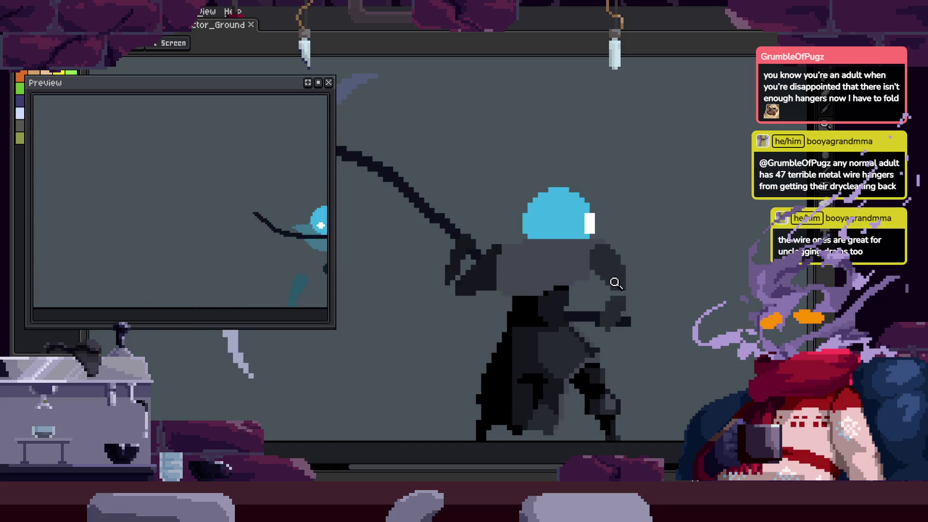
Paint dark columns along the cloak and a diagonal black line toward the hand
scroll(543, 278, up, 3)
key(b)
mouse_move(461, 213)
mouse_down()
mouse_move(464, 203)
mouse_move(466, 267)
mouse_up()
drag(404, 243, 416, 279)
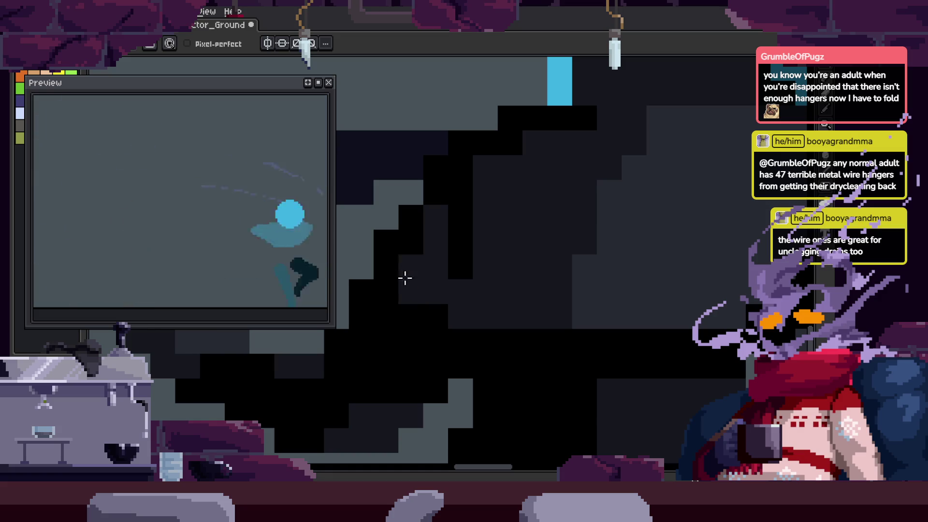
alt+click(452, 201)
mouse_move(451, 202)
mouse_down()
mouse_move(443, 268)
mouse_move(460, 290)
mouse_up()
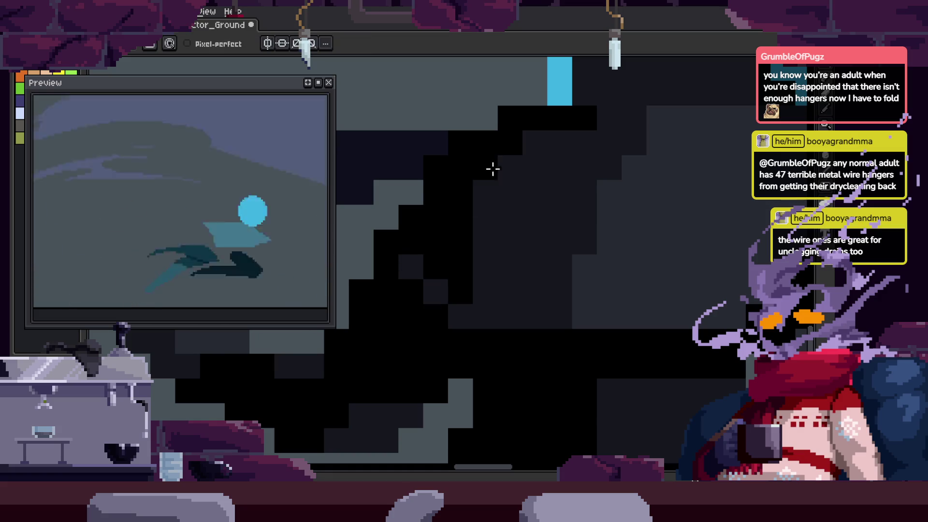
mouse_move(489, 189)
mouse_down()
mouse_move(540, 143)
mouse_move(483, 250)
mouse_up()
click(478, 277)
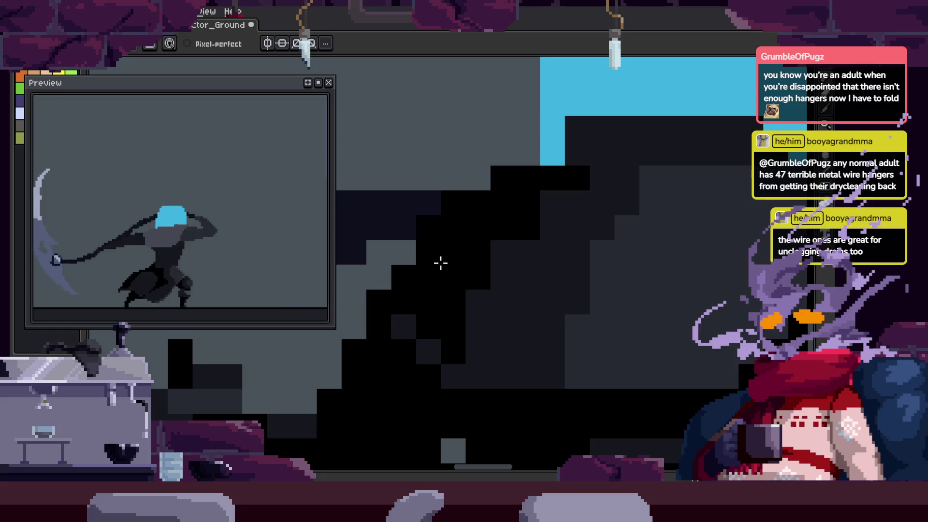
Pan along the character and save the sprite
scroll(438, 268, down, 3)
scroll(452, 295, up, 4)
mouse_move(452, 294)
mouse_down()
mouse_move(500, 227)
mouse_move(625, 225)
mouse_up()
scroll(514, 288, down, 3)
scroll(570, 284, up, 3)
key(ctrl+s)
scroll(592, 303, up, 1)
Add a row of dark-grey shading pixels and a black outline running right then up
alt+click(603, 251)
click(487, 273)
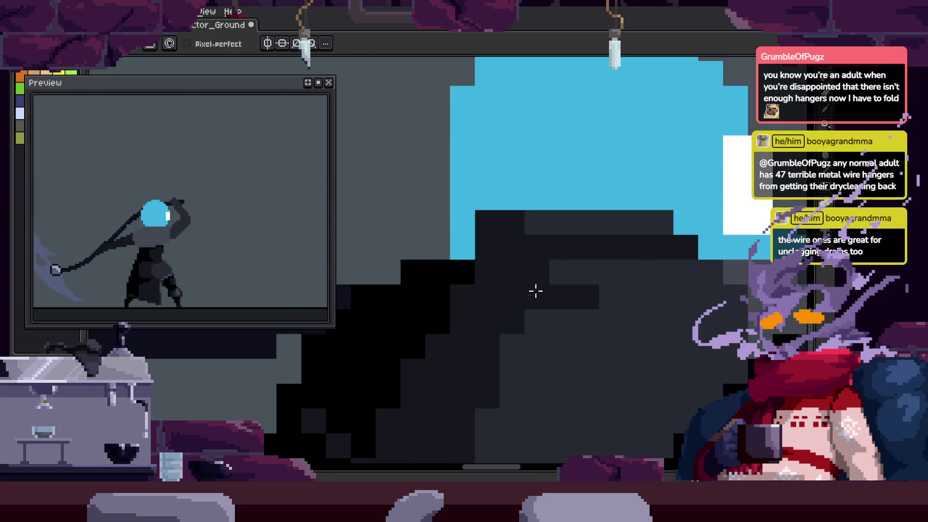
drag(553, 272, 636, 272)
alt+click(605, 298)
click(612, 271)
alt+click(450, 271)
click(513, 297)
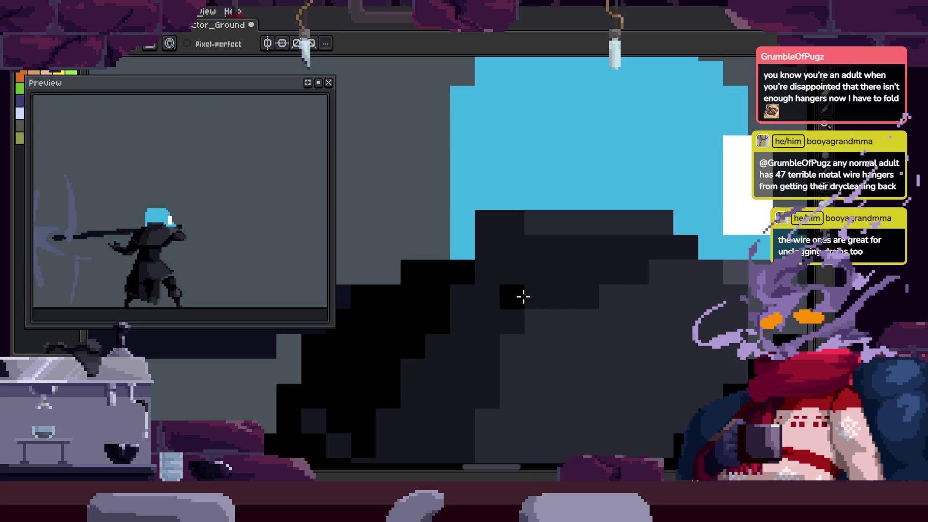
drag(524, 297, 632, 270)
scroll(487, 275, down, 8)
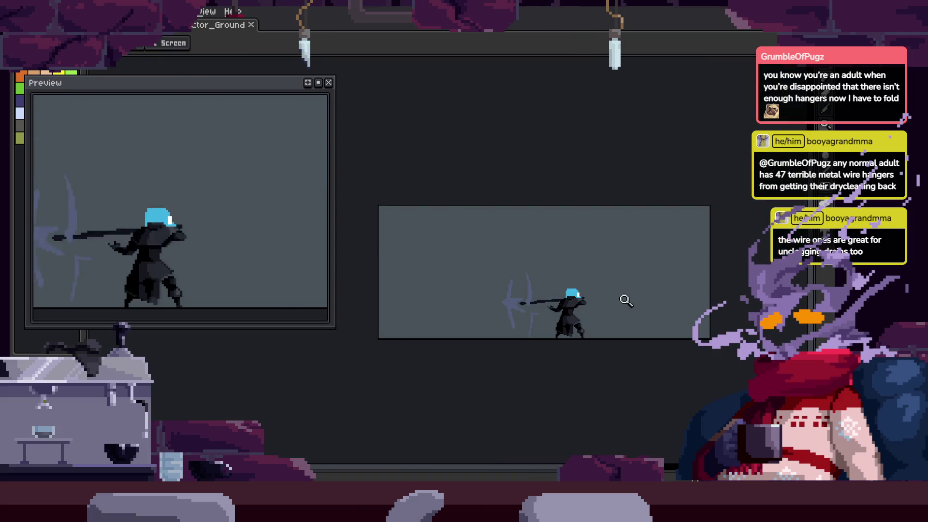
scroll(622, 300, up, 5)
scroll(545, 230, up, 3)
scroll(498, 314, up, 2)
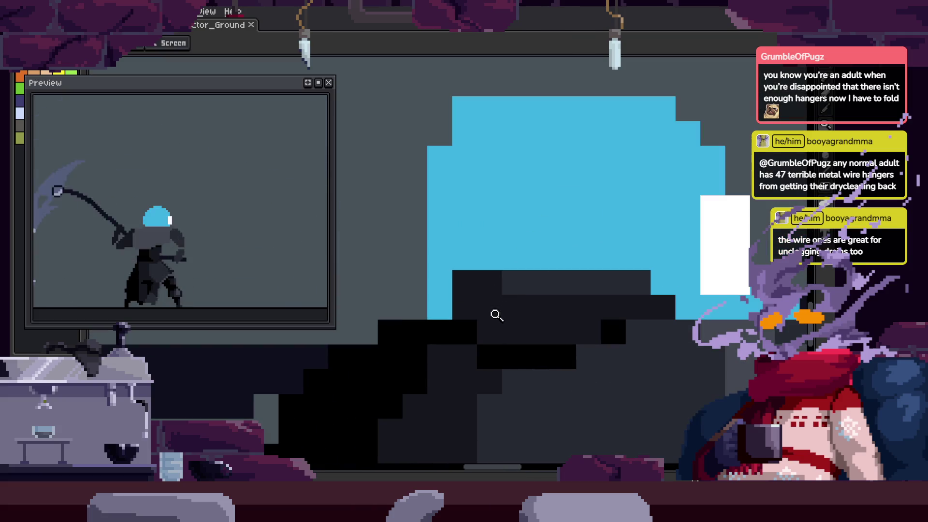
scroll(522, 280, down, 2)
key(v)
scroll(582, 245, down, 3)
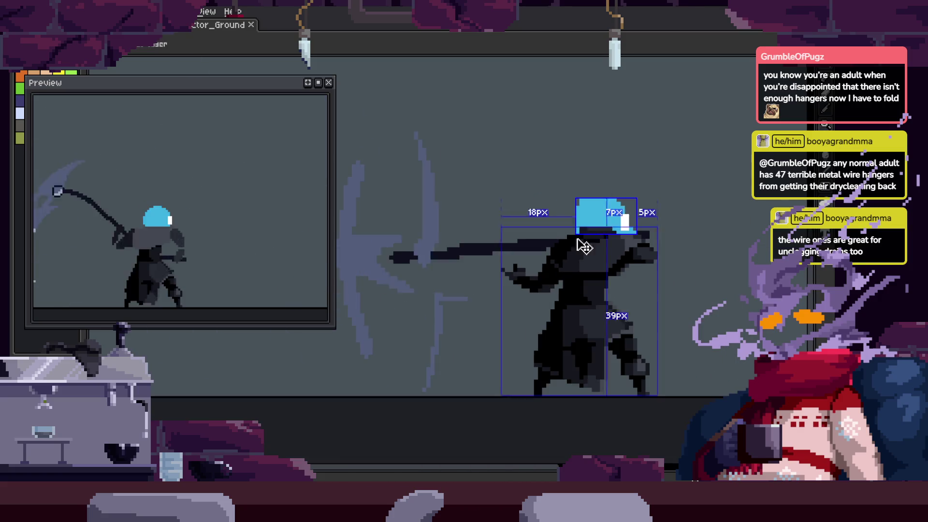
scroll(623, 207, up, 2)
scroll(675, 263, down, 2)
scroll(545, 251, up, 4)
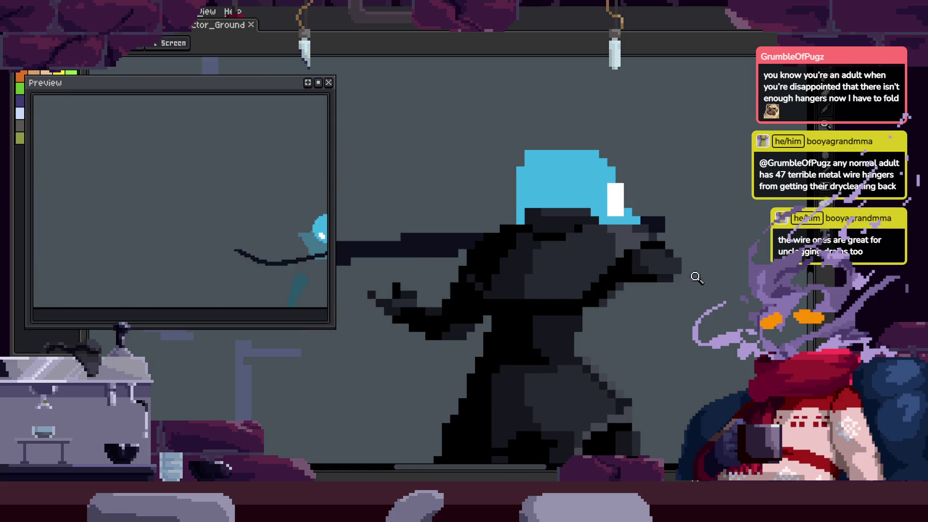
scroll(686, 261, up, 1)
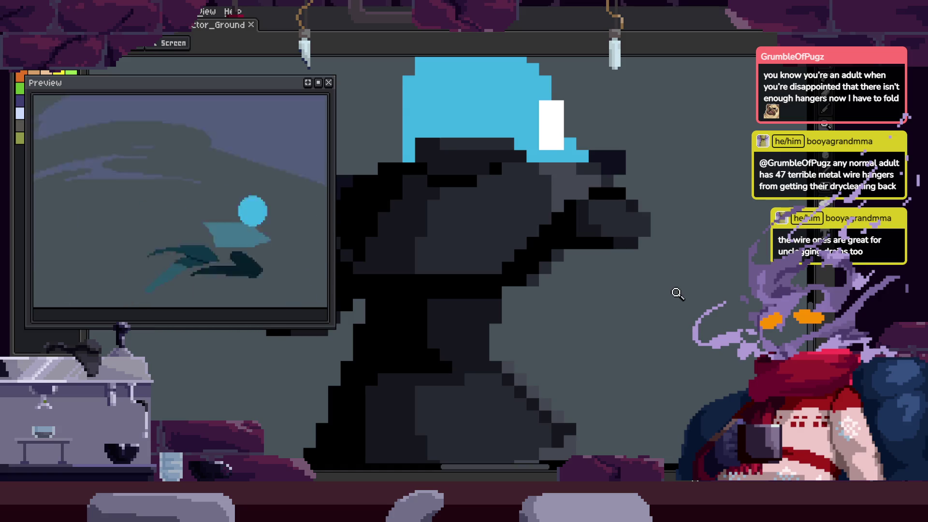
scroll(666, 246, down, 3)
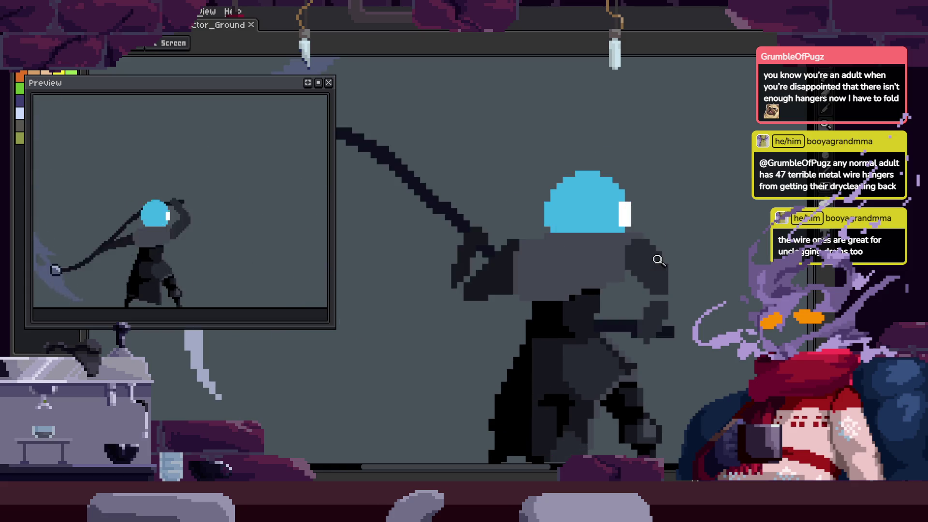
scroll(634, 250, up, 4)
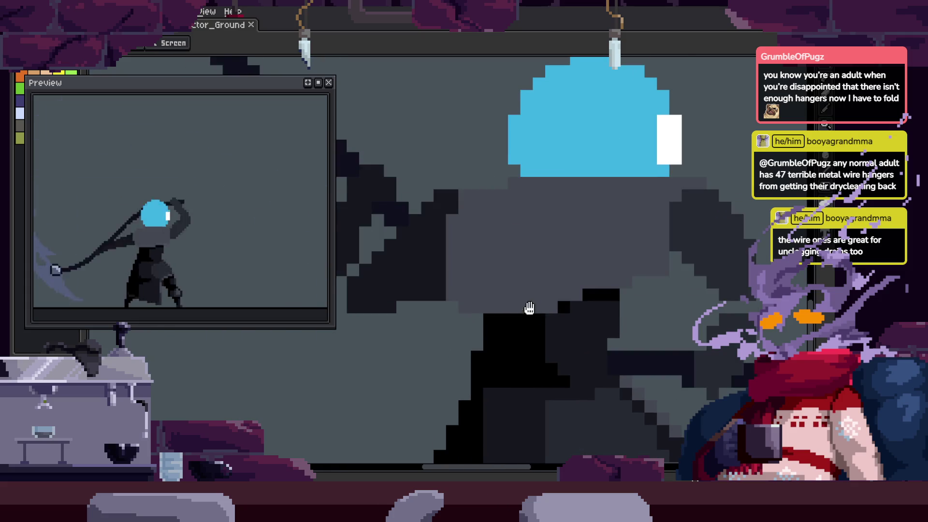
scroll(603, 257, up, 2)
Lasso-select the scythe and nudge it slightly to the right
key(w)
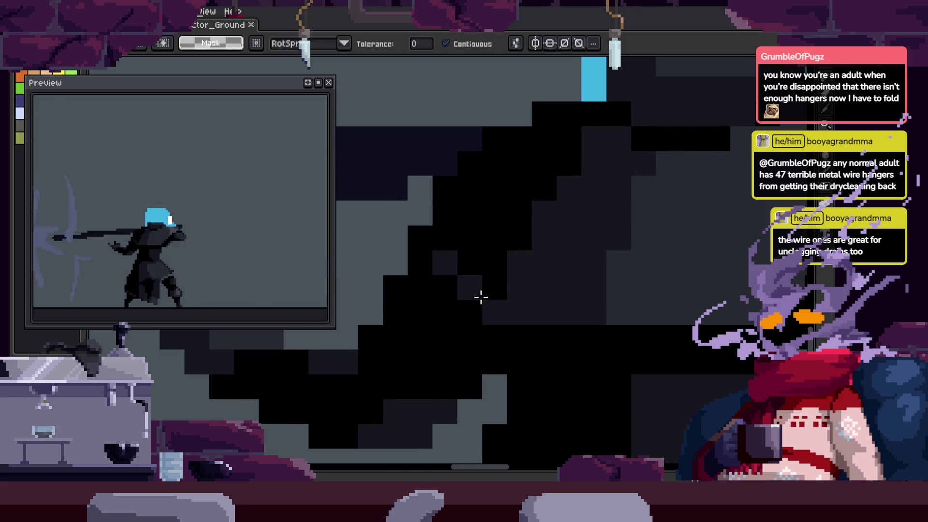
key(z)
scroll(627, 251, down, 3)
scroll(623, 252, up, 3)
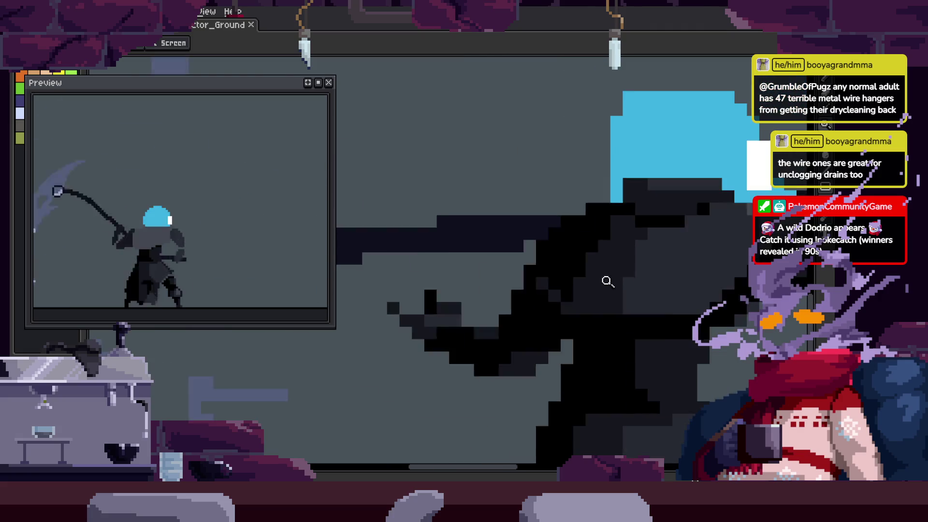
scroll(572, 369, up, 2)
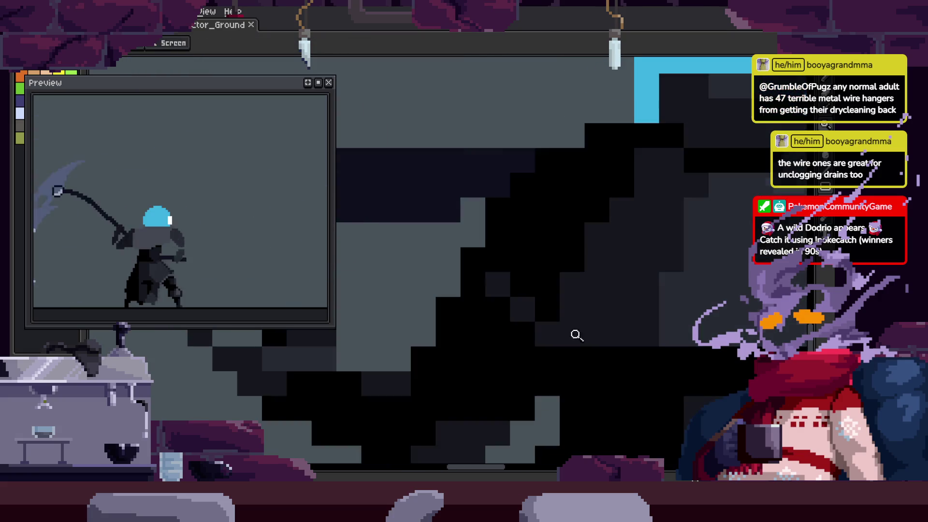
scroll(546, 272, down, 2)
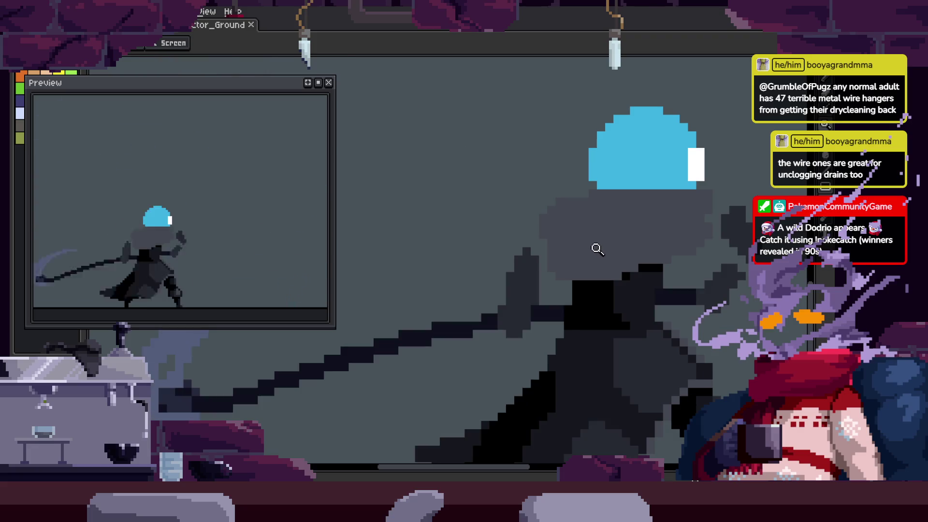
key(q)
mouse_move(483, 128)
mouse_down()
mouse_move(590, 162)
mouse_move(503, 126)
mouse_up()
drag(590, 252, 611, 251)
Sample a grey from the sprite and draw grey pixels on the body
key(b)
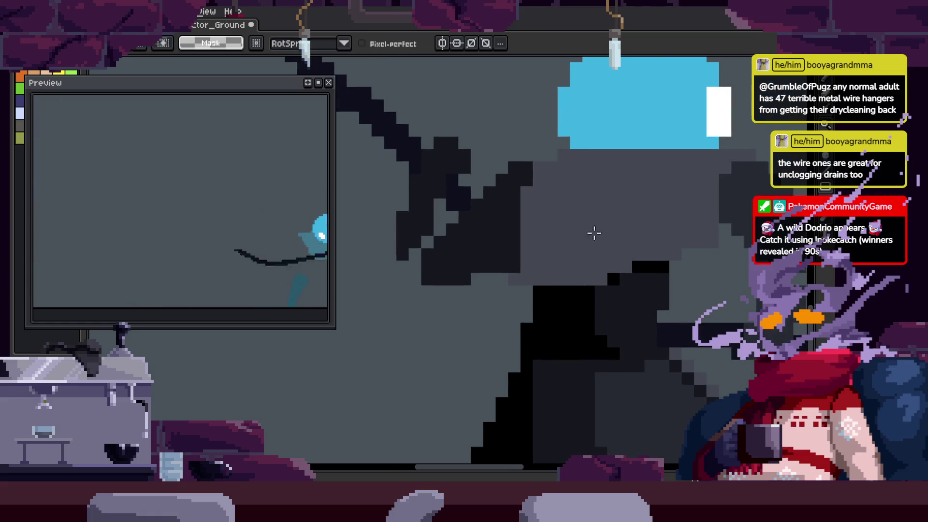
drag(548, 238, 551, 184)
alt+click(559, 286)
mouse_move(498, 261)
mouse_down()
mouse_move(481, 213)
mouse_move(488, 207)
mouse_up()
alt+click(514, 321)
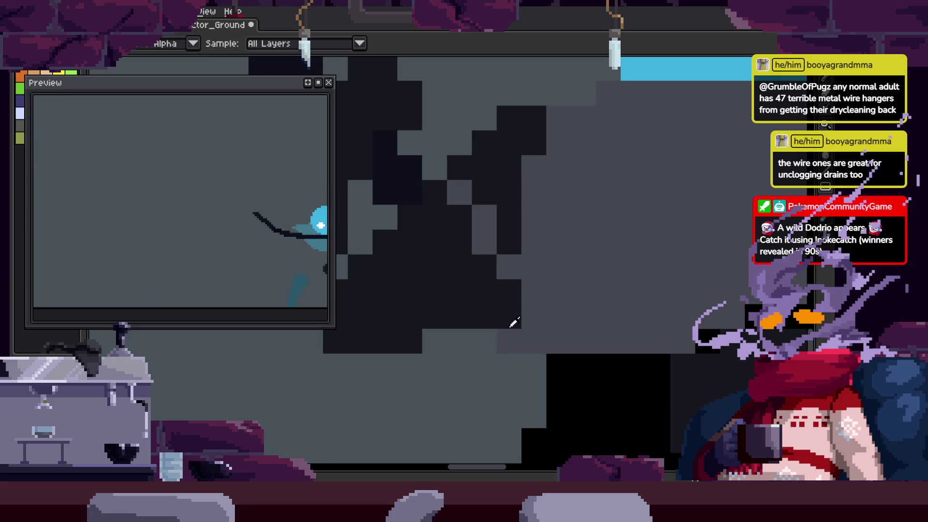
scroll(628, 338, down, 3)
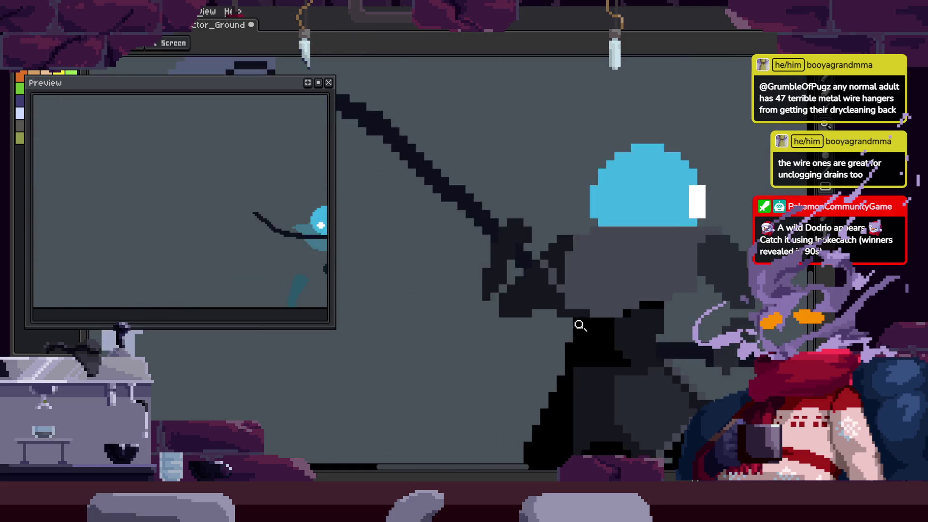
scroll(495, 296, up, 3)
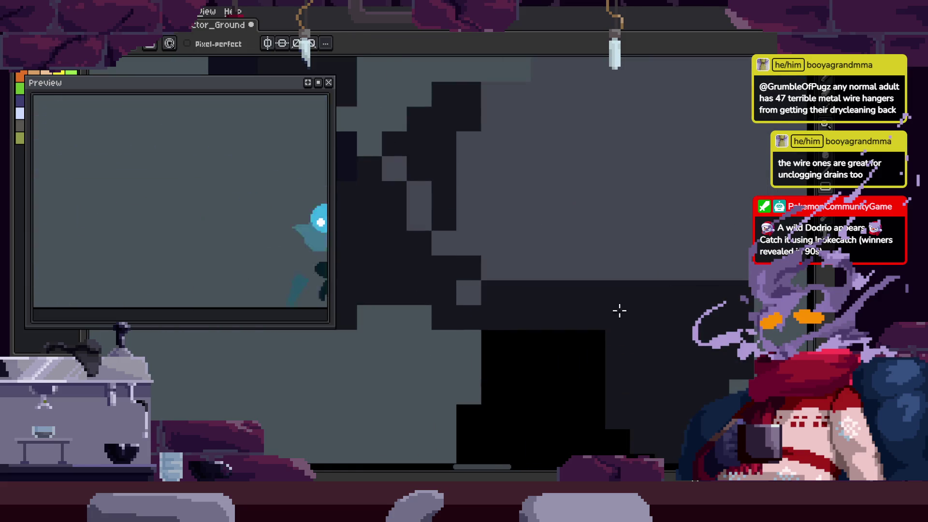
Paint a black stroke on the body and save the sprite
key(z)
scroll(497, 333, down, 3)
scroll(580, 310, down, 2)
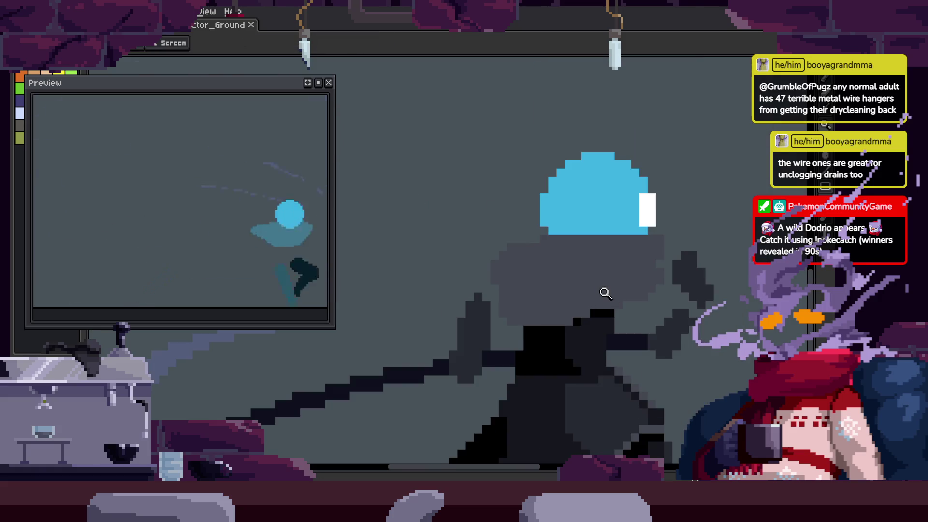
scroll(545, 306, up, 3)
scroll(514, 296, down, 1)
key(b)
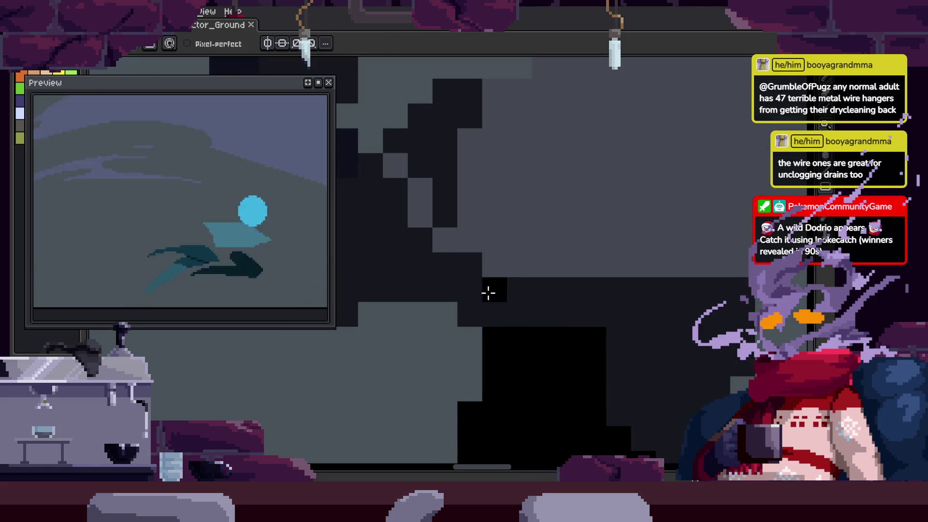
mouse_move(530, 315)
mouse_down()
mouse_move(739, 290)
mouse_move(516, 284)
mouse_up()
key(z)
scroll(539, 280, down, 3)
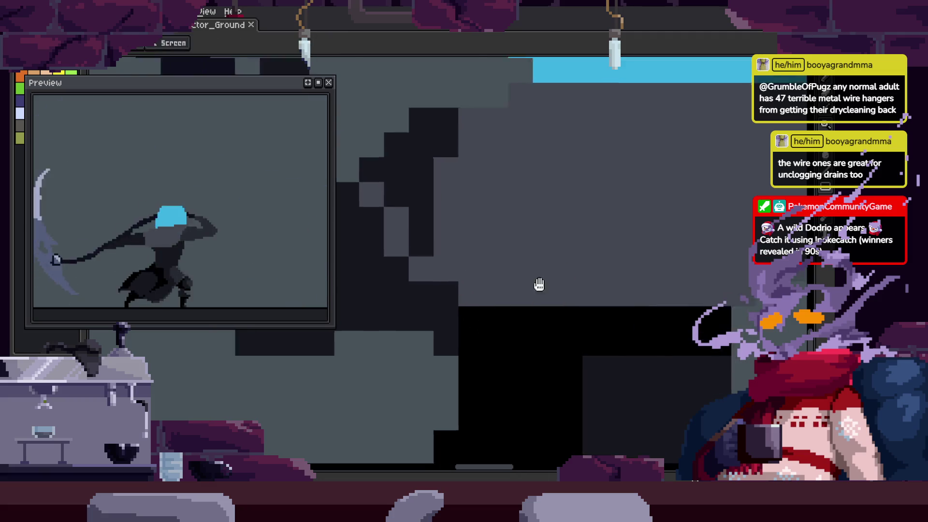
scroll(508, 263, up, 1)
scroll(496, 273, down, 1)
key(ctrl+s)
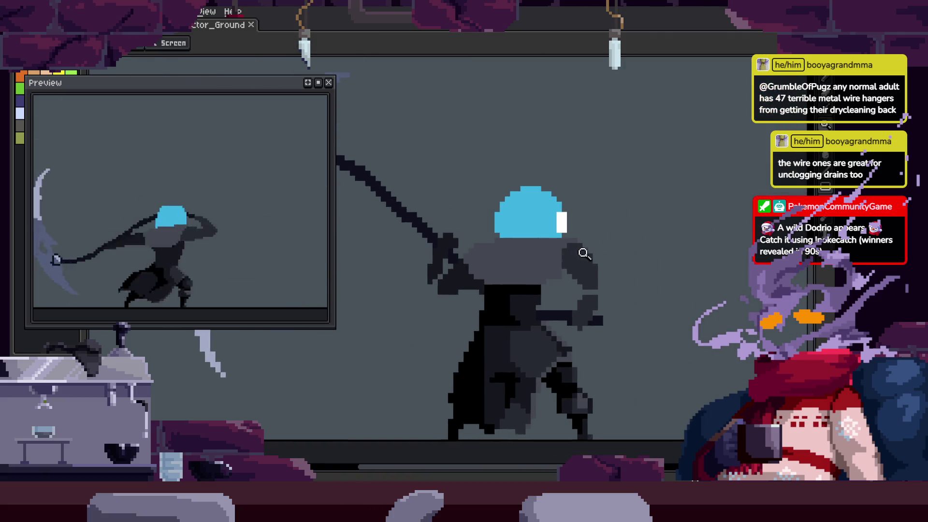
Add two black pixels on the body edge and repaint a light grey row medium grey
scroll(564, 311, up, 2)
key(b)
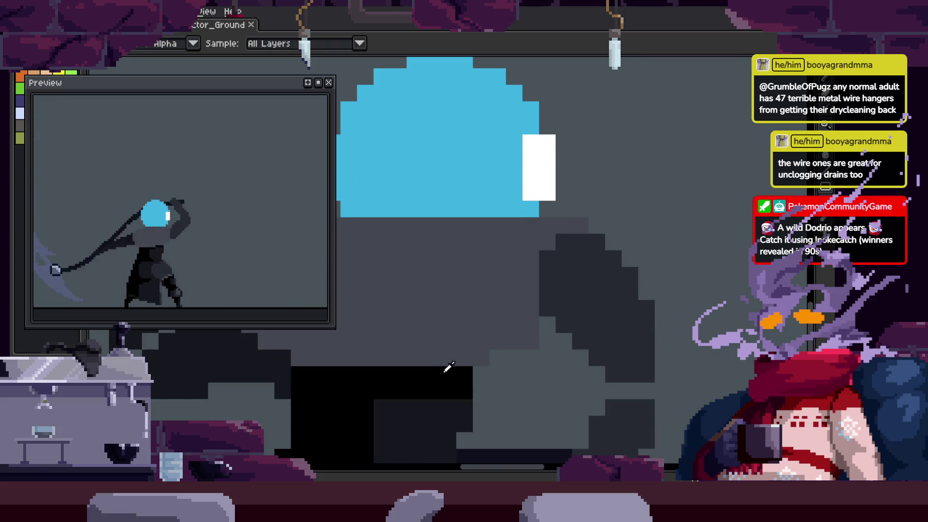
scroll(532, 339, up, 1)
mouse_move(484, 333)
mouse_down()
mouse_move(507, 327)
mouse_move(560, 260)
mouse_up()
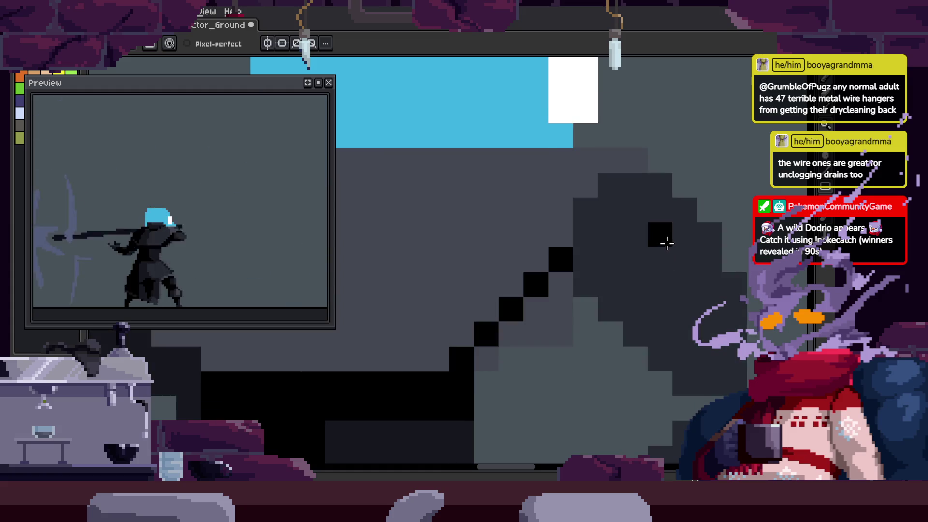
alt+click(531, 333)
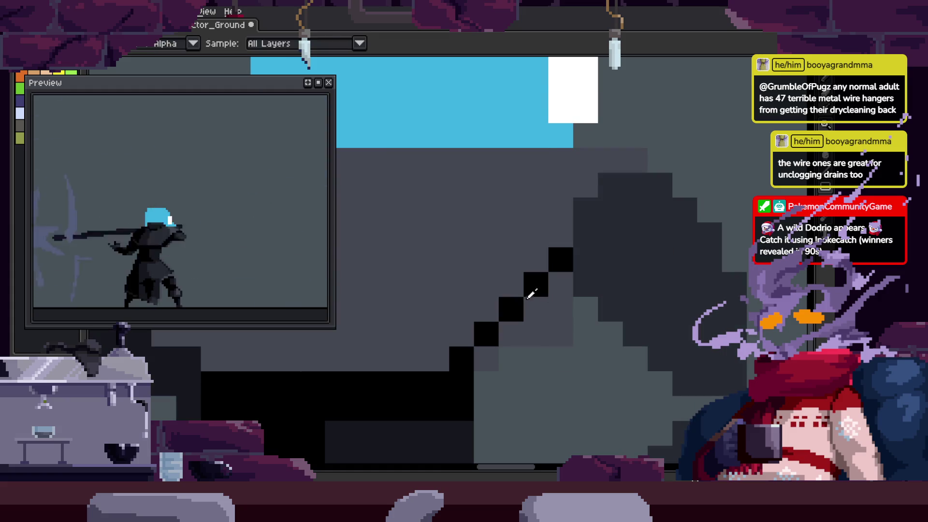
drag(502, 359, 571, 359)
Repaint the dark stepped edge of the arm, touch up two pixels, and save
alt+click(513, 309)
drag(495, 352, 556, 285)
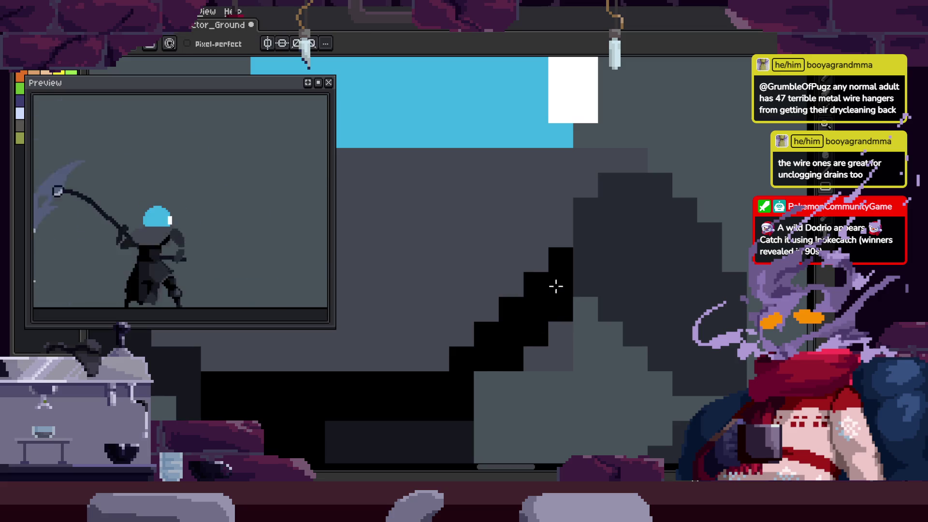
alt+click(570, 334)
click(568, 314)
scroll(605, 313, down, 2)
key(ctrl+s)
key(z)
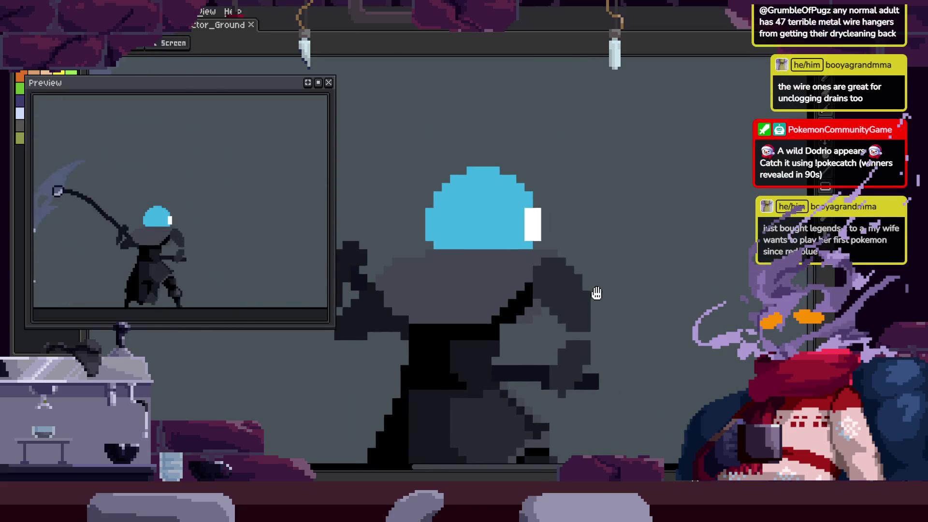
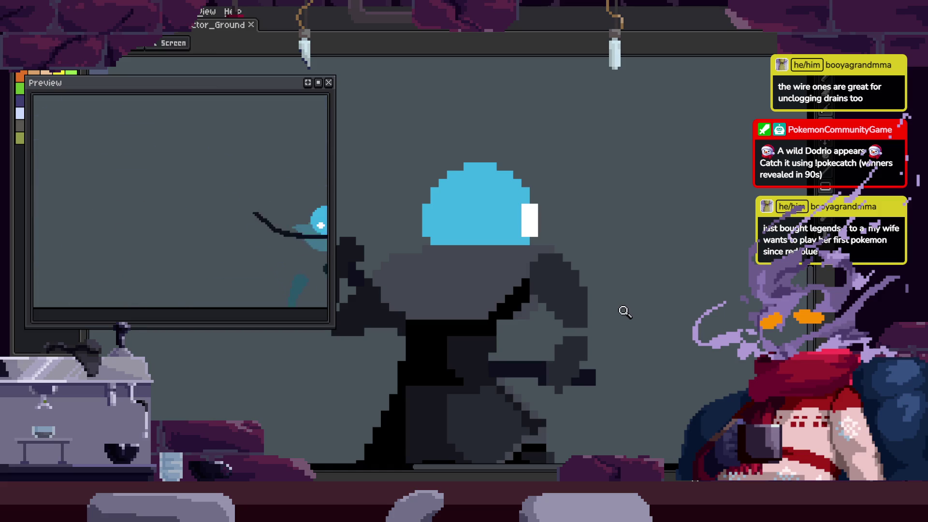
Zoom in on the figure and paint a black pixel into the cloak shading near the shoulder
scroll(579, 297, up, 4)
key(b)
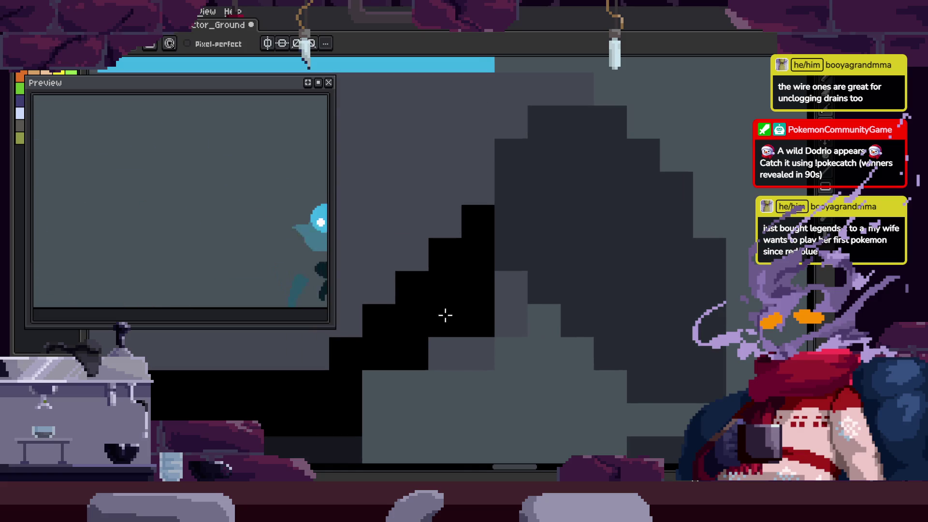
key(m)
scroll(530, 317, down, 2)
scroll(597, 311, up, 2)
drag(519, 314, 522, 358)
scroll(560, 315, down, 2)
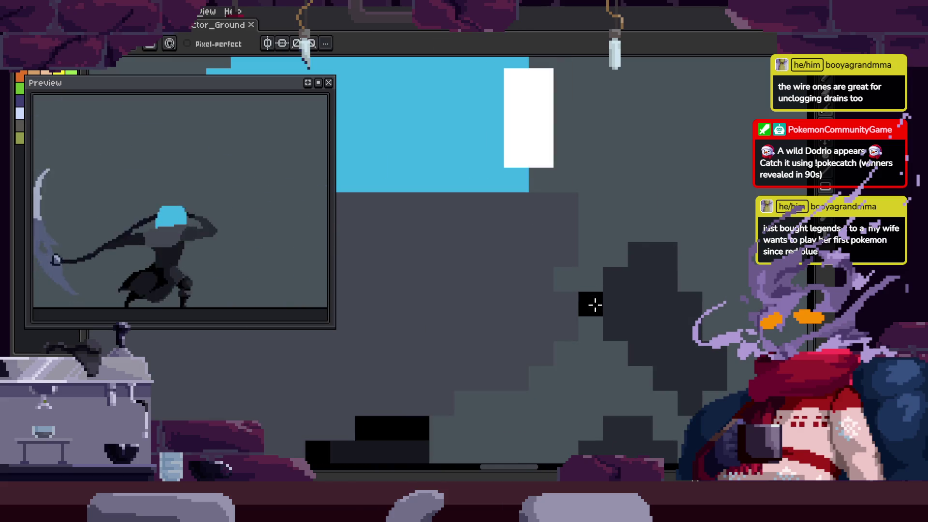
click(542, 279)
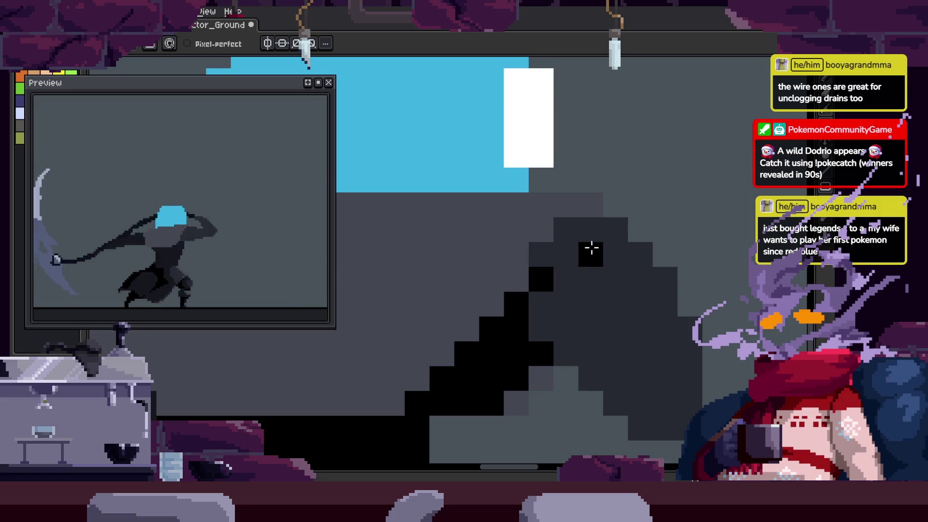
Zoom out to check the touched-up cloak against the whole character
key(i)
key(z)
scroll(533, 265, down, 5)
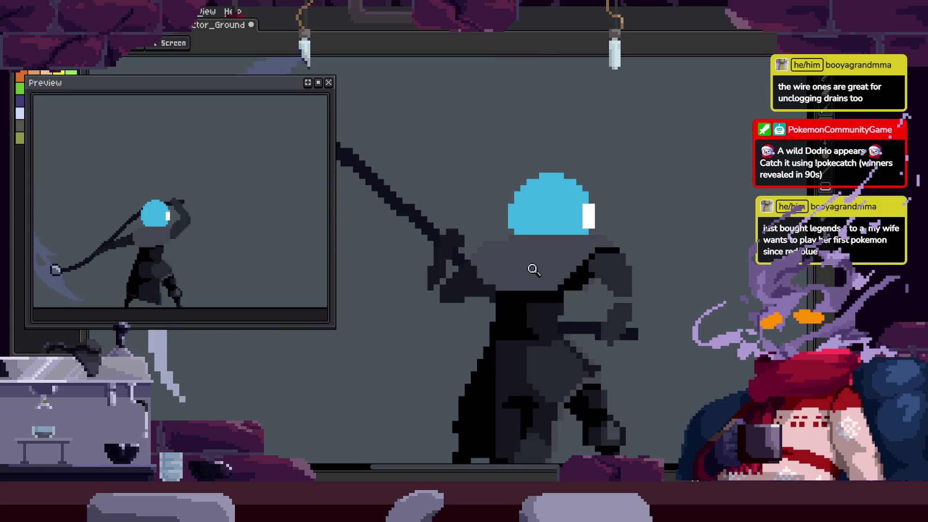
key(ctrl+z)
key(ctrl+z)
key(ctrl+z)
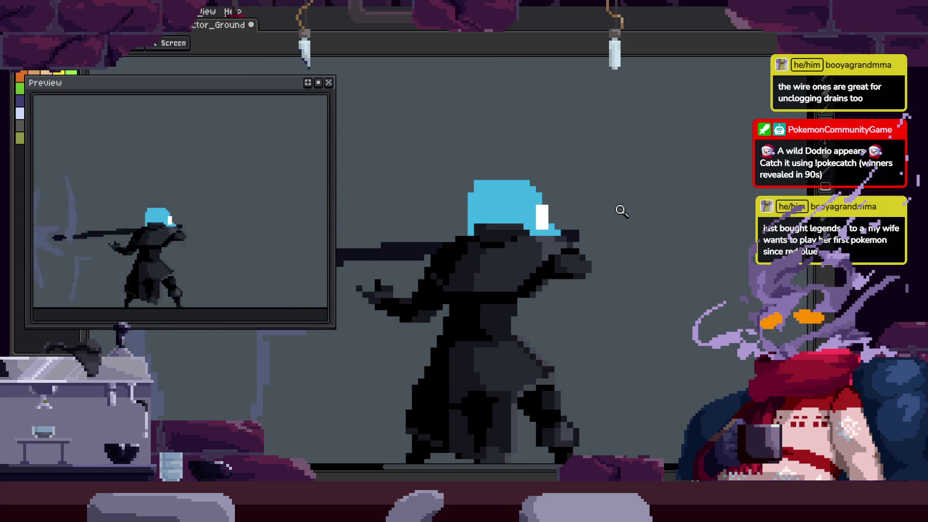
scroll(622, 209, up, 3)
key(ctrl+z)
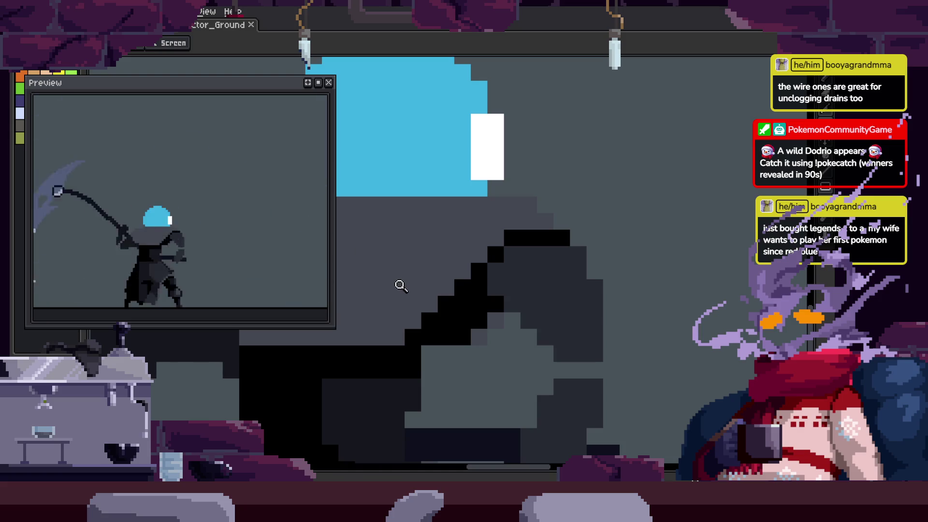
scroll(526, 212, down, 2)
scroll(510, 210, up, 1)
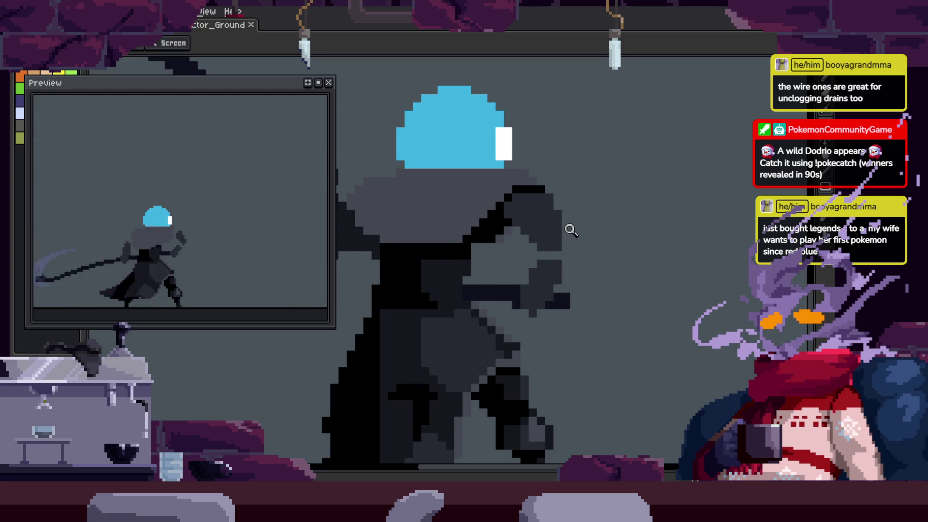
scroll(587, 161, up, 1)
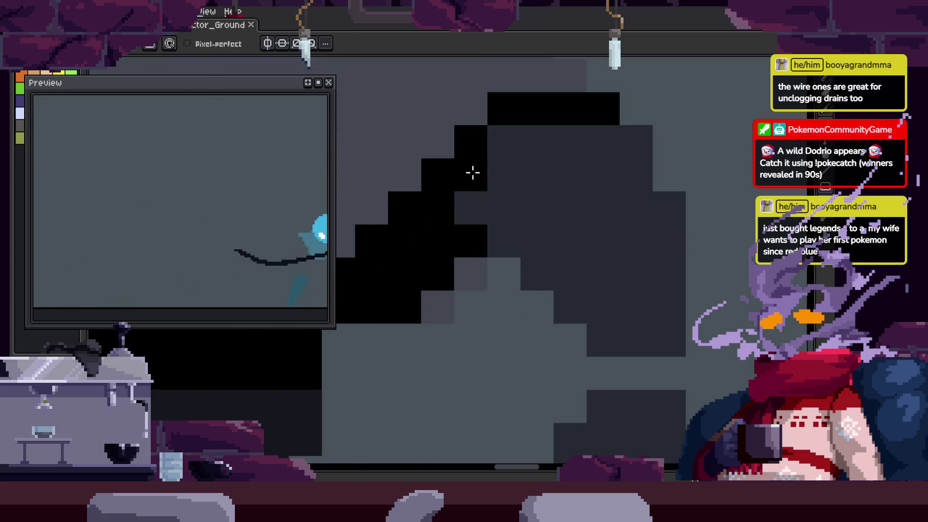
scroll(593, 206, down, 1)
scroll(551, 183, up, 1)
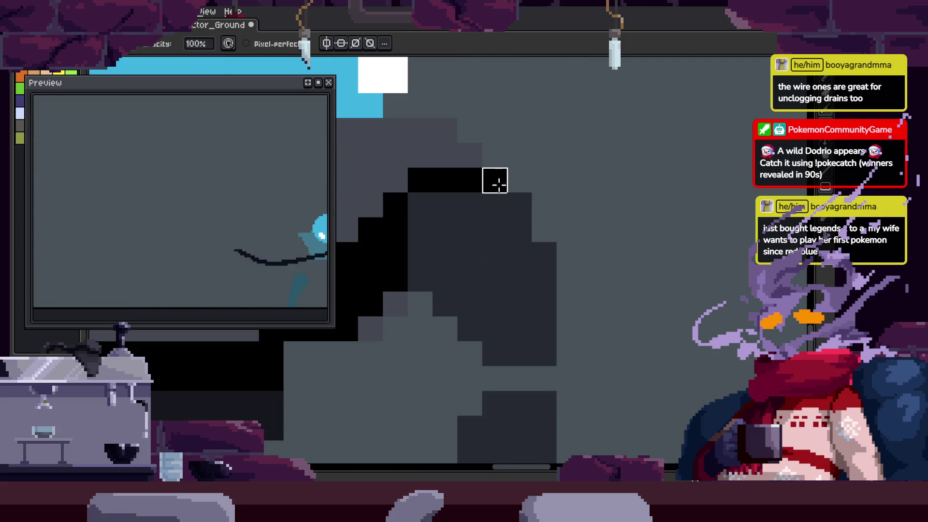
scroll(540, 227, down, 1)
scroll(544, 242, up, 1)
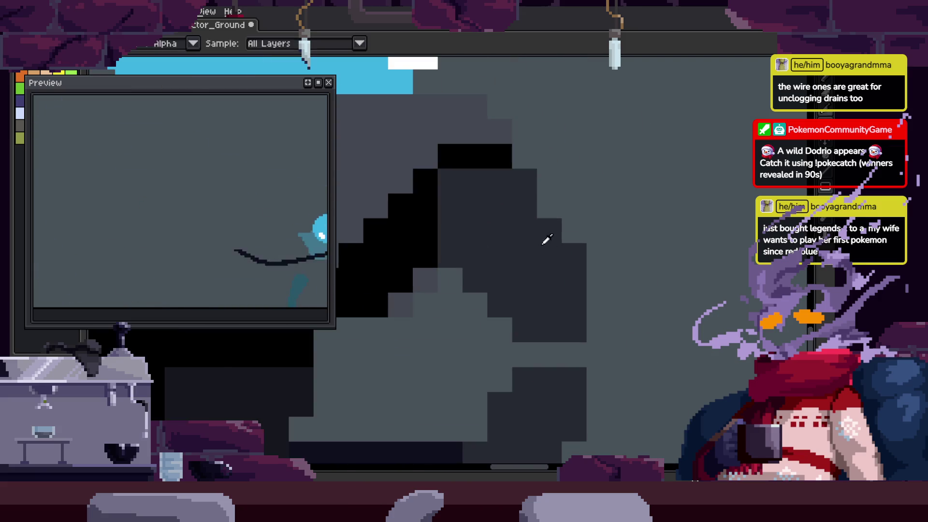
scroll(559, 224, down, 2)
Flip between animation frames, ending on the frame with the scythe raised overhead
key(Right)
key(Right)
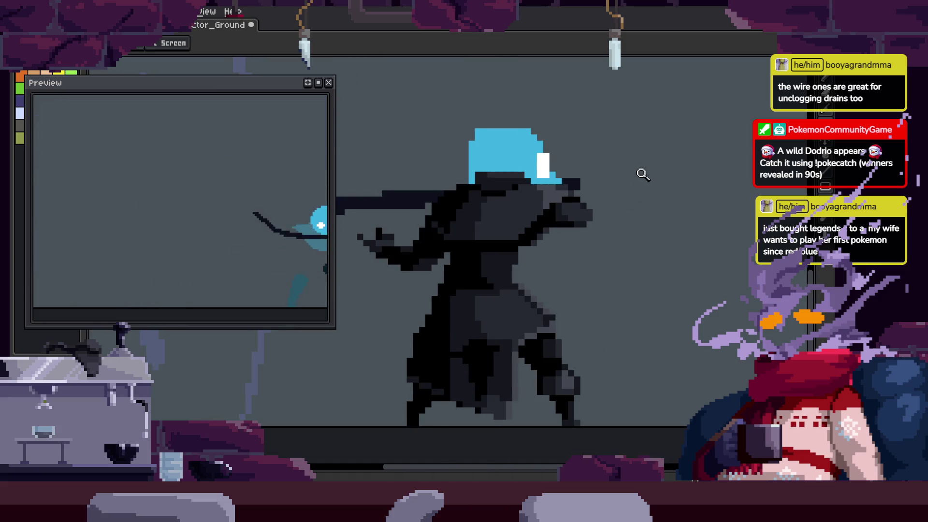
key(Left)
scroll(643, 165, up, 3)
scroll(629, 137, down, 4)
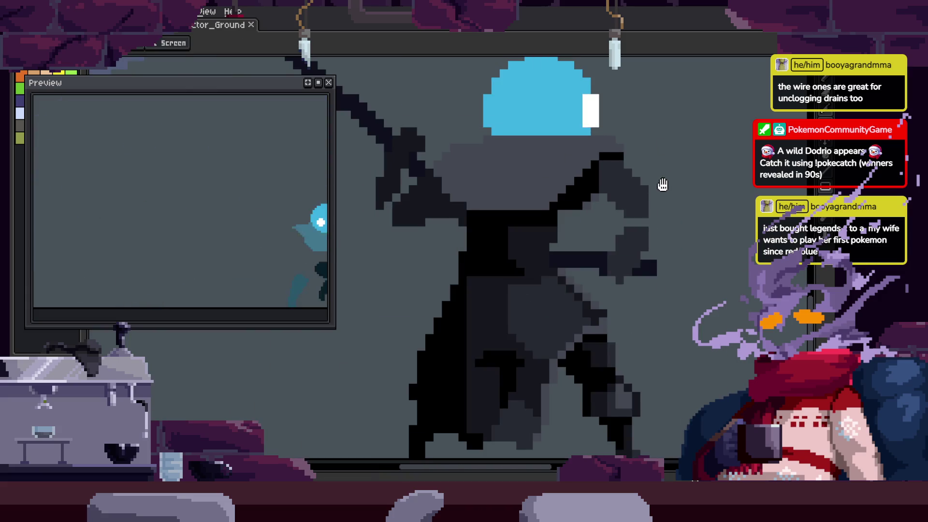
scroll(633, 215, up, 1)
key(Right)
key(Right)
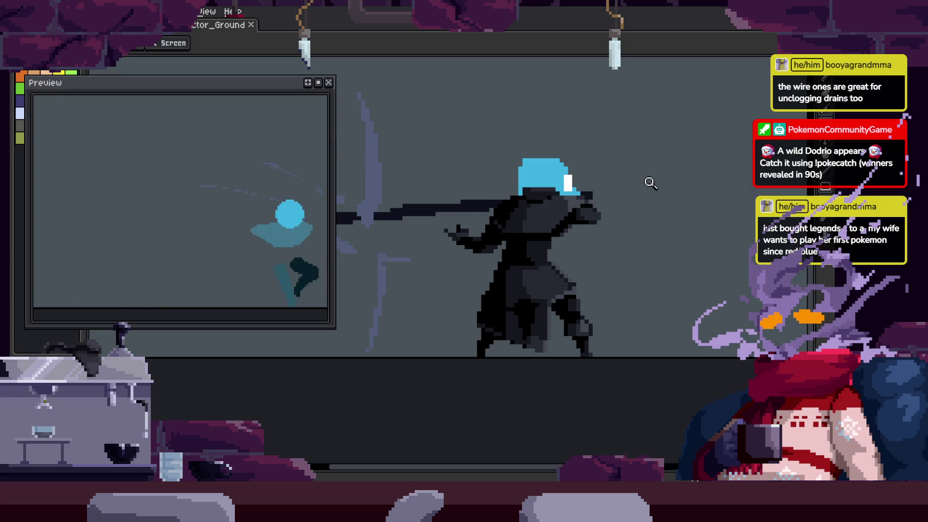
key(Left)
key(Left)
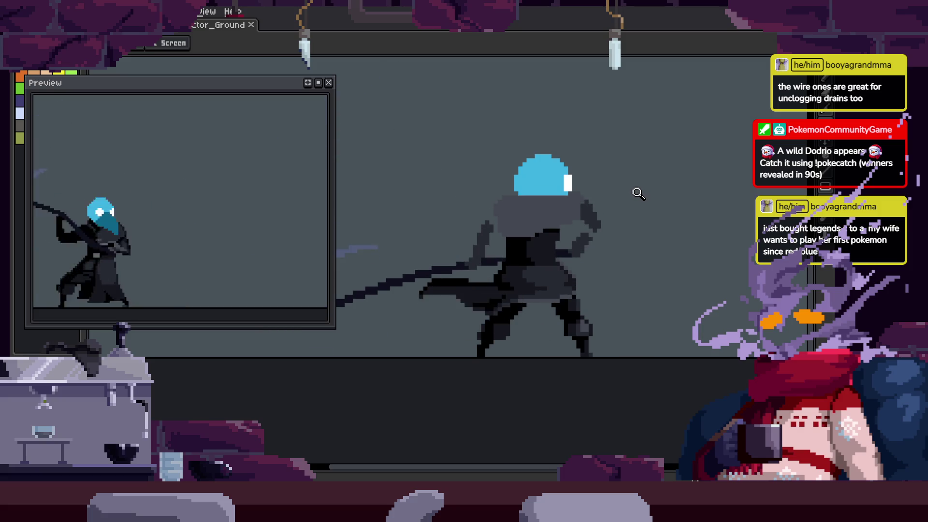
key(Right)
key(Right)
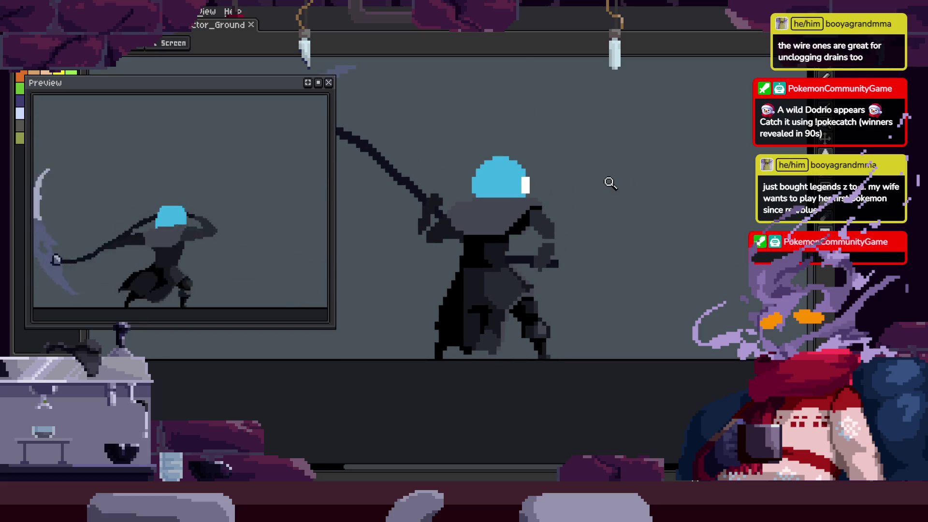
scroll(597, 201, up, 5)
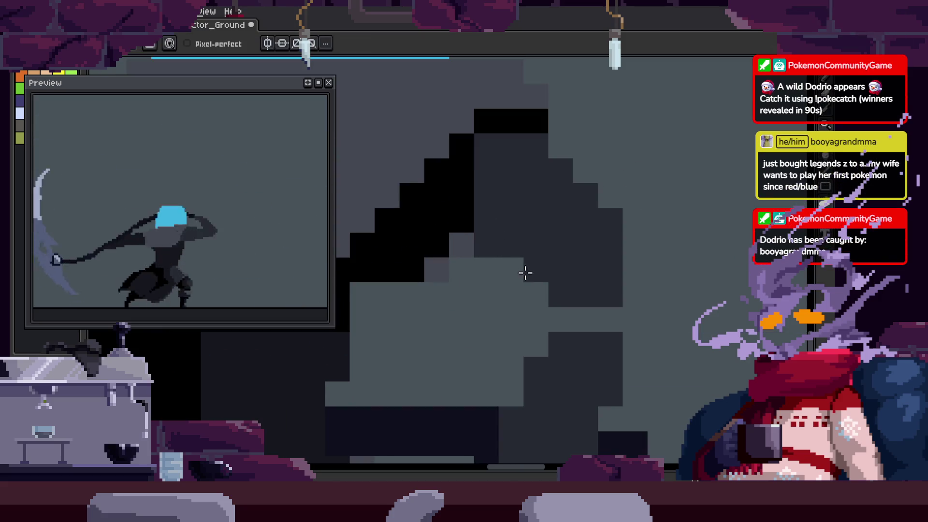
key(z)
scroll(565, 275, down, 1)
key(ctrl+s)
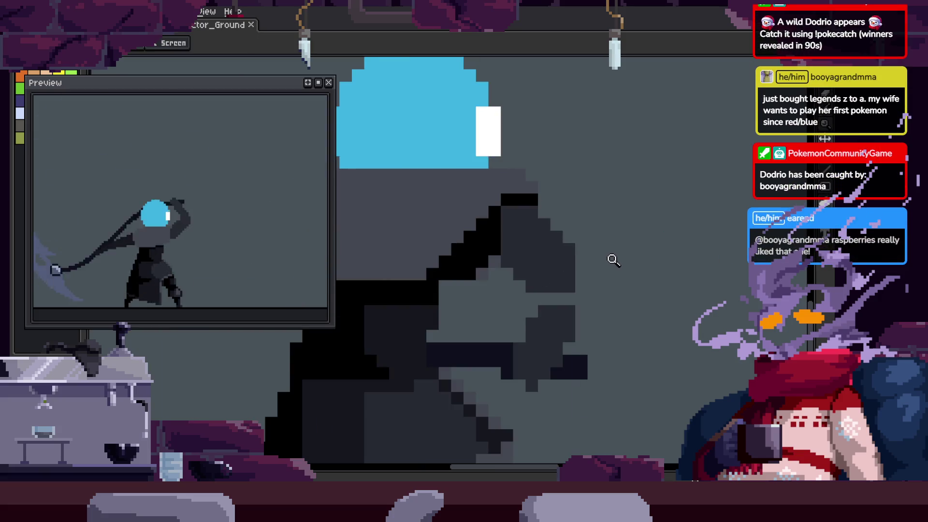
scroll(622, 228, up, 1)
scroll(592, 166, up, 1)
scroll(520, 211, down, 1)
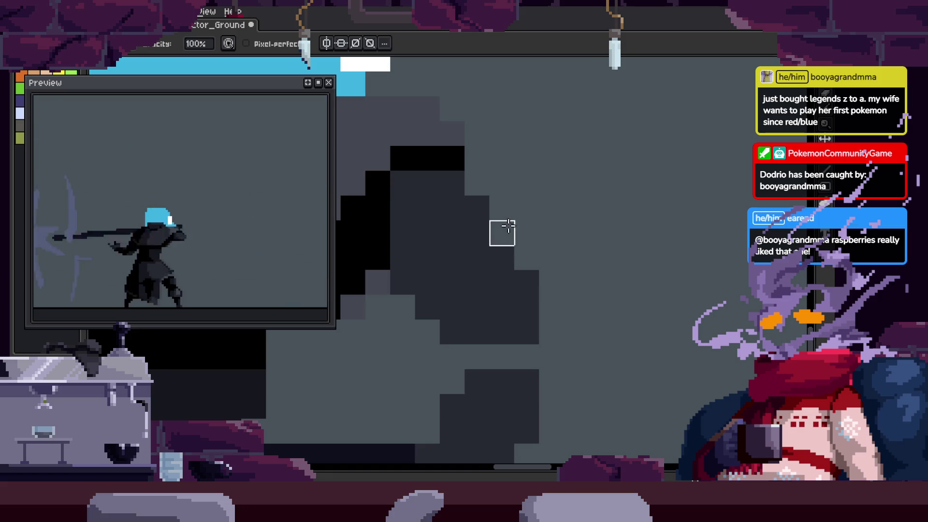
click(472, 182)
key(ctrl+s)
scroll(546, 184, down, 3)
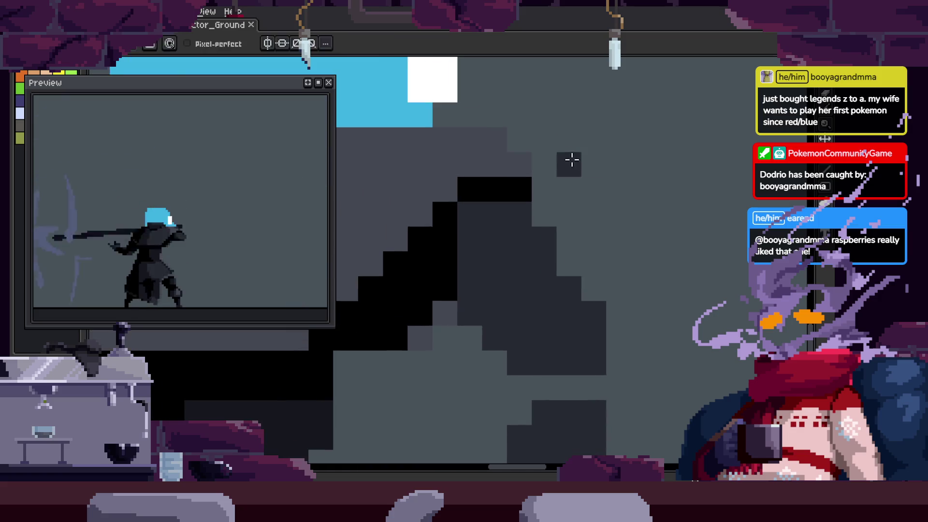
scroll(605, 223, up, 3)
click(605, 223)
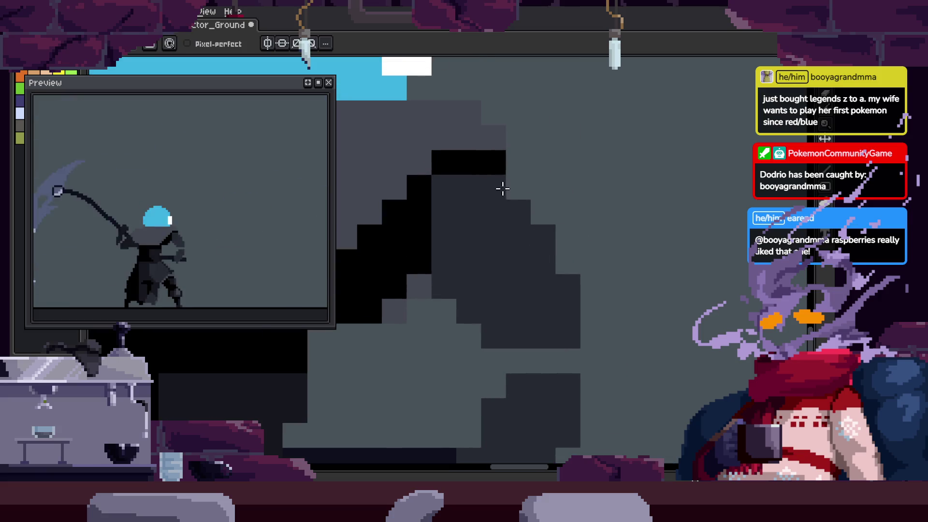
key(ctrl+s)
key(z)
scroll(541, 201, down, 3)
scroll(449, 227, up, 3)
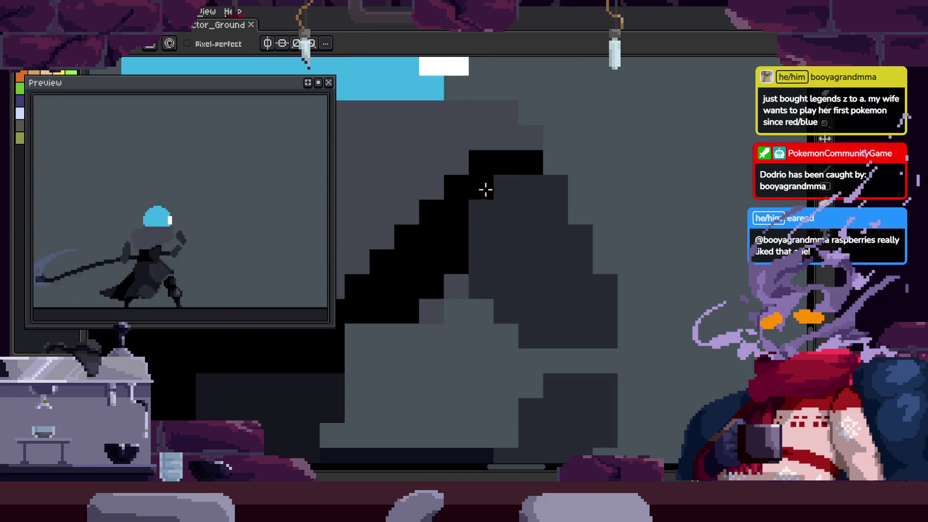
key(z)
scroll(483, 217, down, 2)
scroll(580, 218, down, 2)
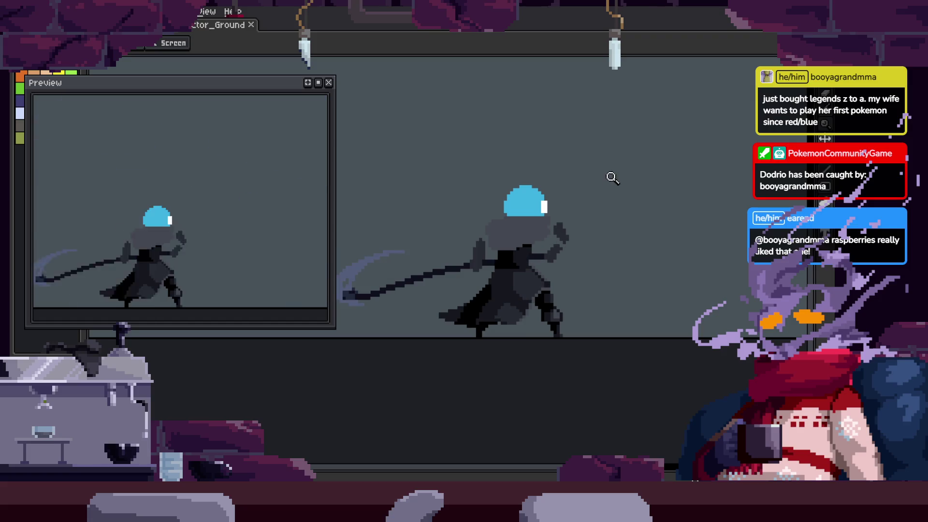
key(Return)
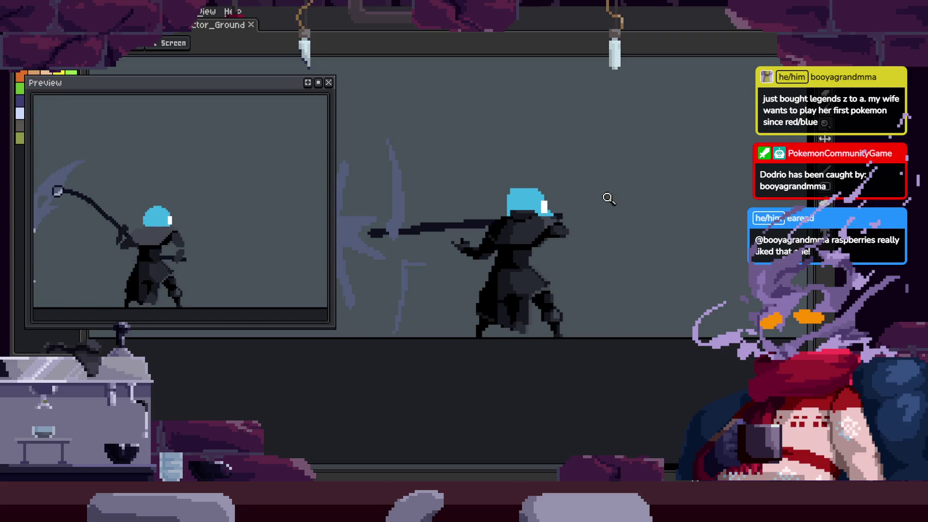
scroll(609, 199, up, 5)
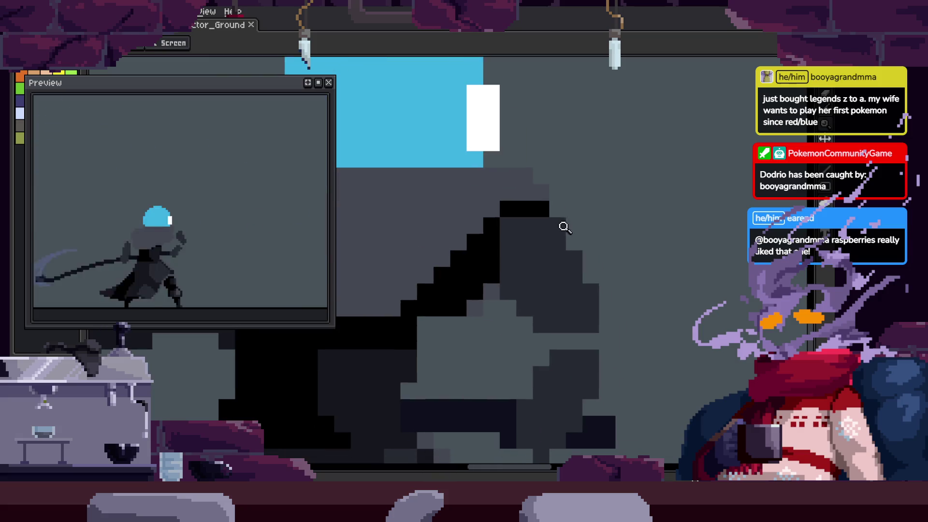
scroll(552, 201, up, 2)
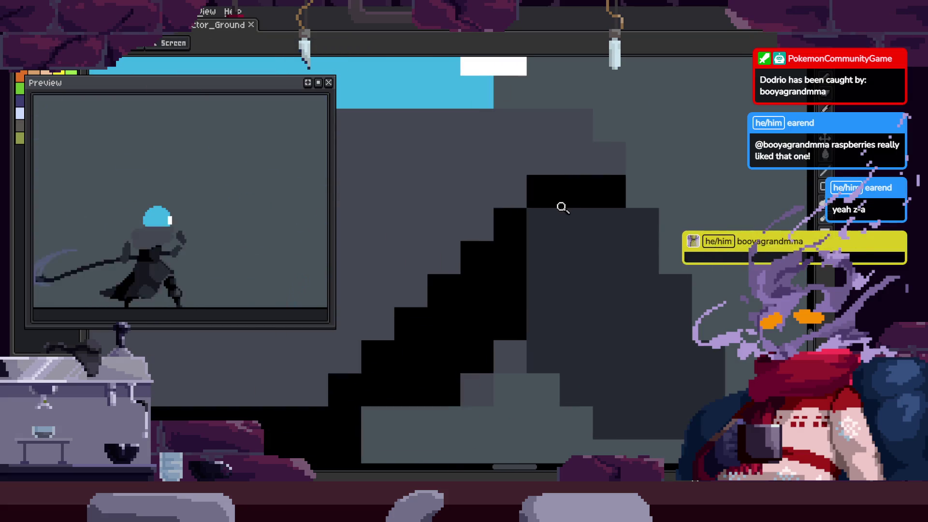
key(b)
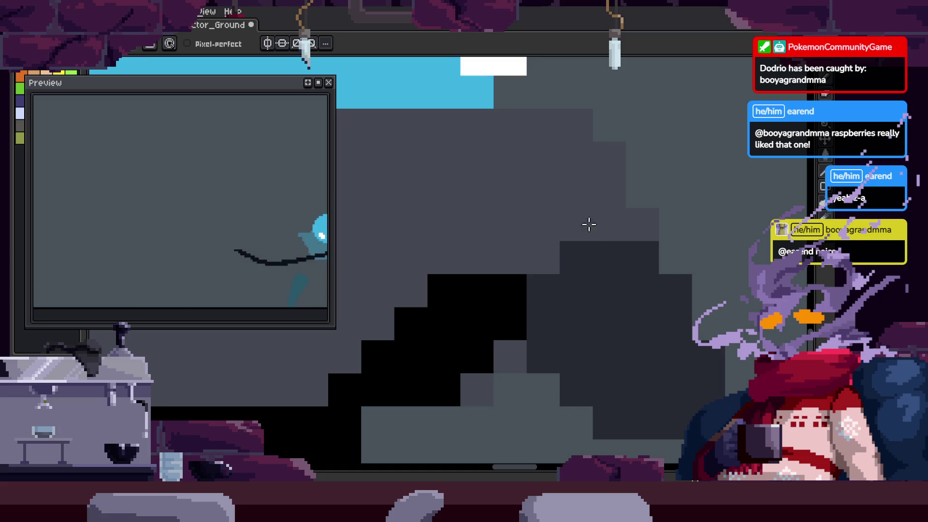
key(ctrl+s)
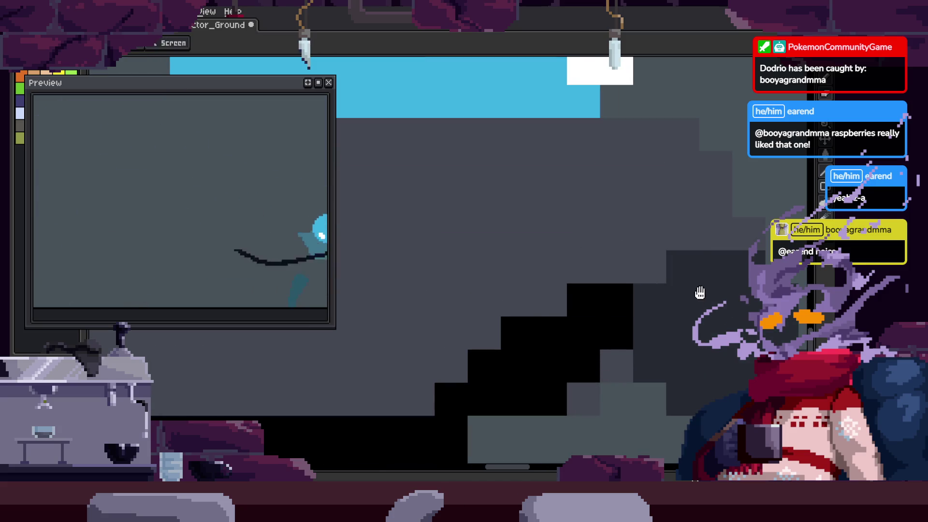
scroll(700, 292, down, 4)
key(ctrl+s)
scroll(545, 211, up, 3)
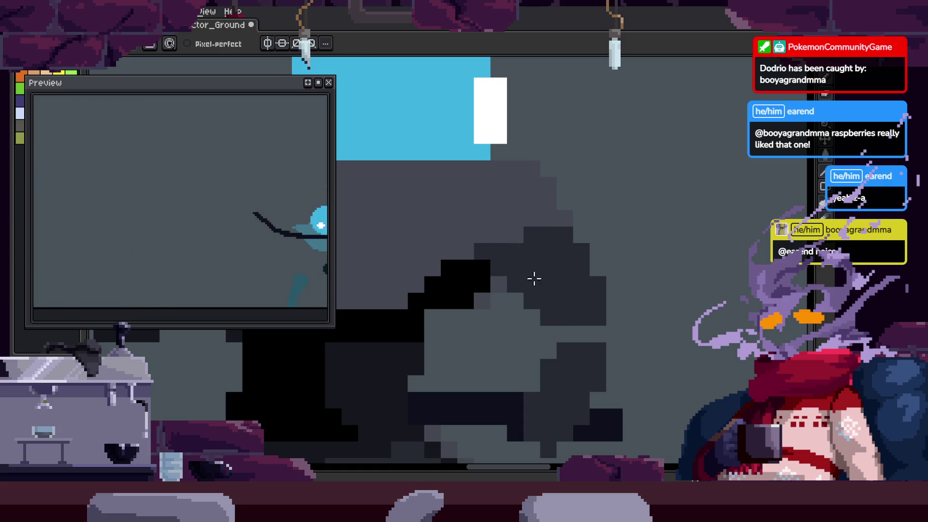
scroll(534, 278, down, 3)
key(z)
scroll(650, 295, up, 3)
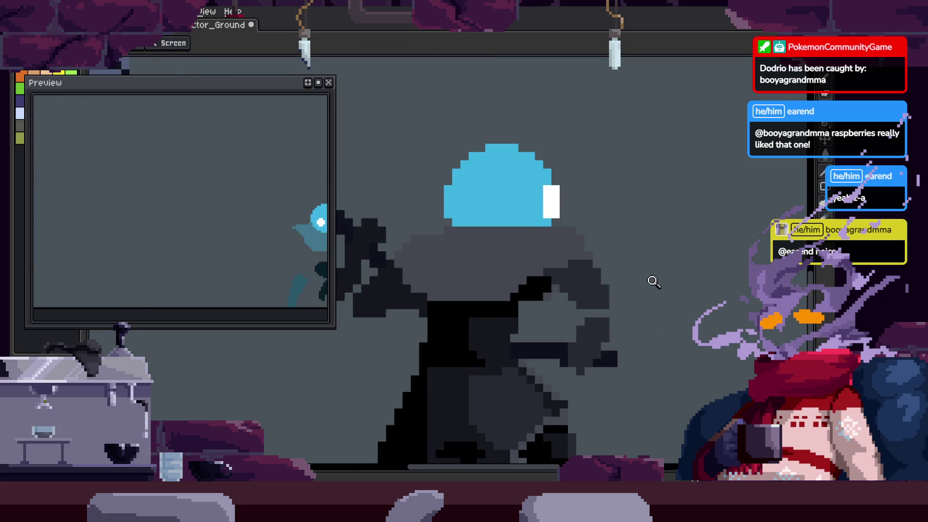
key(m)
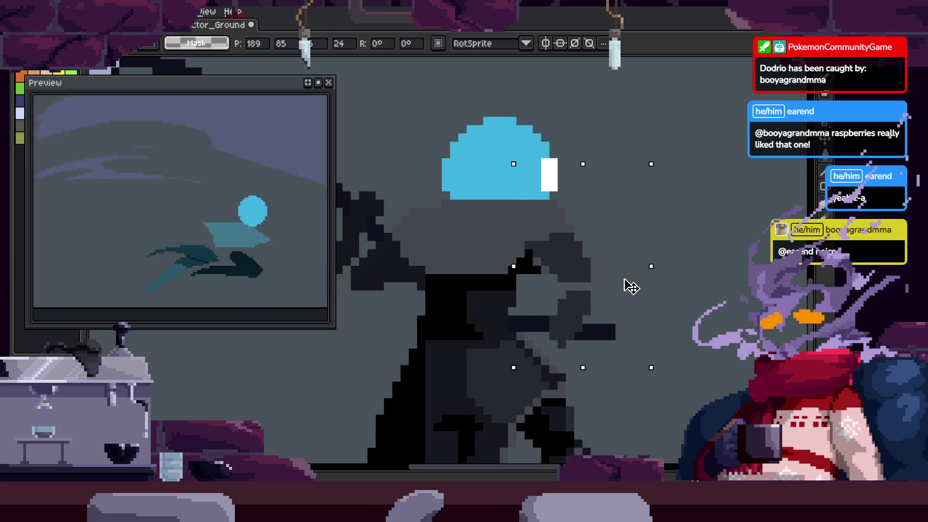
Eyedrop a grey from the cloak and paint lighter grey pixels into the dark cloak
key(z)
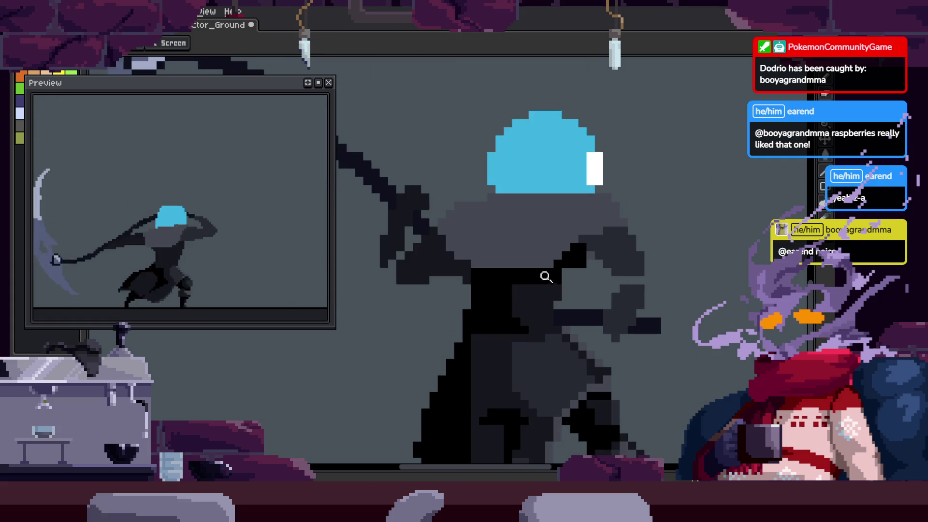
scroll(579, 348, up, 3)
key(b)
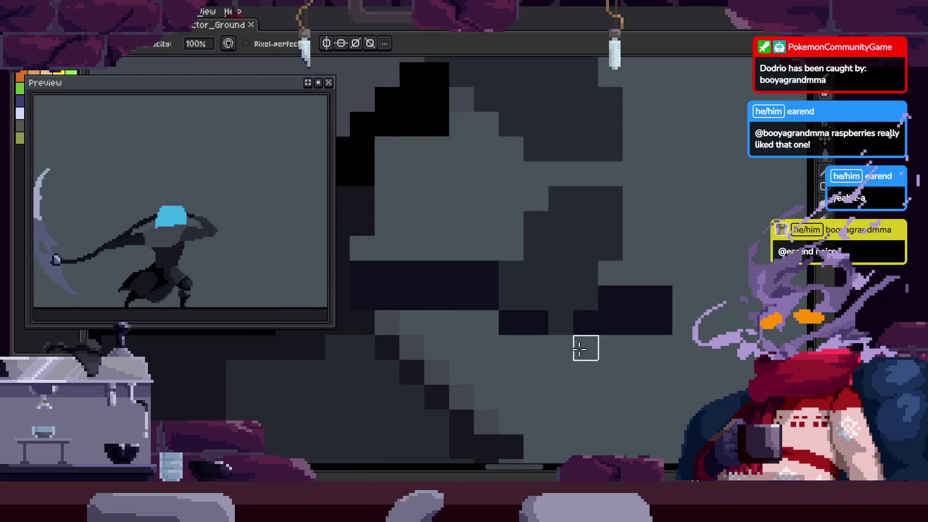
key(z)
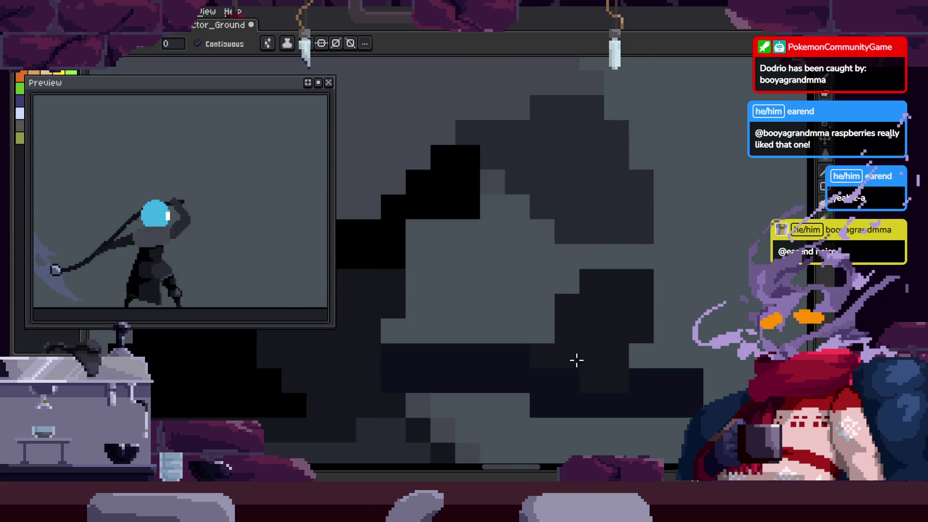
key(b)
scroll(585, 228, down, 1)
key(alt)
scroll(541, 319, up, 1)
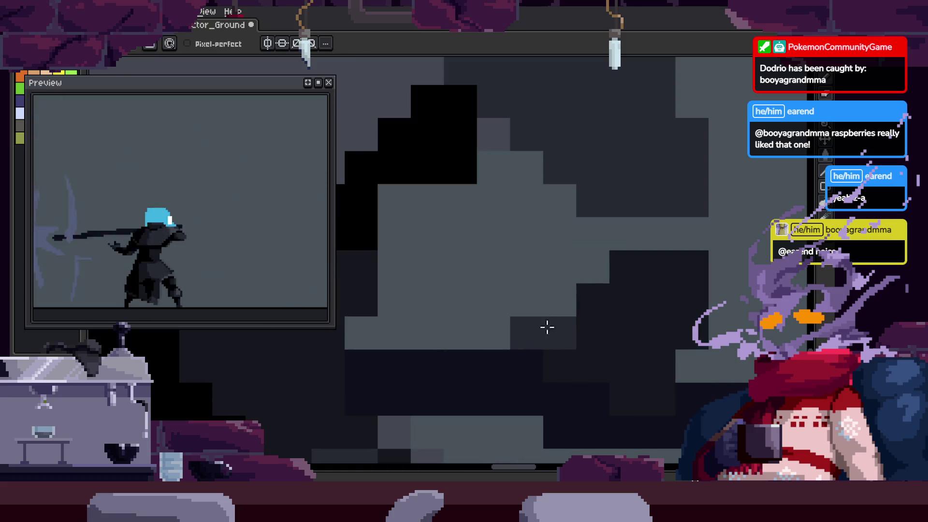
drag(571, 346, 534, 334)
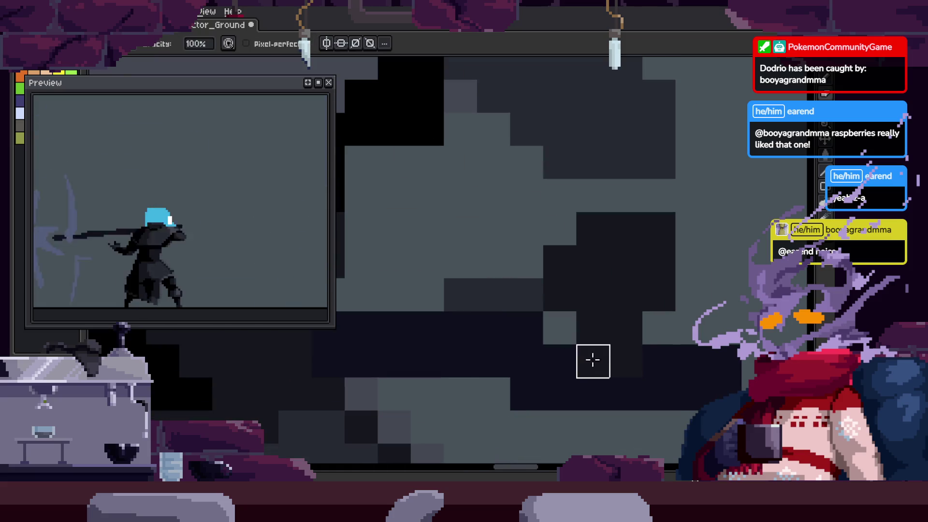
scroll(585, 326, down, 1)
key(ctrl)
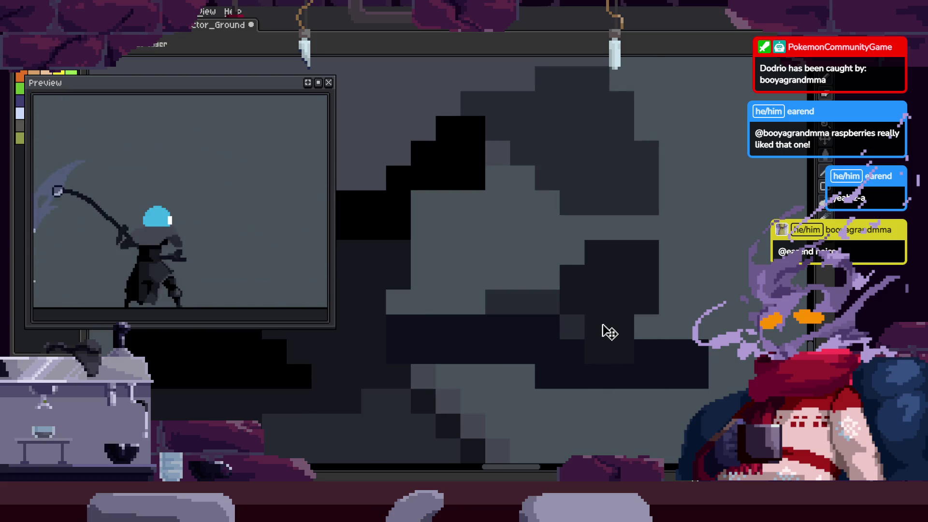
scroll(580, 346, up, 1)
key(alt)
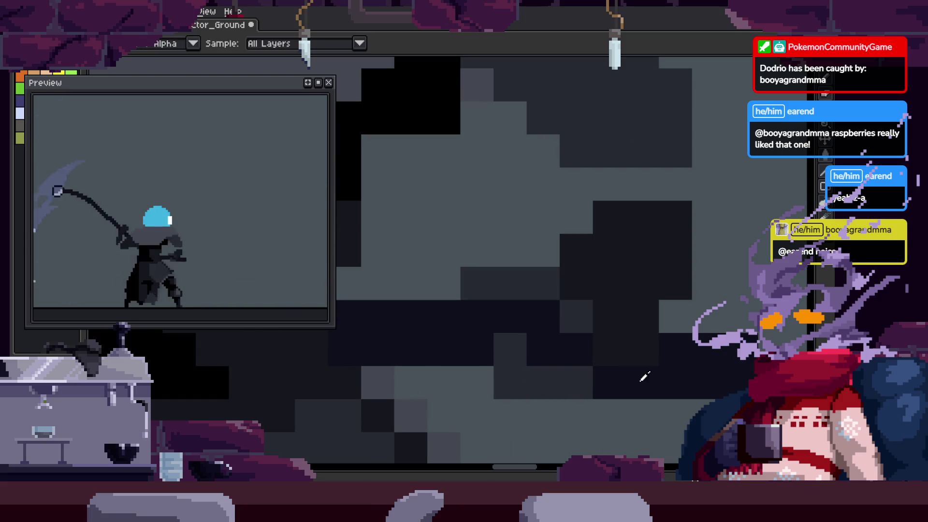
drag(661, 333, 687, 254)
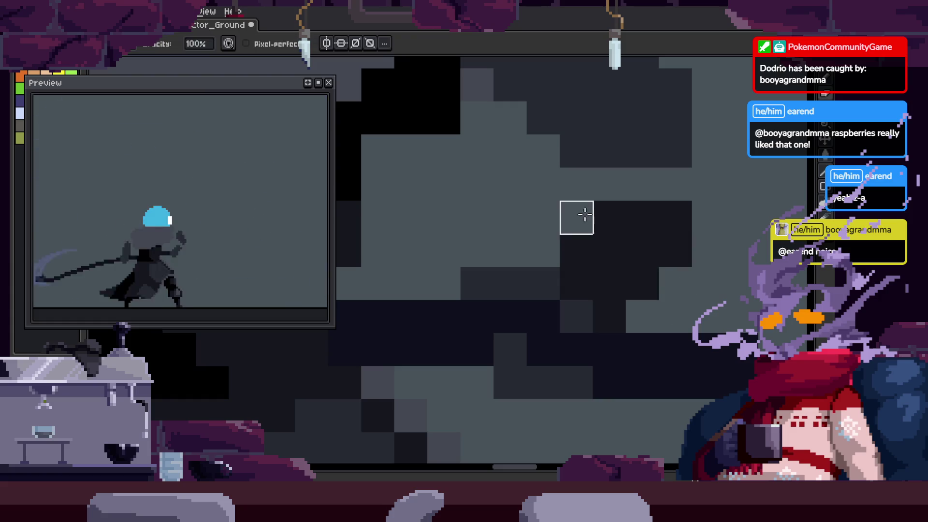
scroll(591, 259, down, 3)
Save the sprite file with Ctrl+S
key(ctrl+s)
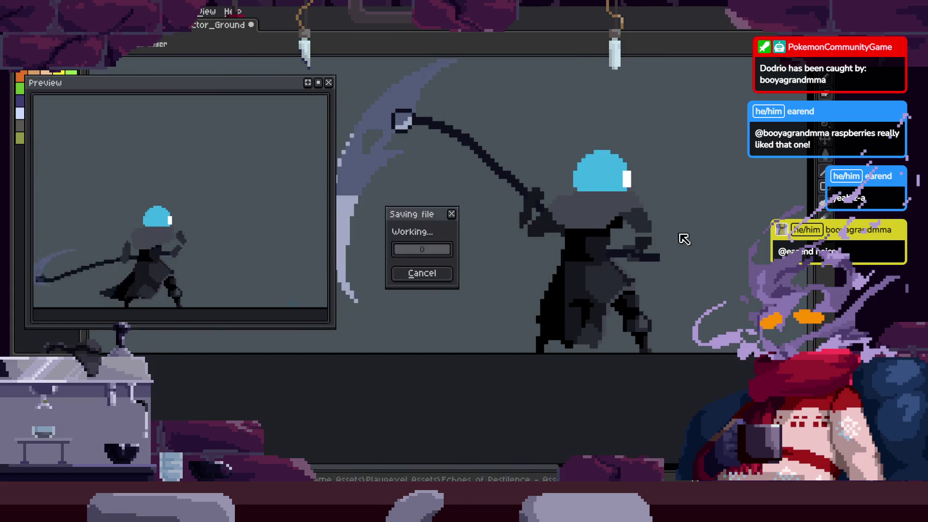
scroll(617, 201, up, 3)
scroll(630, 249, down, 4)
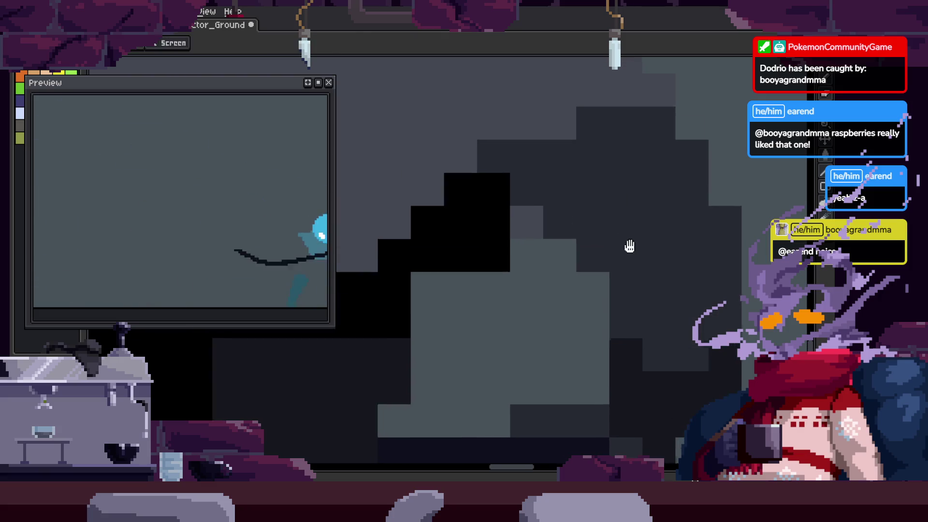
key(ctrl+s)
Move to another animation frame and pan around its cloak
key(Right)
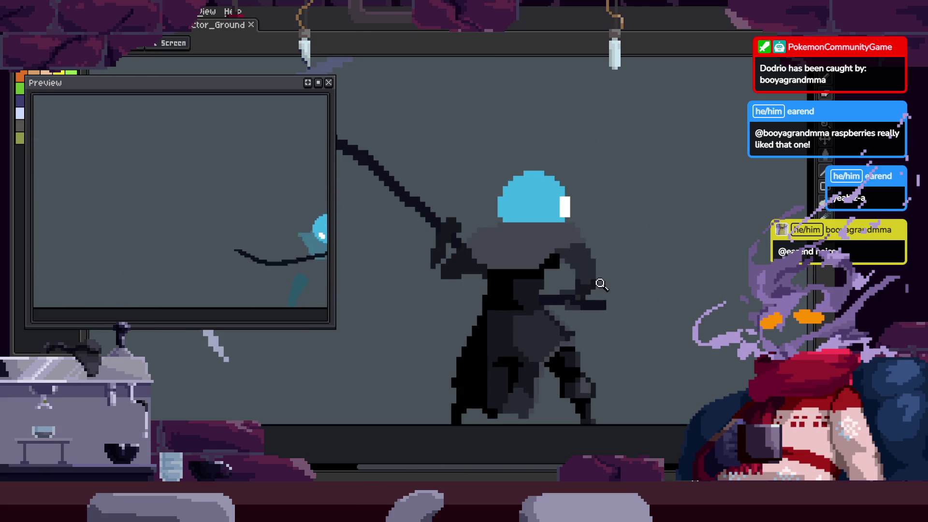
scroll(639, 282, up, 4)
key(b)
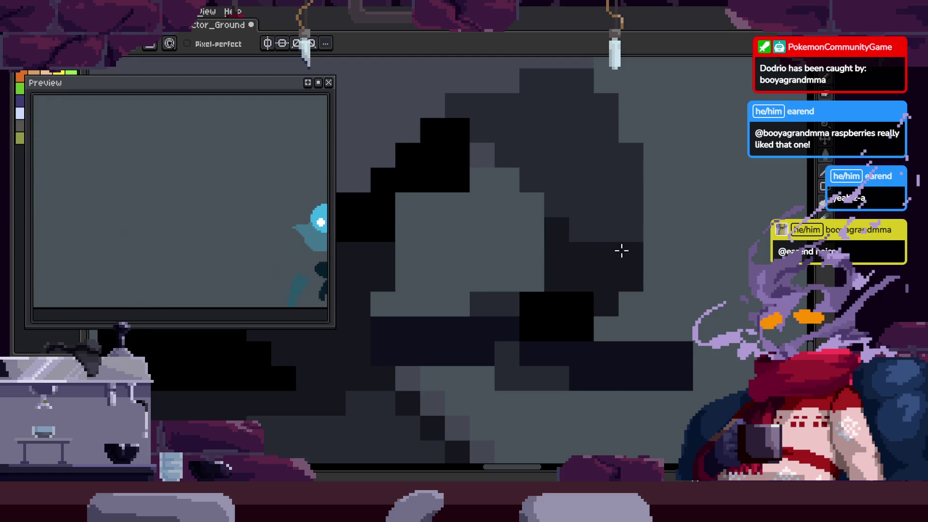
drag(622, 251, 595, 300)
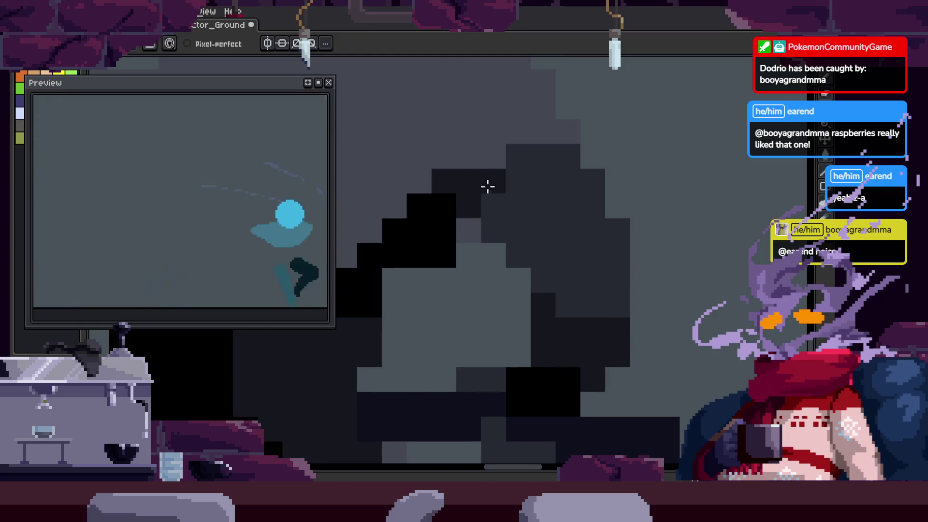
drag(547, 170, 528, 168)
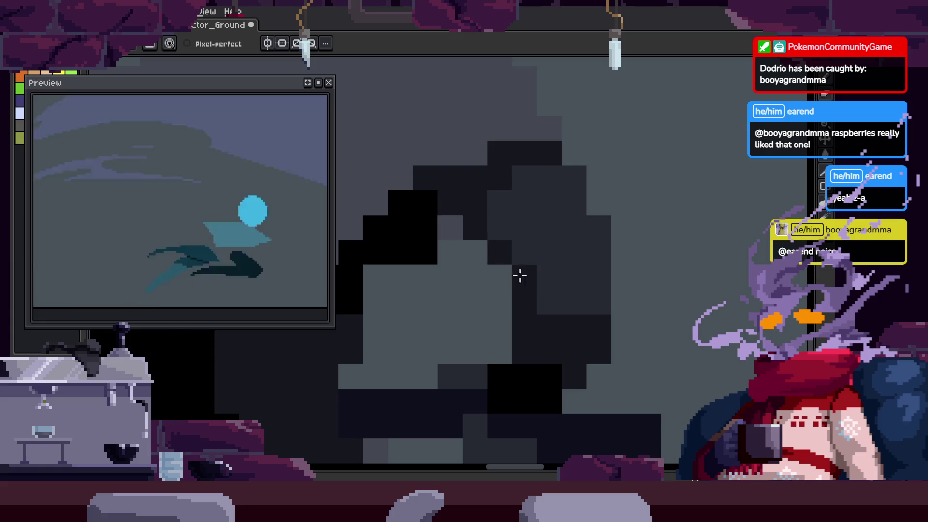
key(z)
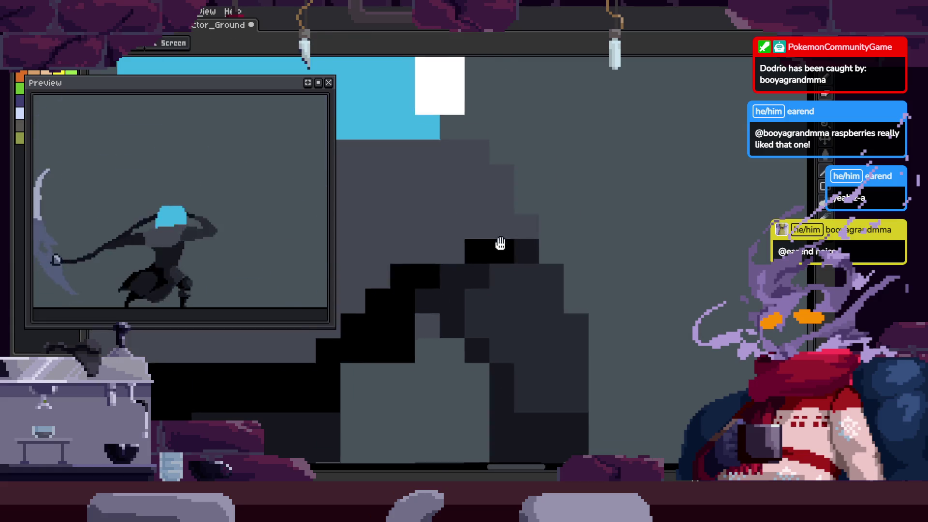
scroll(500, 245, down, 4)
key(ctrl+s)
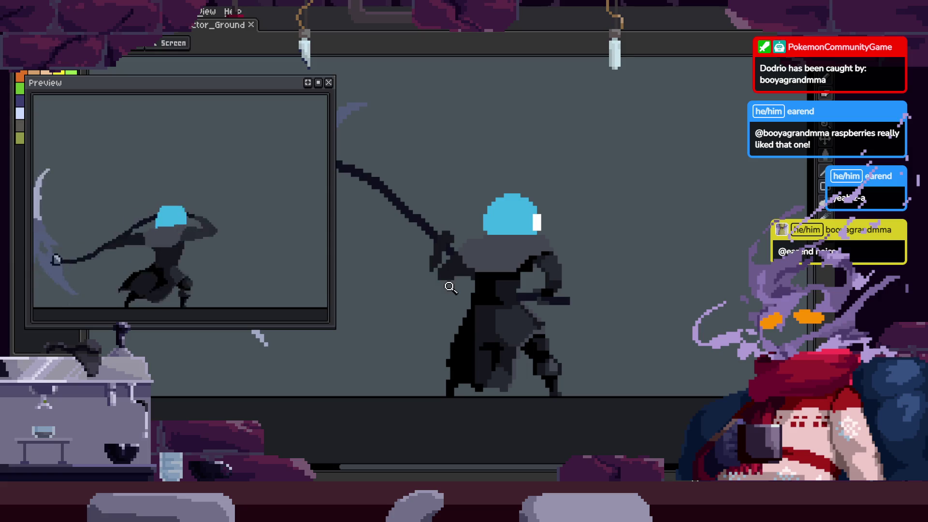
drag(450, 287, 659, 211)
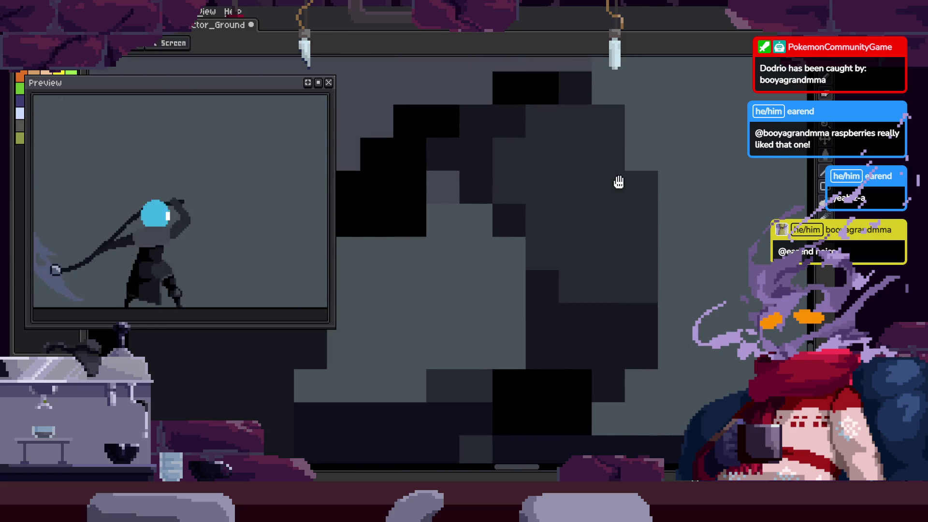
drag(618, 182, 579, 245)
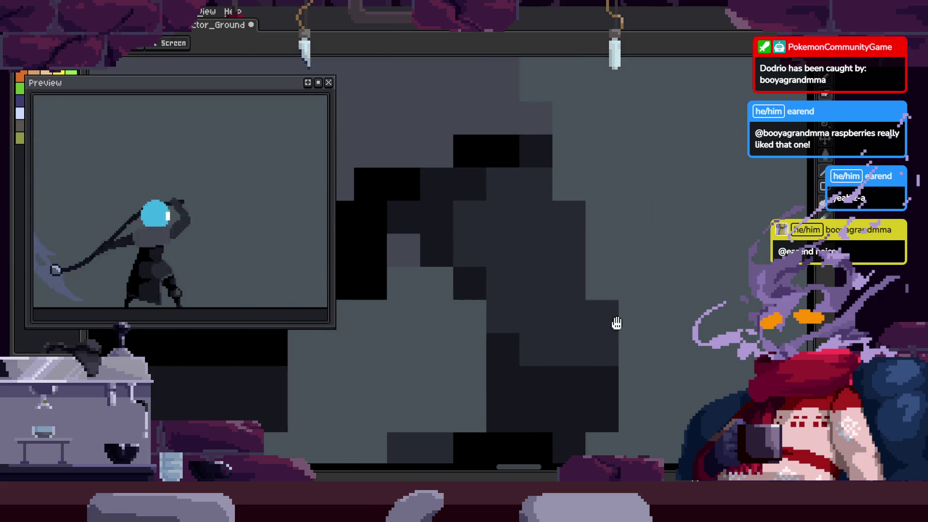
scroll(549, 269, down, 5)
key(ctrl+s)
key(Return)
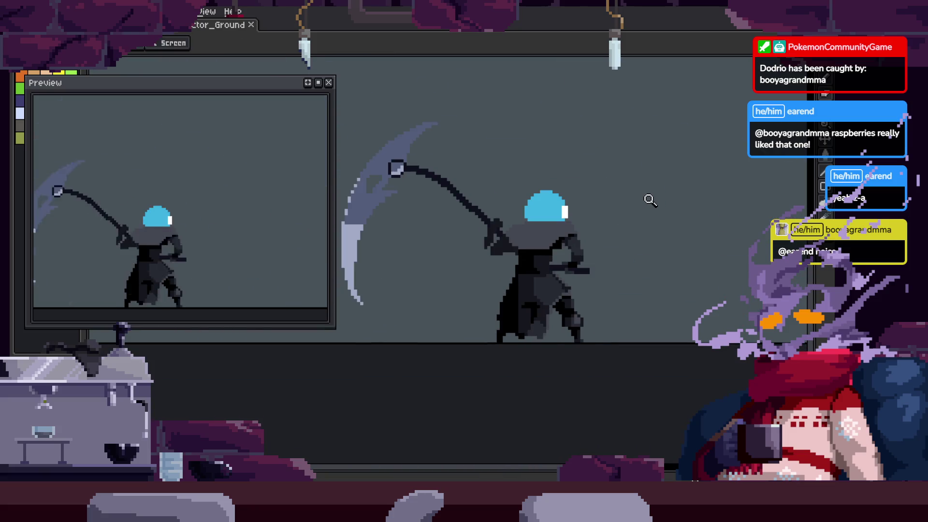
click(590, 239)
key(q)
drag(570, 181, 604, 310)
key(Return)
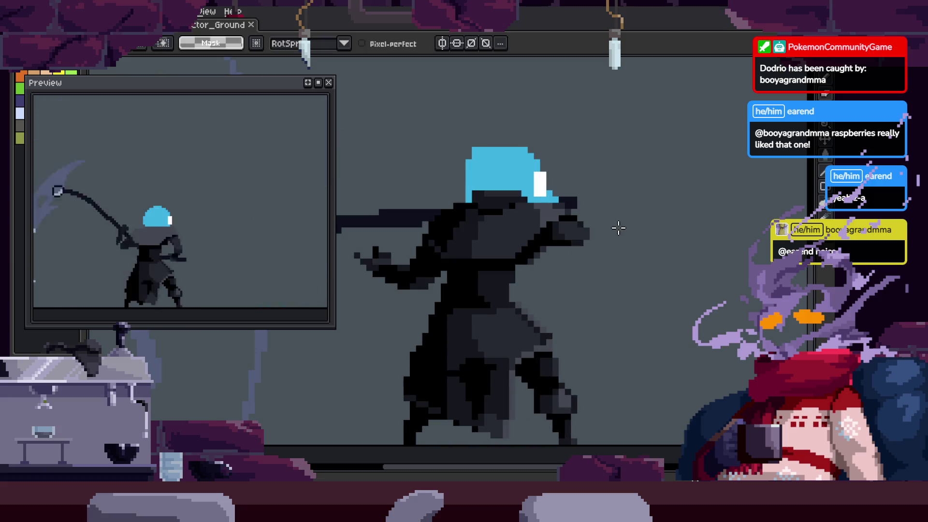
scroll(608, 211, up, 2)
key(b)
key(v)
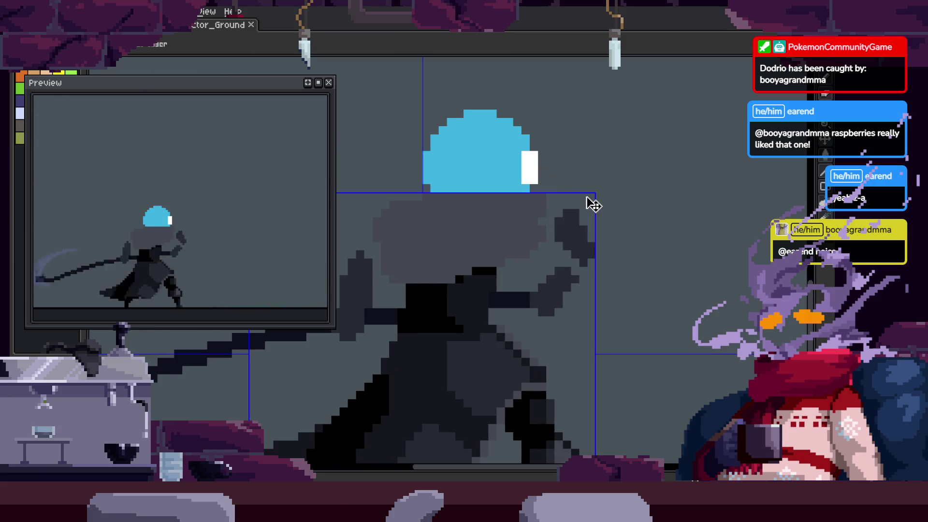
scroll(586, 257, up, 1)
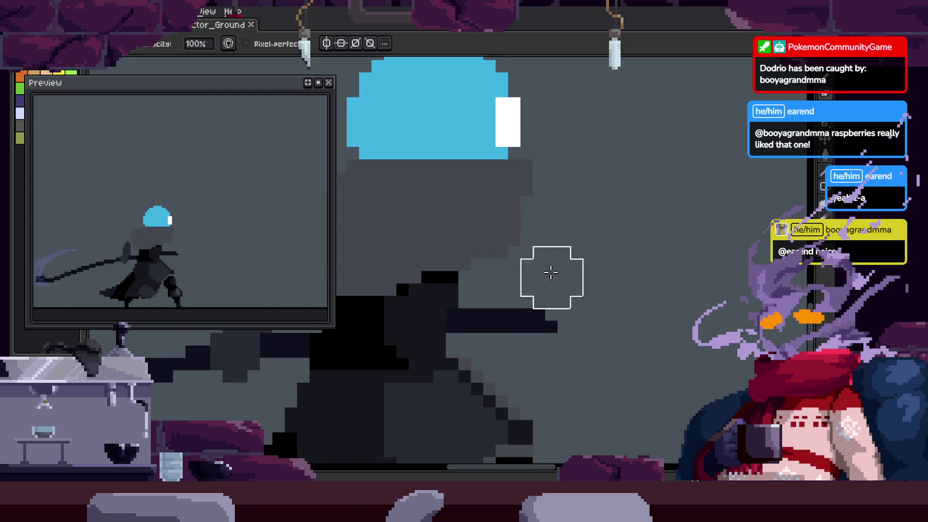
key(Return)
key(Return)
scroll(583, 268, down, 2)
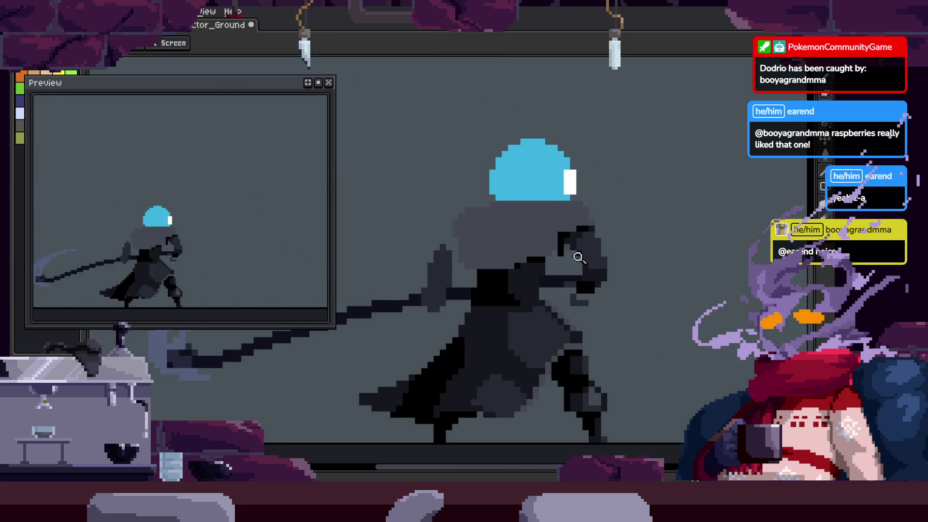
scroll(544, 227, up, 3)
key(i)
key(z)
scroll(494, 271, down, 2)
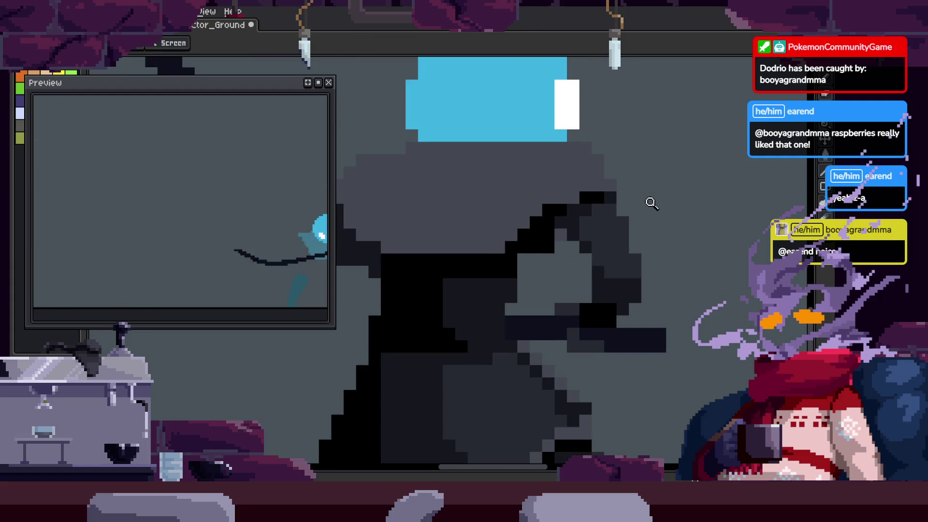
scroll(581, 213, up, 2)
scroll(510, 315, down, 2)
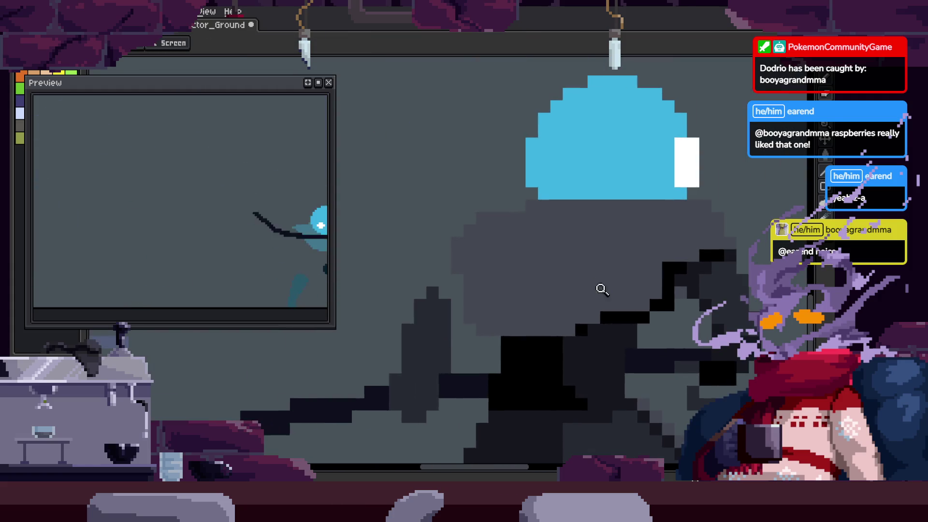
scroll(607, 318, up, 1)
key(b)
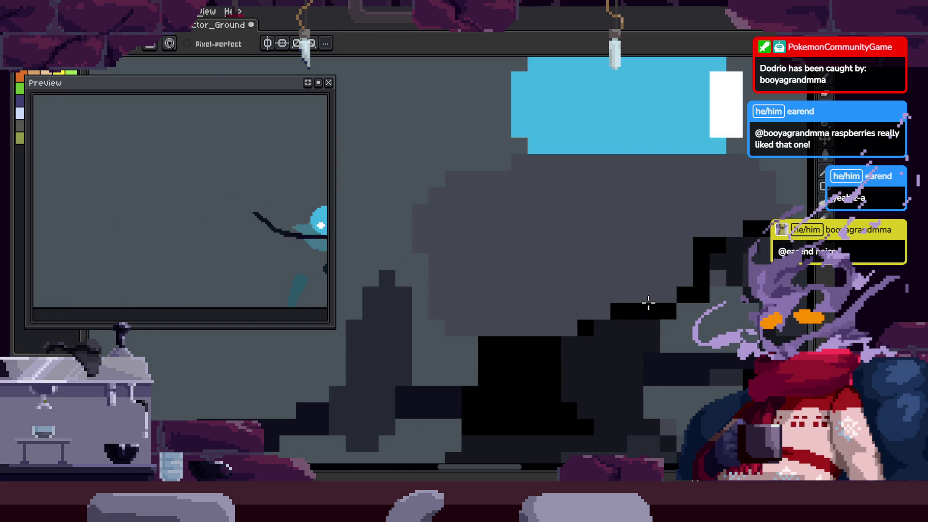
key(i)
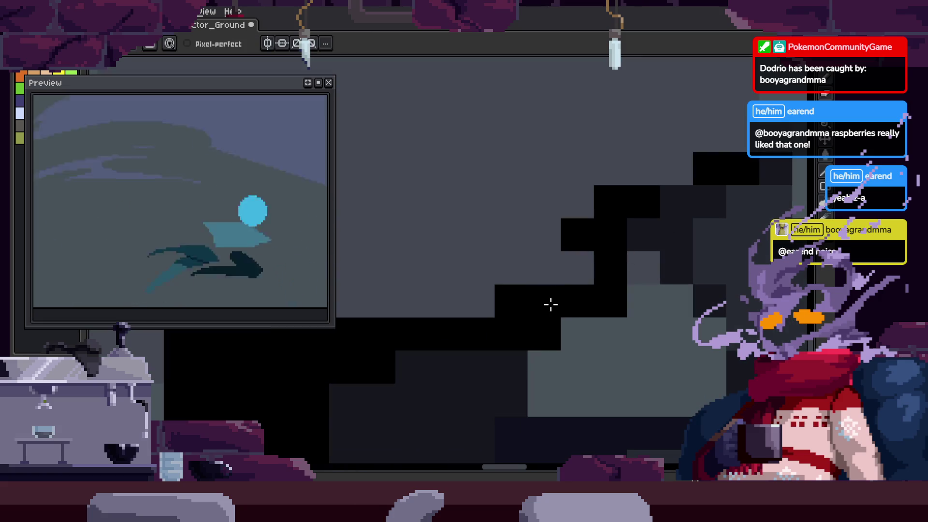
scroll(560, 282, down, 1)
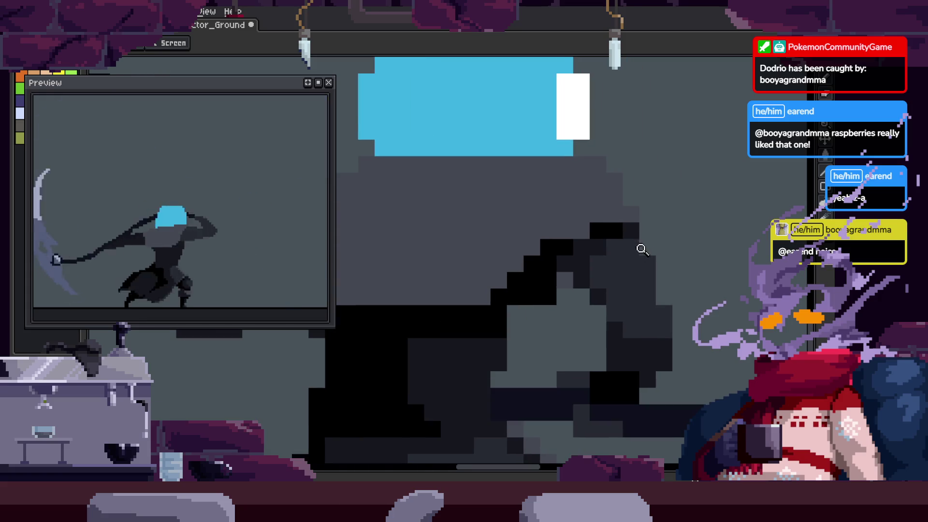
scroll(652, 285, down, 1)
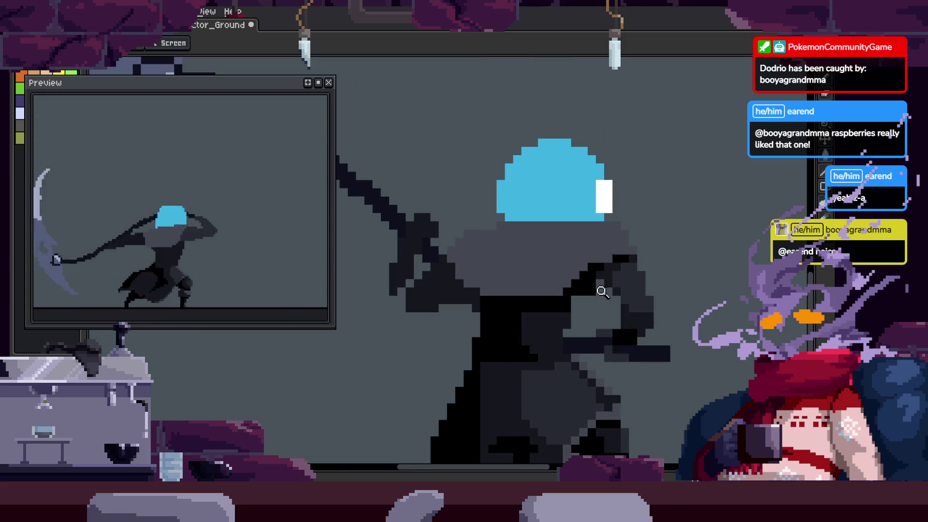
scroll(602, 292, up, 2)
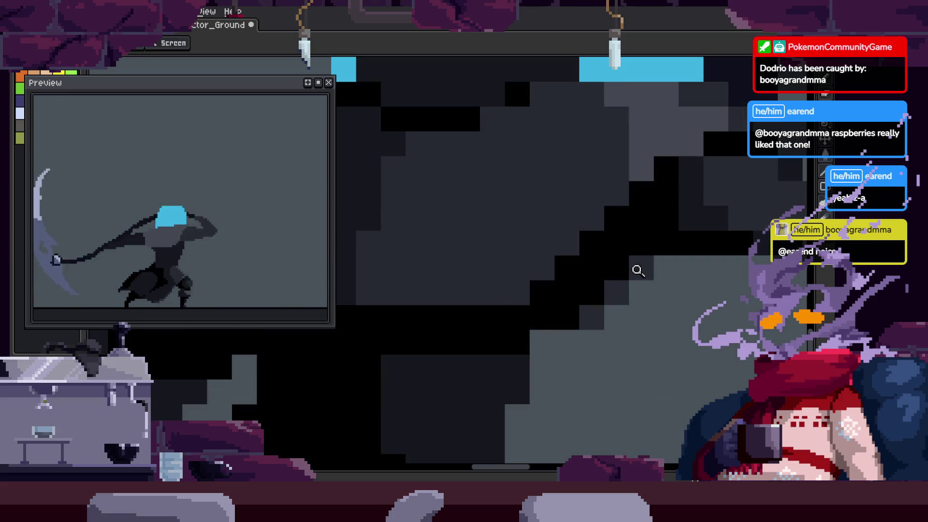
scroll(671, 261, down, 2)
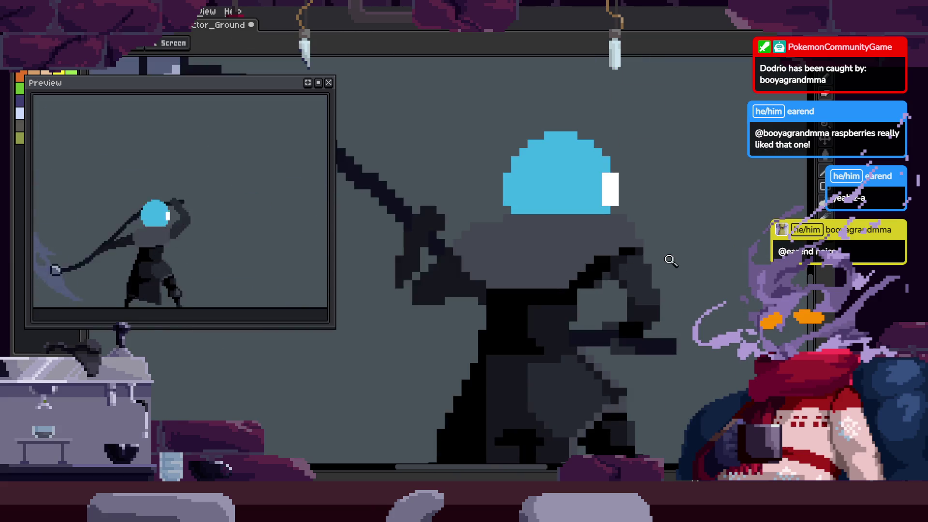
scroll(670, 256, up, 2)
scroll(665, 274, down, 2)
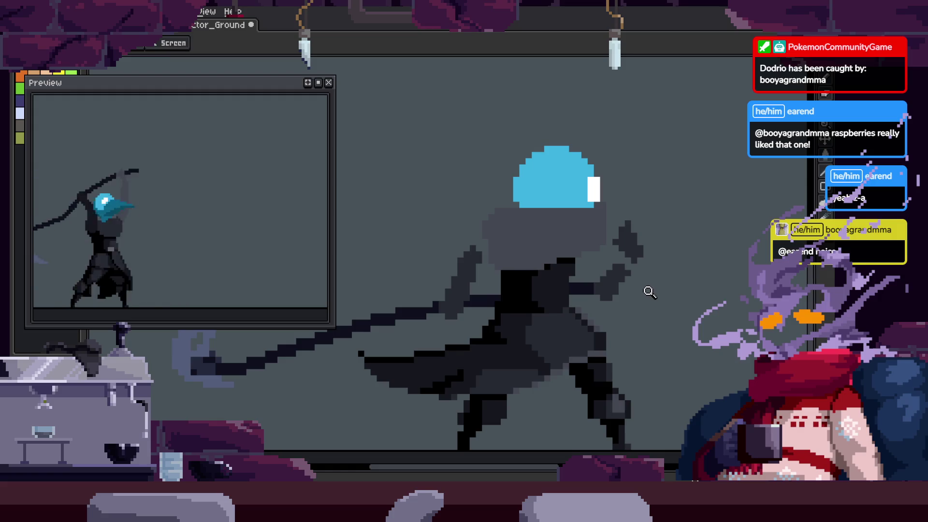
key(Return)
Nudge the selected arm patch upward and commit the move
scroll(628, 292, up, 3)
key(m)
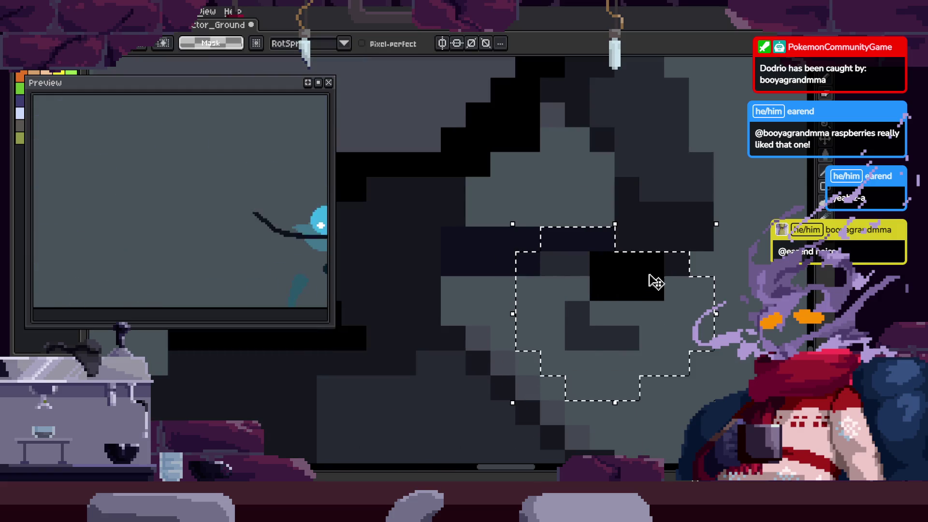
key(Up)
key(Up)
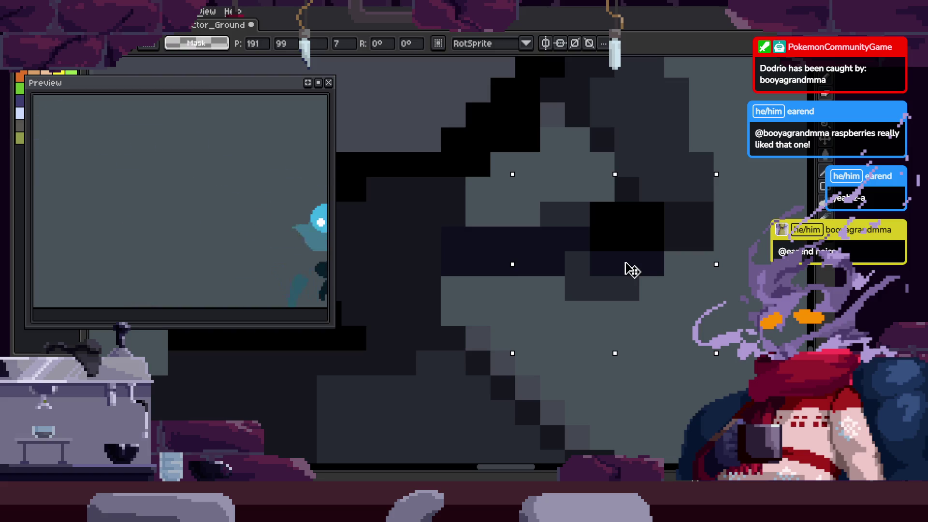
key(Return)
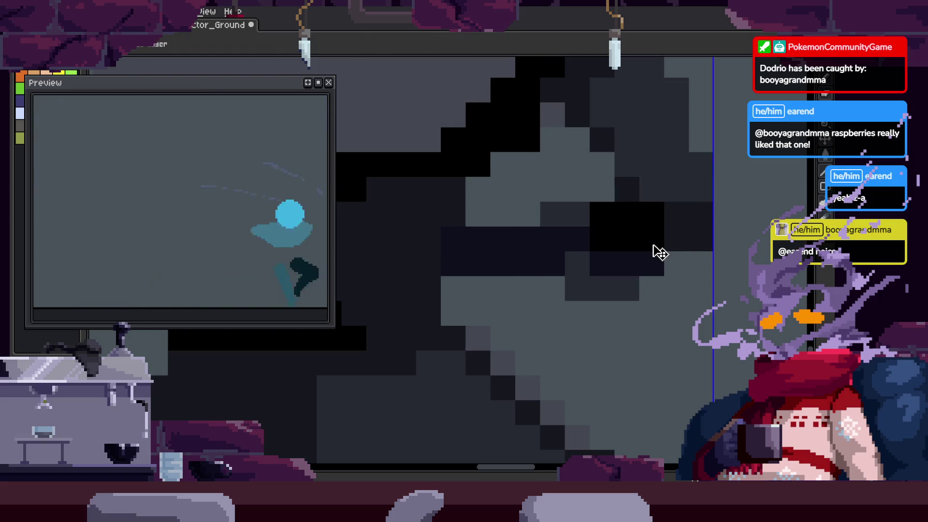
Repaint the moved arm with dark grey and black pixels
scroll(628, 256, down, 1)
scroll(596, 270, up, 2)
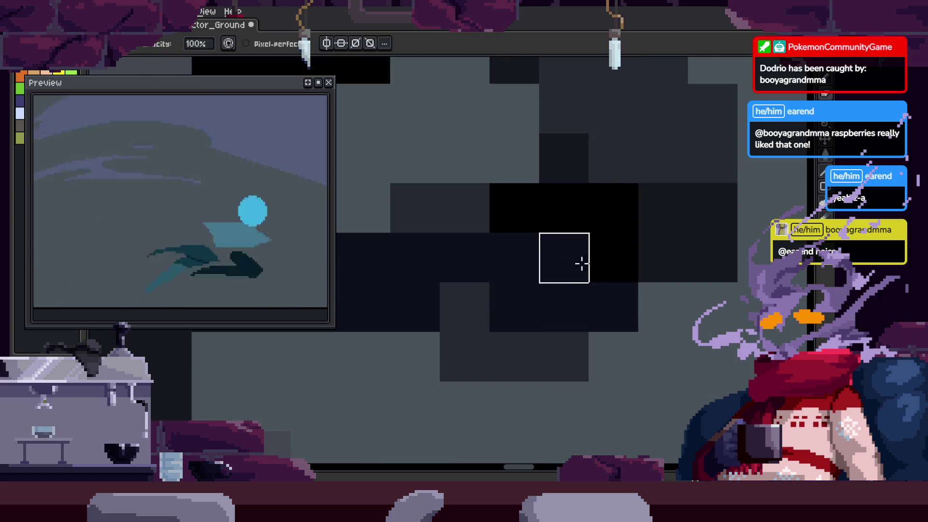
click(612, 223)
click(607, 261)
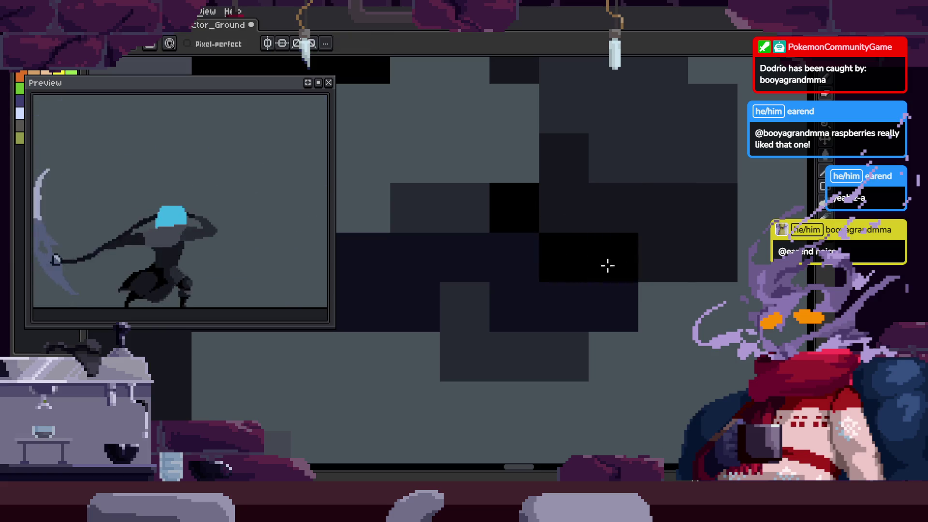
scroll(620, 267, down, 3)
scroll(684, 249, up, 1)
scroll(601, 289, up, 1)
Zoom out to view the whole figure on this frame
key(z)
scroll(667, 285, down, 2)
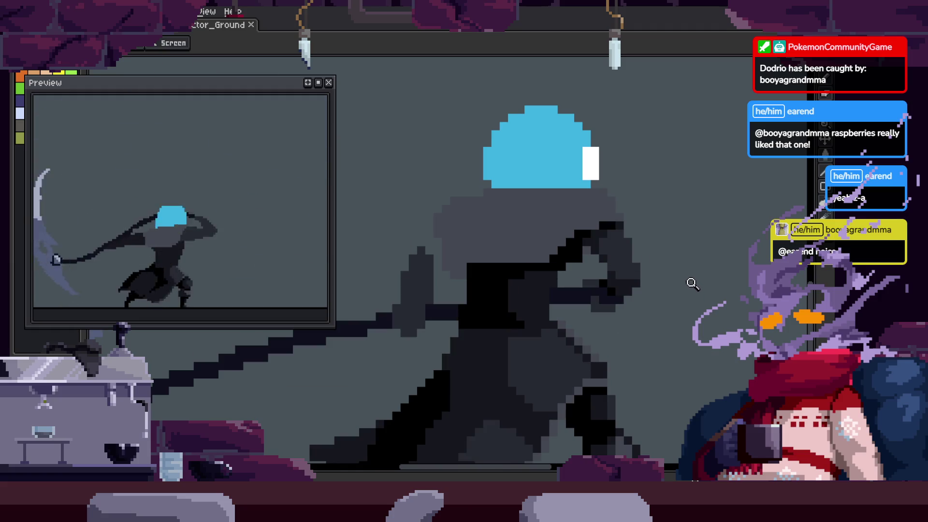
scroll(652, 313, up, 2)
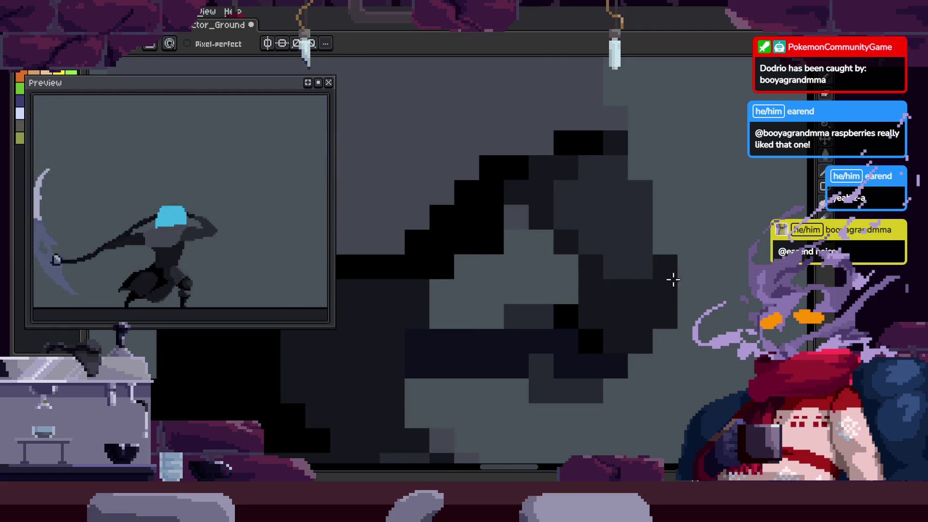
key(z)
scroll(673, 279, down, 2)
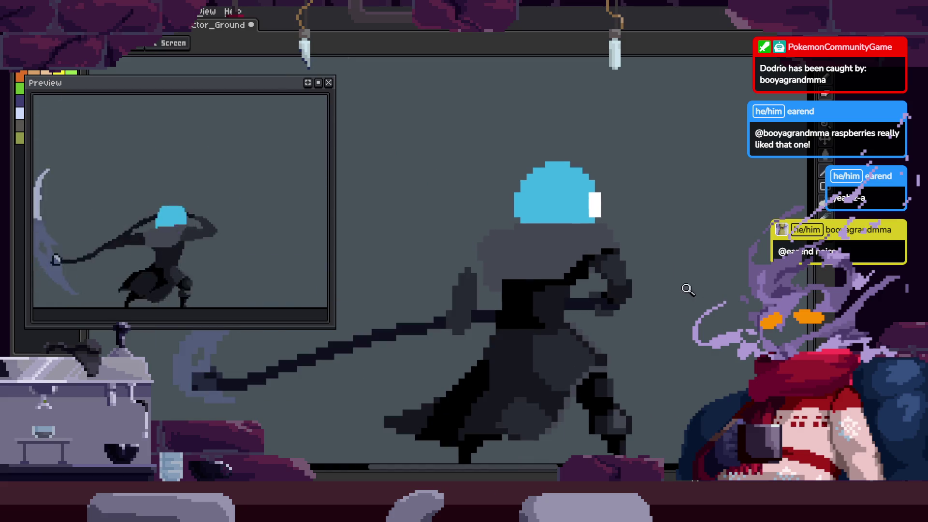
scroll(641, 238, up, 2)
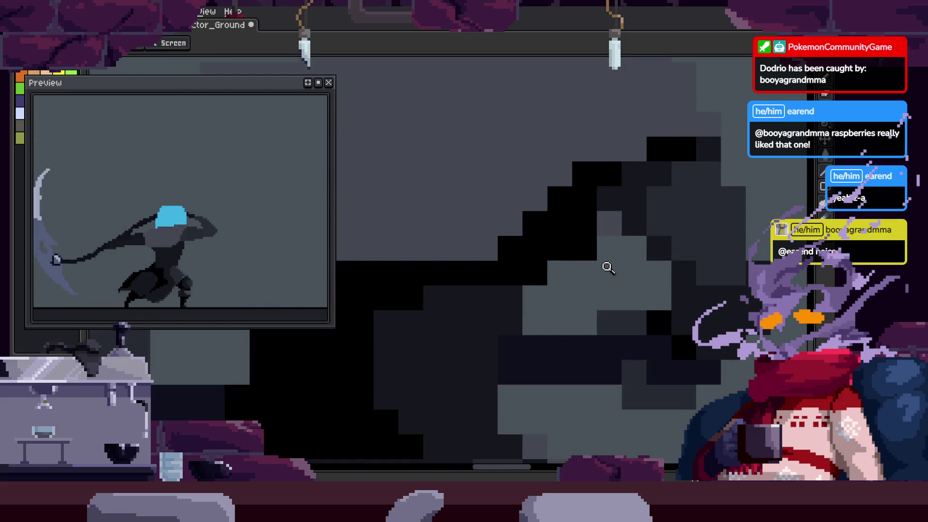
key(z)
scroll(619, 271, down, 3)
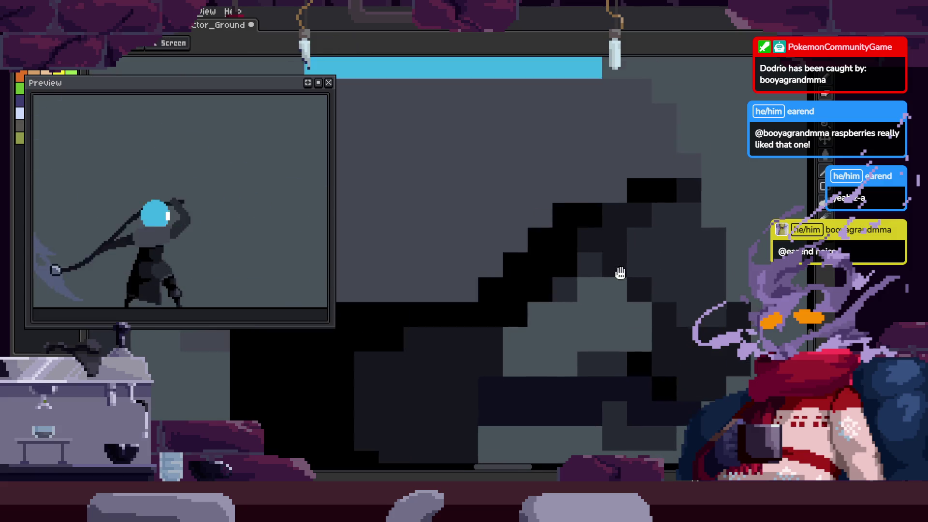
drag(716, 258, 688, 262)
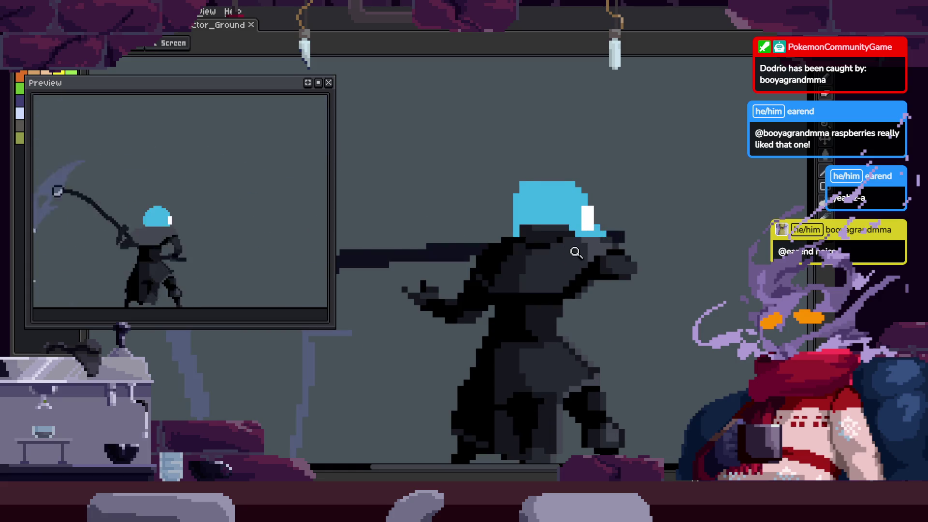
scroll(602, 267, down, 2)
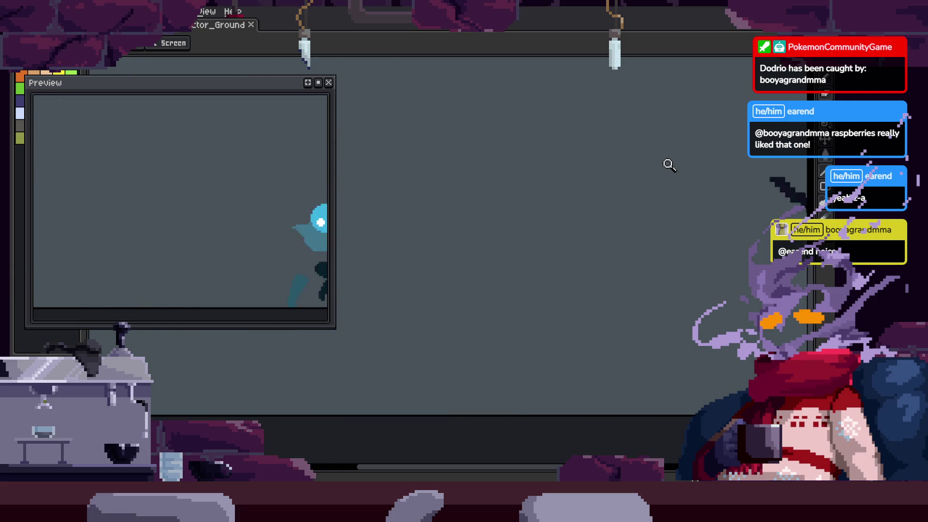
Zoom in closely and darken a pixel on the scythe handle
drag(447, 226, 516, 190)
key(b)
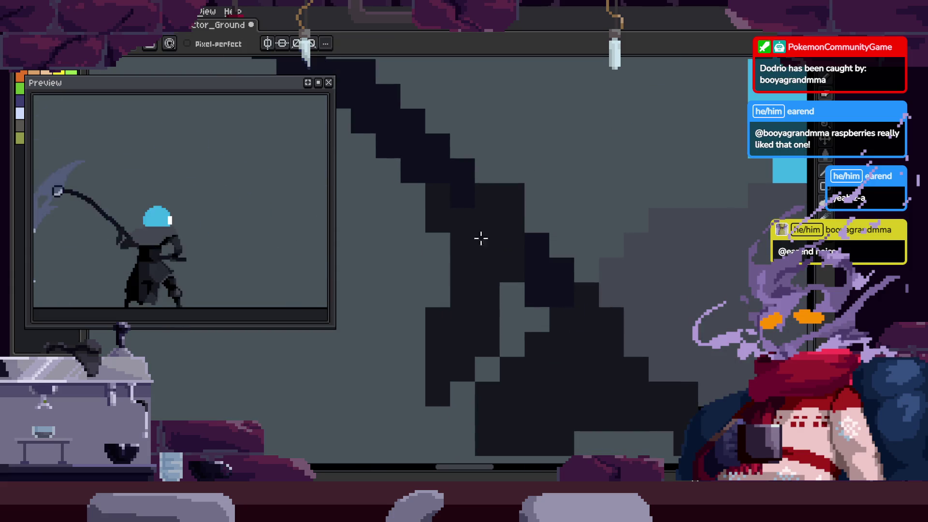
key(z)
scroll(540, 224, down, 2)
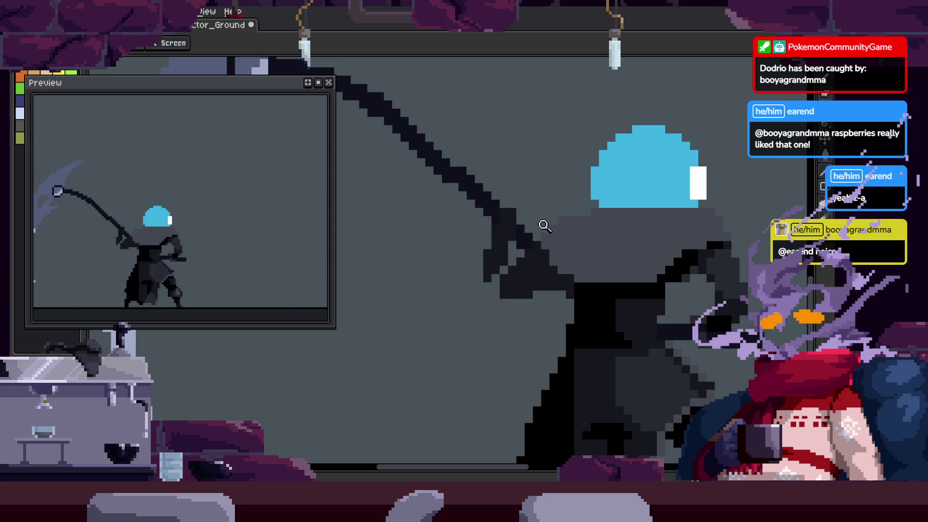
scroll(545, 226, down, 2)
scroll(492, 239, up, 4)
key(b)
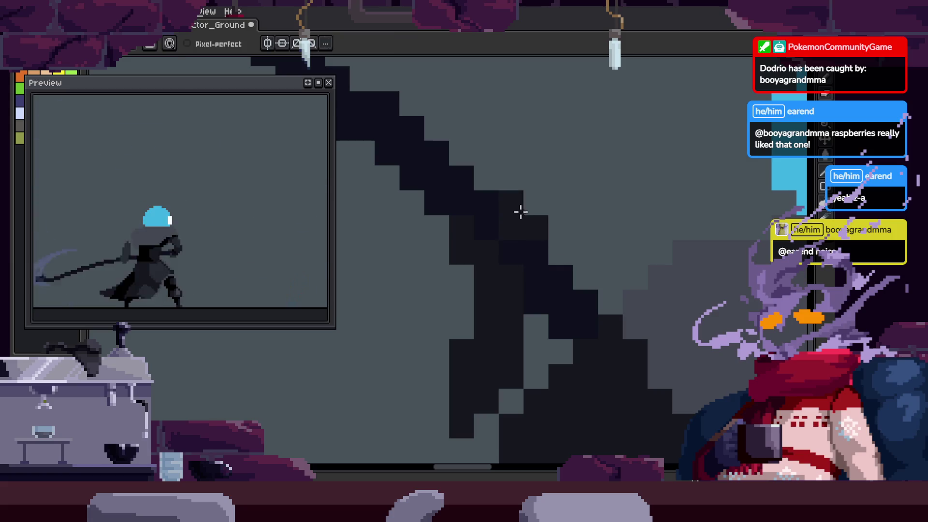
key(z)
scroll(555, 275, down, 3)
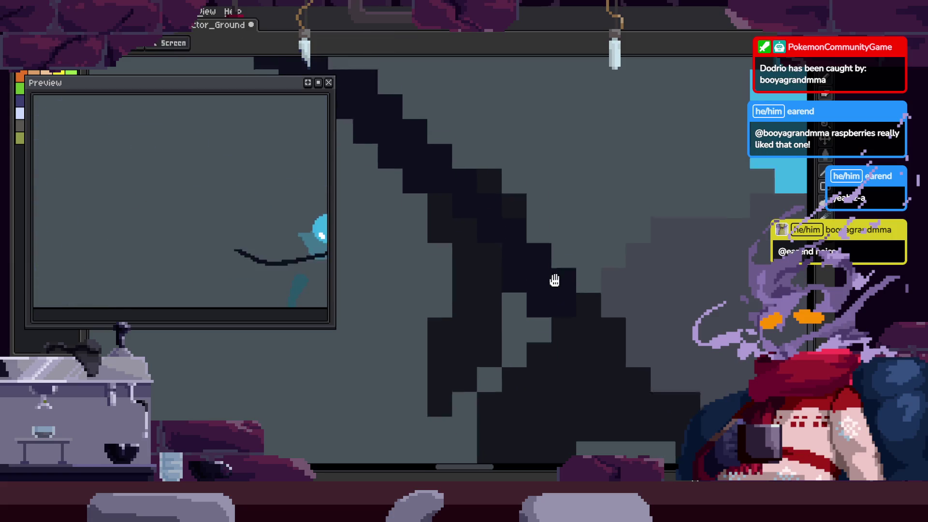
scroll(662, 285, up, 3)
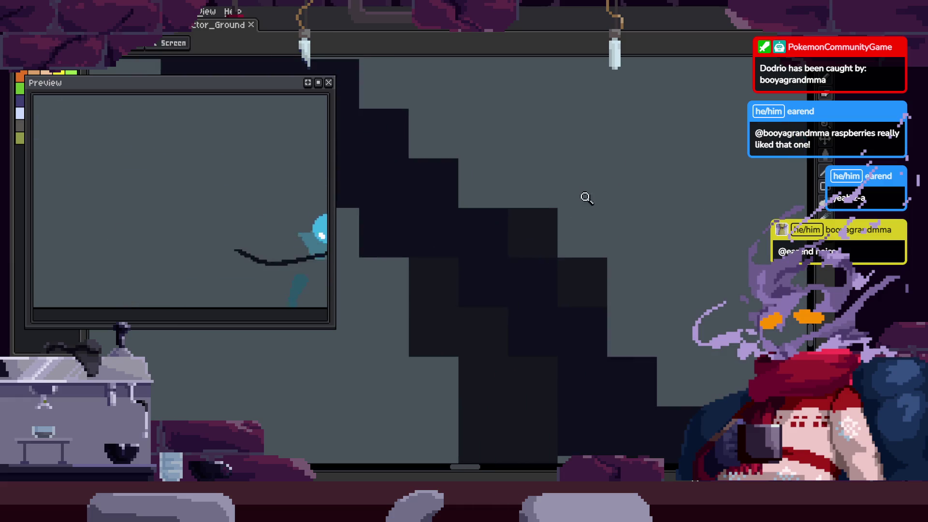
key(b)
click(478, 204)
Eyedrop a colour and paint a lighter grey pixel lower on the handle
scroll(675, 284, down, 3)
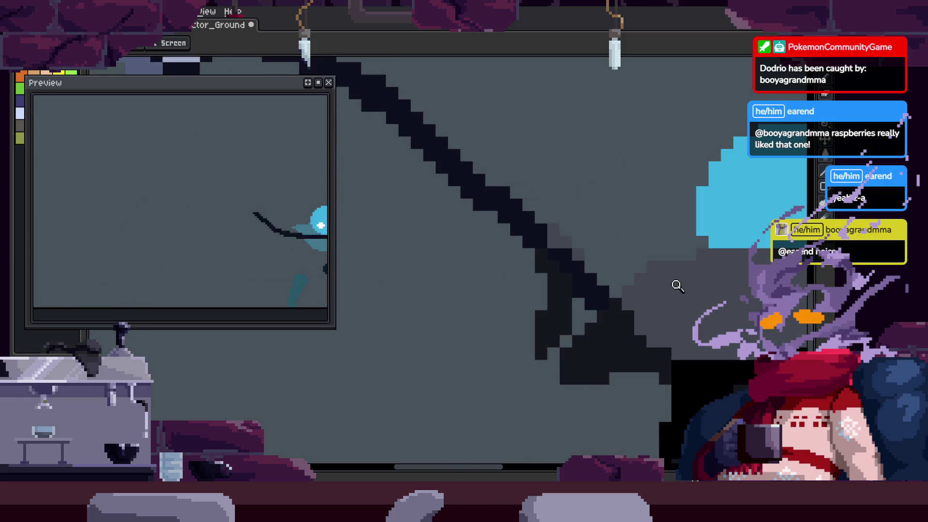
scroll(675, 284, up, 2)
key(i)
scroll(648, 286, up, 2)
scroll(504, 212, down, 1)
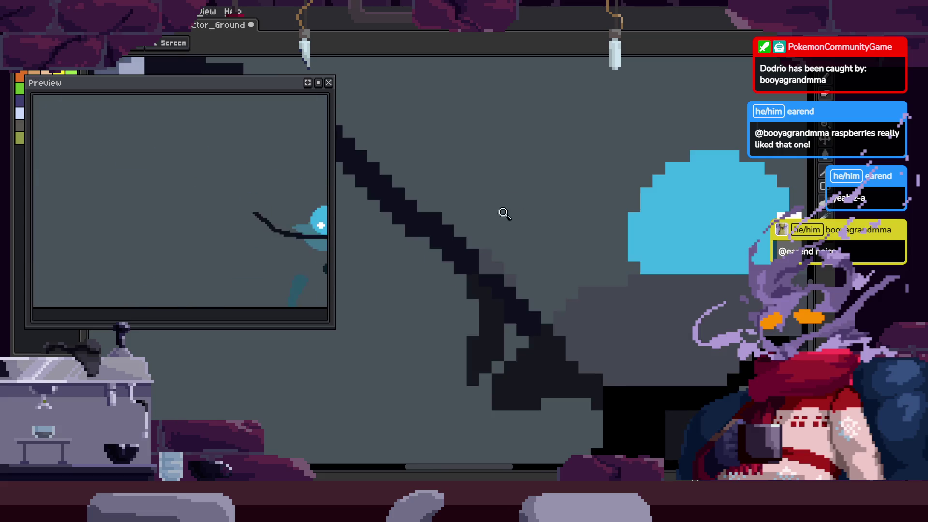
scroll(441, 339, up, 3)
key(b)
drag(455, 374, 447, 316)
click(474, 321)
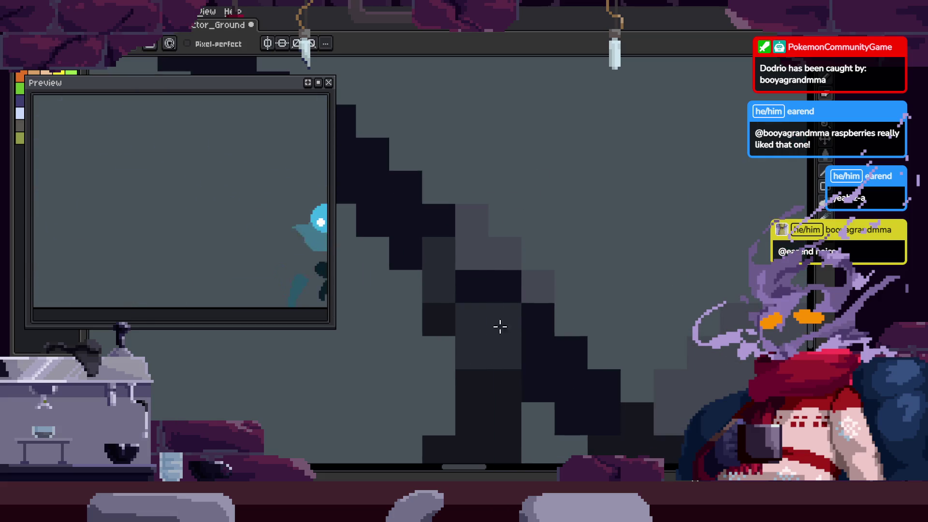
Fill gaps along the upper scythe handle with black pixels
drag(538, 300, 470, 276)
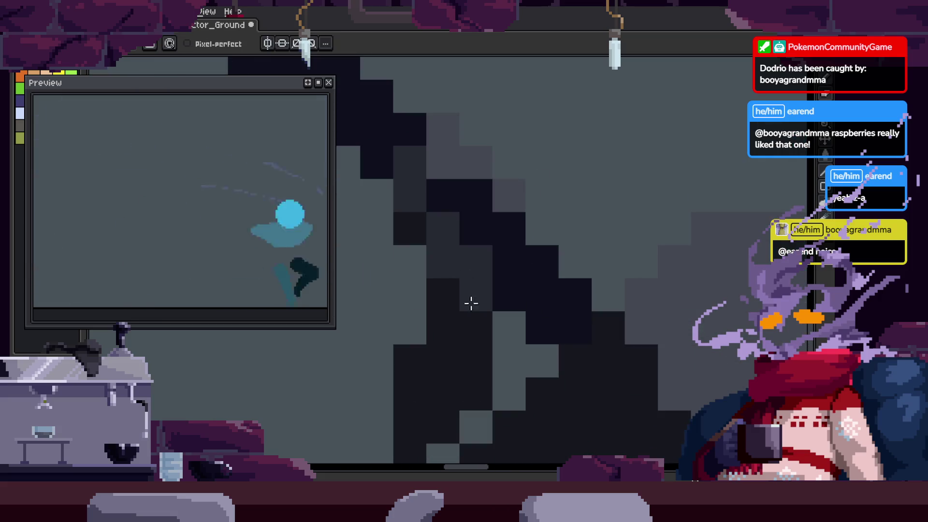
key(z)
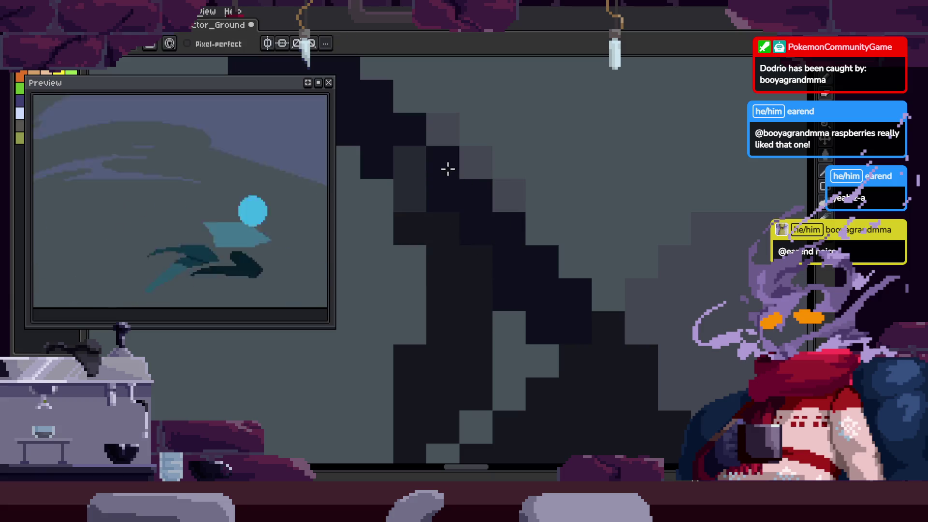
scroll(514, 228, down, 3)
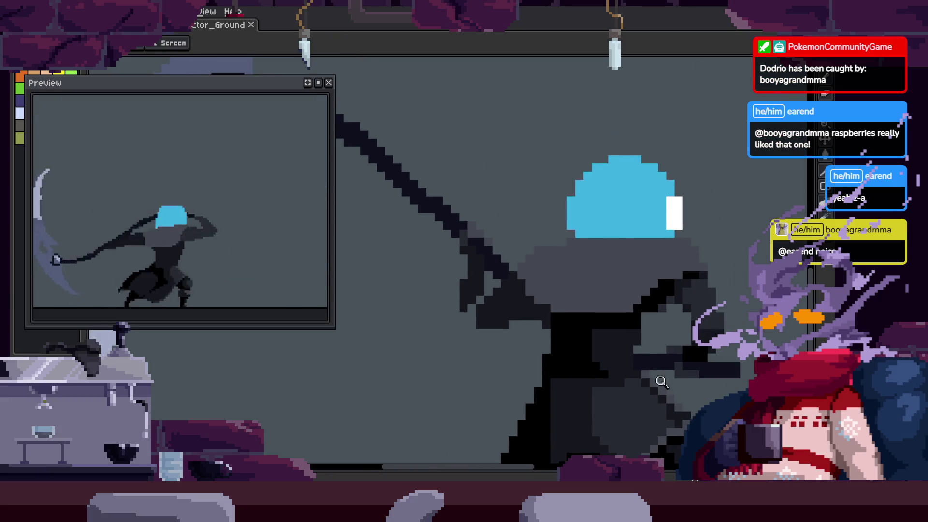
scroll(511, 97, up, 3)
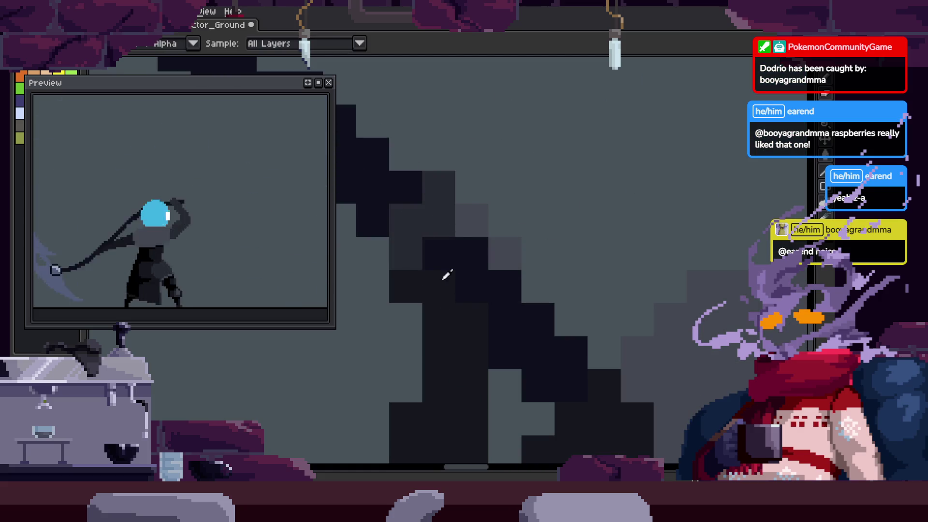
key(z)
scroll(547, 273, down, 3)
scroll(532, 251, up, 1)
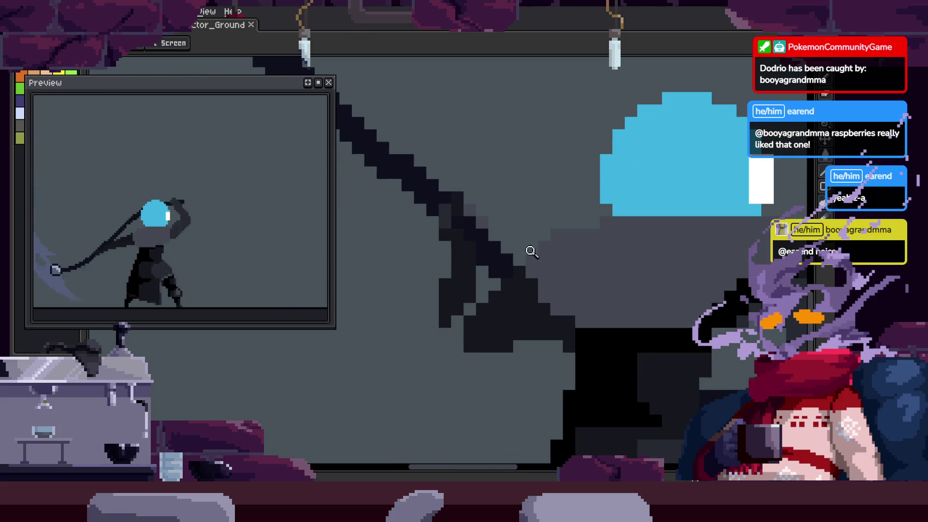
scroll(475, 261, up, 2)
key(b)
mouse_move(461, 236)
mouse_down()
mouse_move(454, 383)
mouse_move(500, 350)
mouse_up()
scroll(505, 338, up, 1)
click(510, 324)
scroll(517, 311, up, 2)
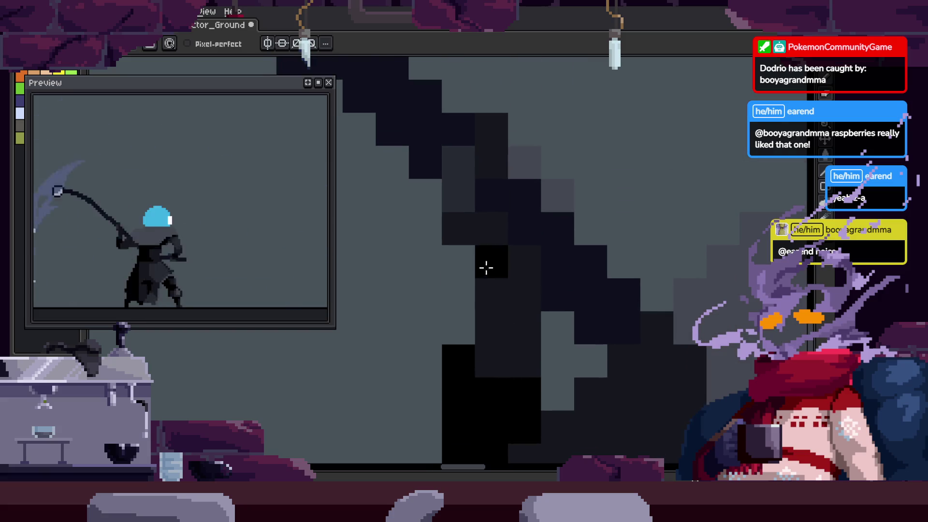
click(464, 253)
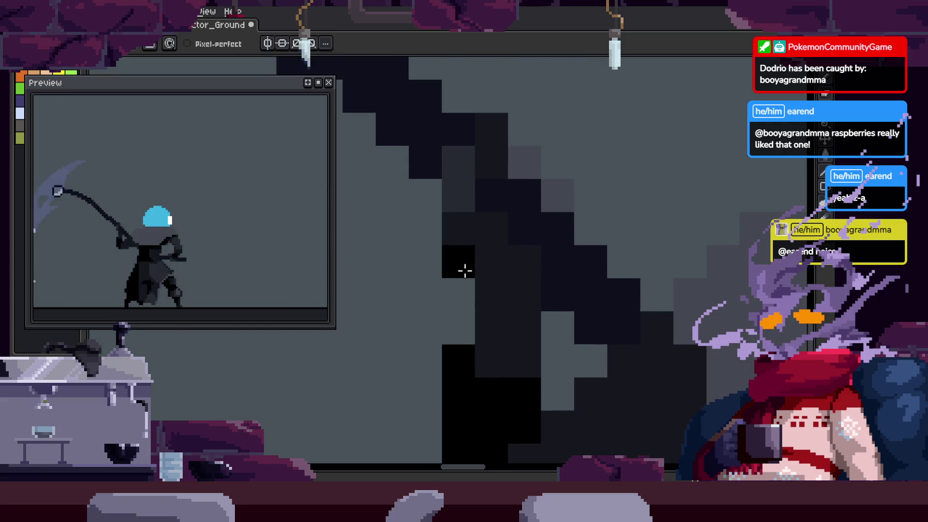
Paint a row of grey pixels on the arm black
key(z)
scroll(582, 278, down, 5)
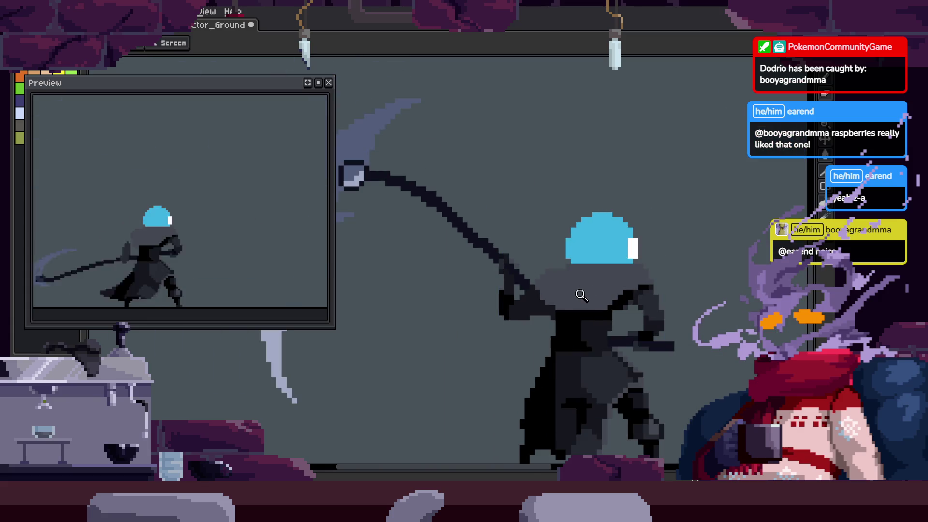
scroll(566, 293, up, 2)
scroll(483, 294, up, 2)
scroll(498, 292, up, 1)
scroll(587, 285, up, 1)
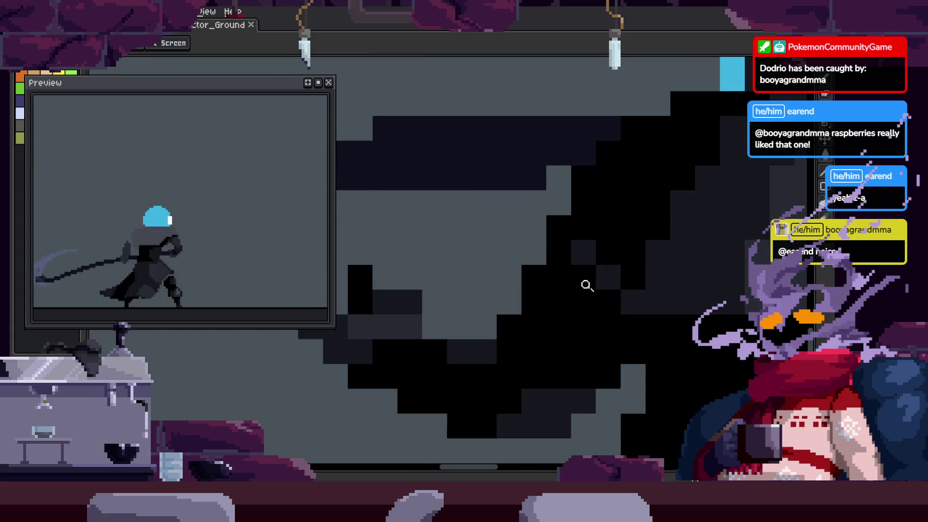
key(b)
drag(564, 349, 662, 360)
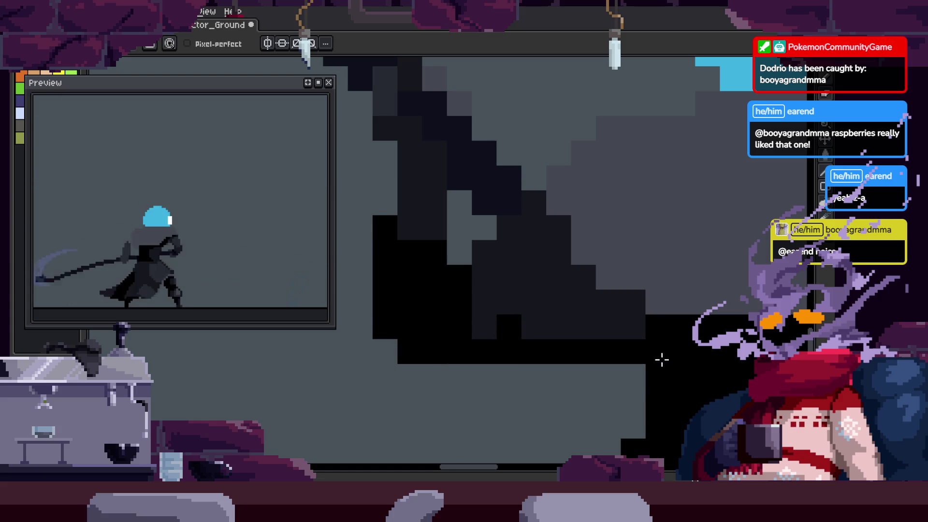
Magic Wand-select the black cloak region, then advance to the next frame
key(z)
scroll(622, 263, down, 1)
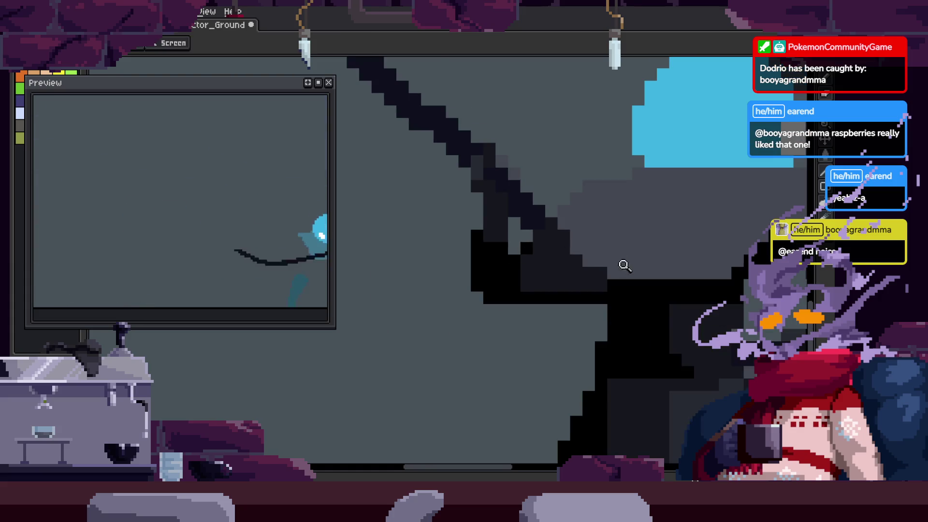
scroll(597, 269, down, 1)
scroll(615, 249, up, 1)
scroll(585, 230, up, 1)
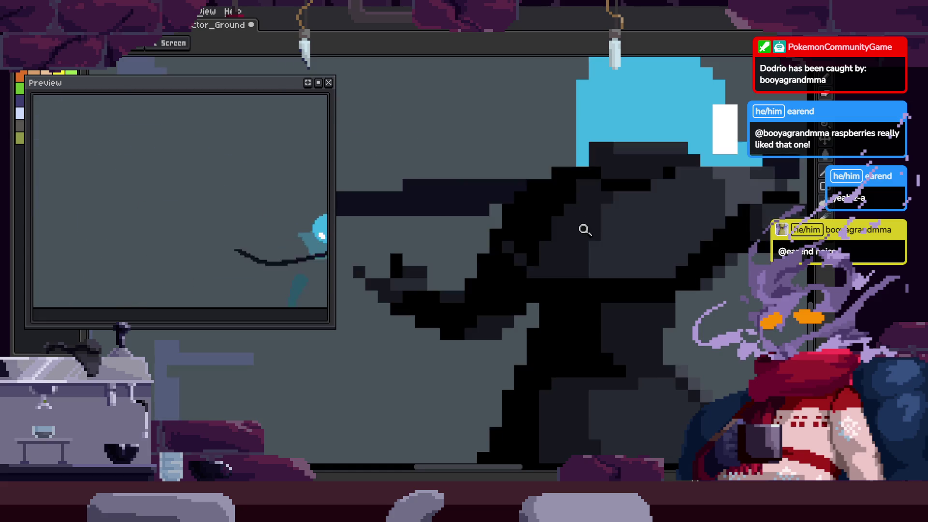
scroll(495, 240, down, 1)
key(w)
click(501, 170)
scroll(531, 167, up, 1)
key(Right)
key(Right)
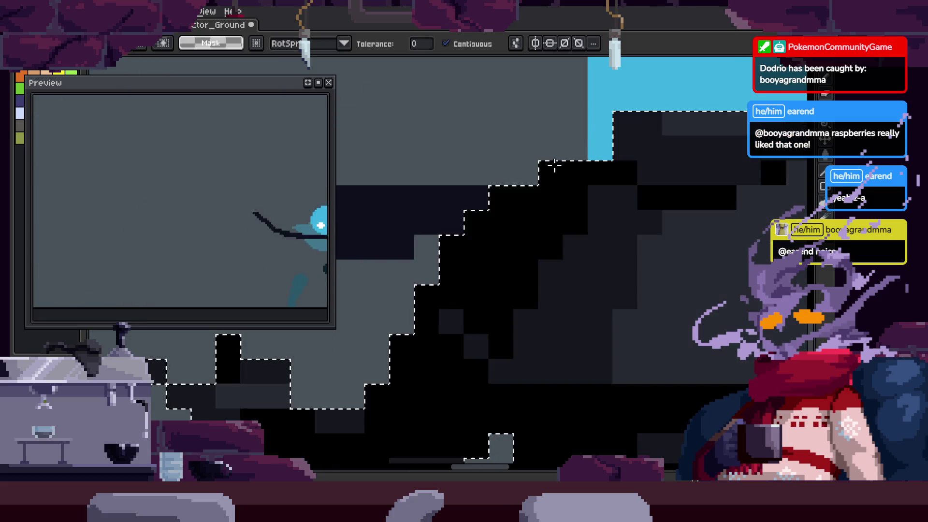
On the next frame, Magic Wand-select the black region and paint a black column inside it
key(Right)
key(r)
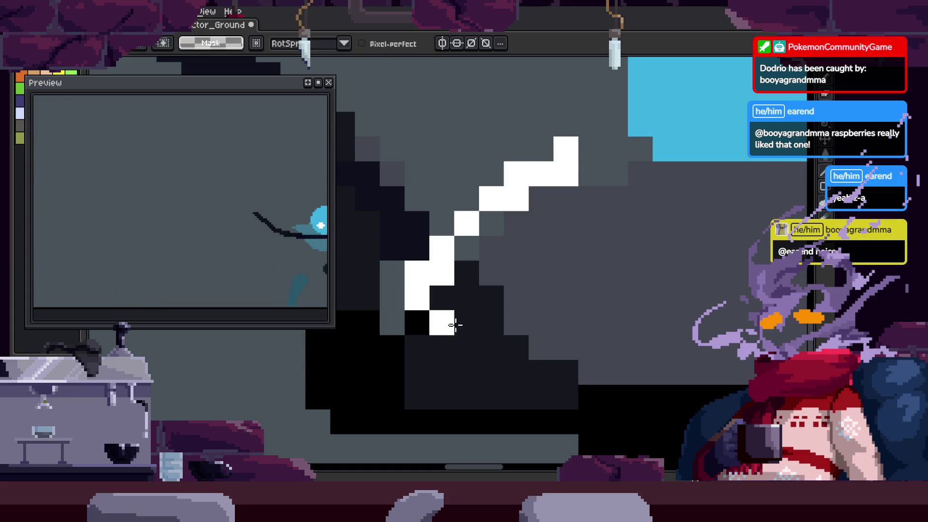
key(z)
scroll(665, 271, down, 2)
key(Return)
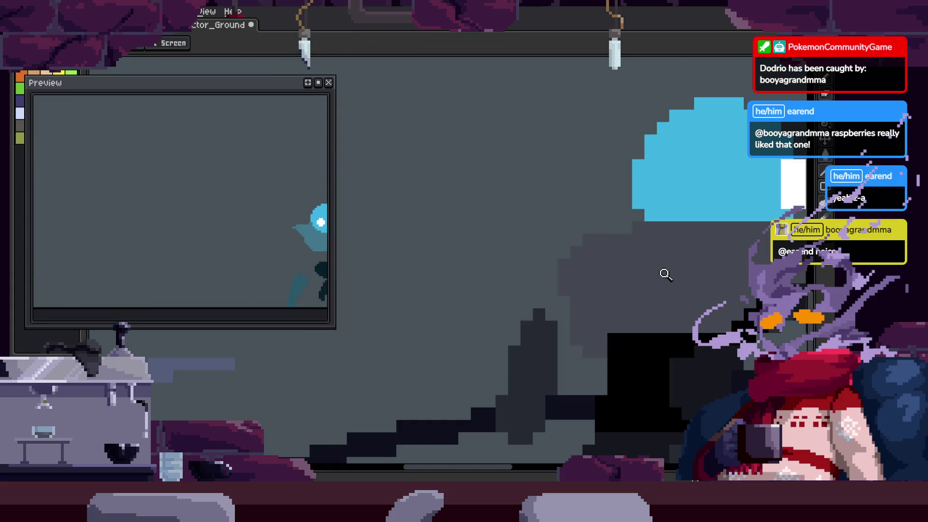
key(q)
scroll(629, 242, up, 5)
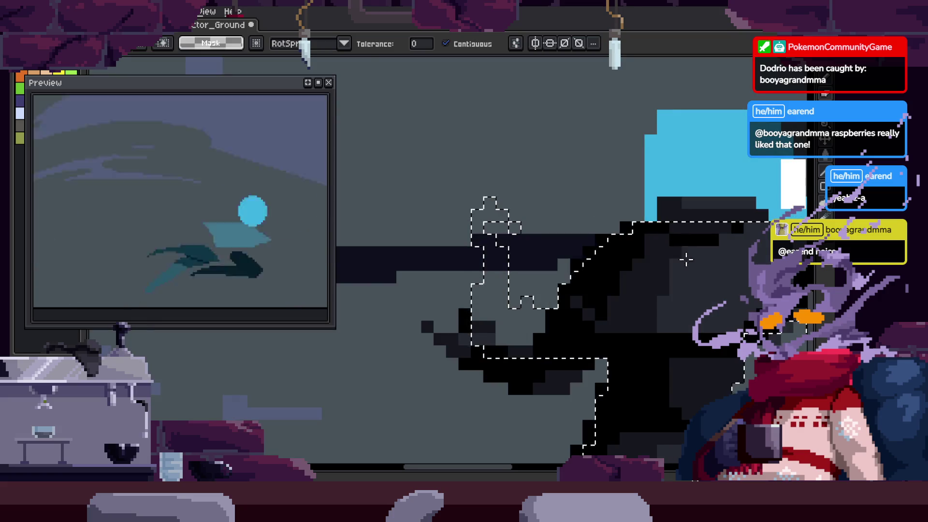
click(485, 286)
key(i)
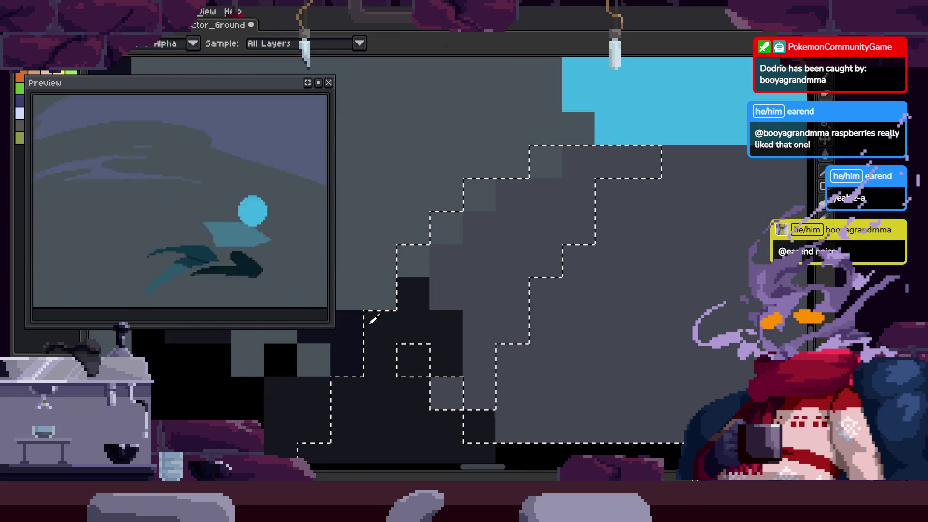
key(b)
mouse_move(413, 249)
mouse_down()
mouse_move(416, 309)
mouse_move(476, 234)
mouse_move(503, 245)
mouse_up()
key(ctrl+d)
Fill the nearby cloak pixels and a gap pixel with black
key(z)
scroll(503, 245, down, 1)
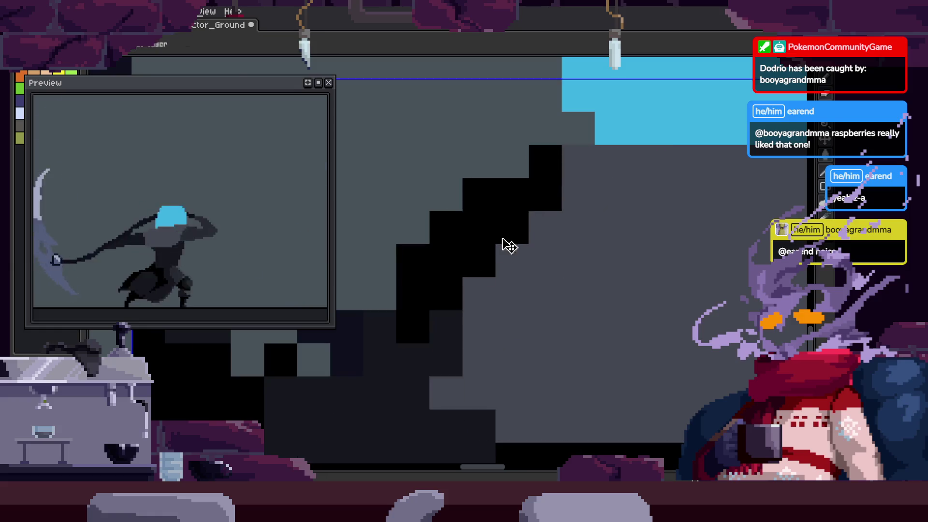
scroll(450, 285, down, 1)
scroll(379, 285, up, 2)
key(b)
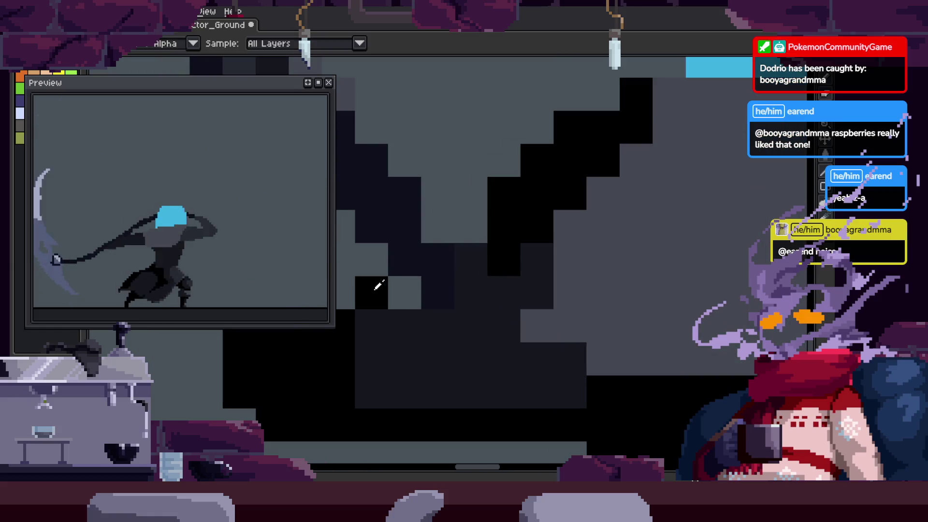
drag(409, 284, 463, 279)
click(452, 298)
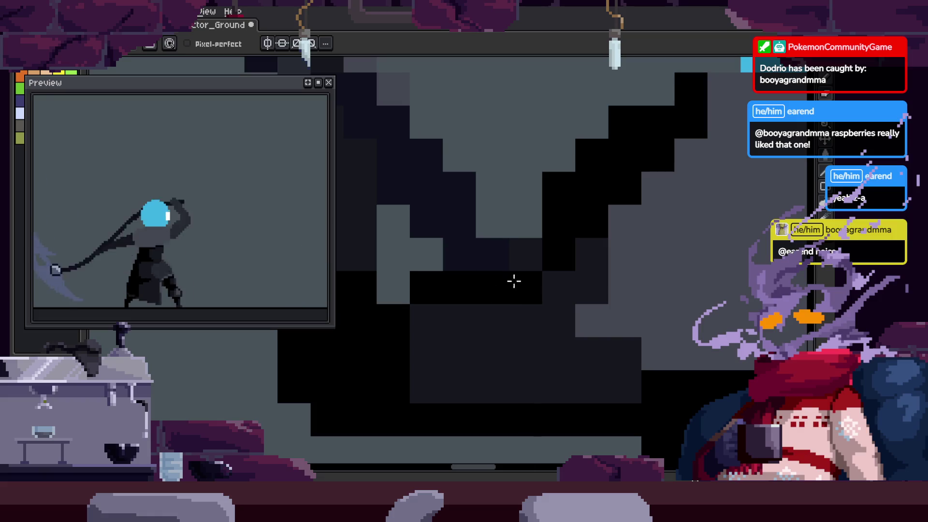
Zoom in on the arm and paint a cell on it black
key(z)
scroll(584, 309, down, 3)
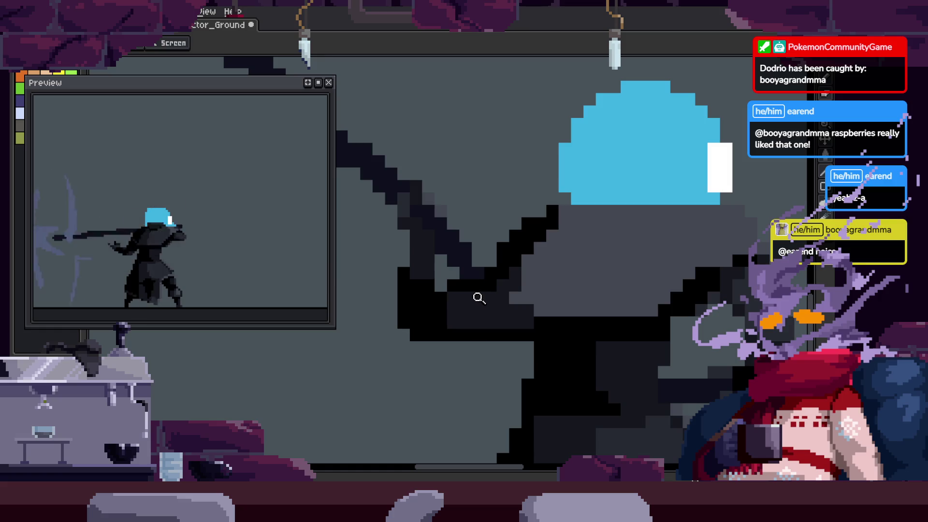
scroll(463, 290, up, 3)
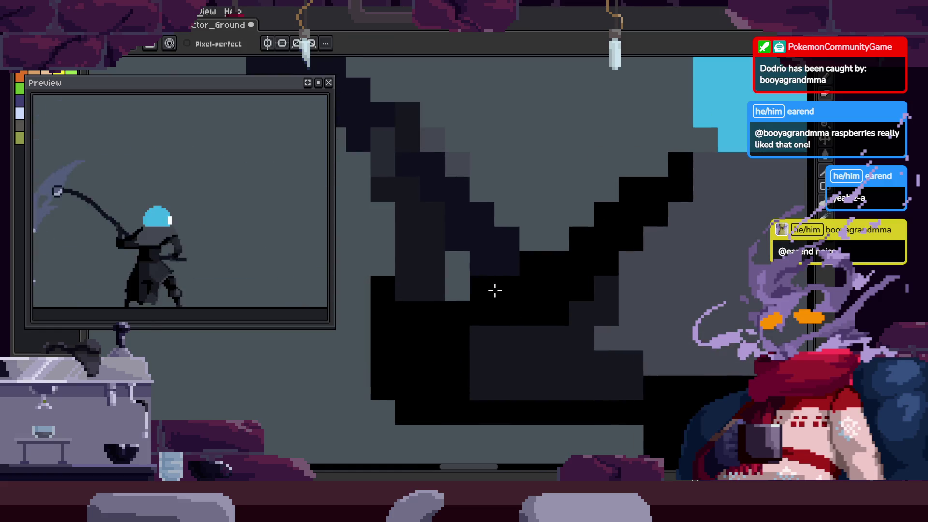
key(z)
scroll(493, 290, down, 3)
scroll(607, 239, up, 3)
click(607, 240)
key(m)
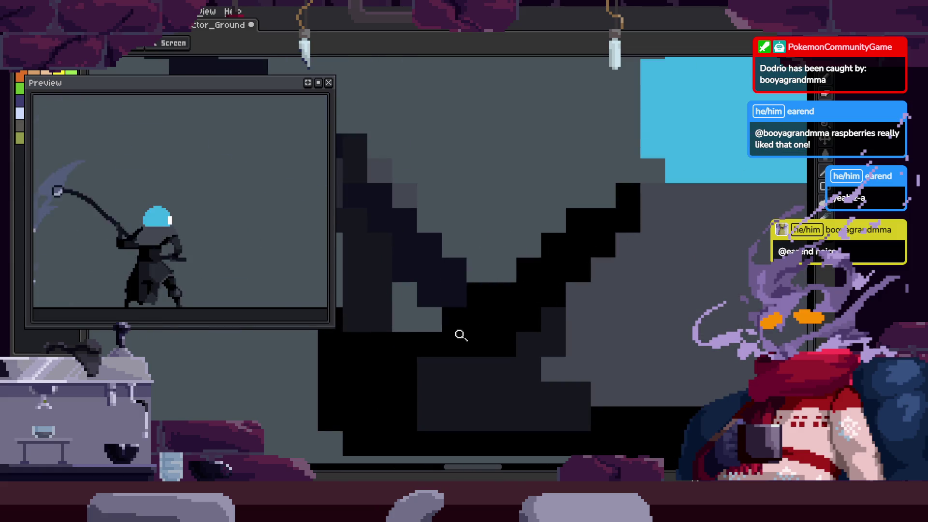
scroll(537, 253, down, 2)
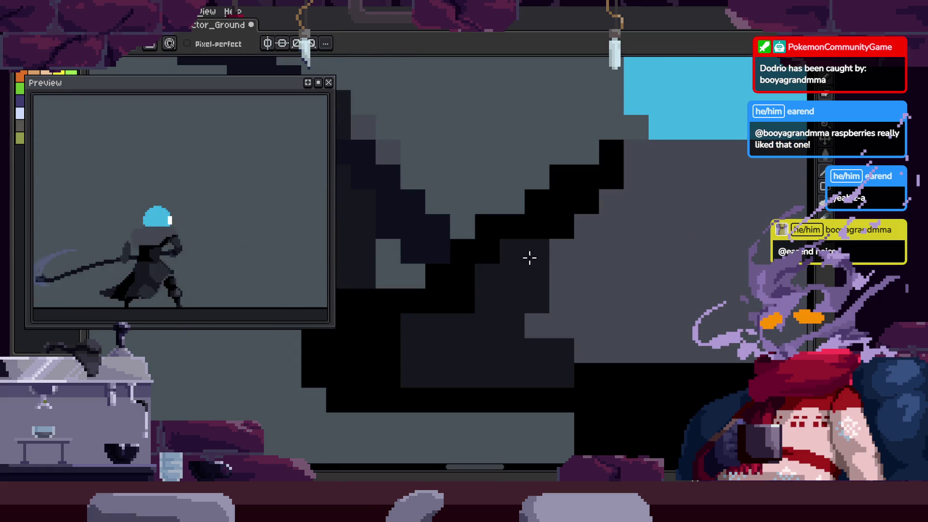
click(538, 367)
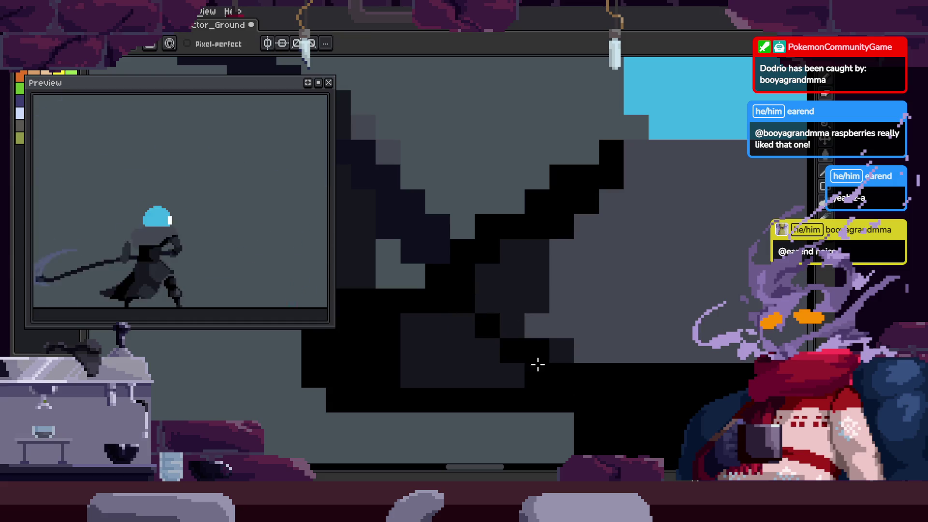
Paint dark pixels along the cloak edge and across the cloak body
key(z)
scroll(605, 310, down, 3)
click(548, 261)
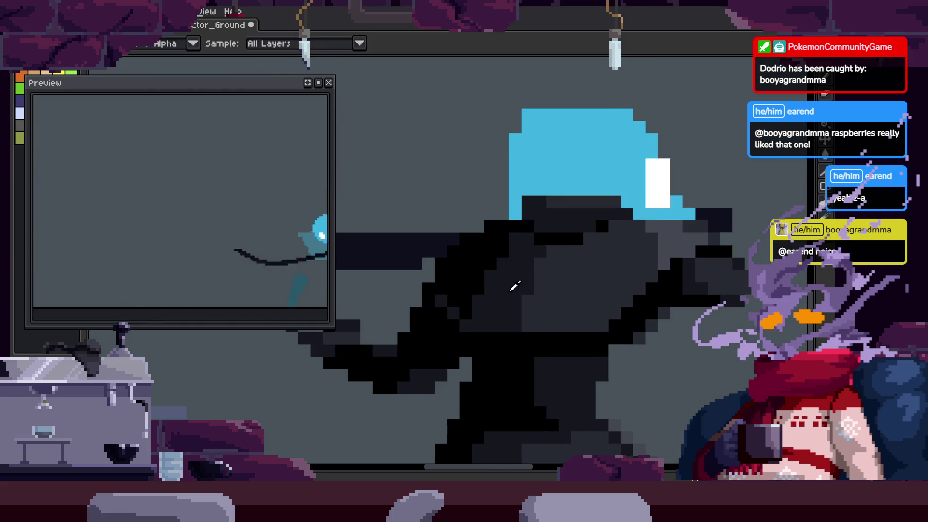
click(460, 280)
key(b)
mouse_move(405, 298)
mouse_down()
mouse_move(506, 276)
mouse_move(498, 284)
mouse_up()
key(z)
scroll(578, 252, down, 2)
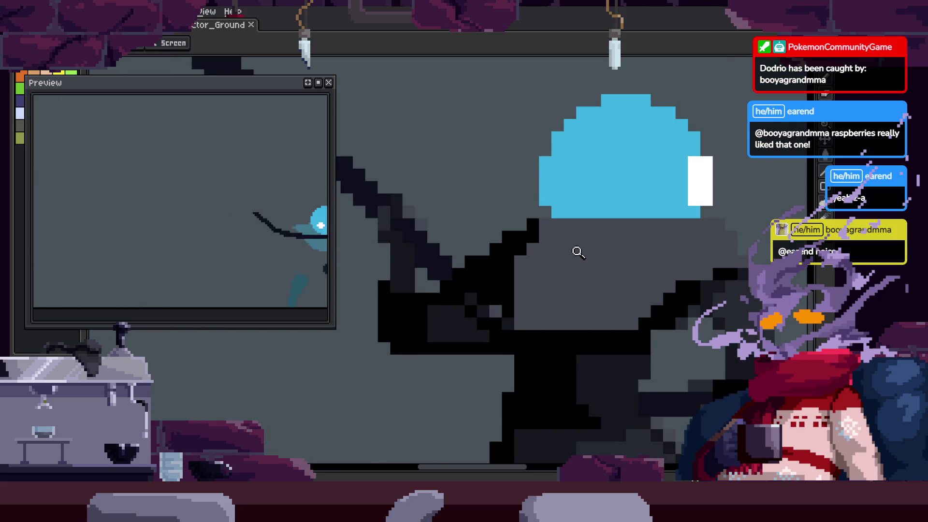
click(516, 307)
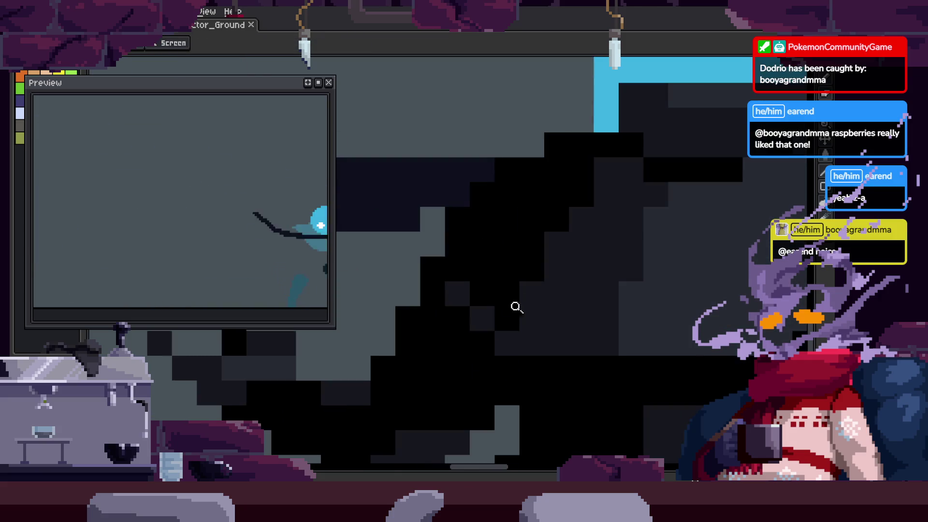
key(b)
click(553, 302)
drag(555, 309, 439, 327)
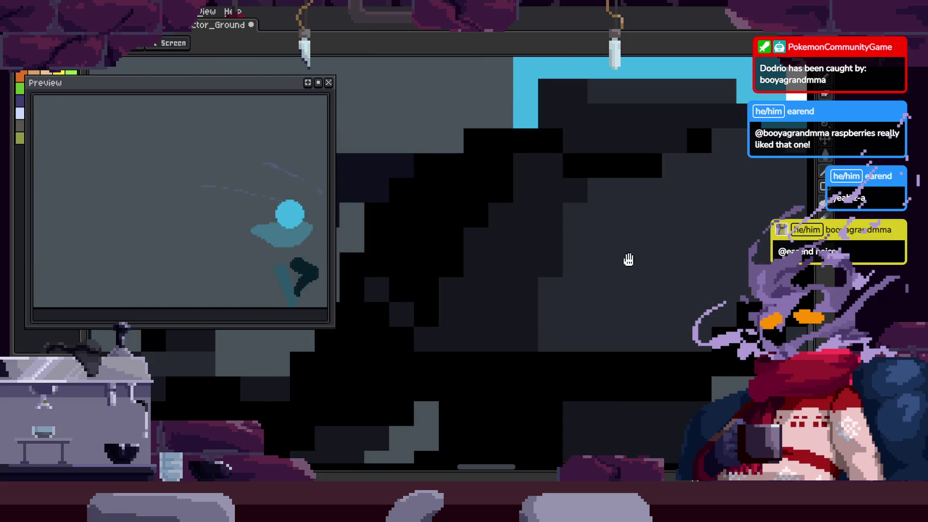
Save the animation file and zoom out to view the whole figure
key(ctrl+s)
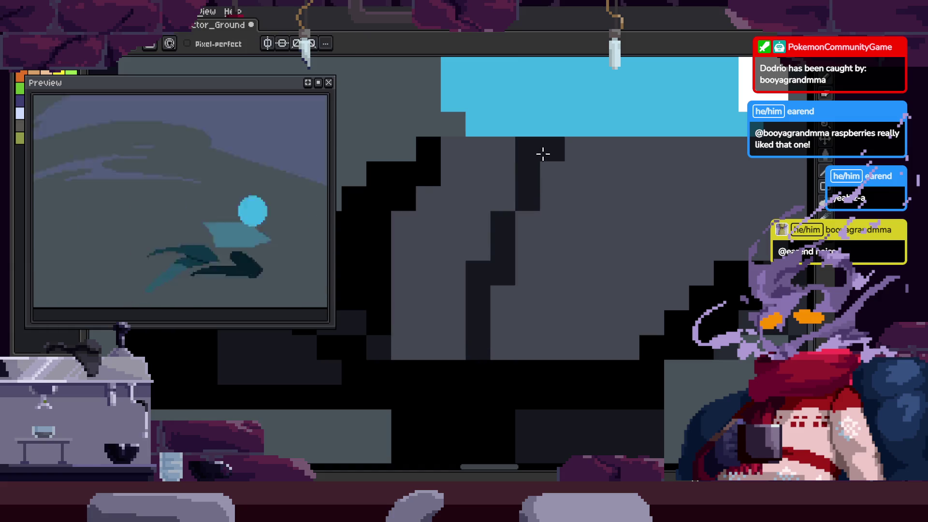
key(z)
scroll(513, 227, down, 4)
scroll(518, 253, up, 2)
Nudge the head and body back to an upright shape and save the file
key(m)
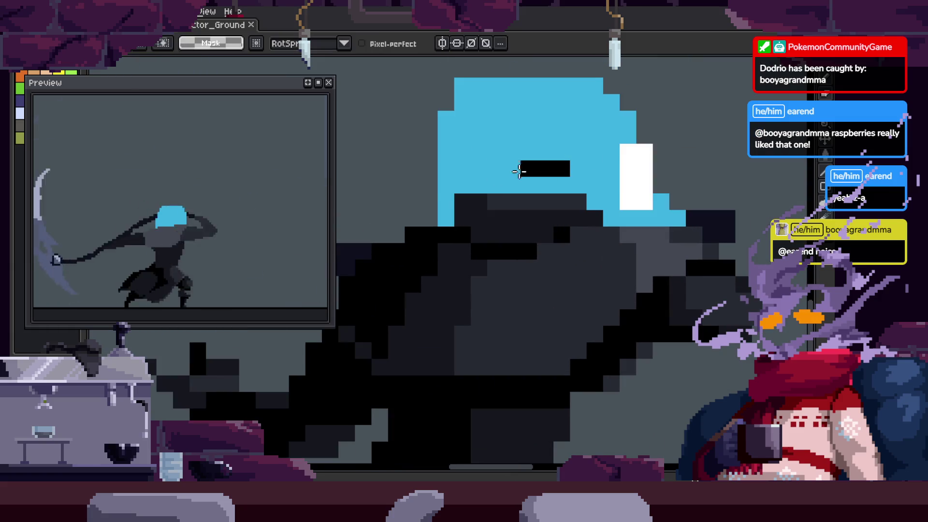
drag(602, 224, 613, 224)
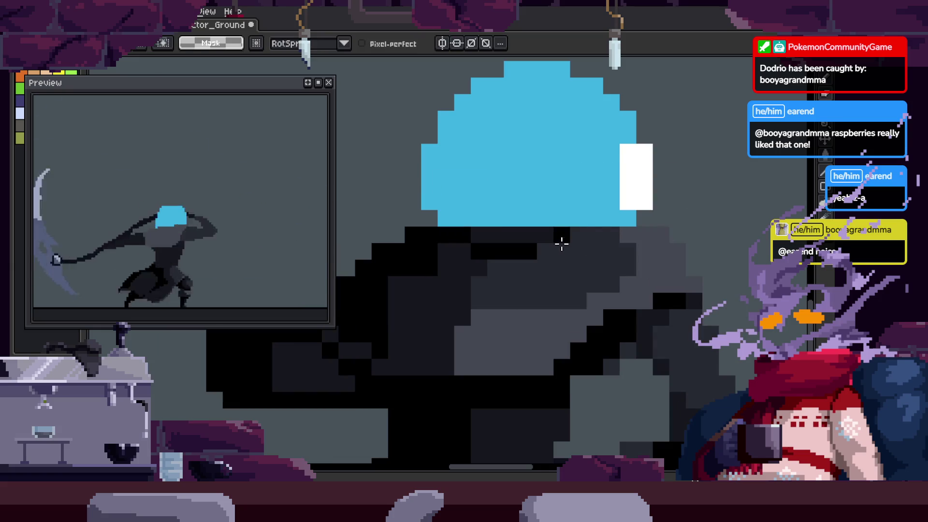
key(b)
key(ctrl+s)
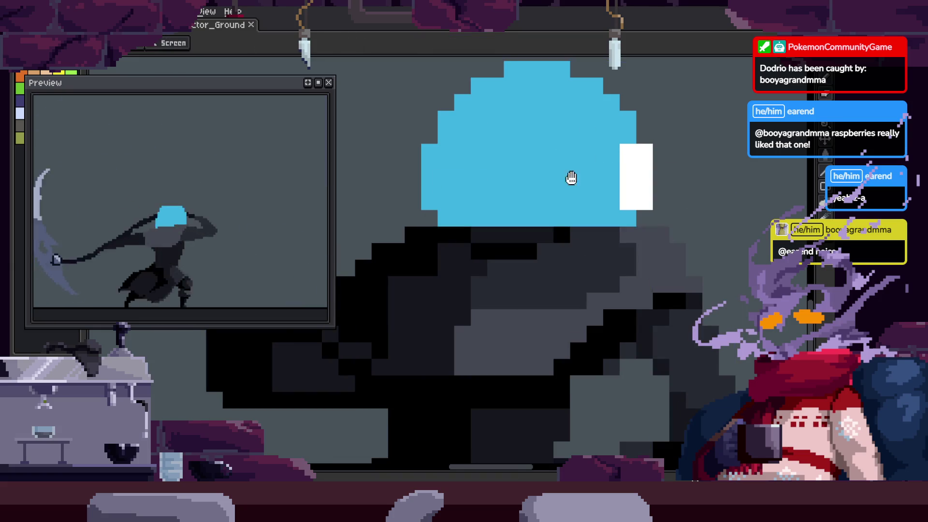
scroll(513, 286, up, 2)
scroll(513, 286, up, 1)
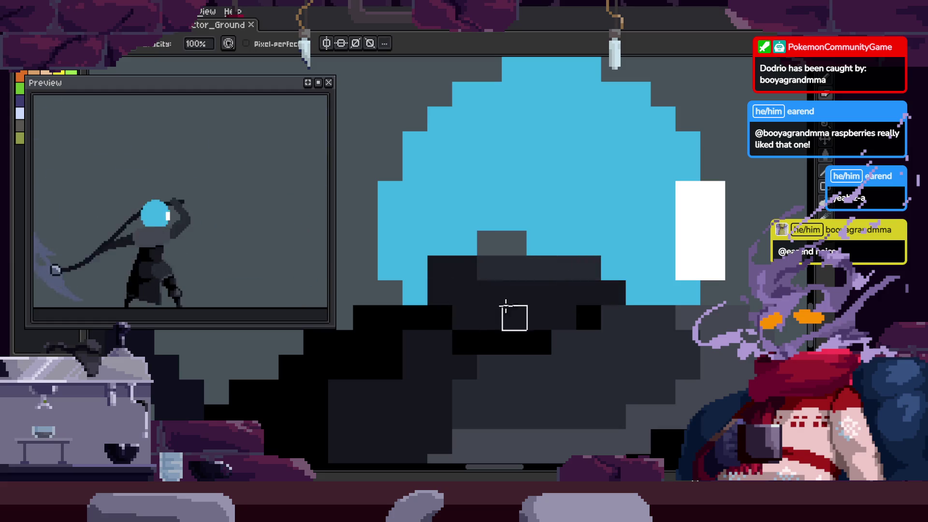
Repaint the pixels below the blue head in grey and dark shades, then preview playback
drag(426, 310, 639, 264)
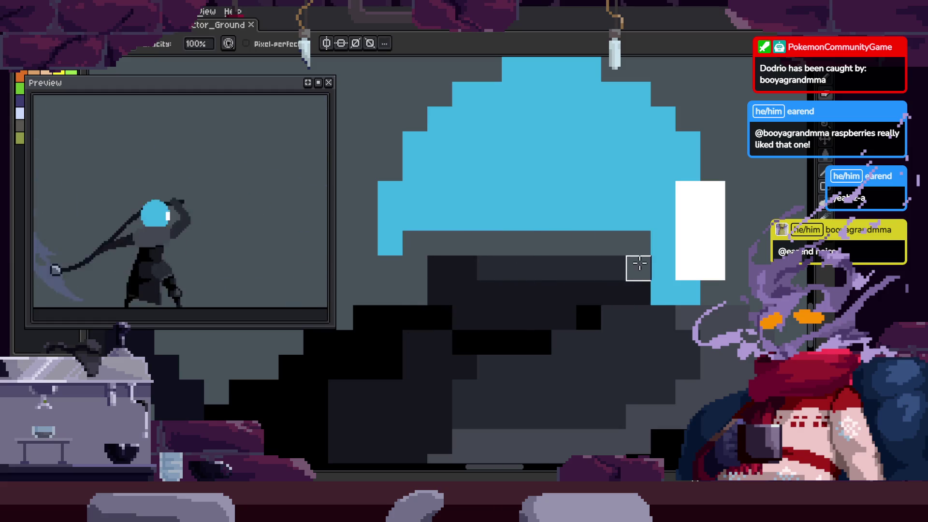
scroll(632, 240, down, 3)
key(F5)
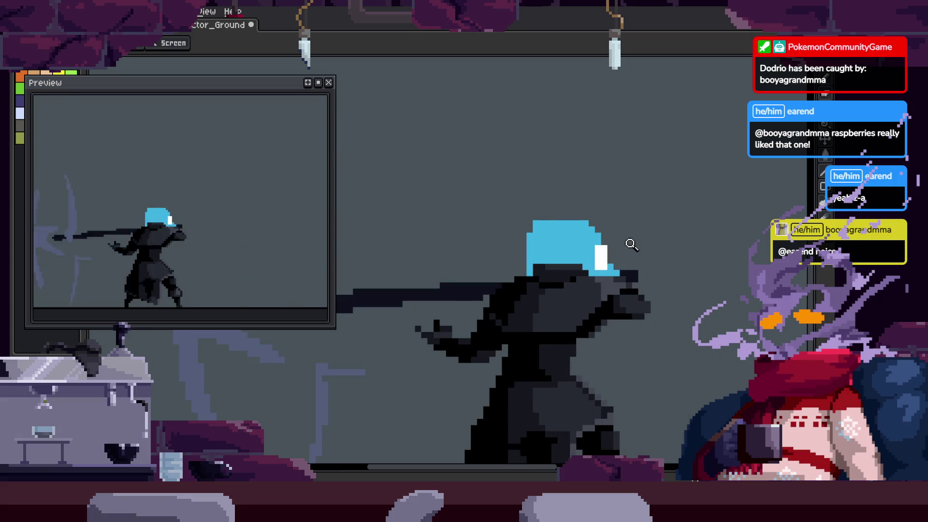
scroll(622, 218, up, 3)
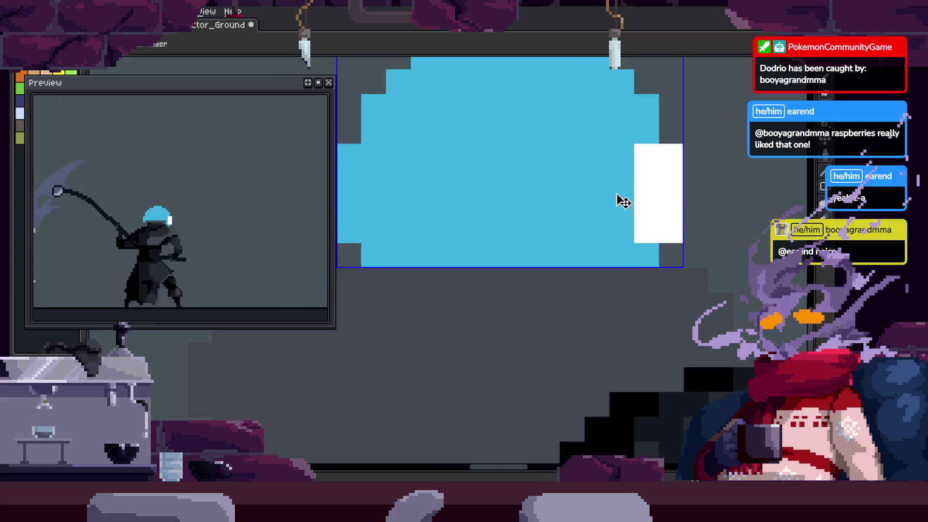
key(r)
Compare the dark shapes under the head with undo and redo, toggling the timeline
key(m)
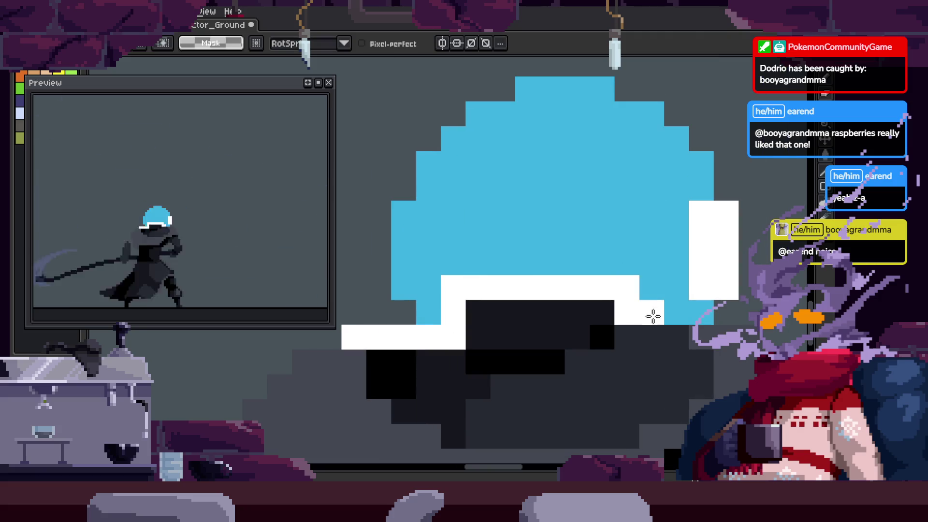
key(ctrl+z)
key(ctrl+z)
key(Tab)
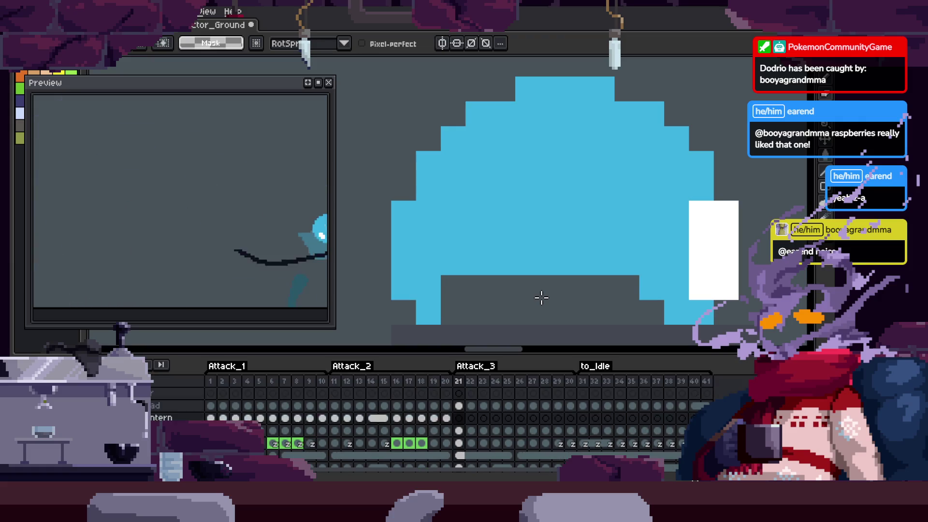
key(Tab)
key(ctrl+y)
key(z)
scroll(585, 300, down, 3)
scroll(603, 229, up, 1)
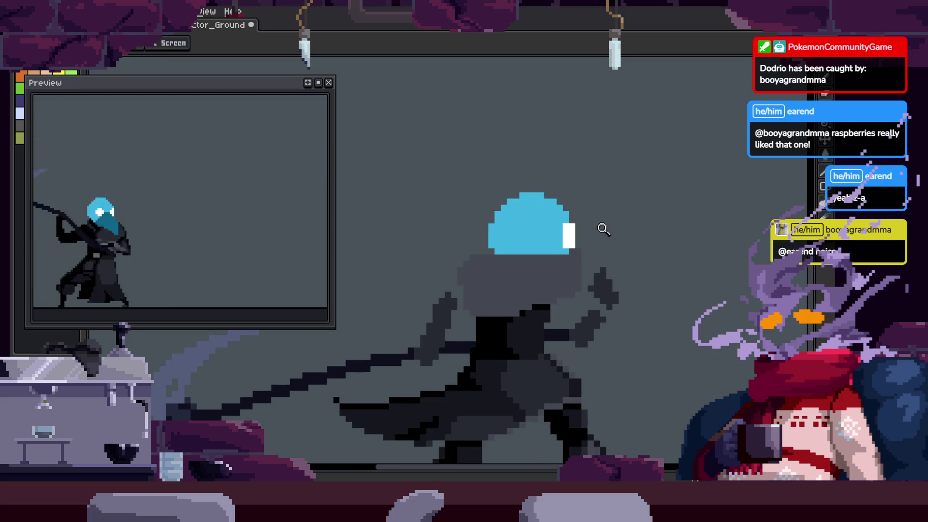
scroll(547, 251, up, 2)
key(ctrl+y)
key(w)
scroll(607, 195, down, 2)
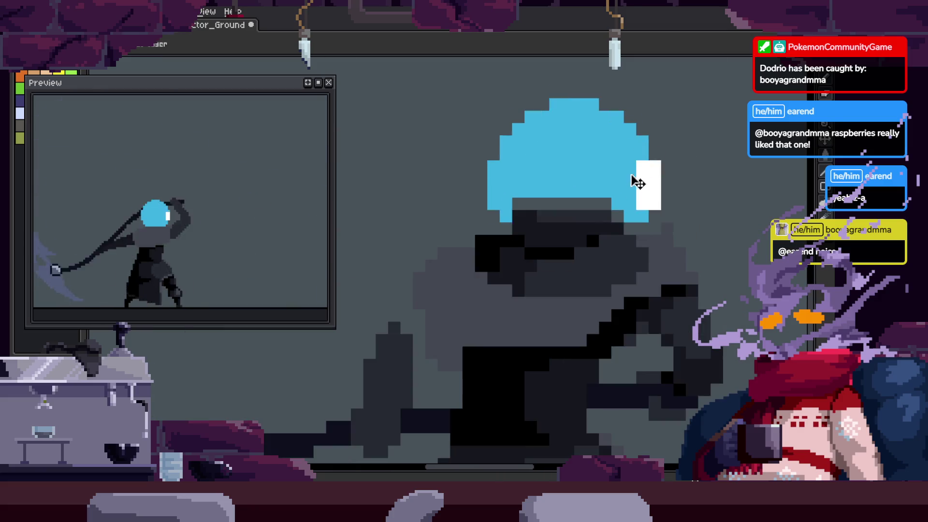
scroll(639, 182, up, 1)
Deselect and recheck with undo/redo, keeping the dark shapes and trimmed head edge
key(ctrl+d)
key(z)
scroll(683, 238, up, 2)
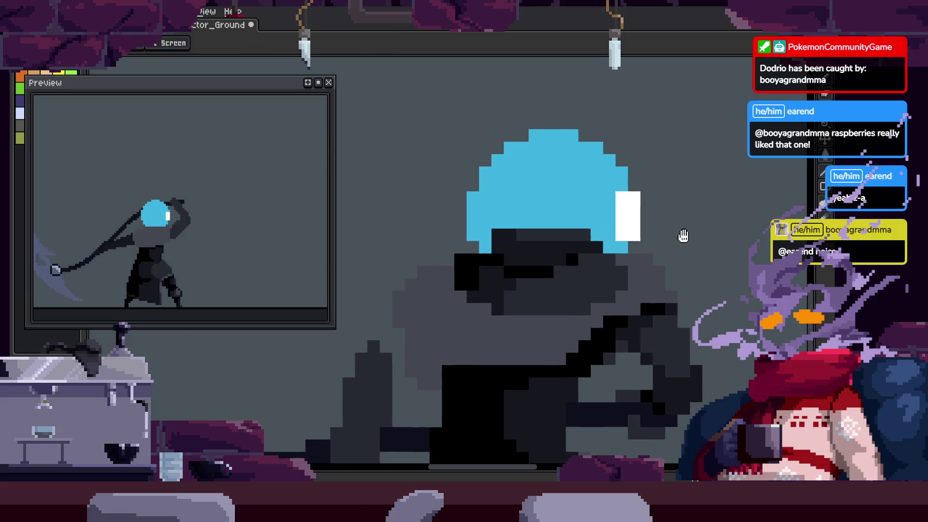
key(ctrl+z)
key(ctrl+z)
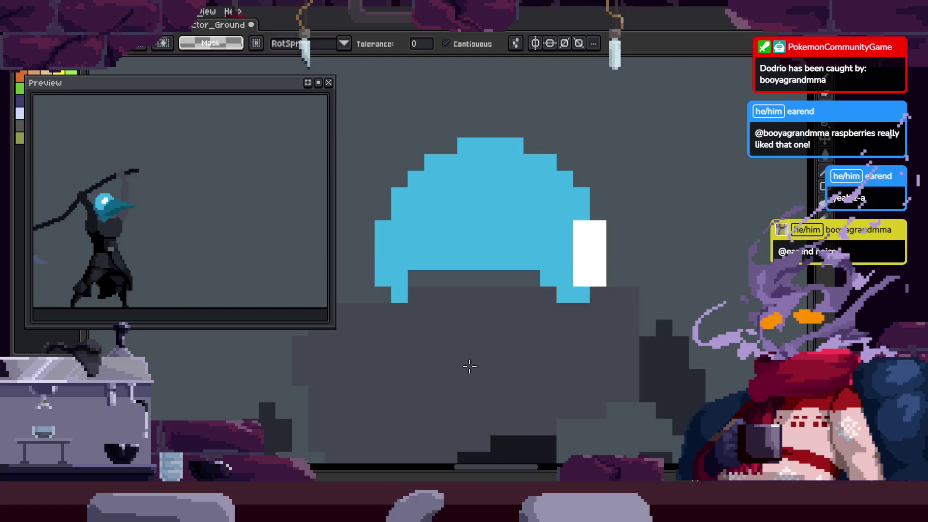
key(ctrl+y)
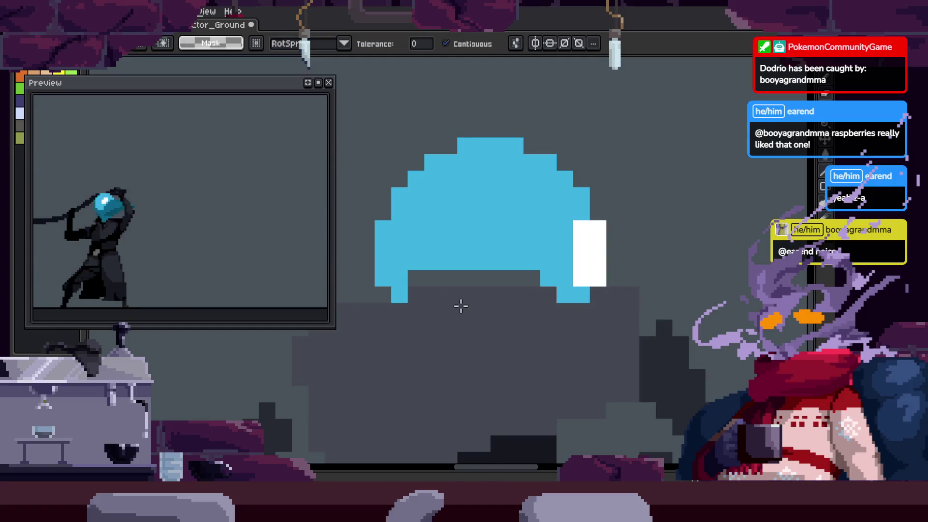
key(z)
scroll(456, 281, up, 1)
Select the grey area just below the head, then deselect and step to another frame
key(ctrl+a)
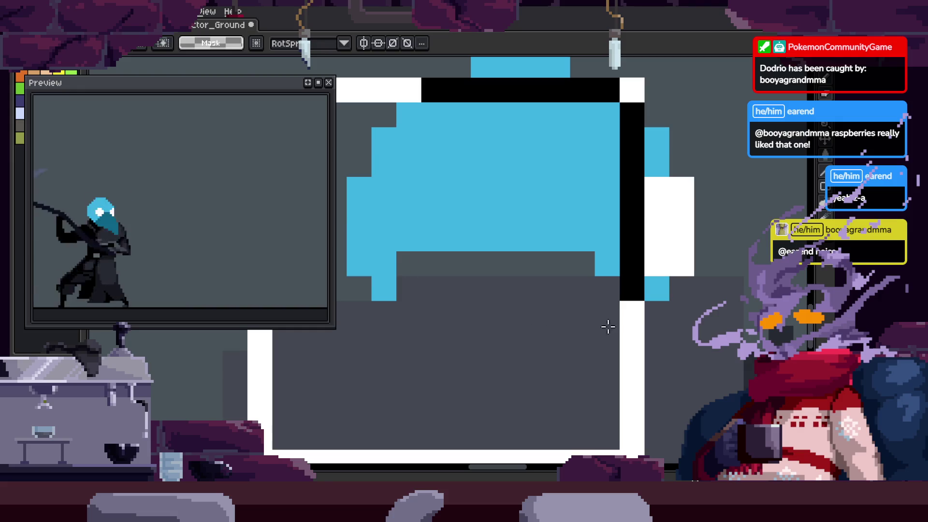
mouse_move(411, 275)
mouse_down()
mouse_move(580, 311)
mouse_move(589, 303)
mouse_up()
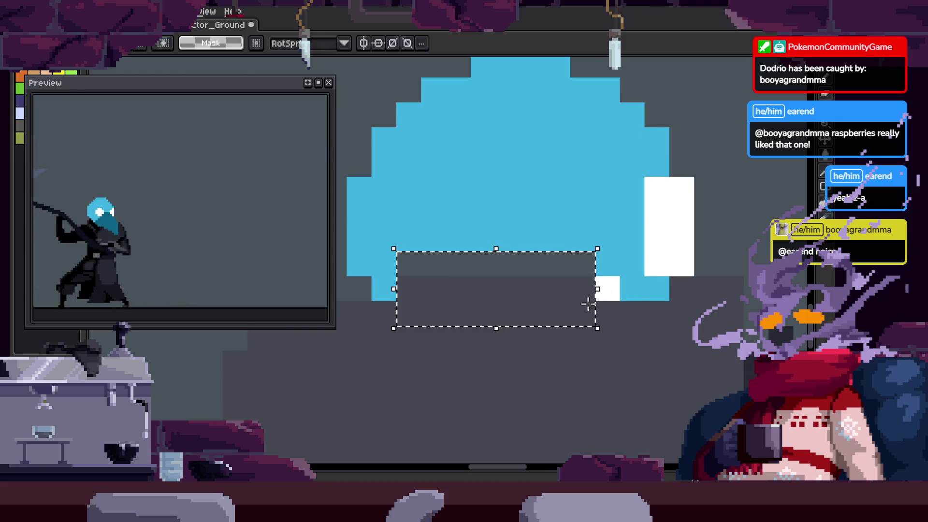
click(565, 214)
key(Right)
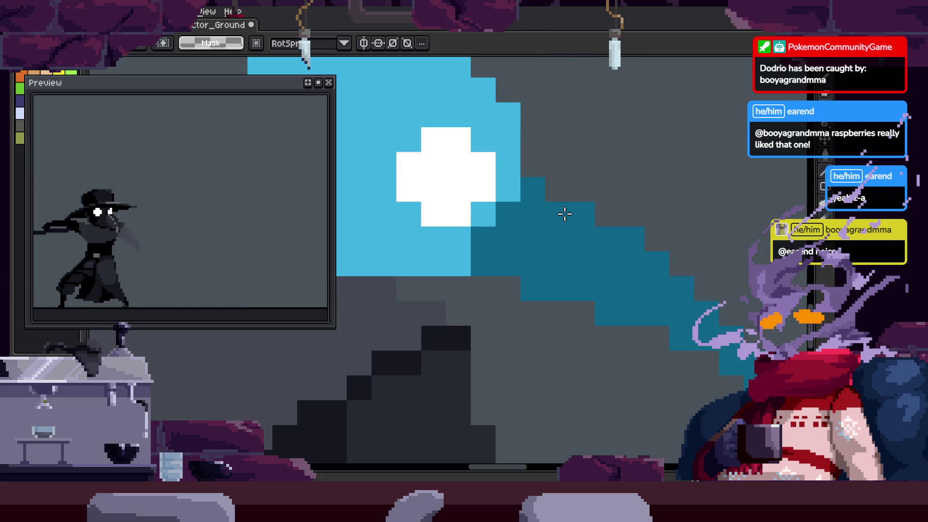
key(z)
scroll(532, 270, down, 4)
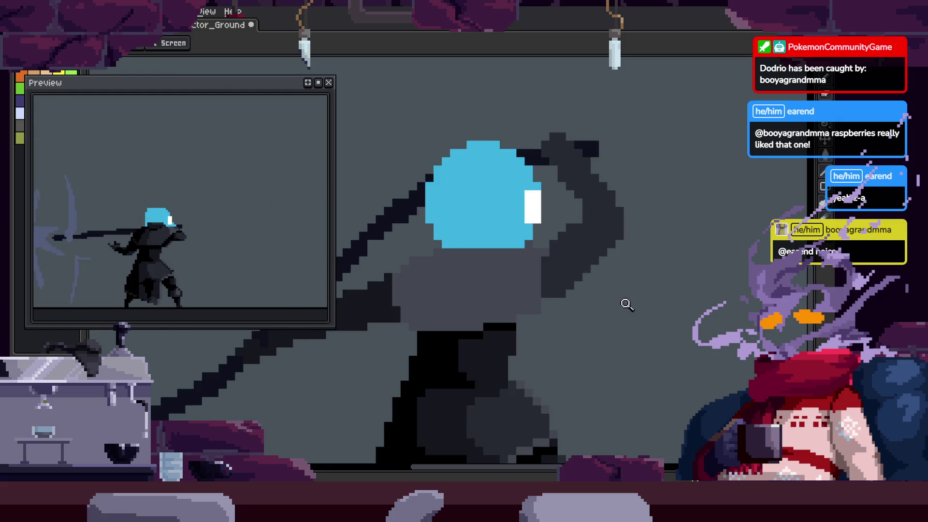
scroll(561, 251, down, 2)
Review the frames in the timeline and Magic Wand-select the dark armour region
key(Tab)
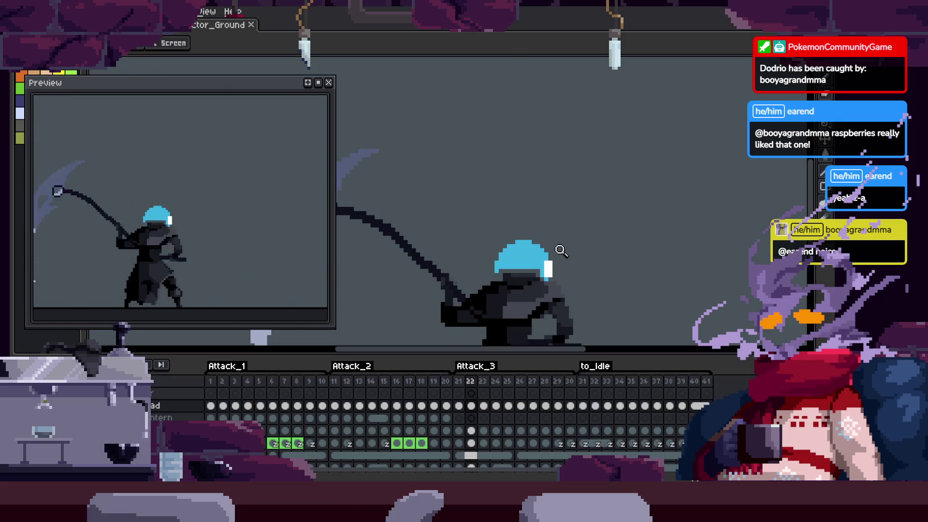
scroll(561, 250, up, 3)
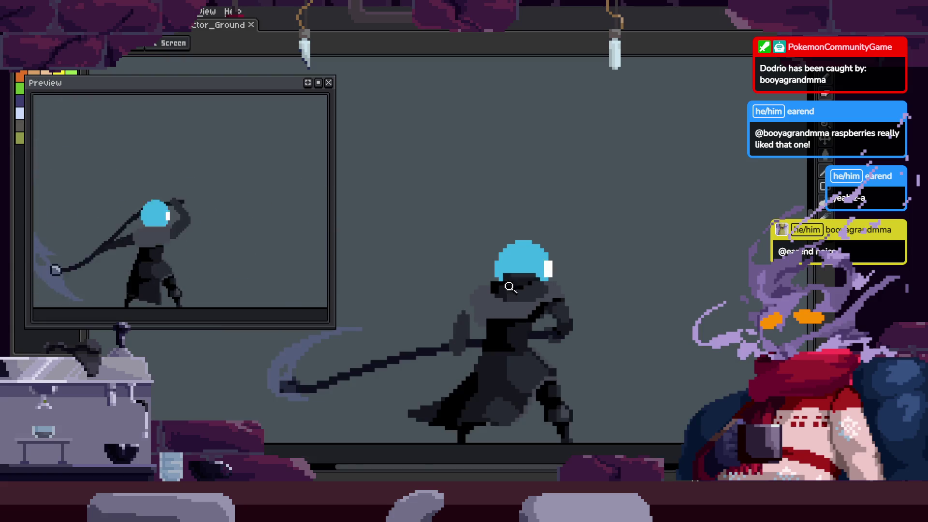
key(Tab)
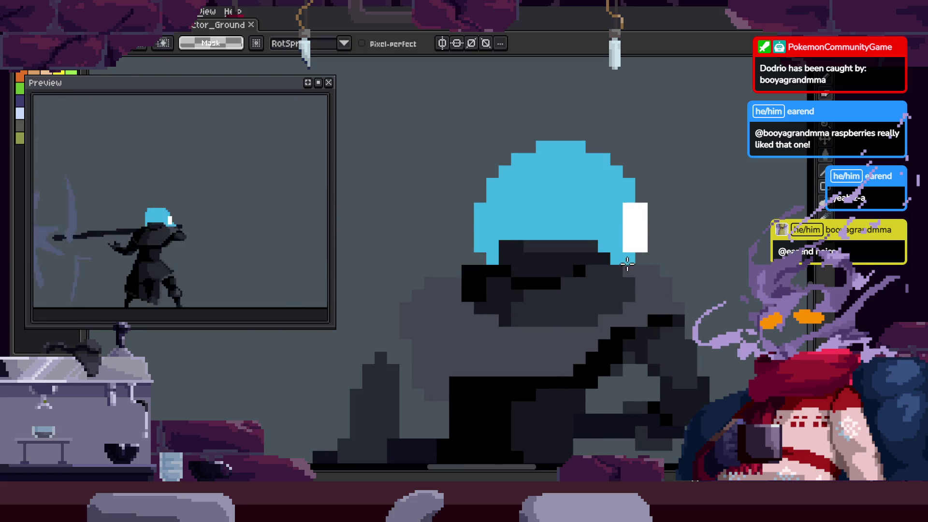
key(ctrl+a)
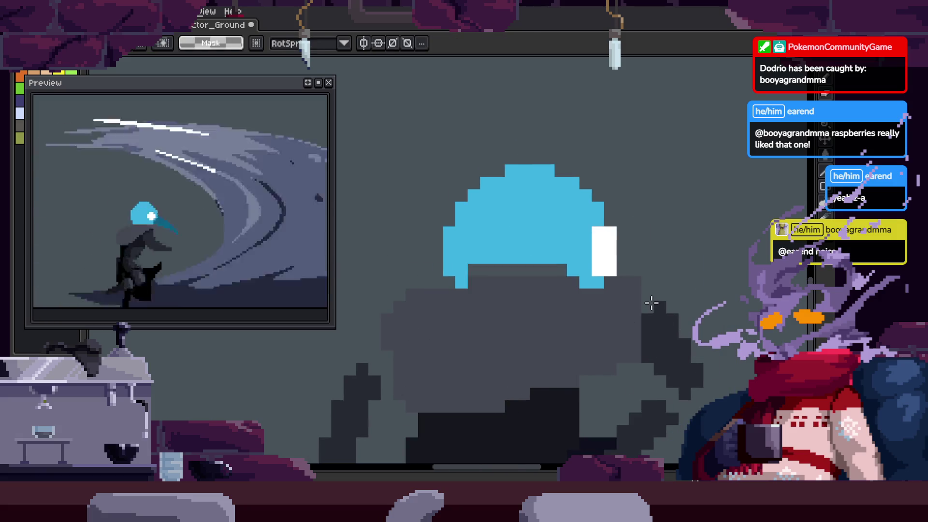
key(Tab)
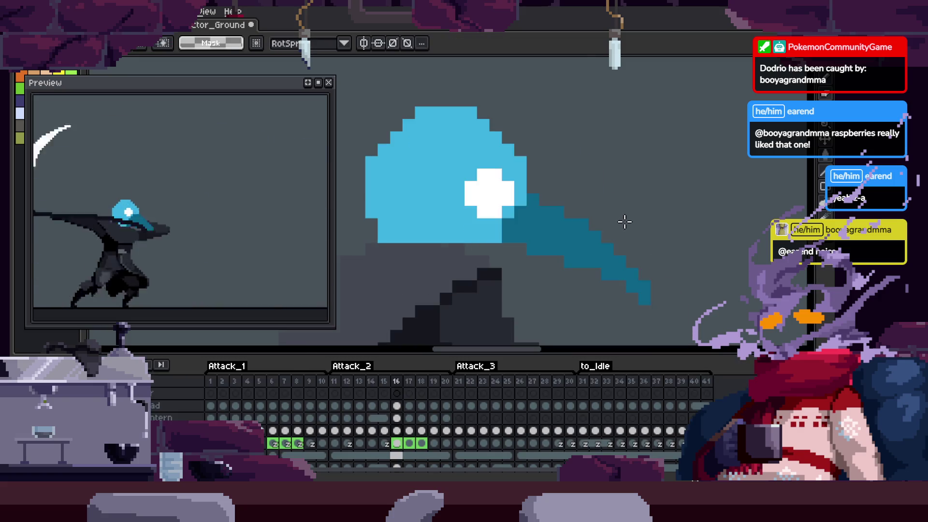
key(Tab)
key(z)
scroll(586, 240, down, 2)
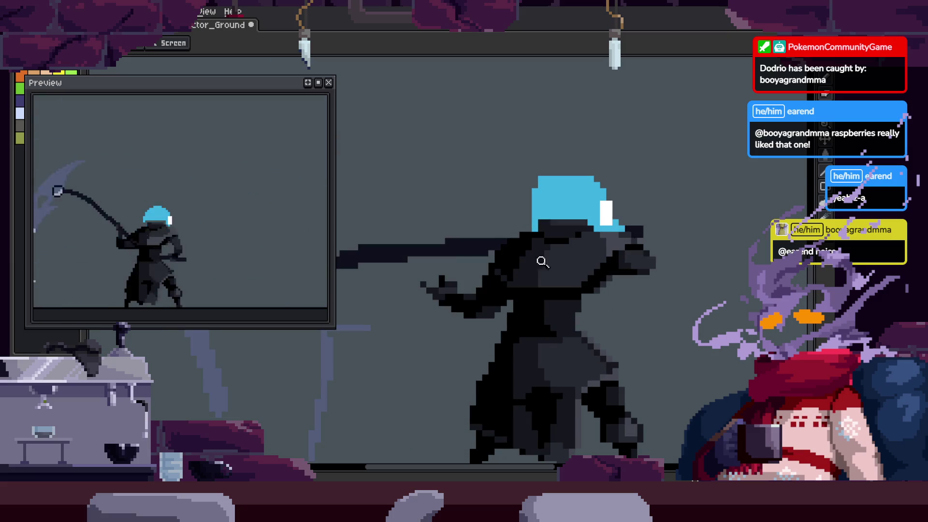
scroll(492, 213, up, 3)
key(w)
click(514, 195)
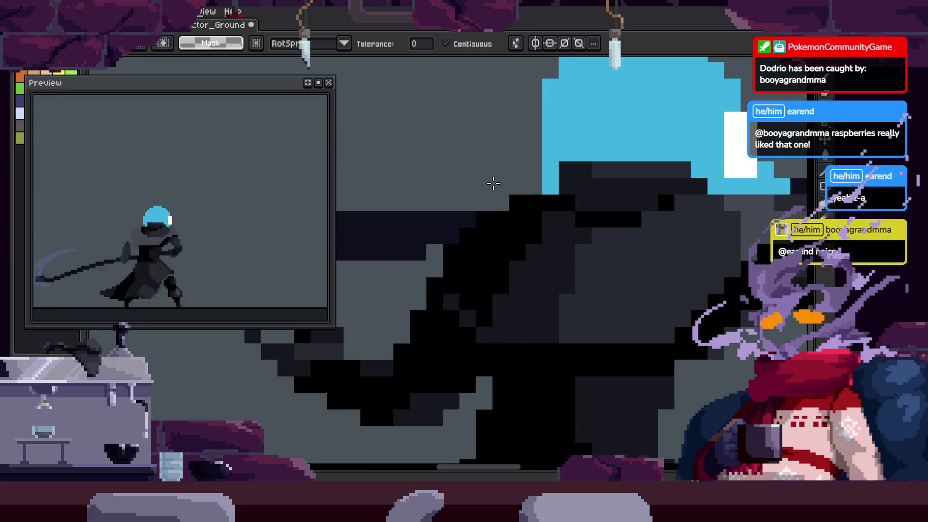
Zoom in to inspect the selected armour, deselect it, and save the animation with Ctrl+S
key(z)
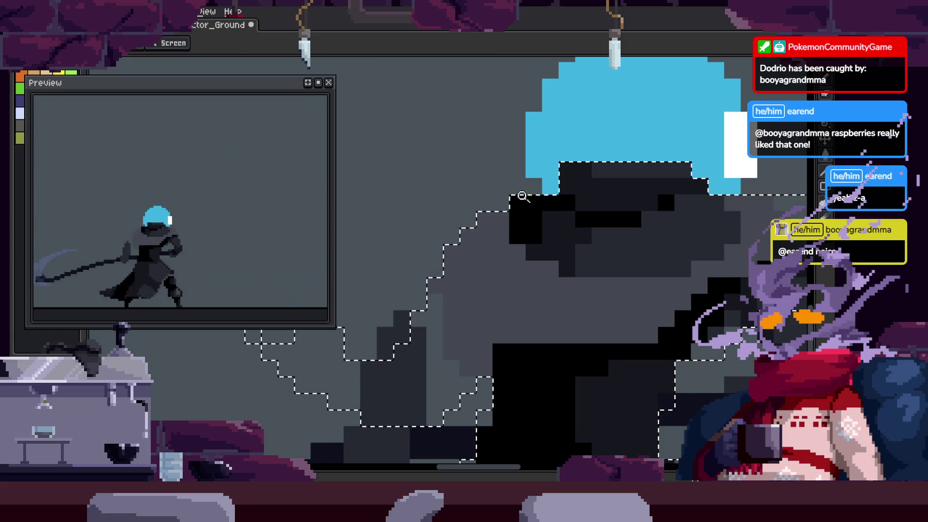
click(547, 239)
right_click(562, 242)
key(b)
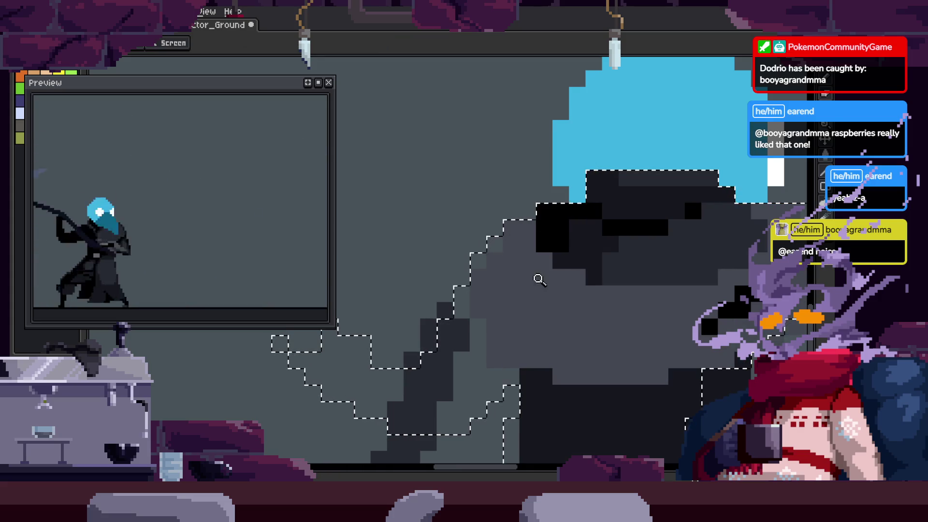
click(524, 222)
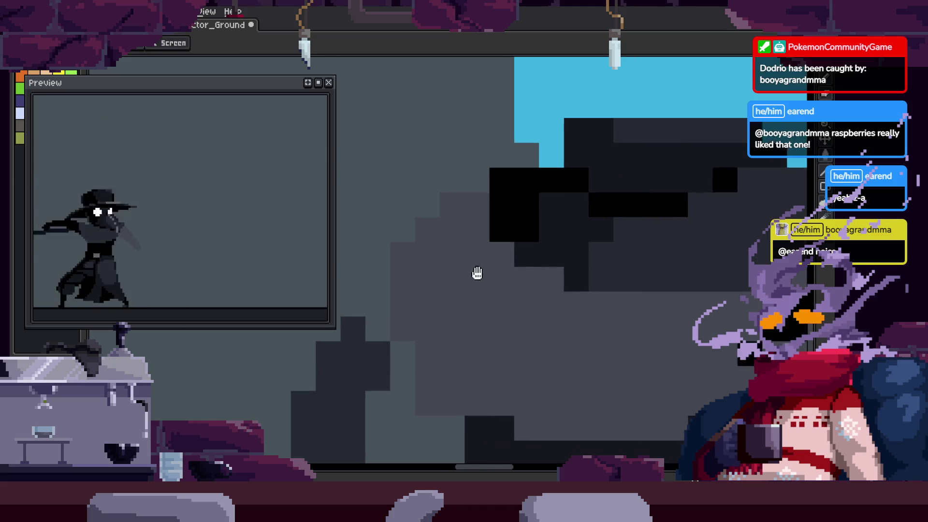
scroll(478, 274, down, 3)
key(ctrl+s)
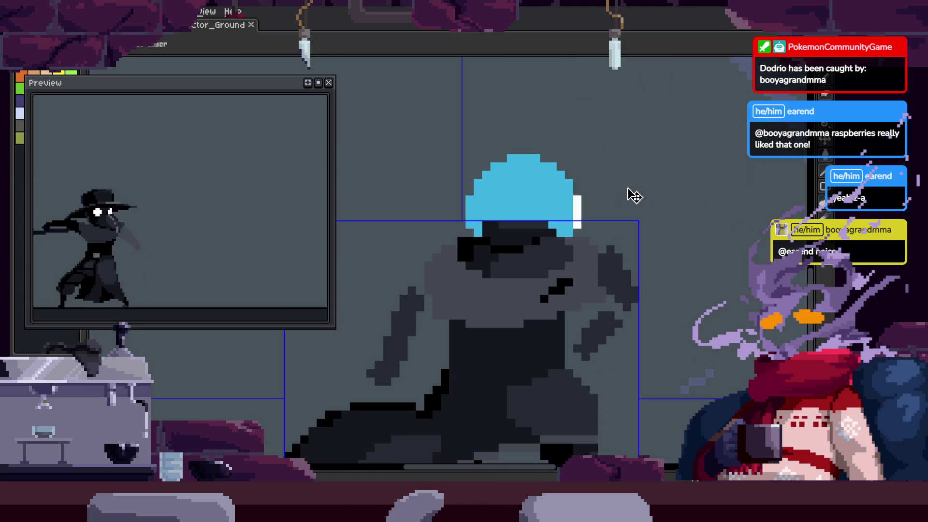
key(Tab)
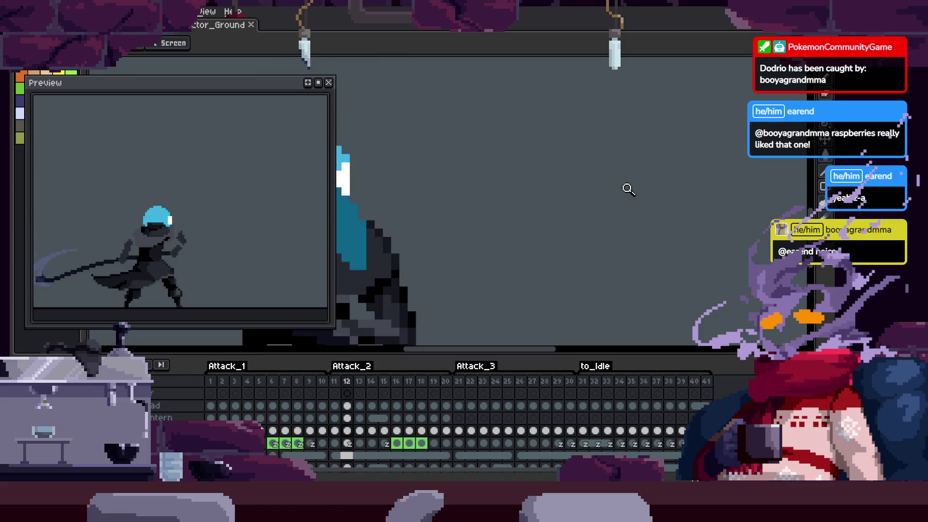
key(Tab)
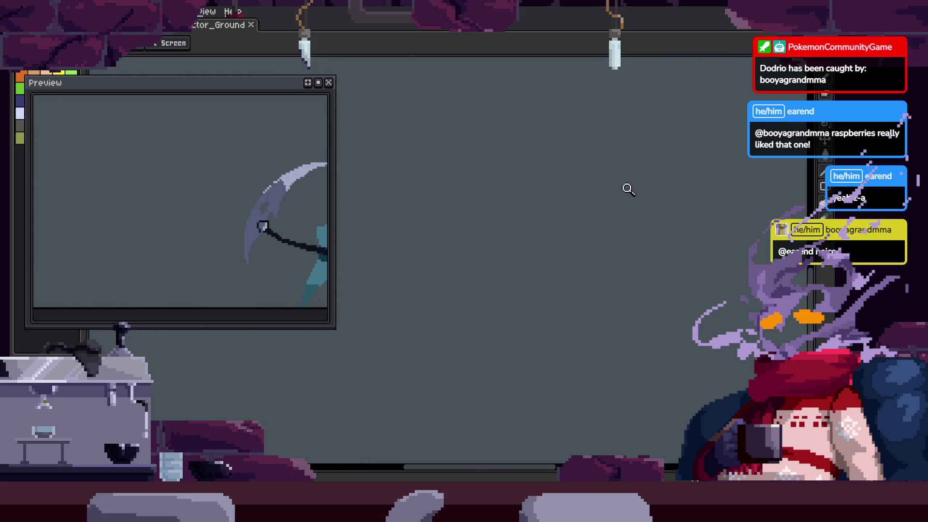
key(Tab)
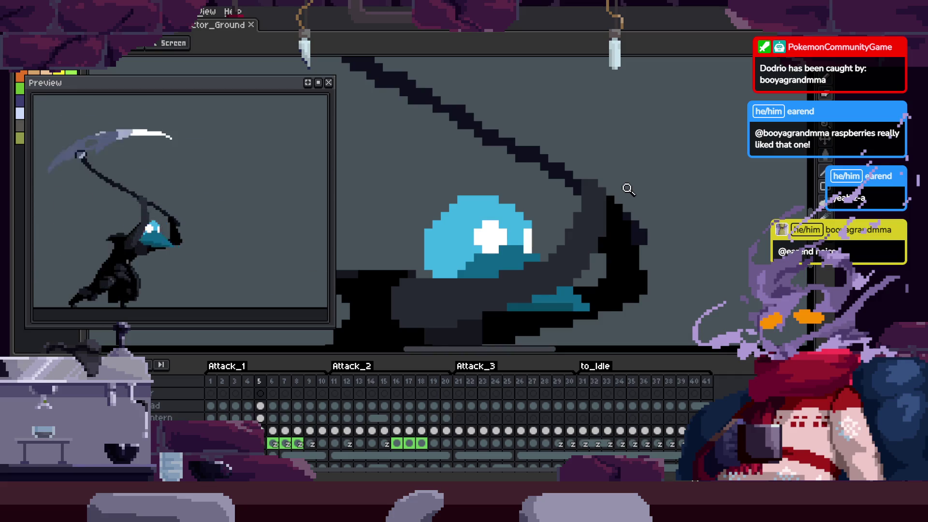
key(Tab)
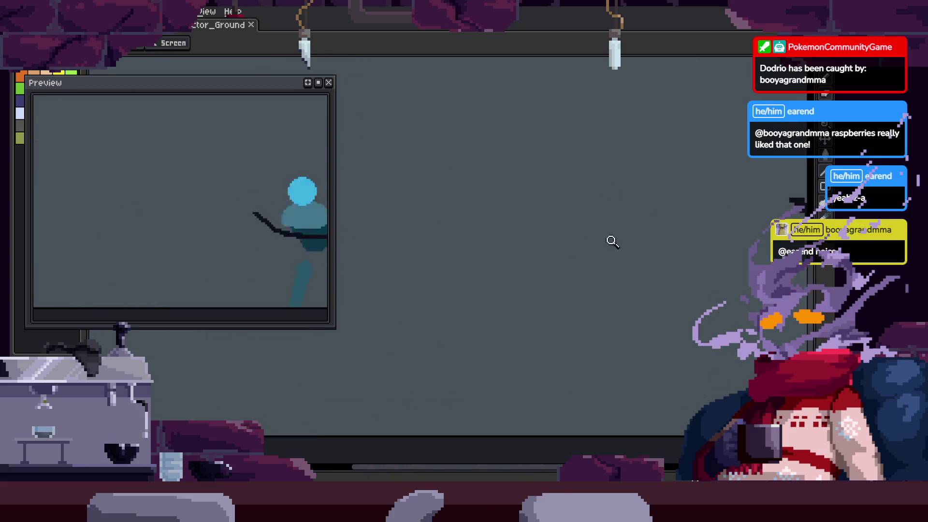
key(Tab)
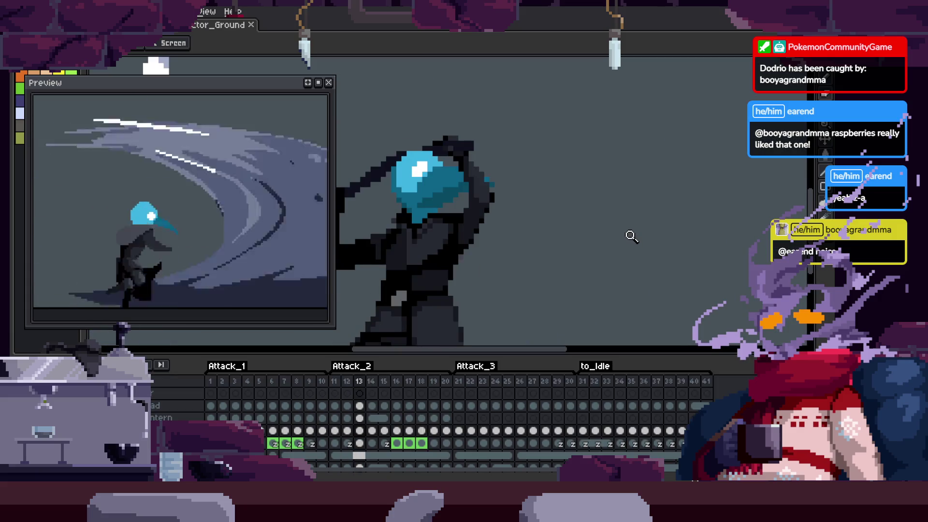
key(Tab)
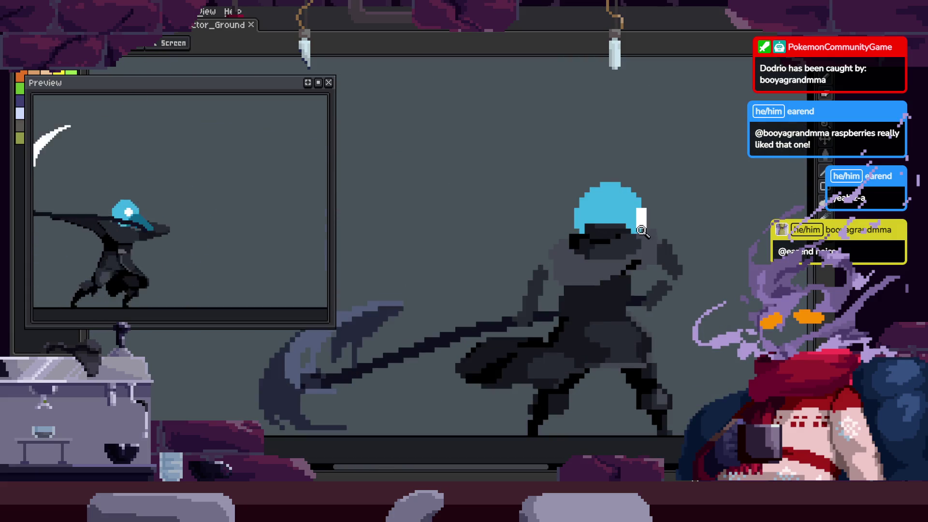
scroll(650, 257, up, 2)
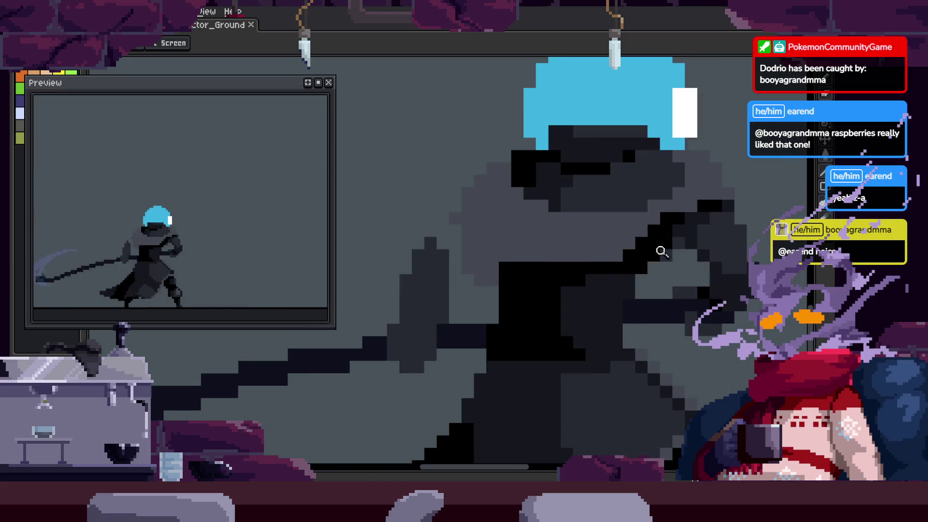
scroll(578, 267, down, 2)
key(b)
scroll(536, 284, up, 3)
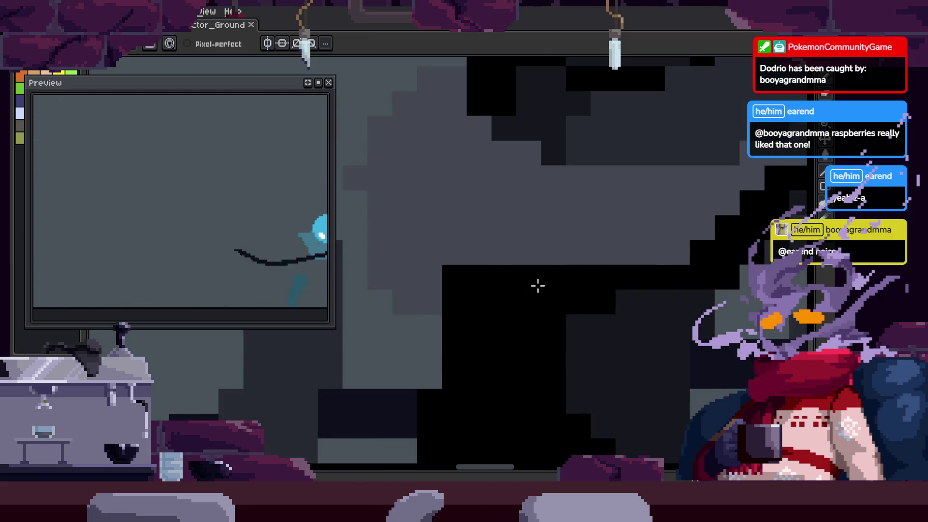
Repaint pixels on the dark cloak and reselect the cloak's lower black band
mouse_move(448, 273)
mouse_down()
mouse_move(667, 294)
mouse_move(616, 325)
mouse_move(540, 296)
mouse_up()
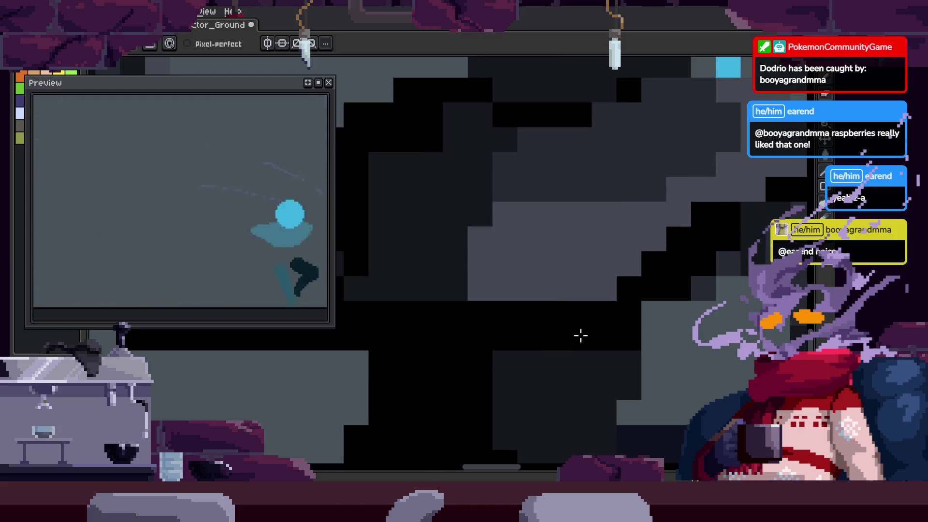
key(m)
mouse_move(450, 320)
mouse_down()
mouse_move(700, 356)
mouse_move(386, 292)
mouse_up()
click(692, 353)
click(704, 317)
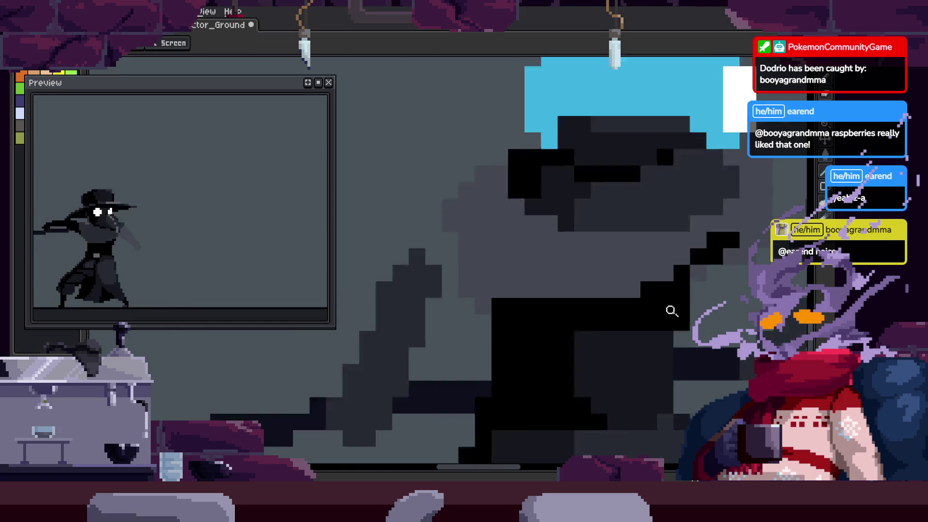
key(ctrl+z)
key(b)
Zoom in close on the figure's torso to retouch its dark pixels
scroll(647, 314, down, 3)
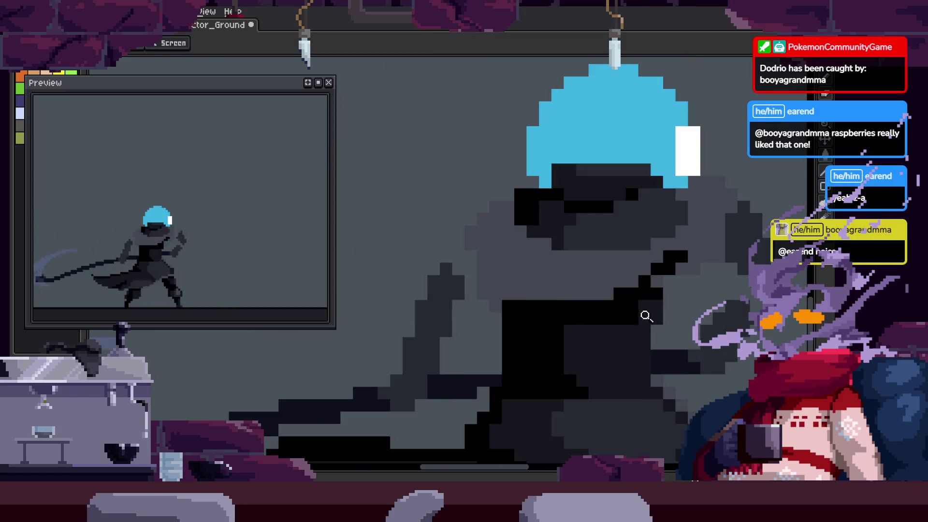
scroll(656, 315, up, 4)
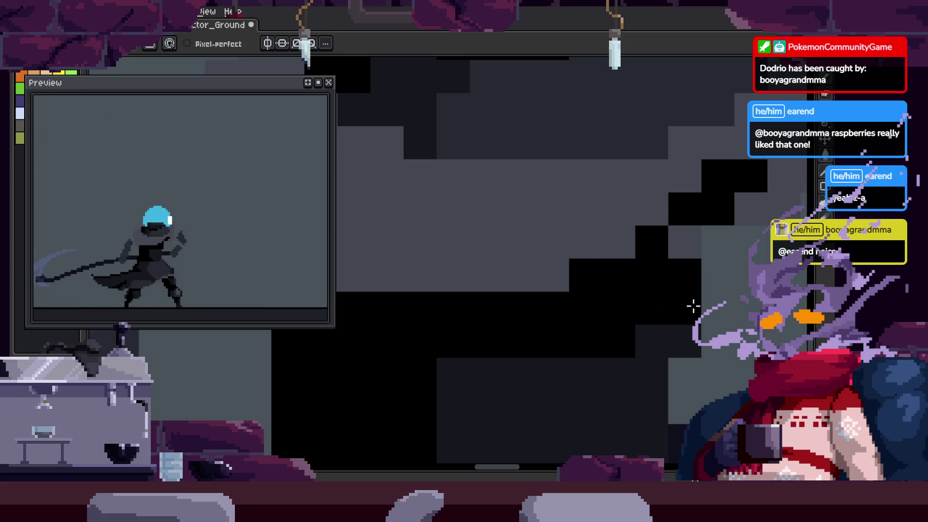
scroll(693, 306, down, 3)
scroll(747, 292, up, 3)
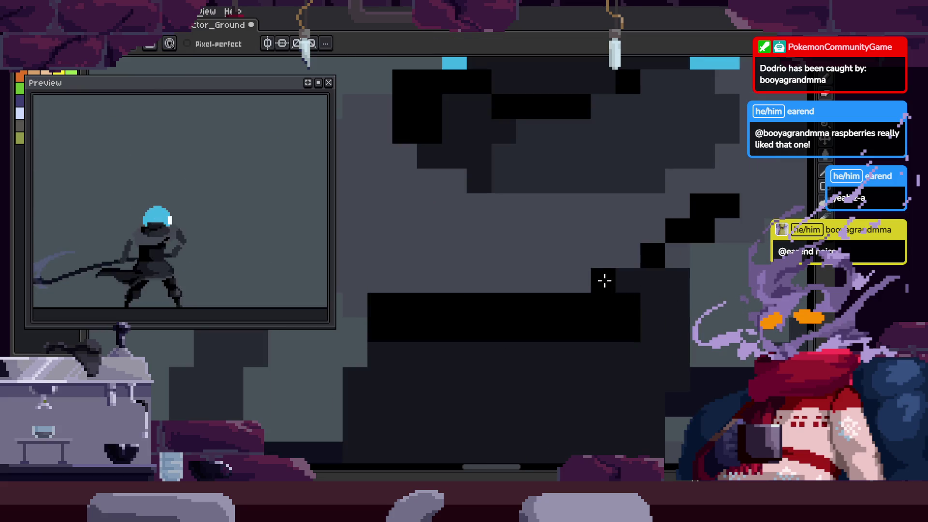
scroll(643, 303, down, 4)
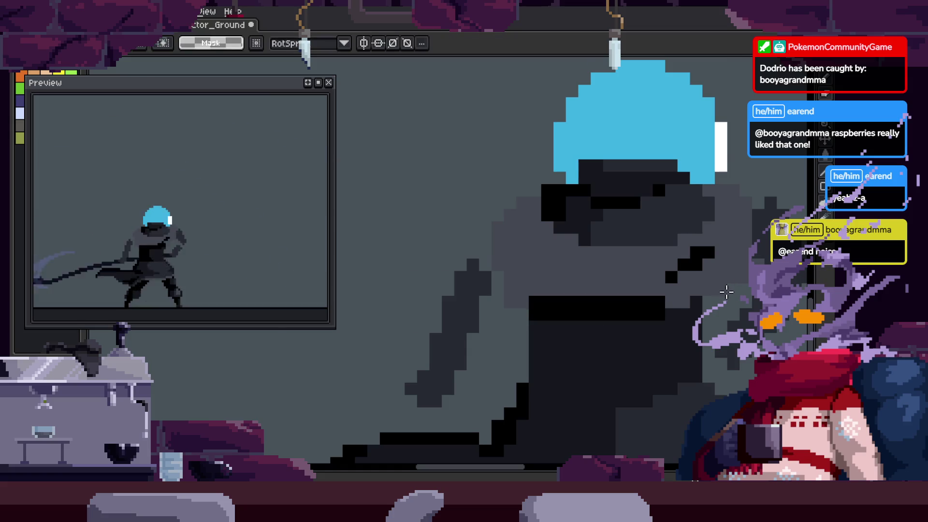
scroll(648, 302, up, 5)
key(z)
mouse_move(693, 286)
mouse_down()
mouse_move(626, 245)
mouse_move(674, 218)
mouse_move(686, 257)
mouse_move(649, 284)
mouse_up()
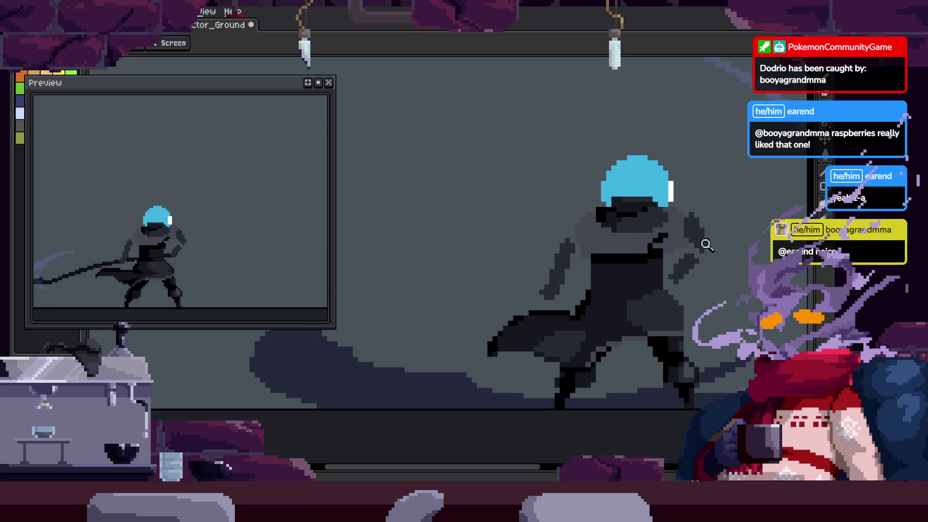
click(630, 255)
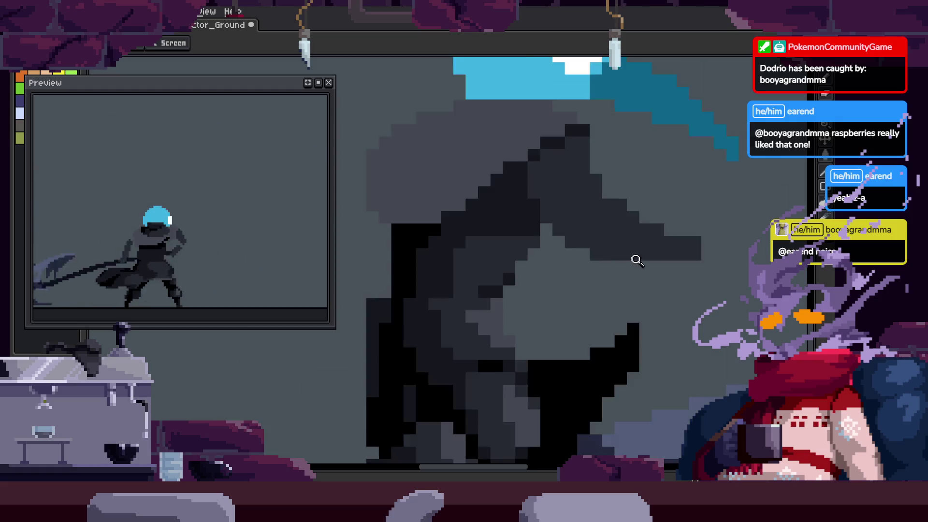
key(b)
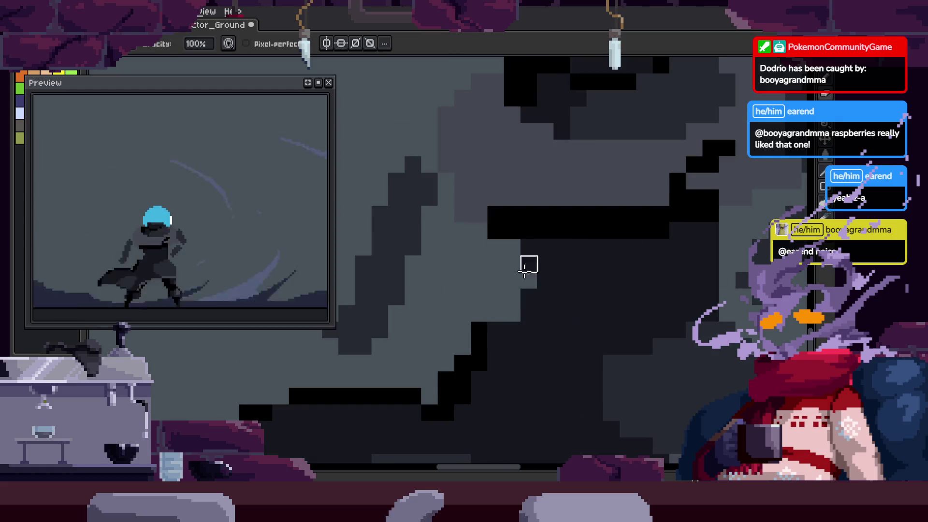
scroll(663, 288, down, 4)
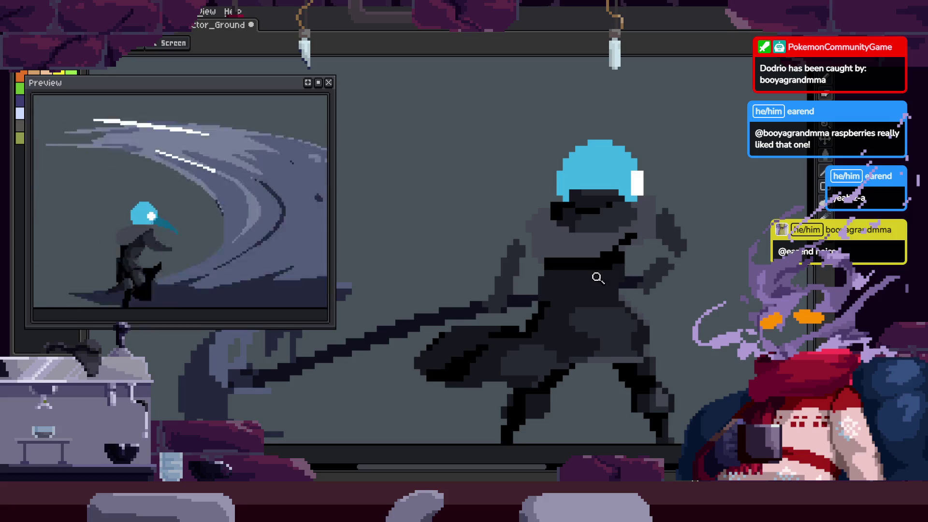
scroll(648, 267, up, 4)
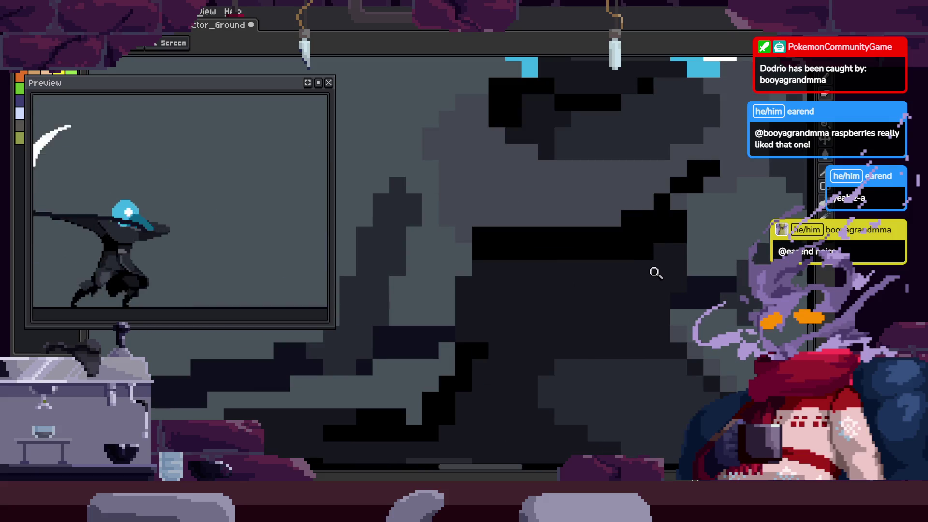
click(552, 287)
key(b)
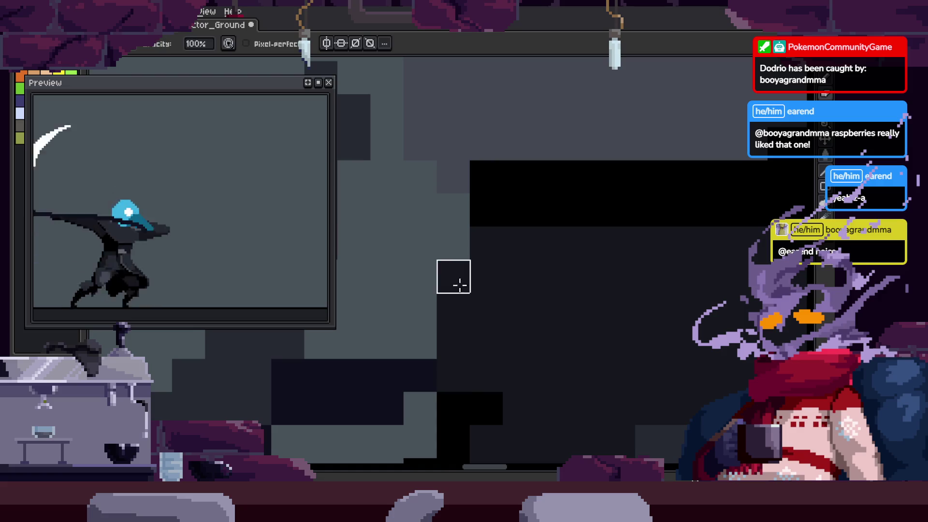
Zoom back out and check the retouched frame against the animation timeline
key(z)
scroll(486, 261, down, 1)
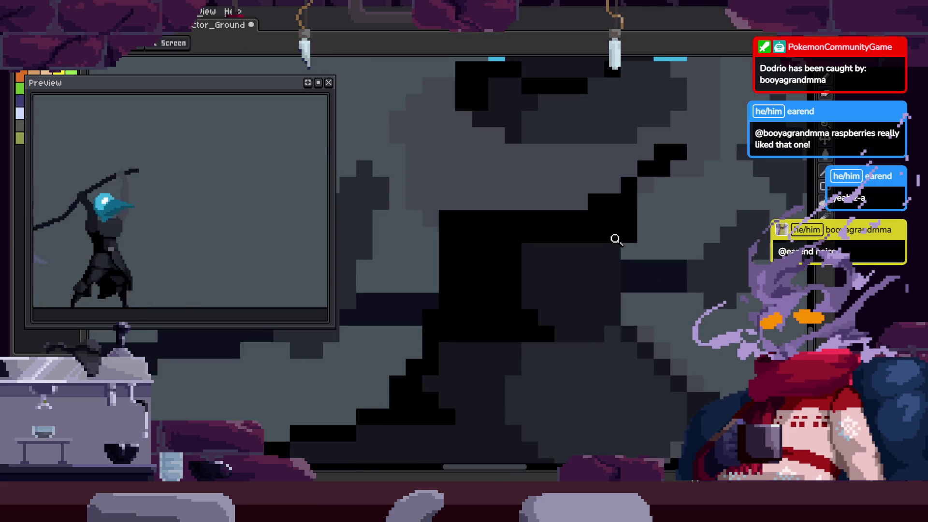
key(Tab)
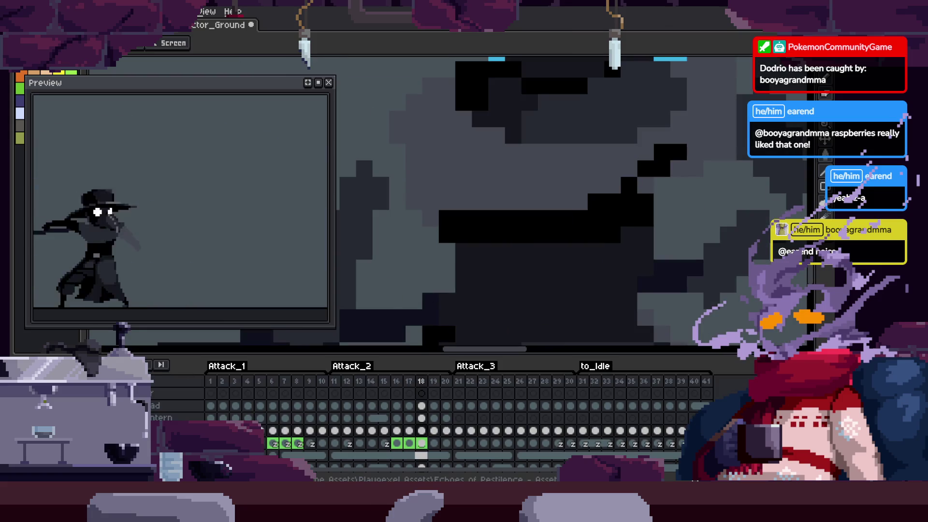
key(Tab)
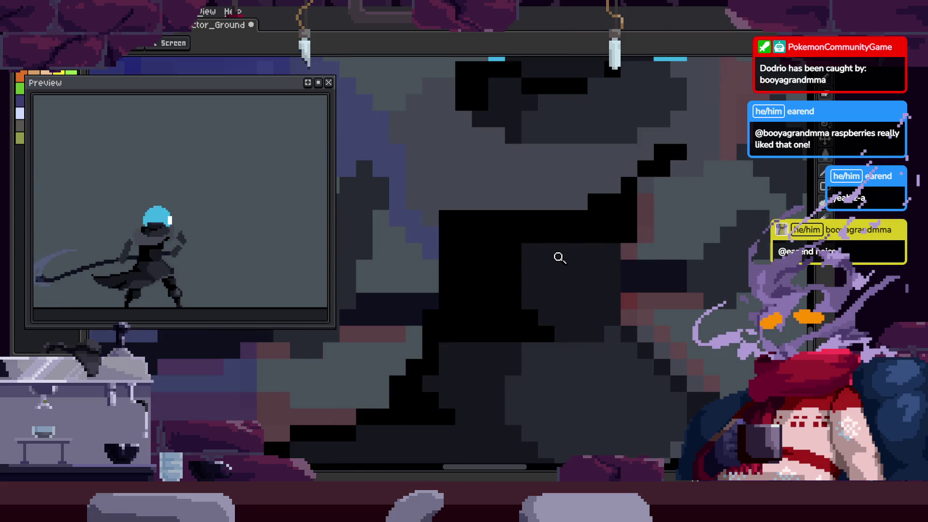
scroll(559, 259, down, 1)
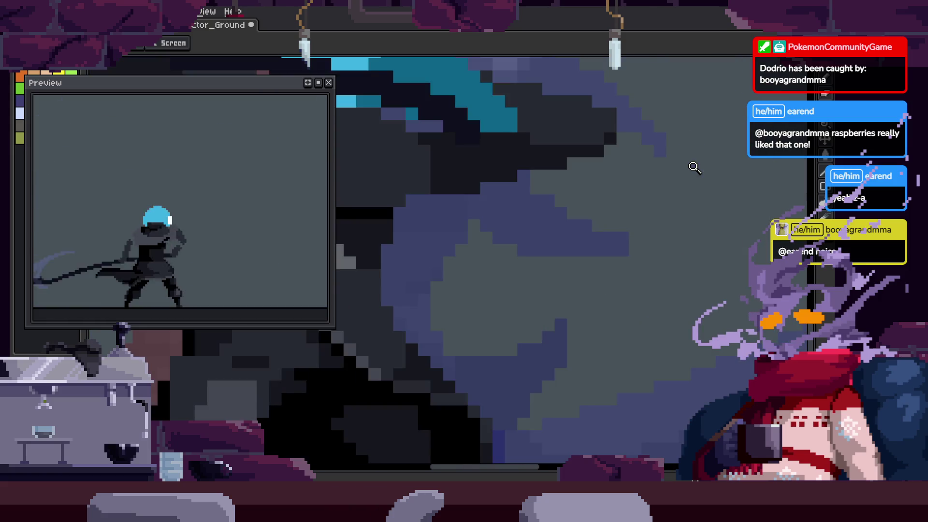
scroll(564, 272, down, 3)
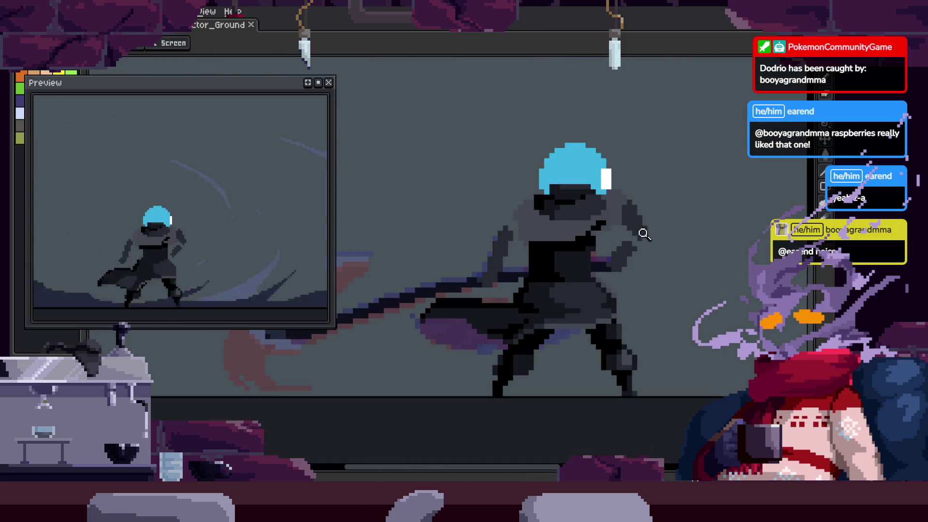
scroll(547, 222, up, 3)
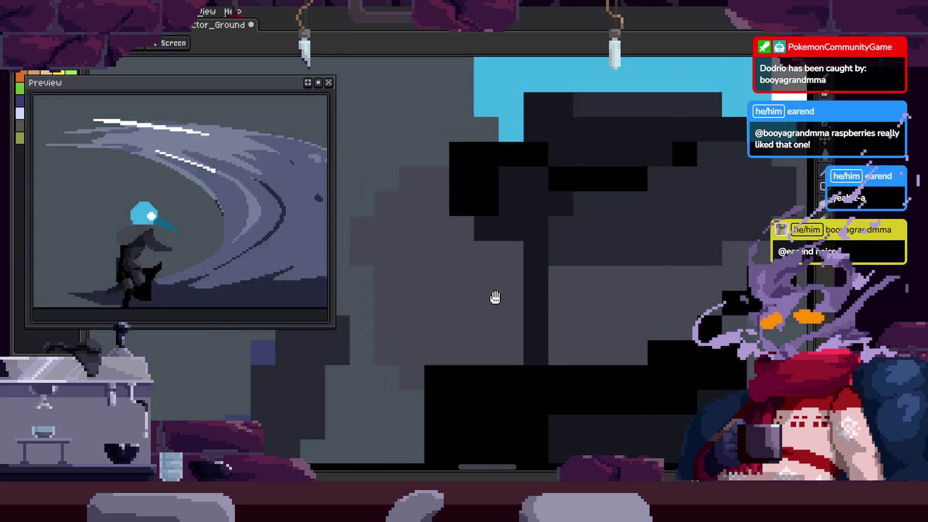
Zoom in on the figure's arm and fill a pixel with the dark colour
scroll(493, 296, up, 1)
key(b)
key(e)
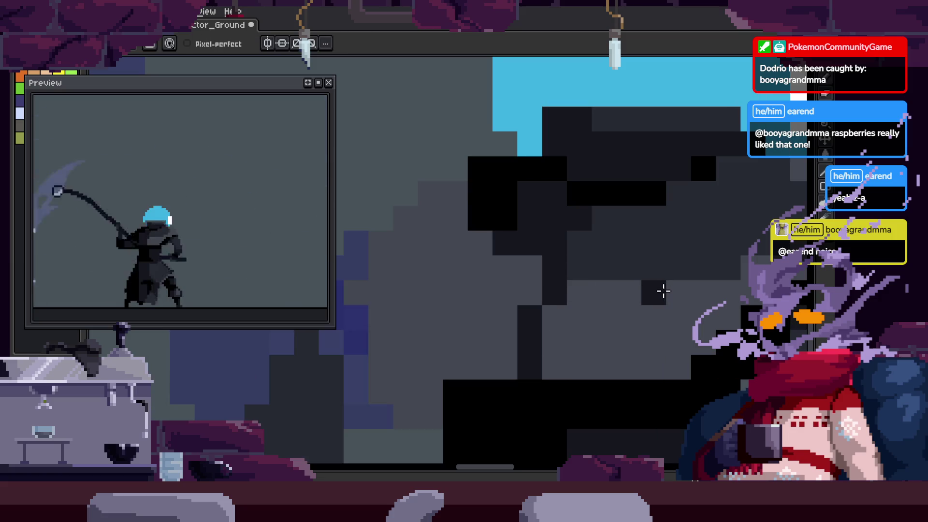
key(g)
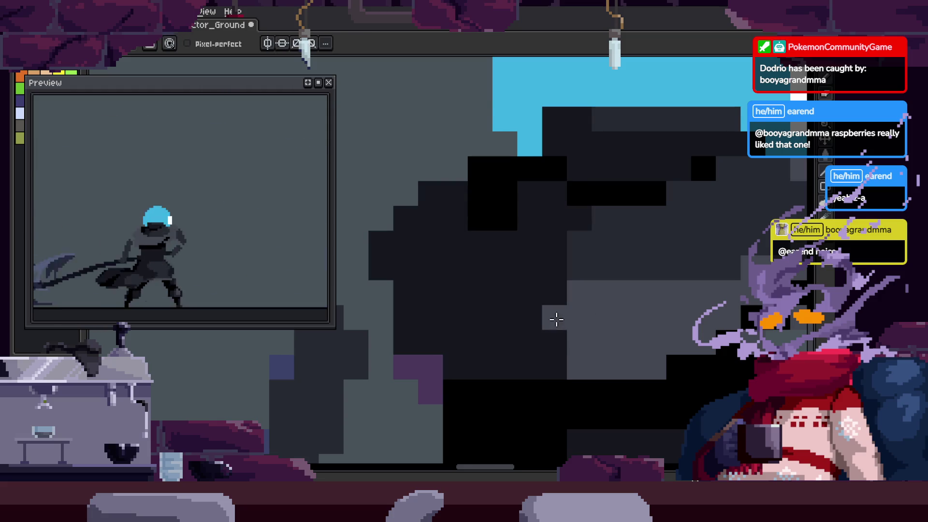
scroll(554, 317, right, 2)
scroll(553, 317, down, 1)
key(z)
scroll(628, 300, down, 2)
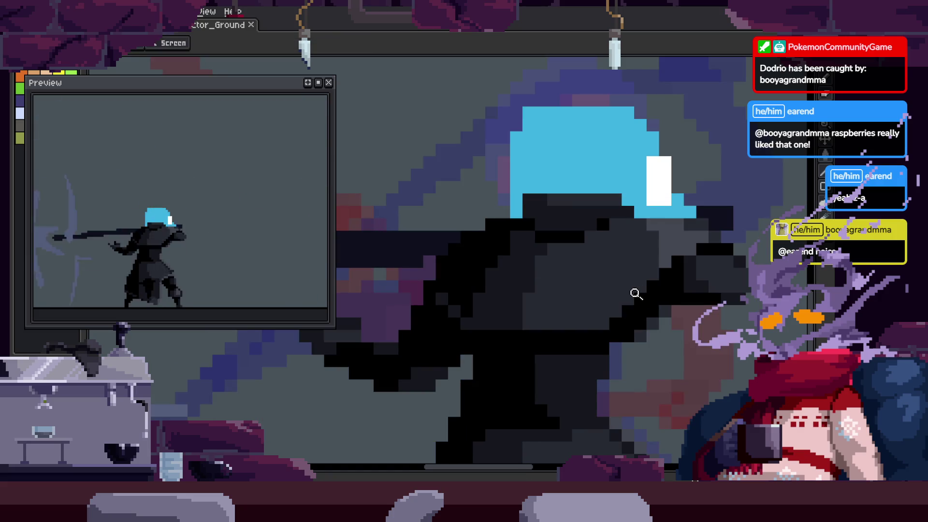
click(632, 273)
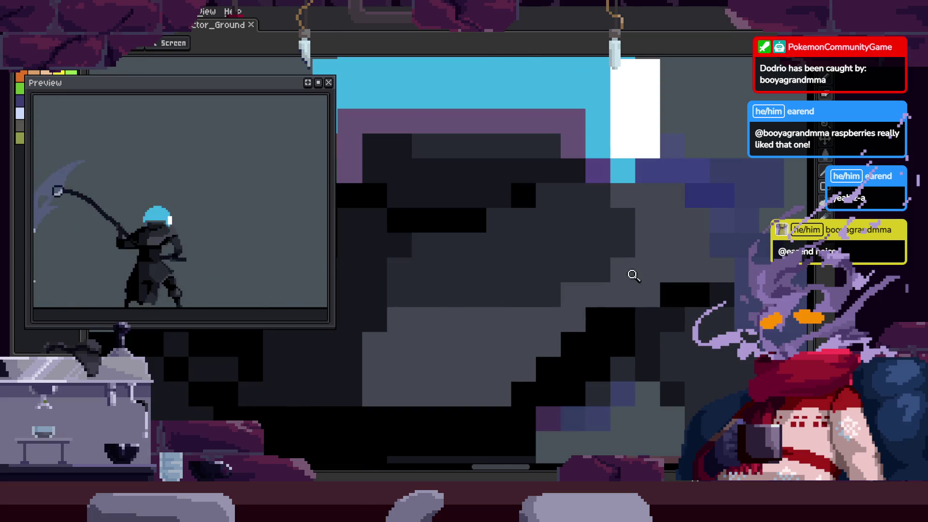
key(g)
click(638, 290)
Paint a block of black pixels on the arm, then undo the stray strokes
scroll(554, 312, down, 1)
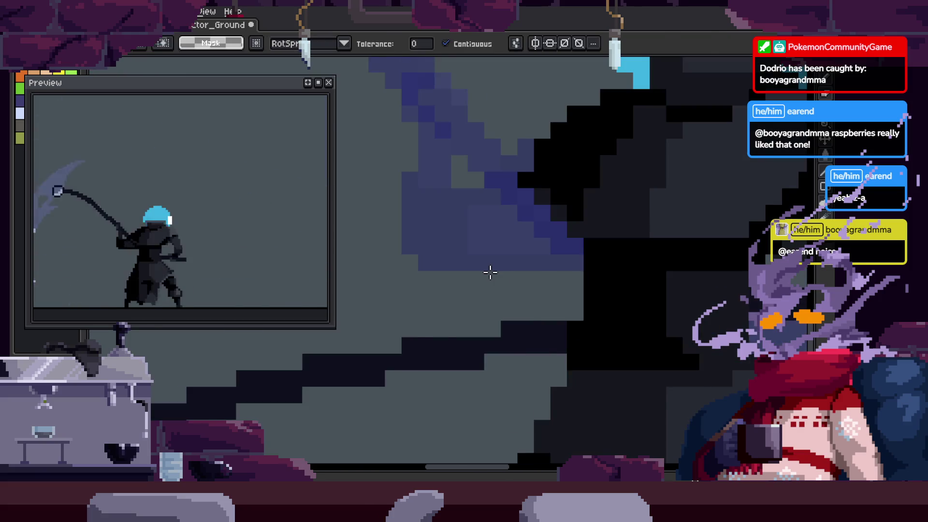
key(b)
mouse_move(428, 343)
mouse_down()
mouse_move(429, 368)
mouse_move(453, 369)
mouse_up()
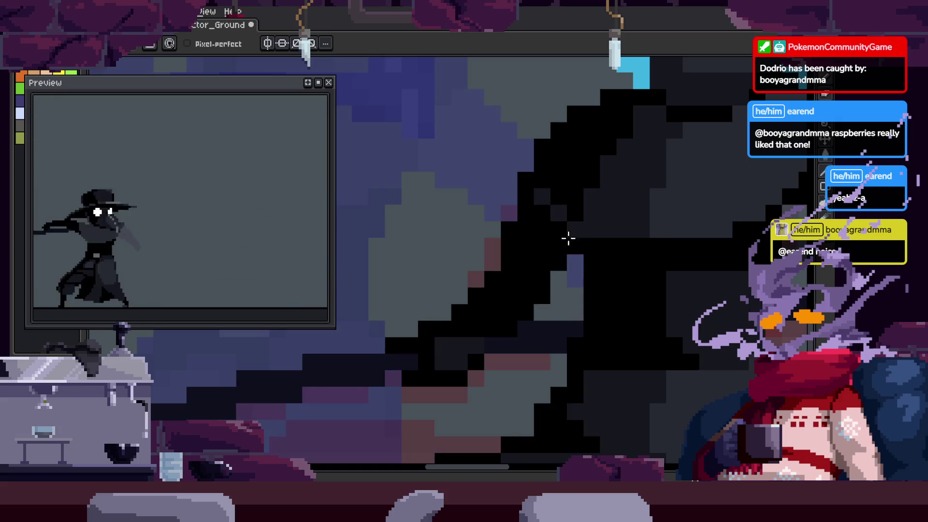
key(ctrl+z)
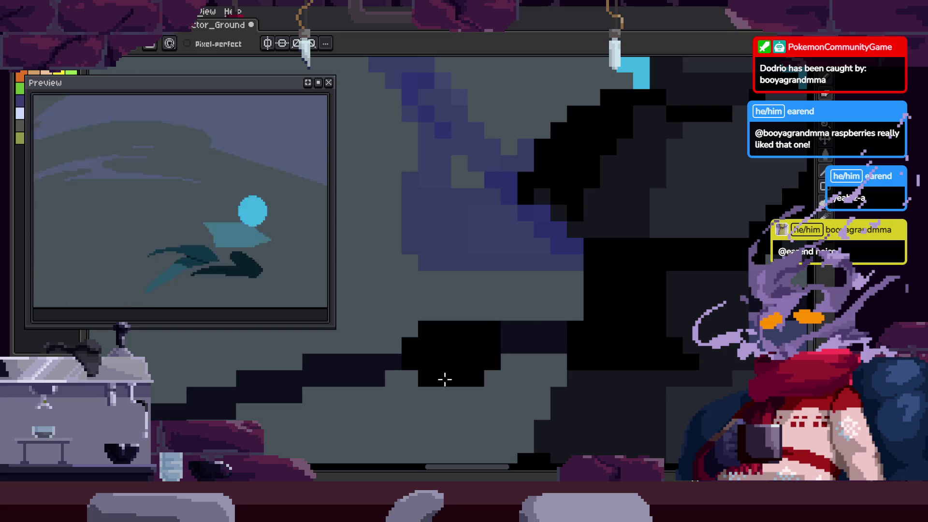
key(m)
drag(384, 248, 518, 414)
key(Delete)
key(ctrl+z)
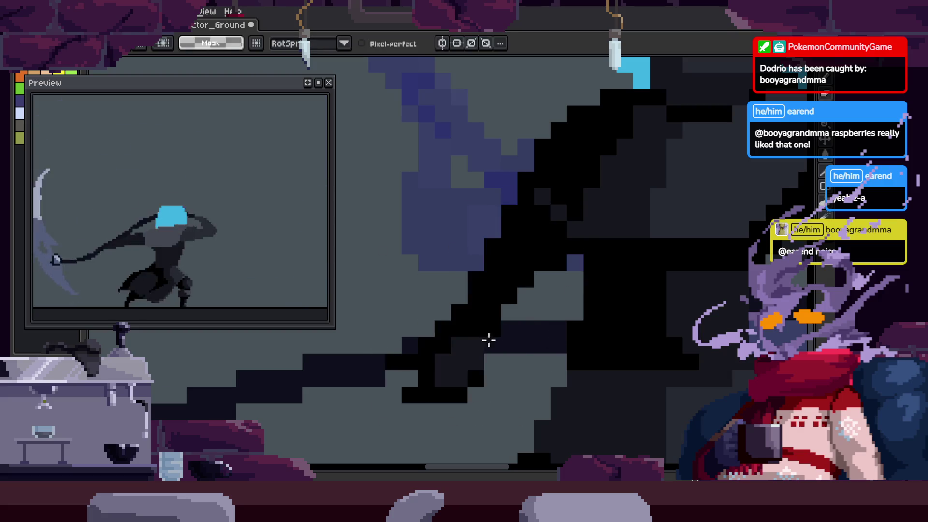
Undo further black blocks and repaint a line of black pixels along the arm
key(z)
click(483, 327)
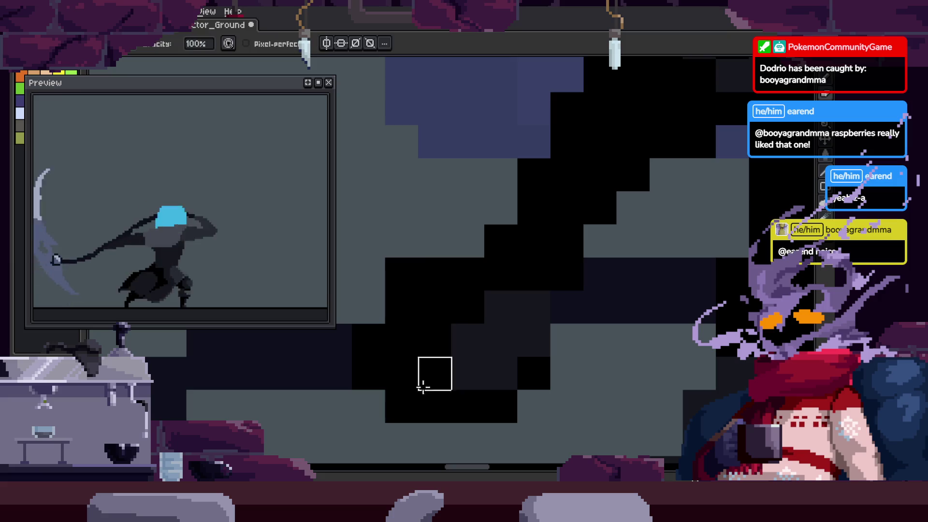
key(ctrl+z)
key(ctrl+z)
key(ctrl+z)
key(i)
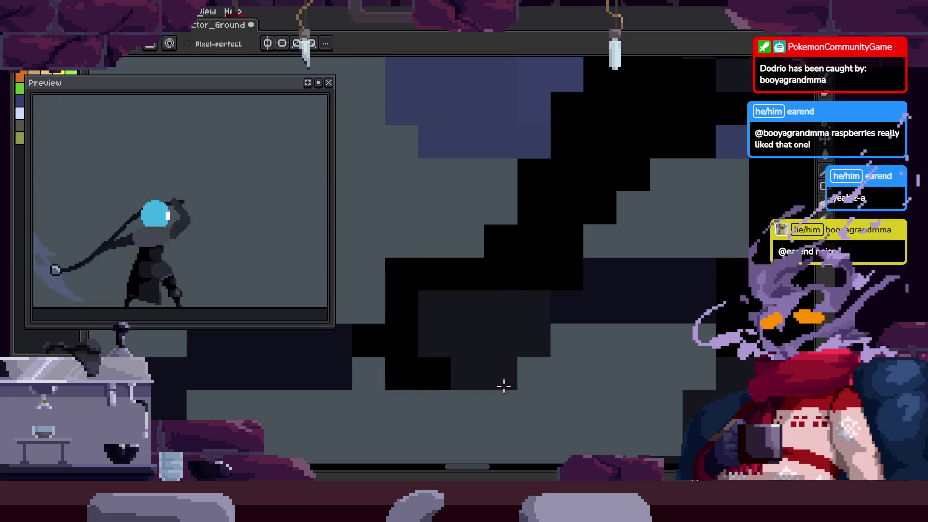
drag(375, 348, 408, 347)
Zoom out to the whole character and play the attack animation
key(z)
scroll(435, 336, down, 2)
scroll(548, 320, up, 2)
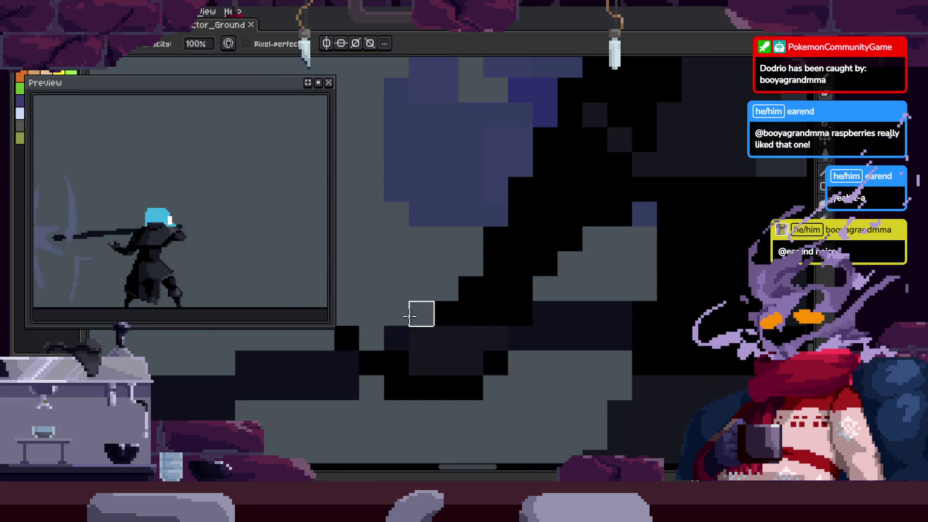
key(v)
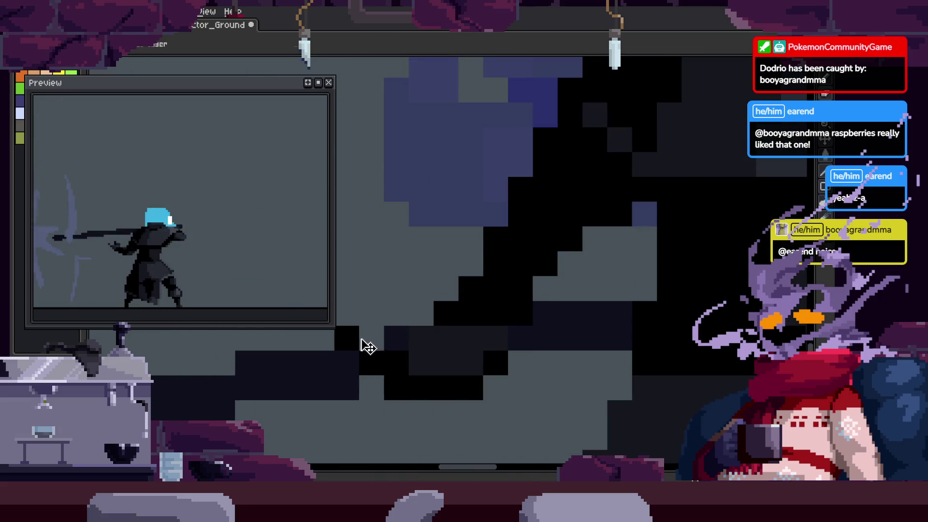
key(b)
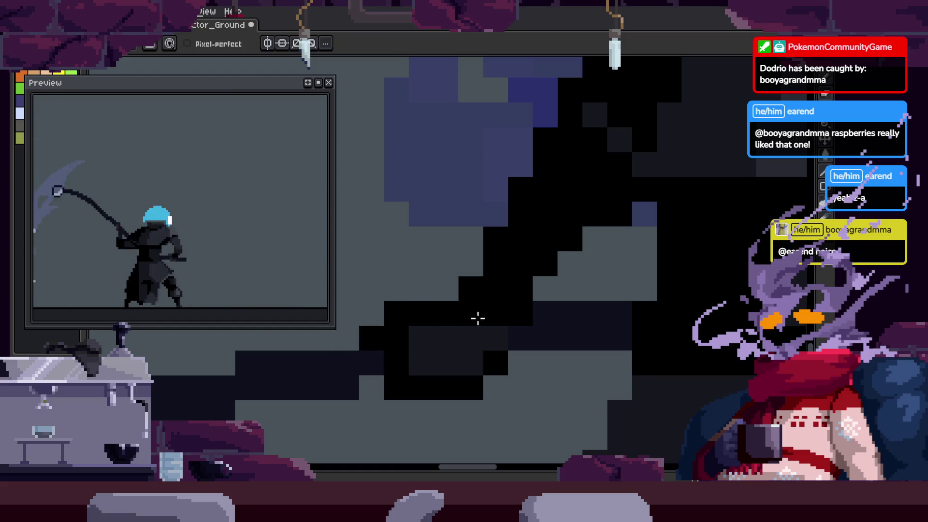
key(z)
scroll(507, 299, down, 5)
key(Return)
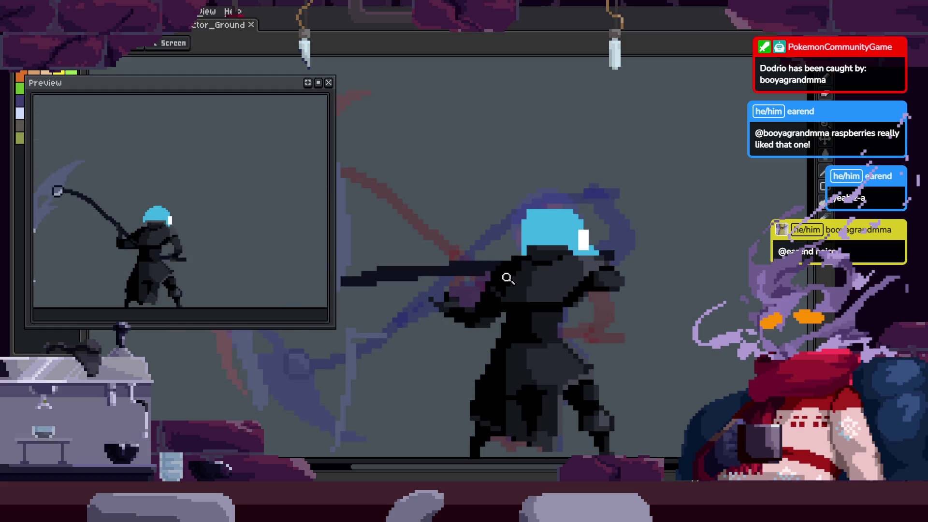
Toggle the animation timeline on and off while the attack plays
scroll(579, 254, down, 3)
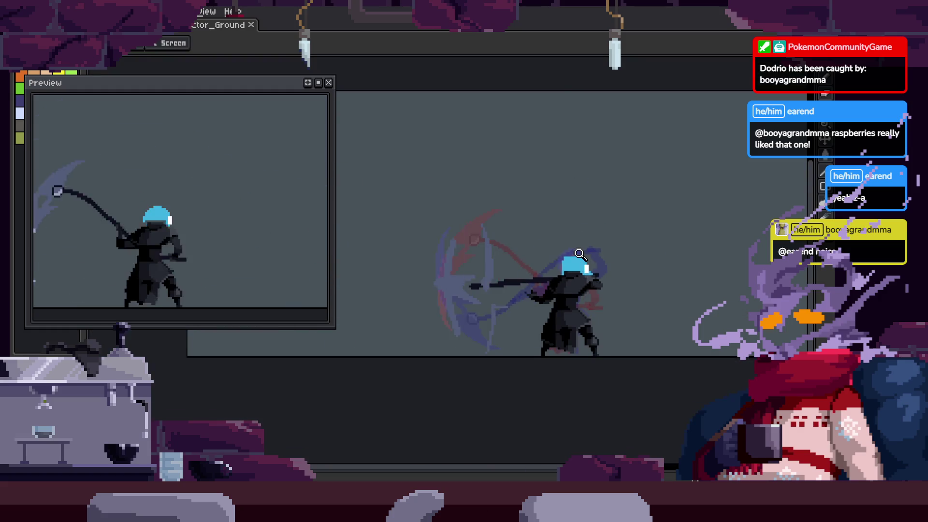
key(Tab)
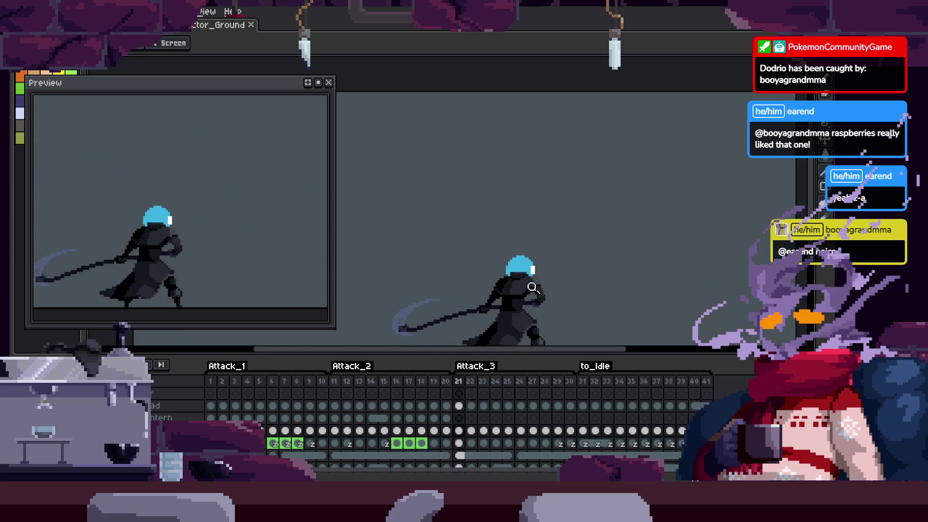
scroll(566, 223, up, 2)
key(Tab)
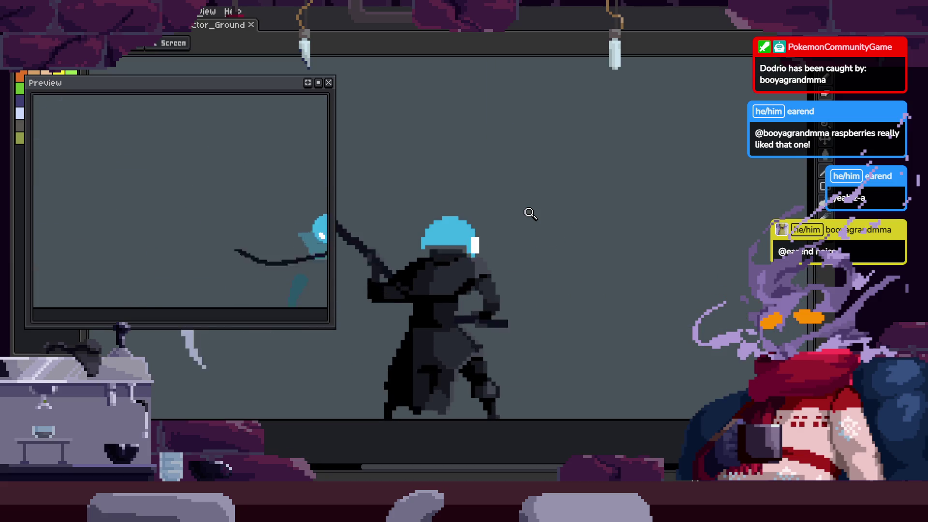
scroll(529, 211, up, 2)
scroll(529, 212, down, 2)
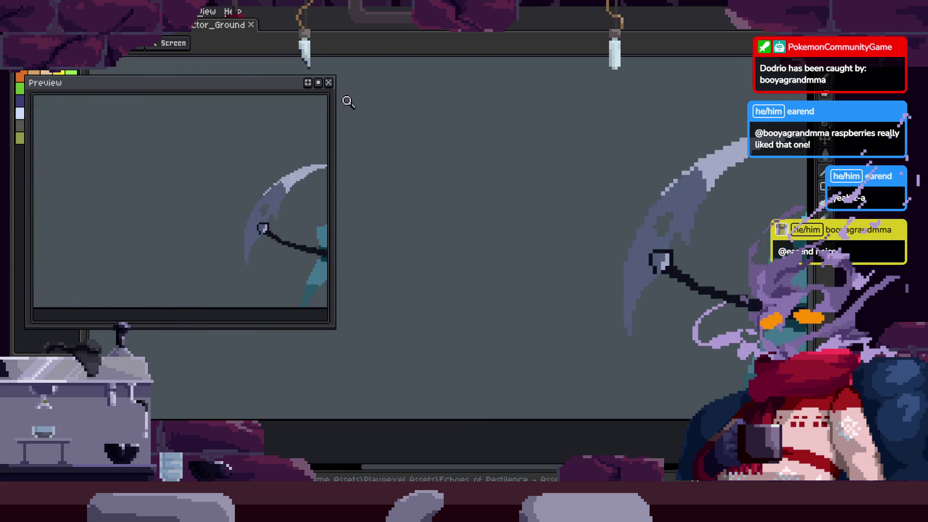
Close the Preview window and save the sprite with Ctrl+S
click(331, 81)
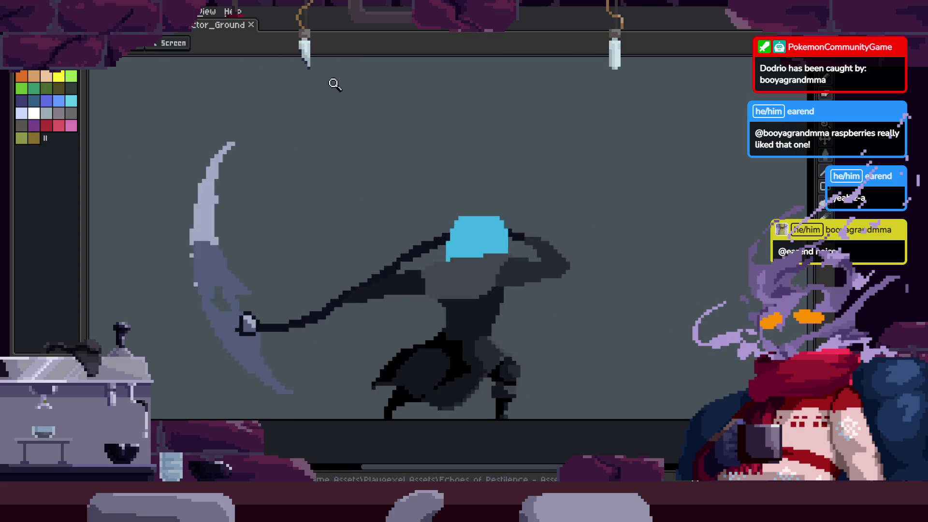
scroll(518, 249, down, 1)
key(ctrl+s)
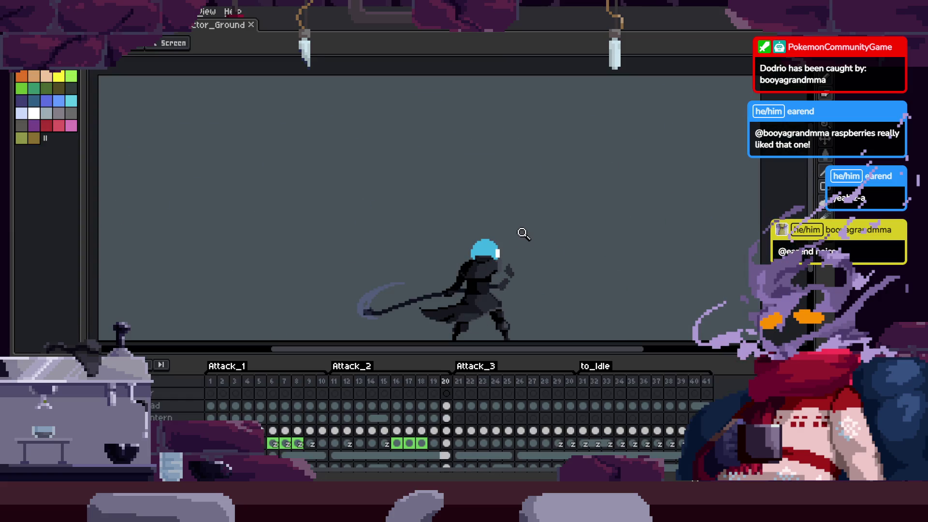
key(Tab)
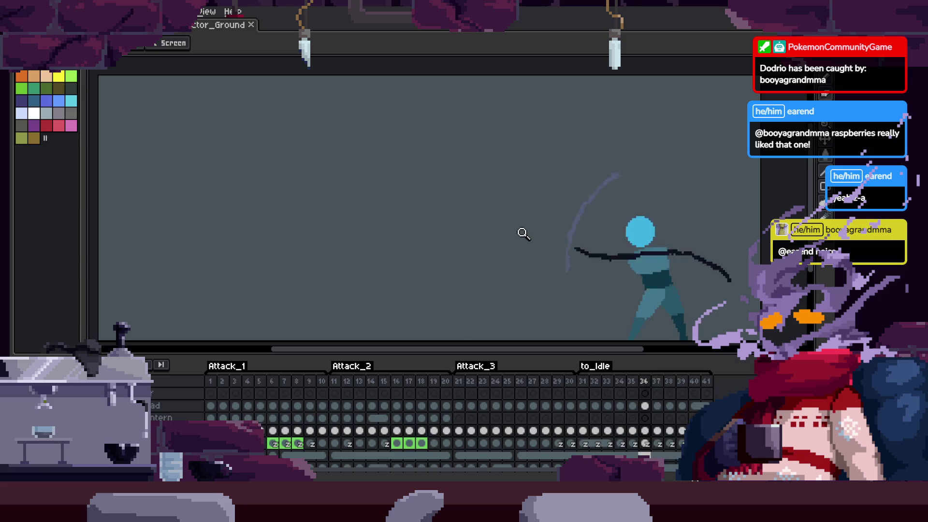
Freehand-select the area around the head, then drop the selection
key(Tab)
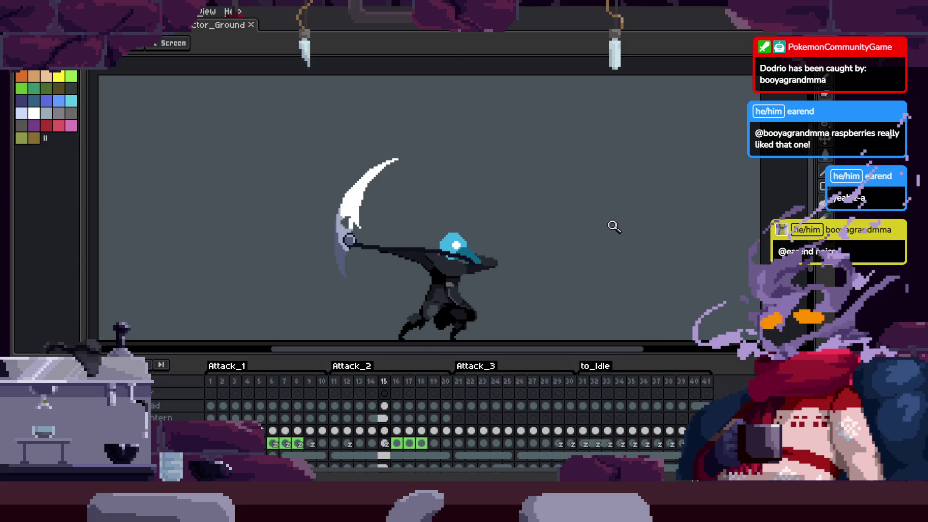
key(Tab)
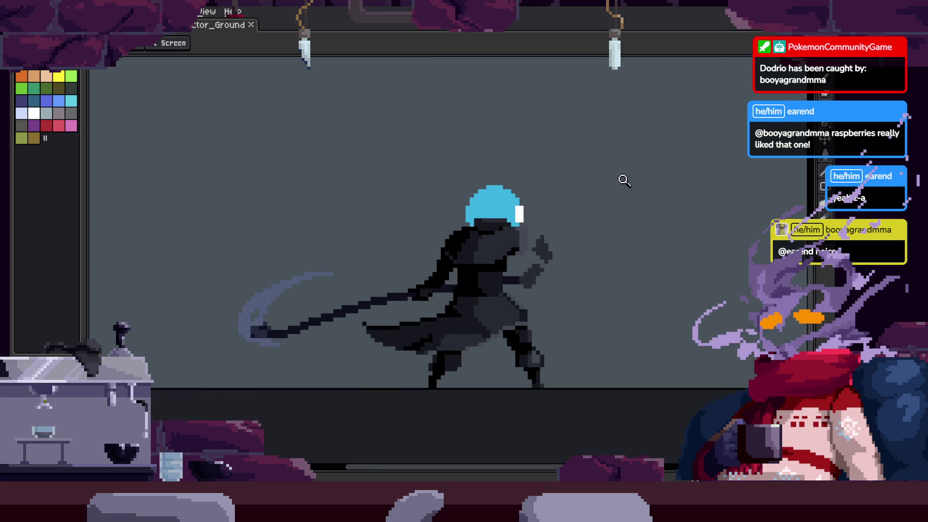
scroll(584, 217, up, 3)
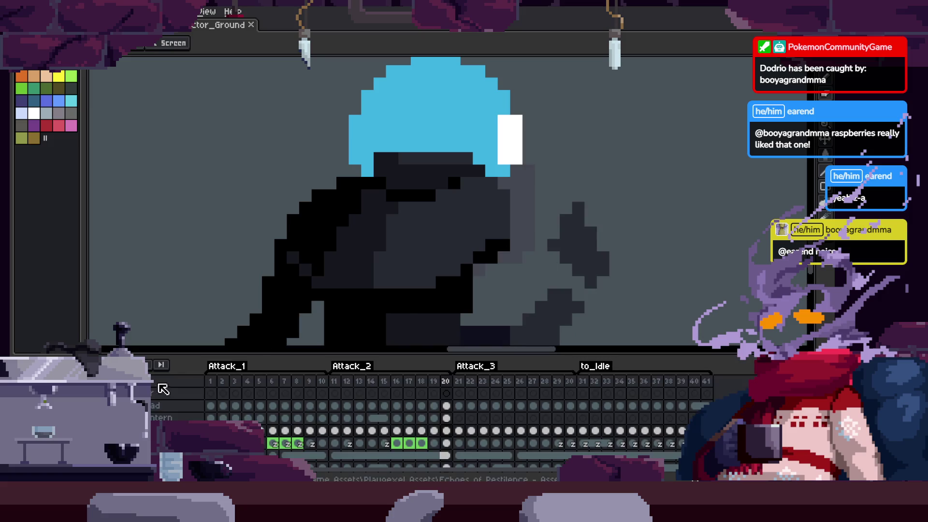
scroll(591, 271, up, 2)
key(q)
mouse_move(524, 80)
mouse_down()
mouse_move(448, 265)
mouse_move(640, 187)
mouse_up()
key(z)
key(ctrl+d)
scroll(679, 208, down, 3)
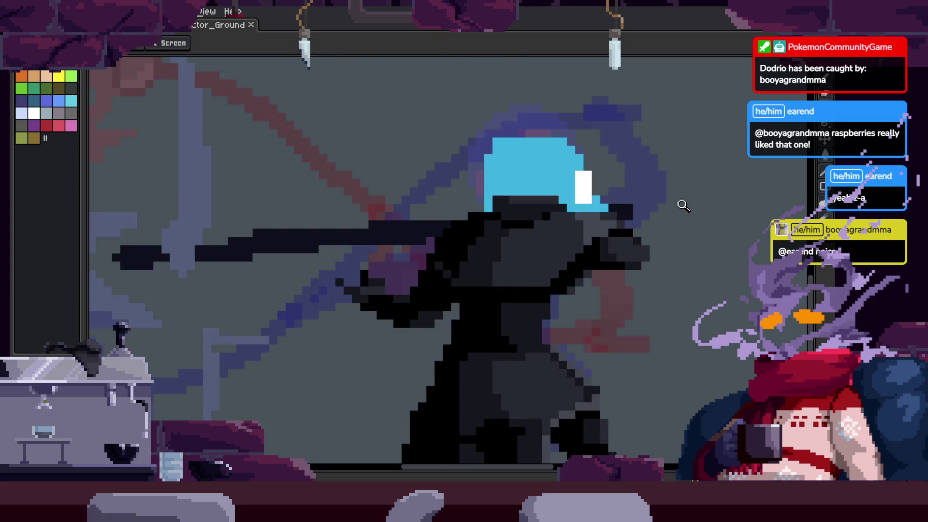
scroll(679, 230, up, 2)
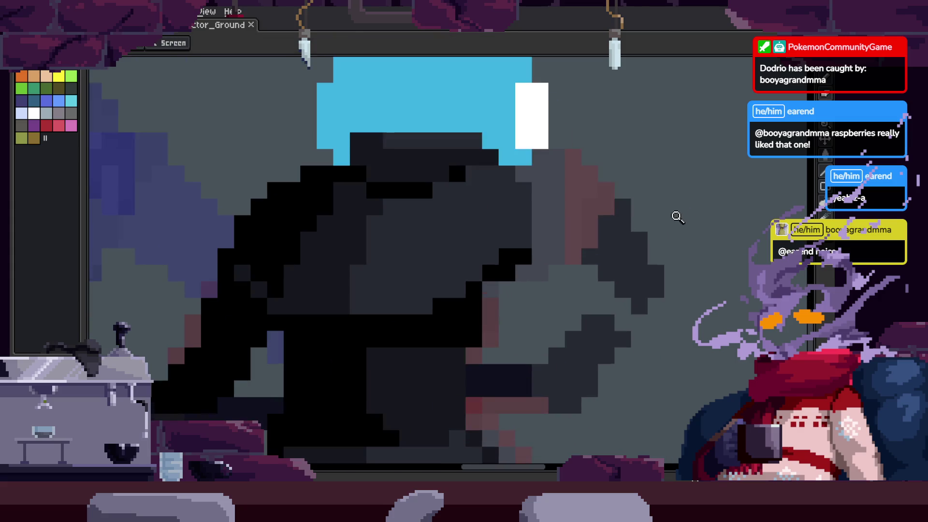
Recolour a shoulder edge pixel to the reddish tone and clear the dark pixel cluster
key(b)
click(639, 306)
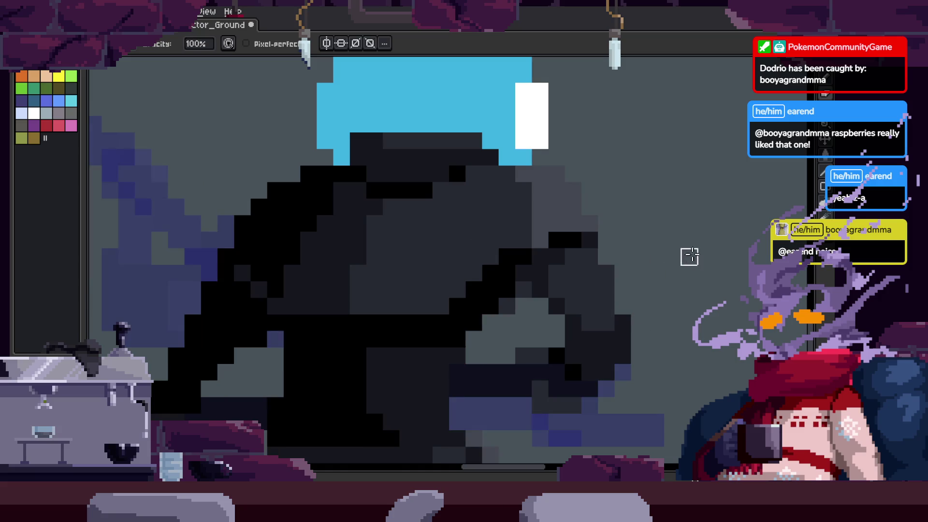
key(Right)
key(Right)
key(Right)
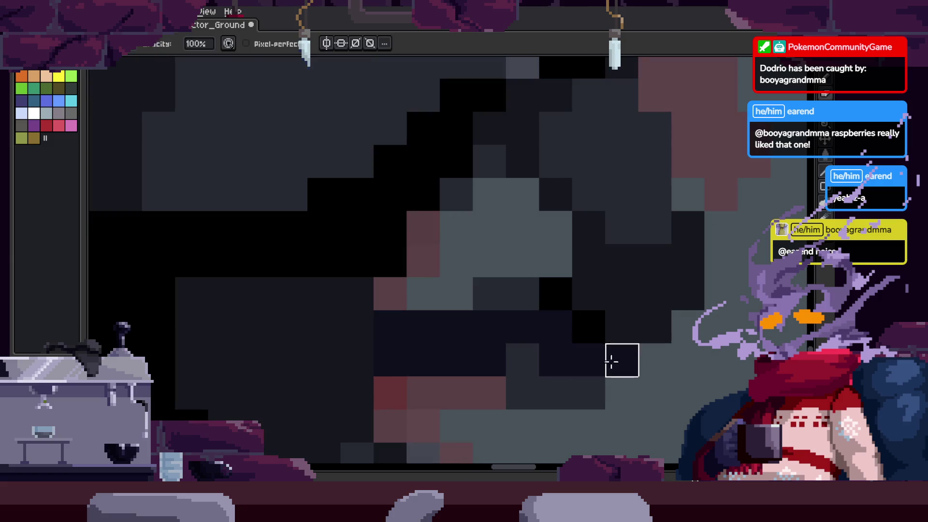
key(z)
scroll(667, 224, down, 1)
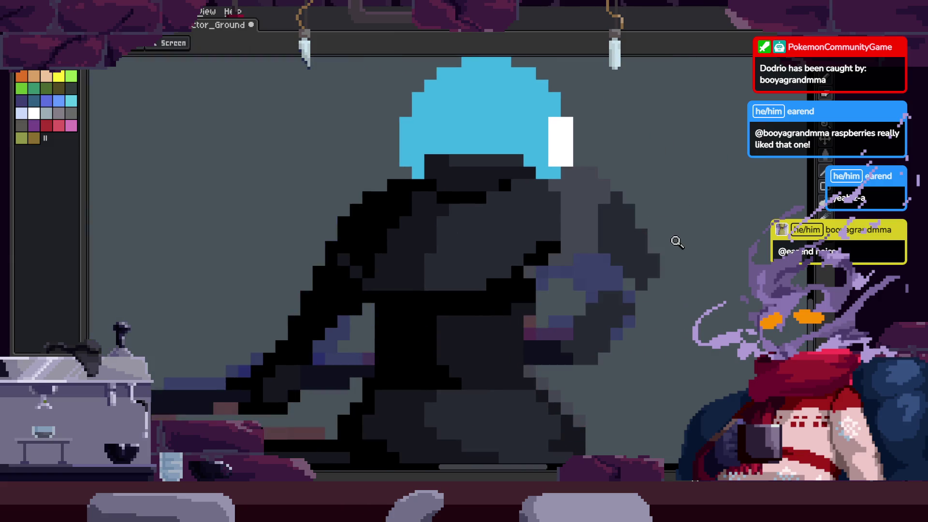
key(w)
key(Delete)
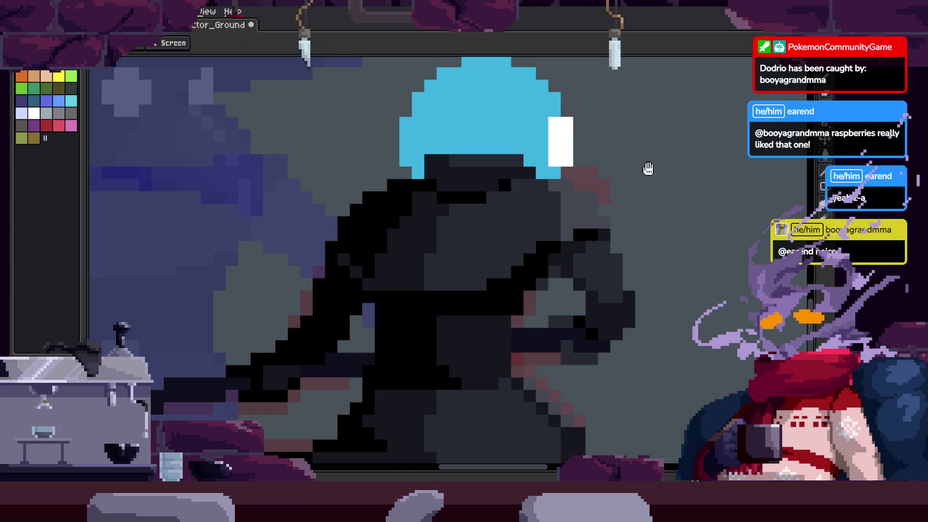
Pick a colour from the canvas and select, then drop, a small patch near the hand
scroll(638, 235, up, 2)
key(i)
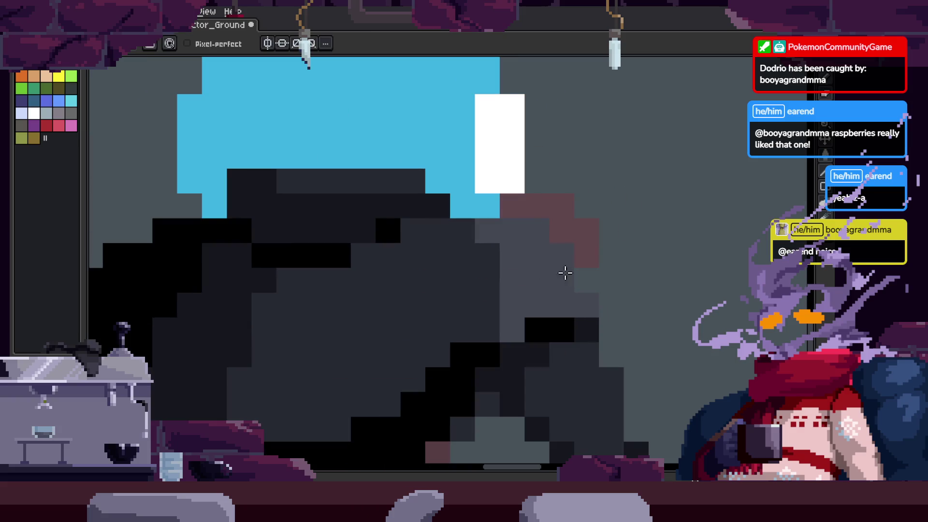
scroll(556, 266, down, 3)
key(z)
drag(662, 251, 669, 245)
key(ctrl+d)
key(z)
scroll(500, 218, up, 2)
key(b)
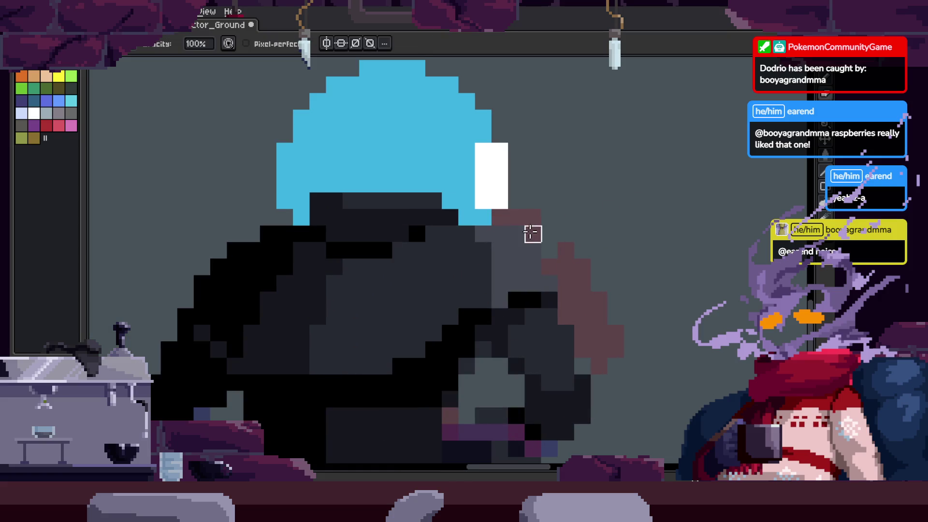
scroll(533, 234, down, 3)
scroll(572, 211, up, 1)
Shift a rectangular section into place and paint over a purple pixel with dark
key(m)
mouse_move(452, 270)
mouse_down()
mouse_move(549, 325)
mouse_move(558, 373)
mouse_move(584, 325)
mouse_up()
key(b)
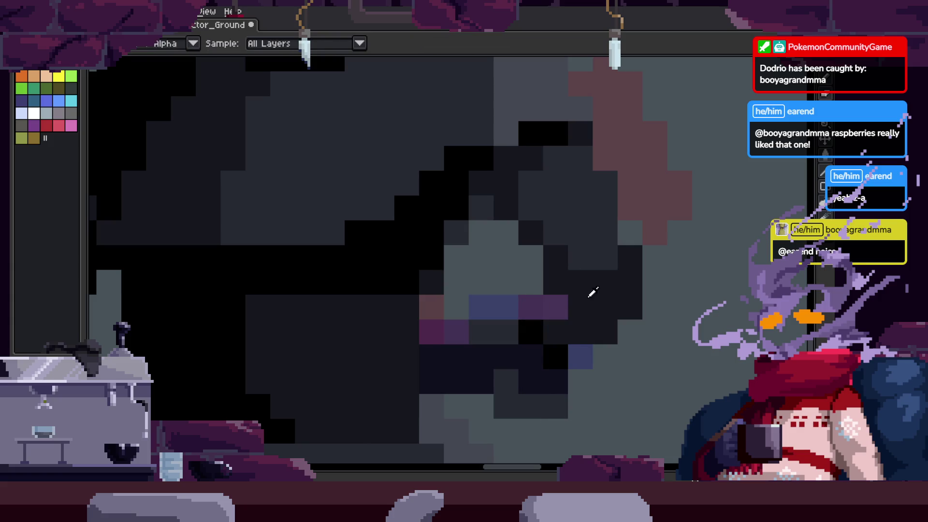
click(559, 309)
key(z)
scroll(648, 334, down, 2)
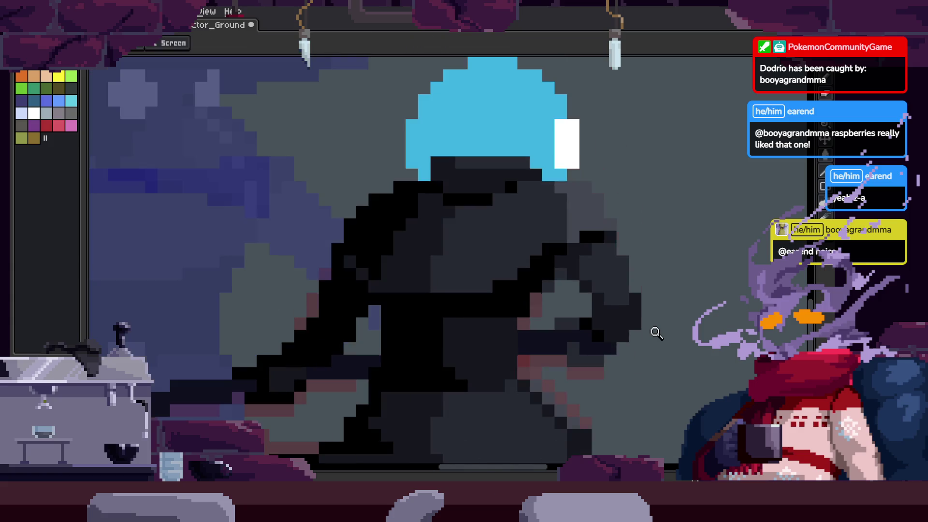
scroll(652, 331, down, 3)
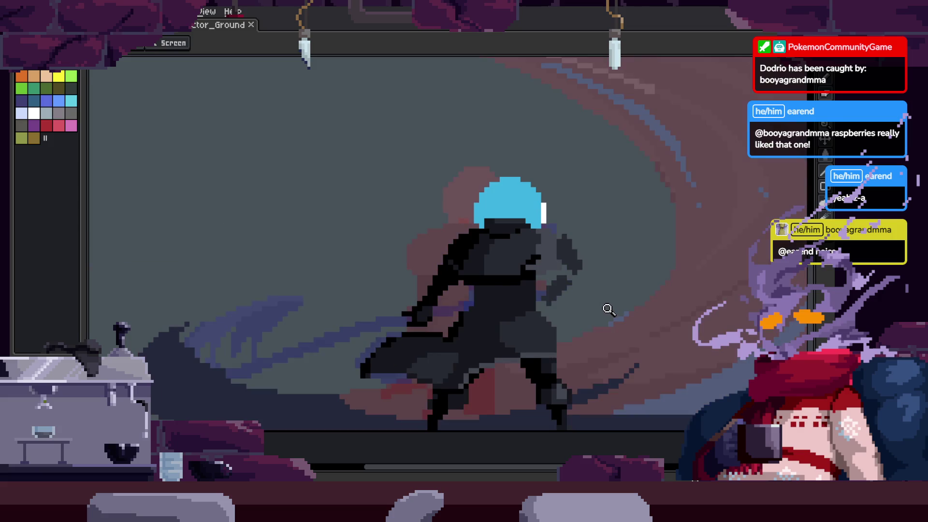
click(582, 293)
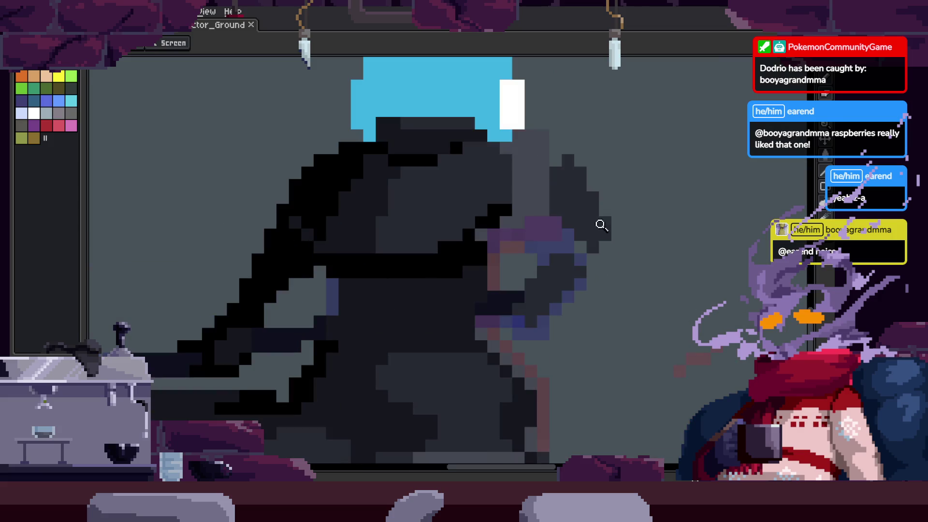
key(w)
key(Delete)
key(b)
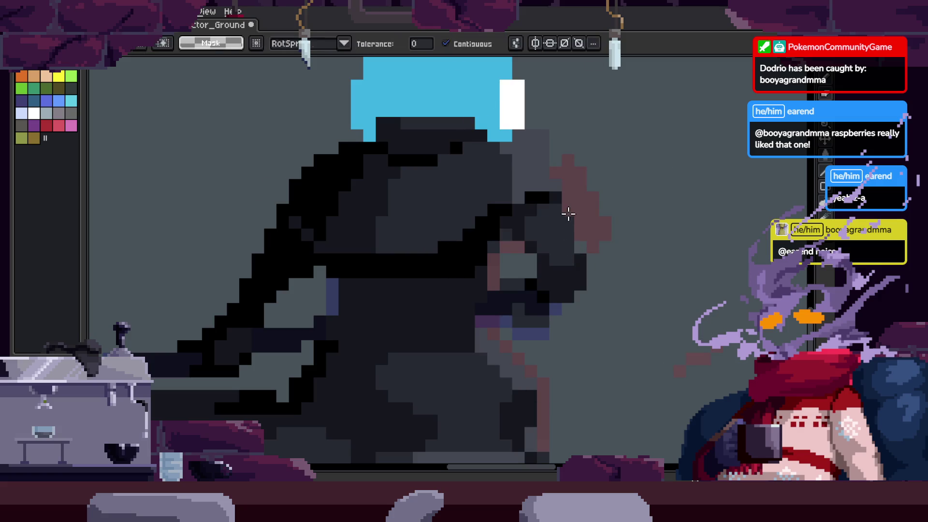
scroll(568, 210, up, 2)
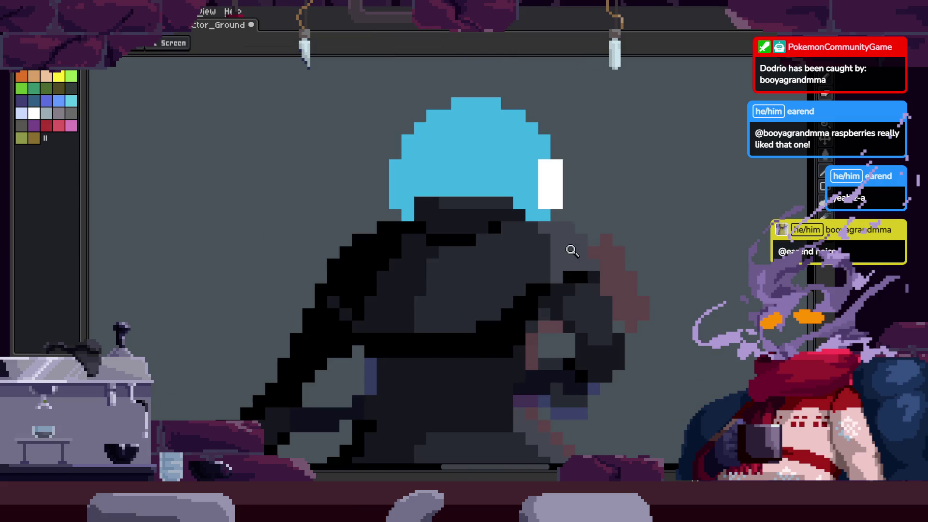
key(z)
scroll(569, 248, down, 2)
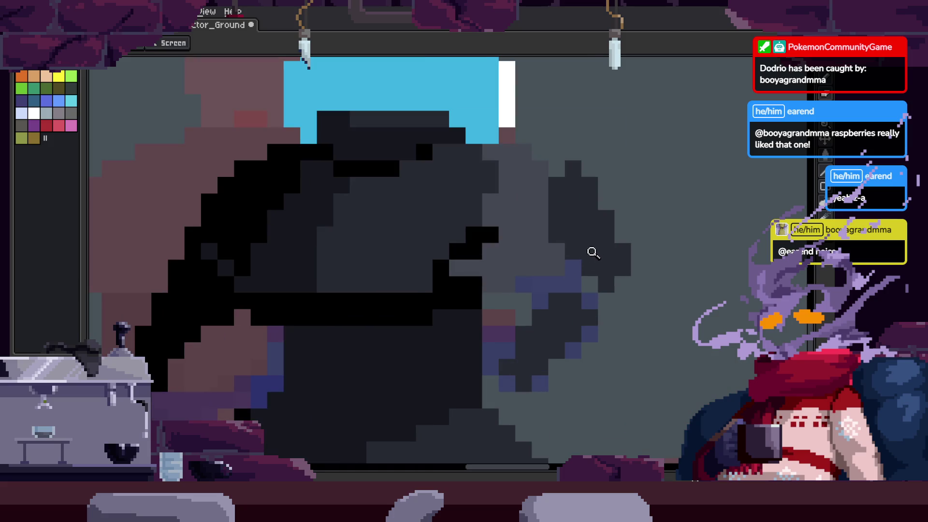
key(ctrl+z)
key(b)
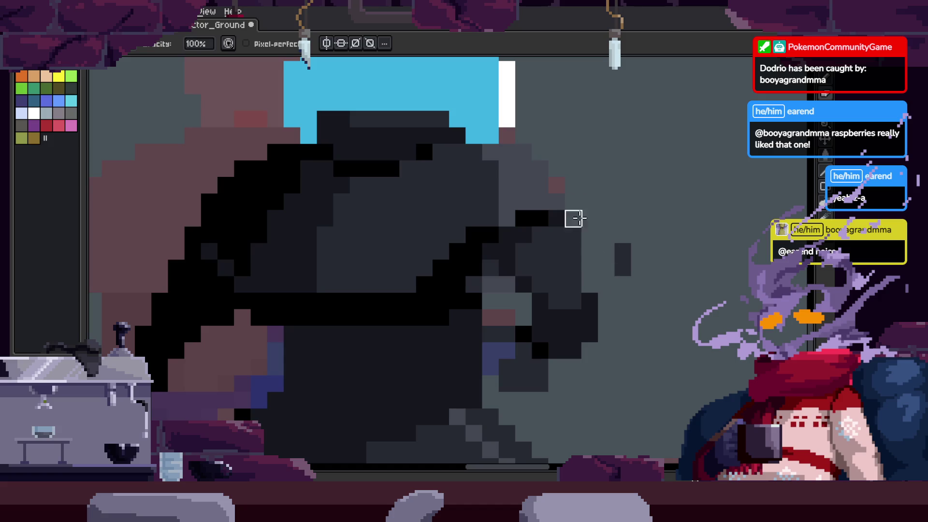
key(Return)
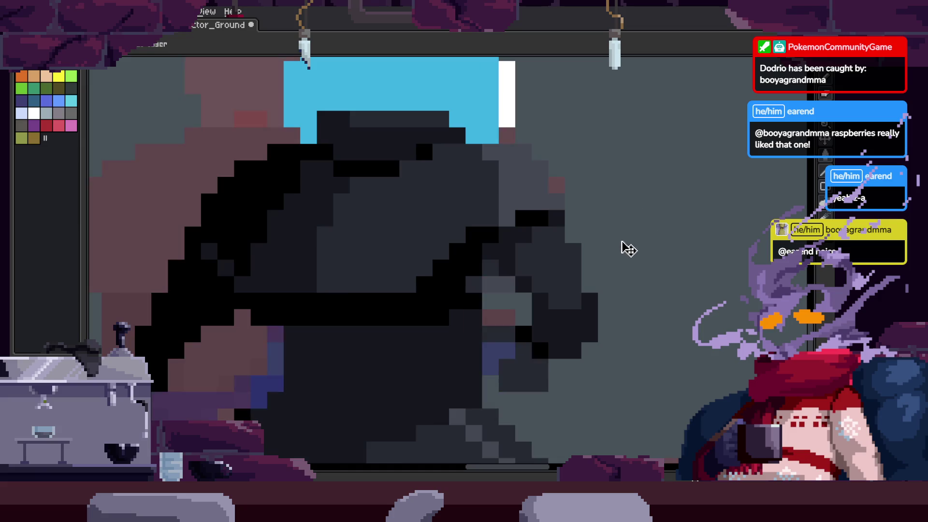
scroll(514, 295, up, 2)
key(Return)
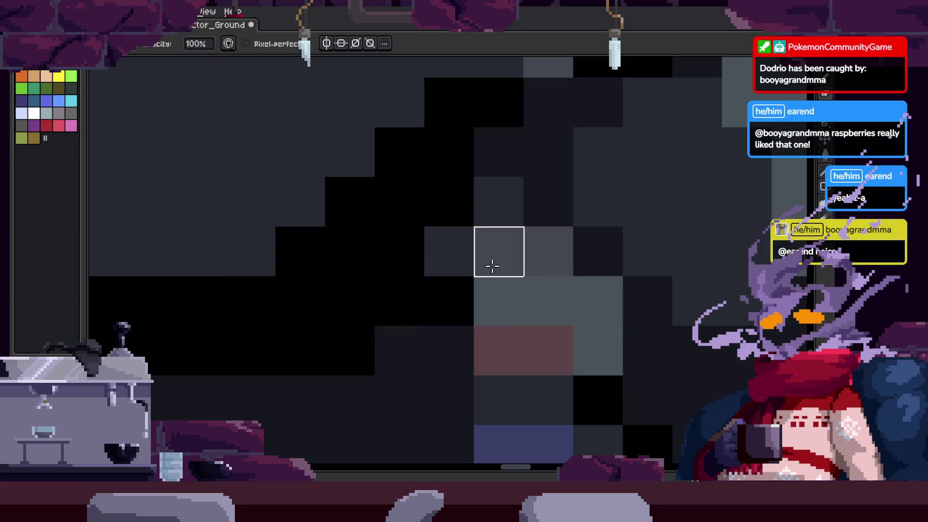
key(z)
scroll(491, 265, down, 3)
scroll(606, 287, down, 1)
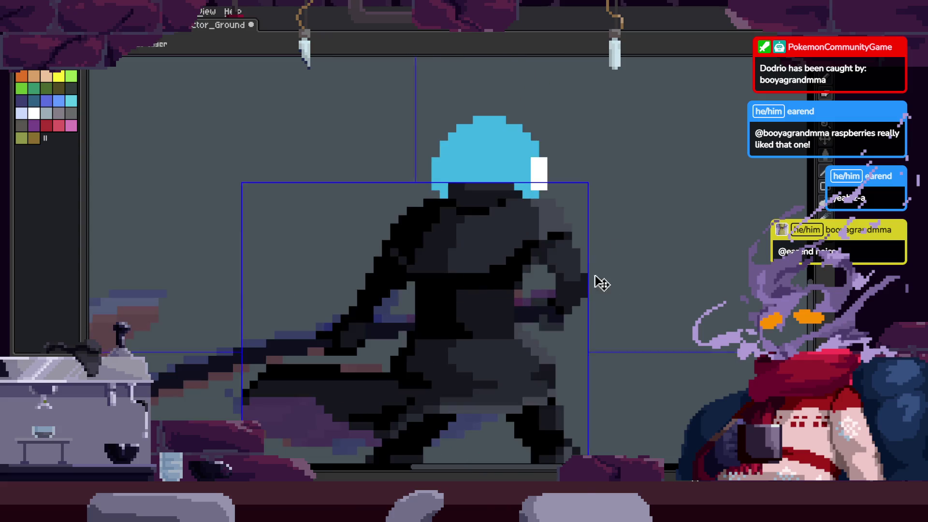
key(Tab)
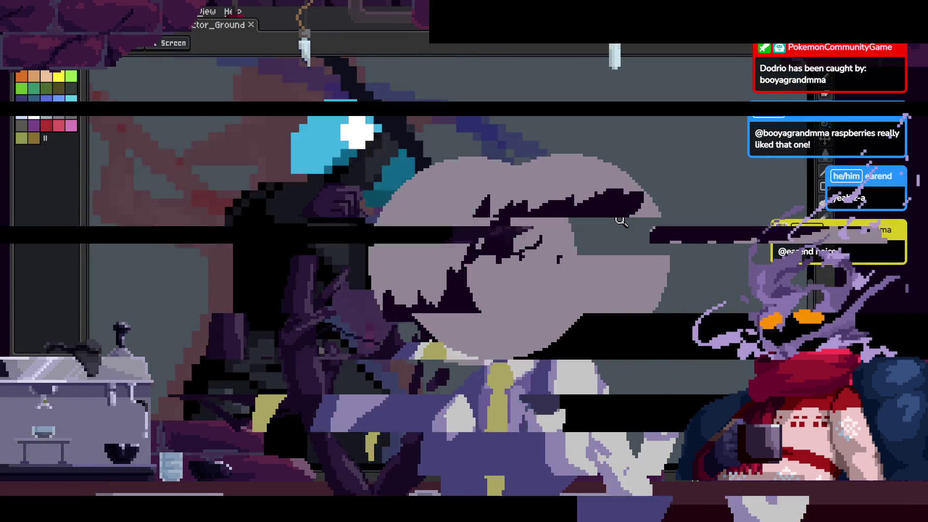
Step forward a frame, show the timeline and jump to frame 6 of Attack_1
key(Right)
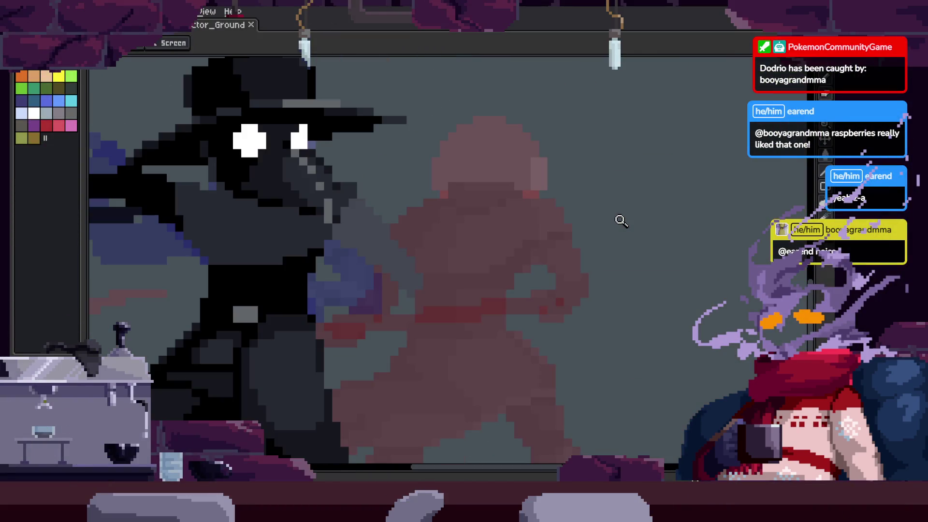
scroll(532, 264, down, 2)
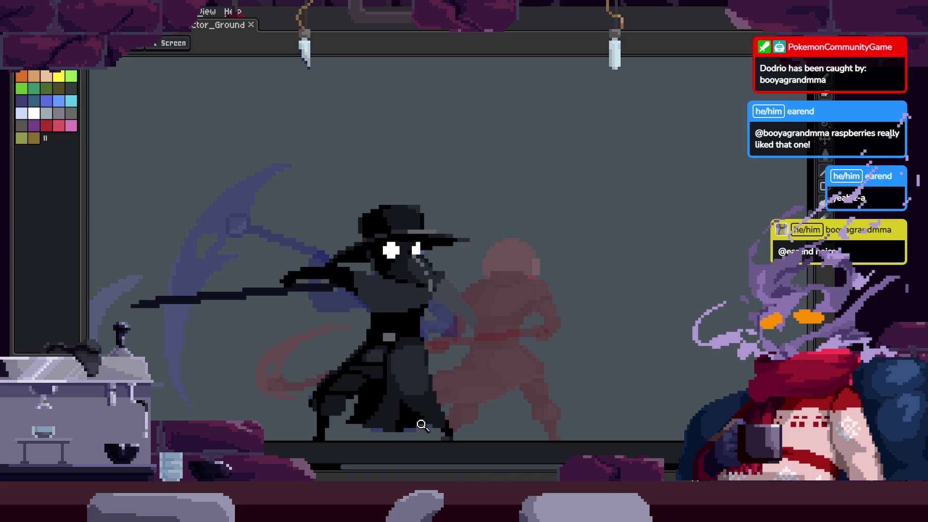
click(539, 266)
key(Tab)
click(529, 245)
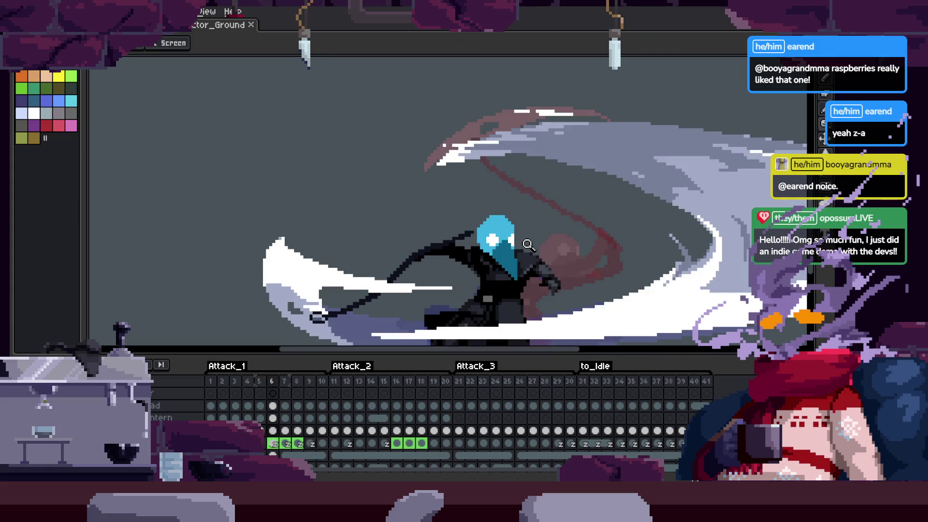
Play the animation full screen, then close the full-screen preview
key(Tab)
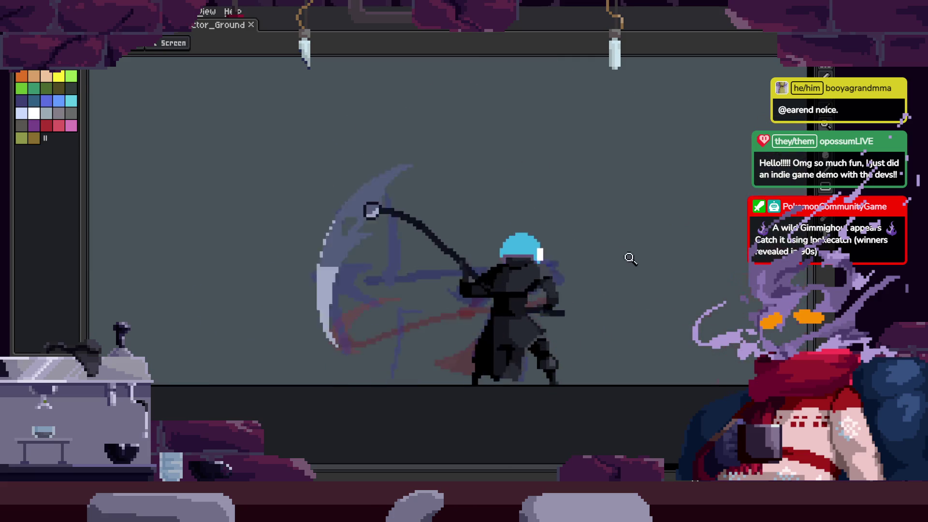
key(Escape)
key(z)
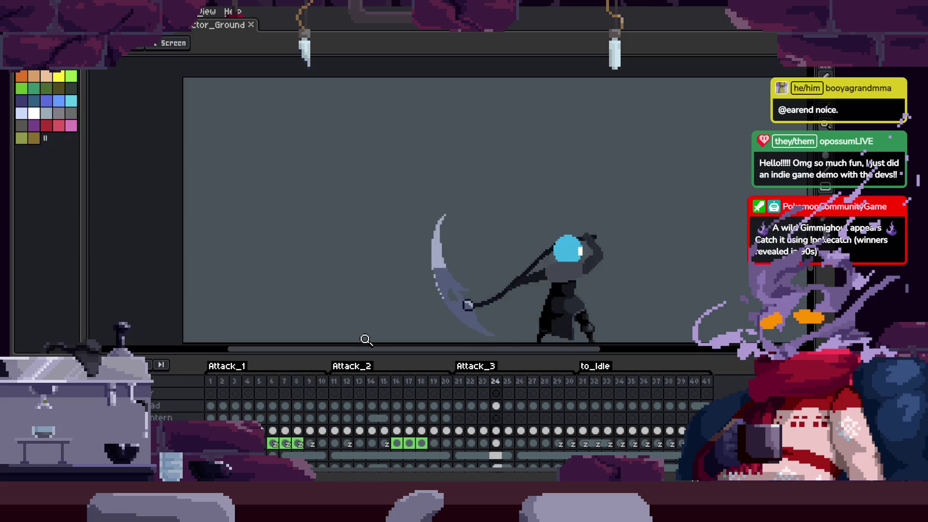
scroll(582, 231, right, 2)
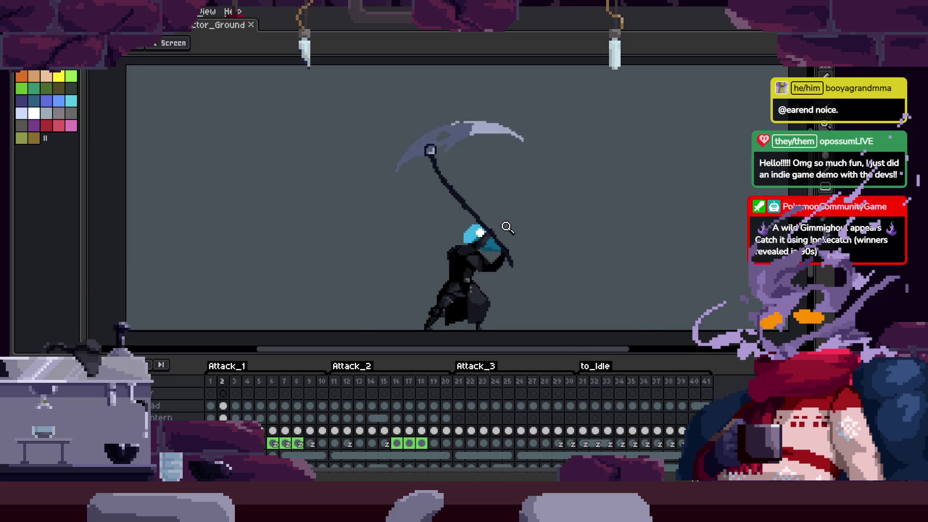
Hide the timeline and open a separate Preview window with F7
key(Tab)
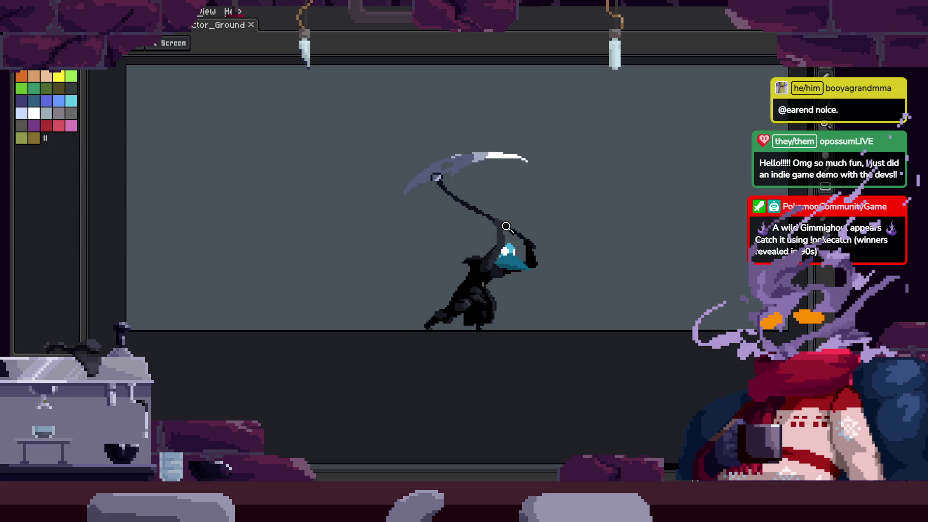
click(506, 227)
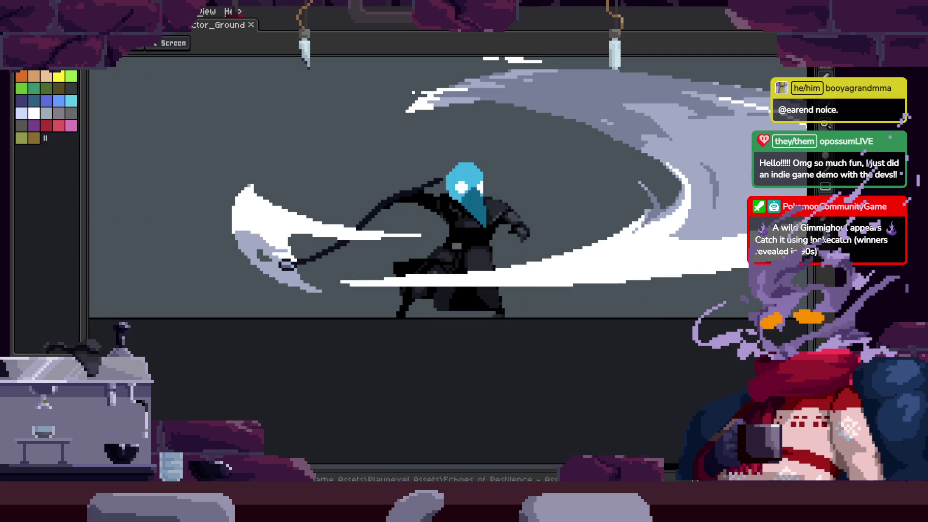
key(F7)
key(Tab)
right_click(553, 218)
key(Tab)
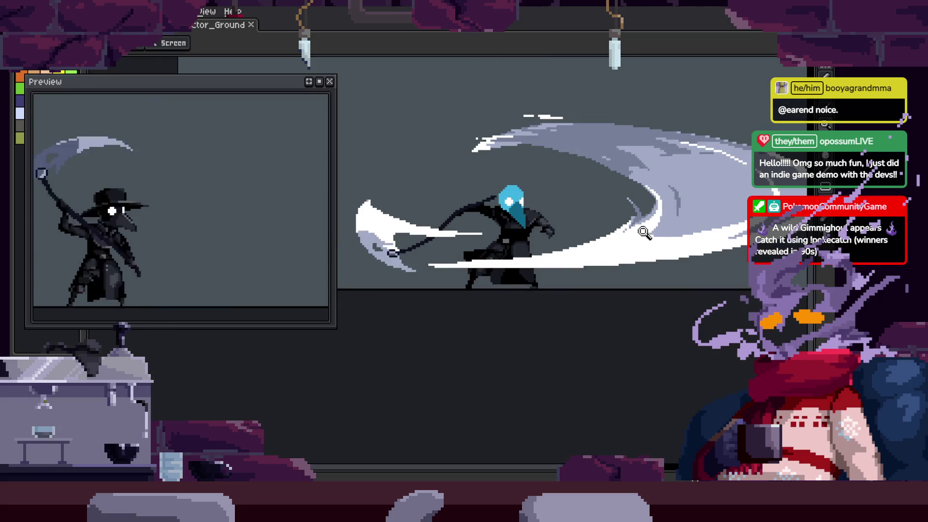
Drag the Preview window's right edge outward to enlarge it and adjust the canvas zoom
drag(331, 194, 441, 194)
scroll(585, 223, down, 3)
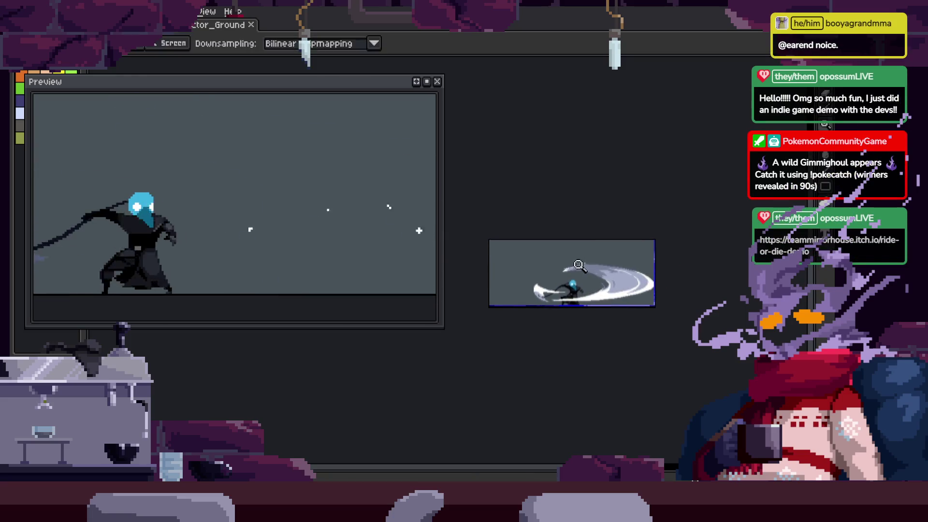
scroll(580, 265, up, 1)
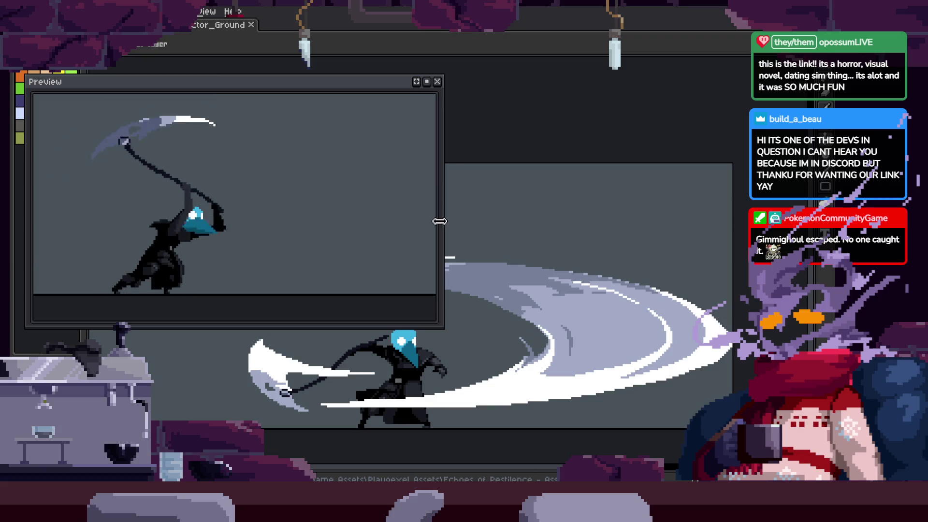
Move the Preview window higher, zoom out inside it and narrow its width
drag(439, 221, 500, 221)
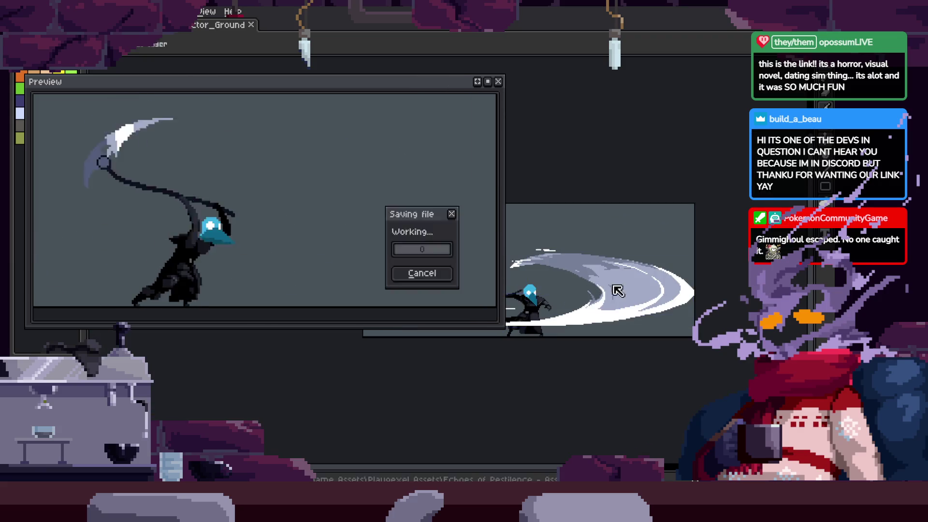
drag(401, 85, 404, 37)
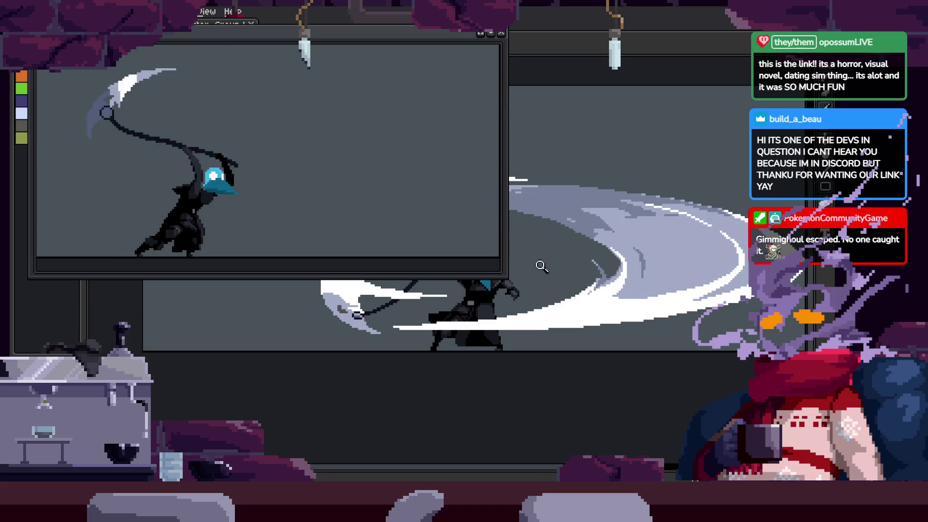
scroll(563, 275, down, 2)
scroll(651, 290, up, 4)
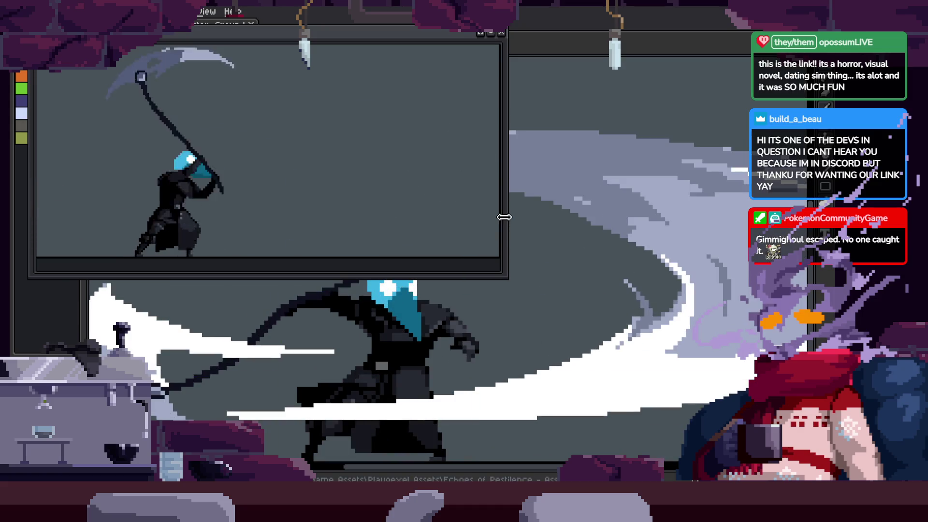
scroll(244, 185, down, 2)
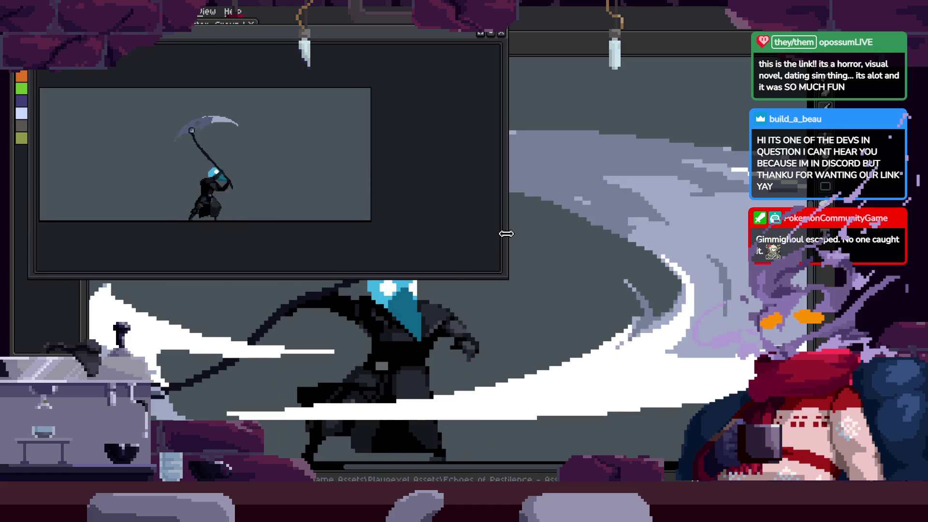
drag(506, 233, 394, 229)
scroll(604, 271, down, 1)
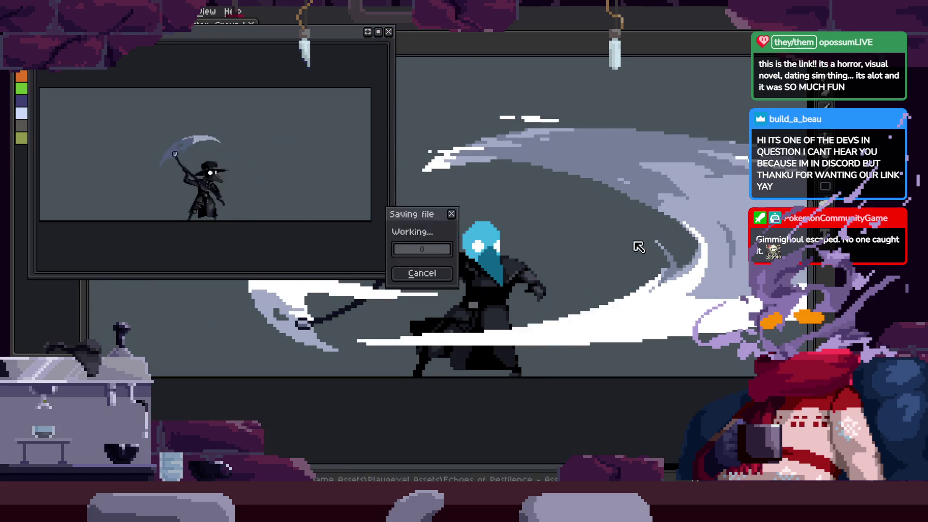
scroll(614, 278, down, 1)
Step back and forth through frames on the timeline, then play the animation on the canvas
key(Tab)
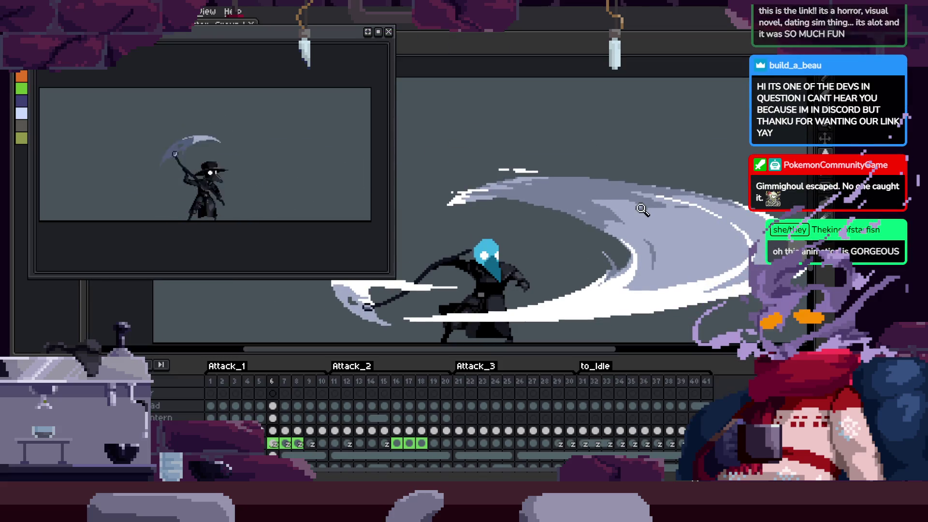
key(Left)
key(Left)
key(Right)
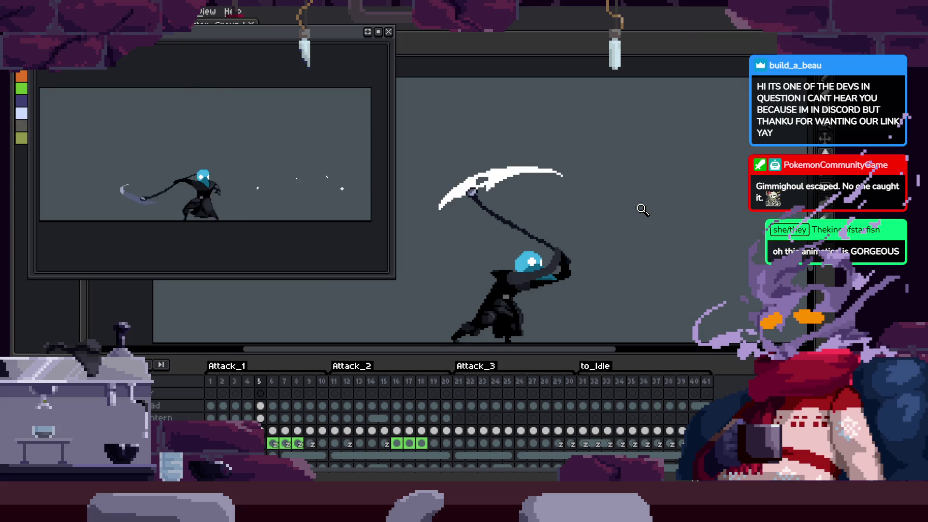
key(Left)
key(Tab)
key(Return)
scroll(608, 242, up, 2)
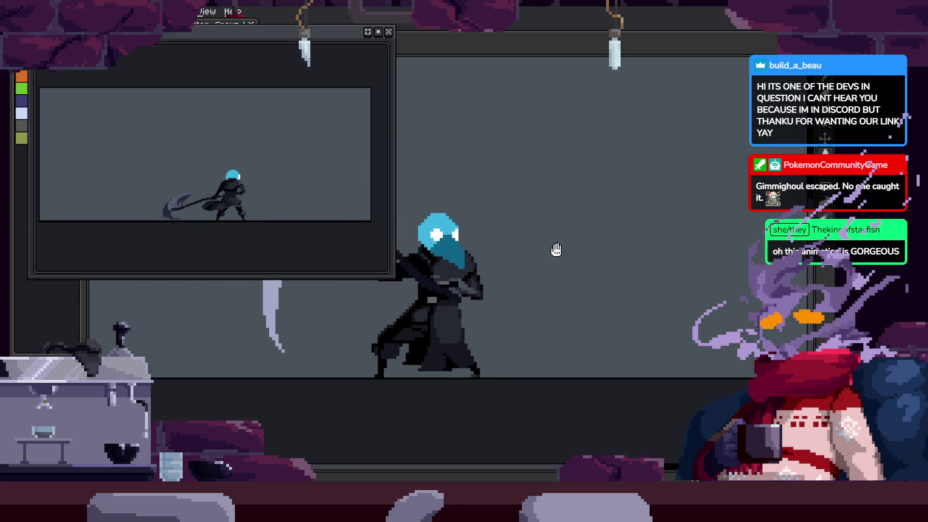
Zoom in on the head, scythe handle and hat, then save with Ctrl+S
click(596, 245)
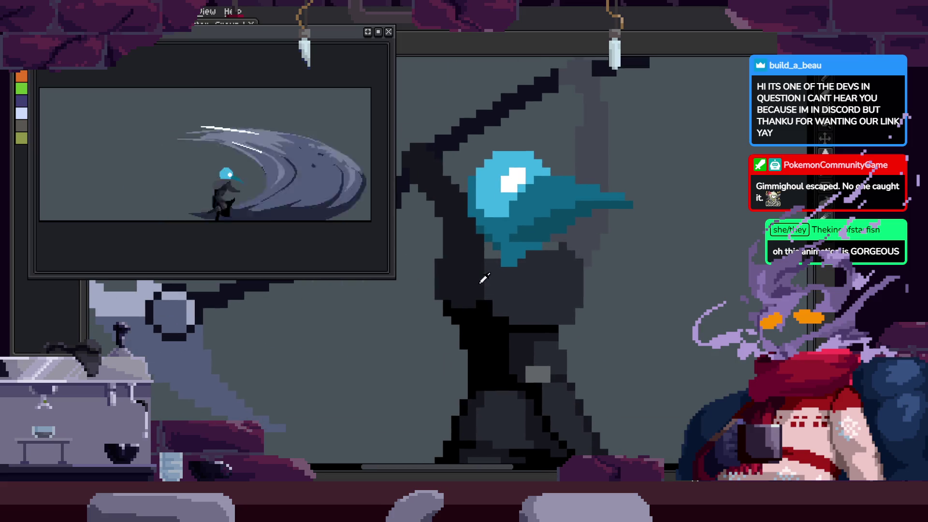
click(604, 210)
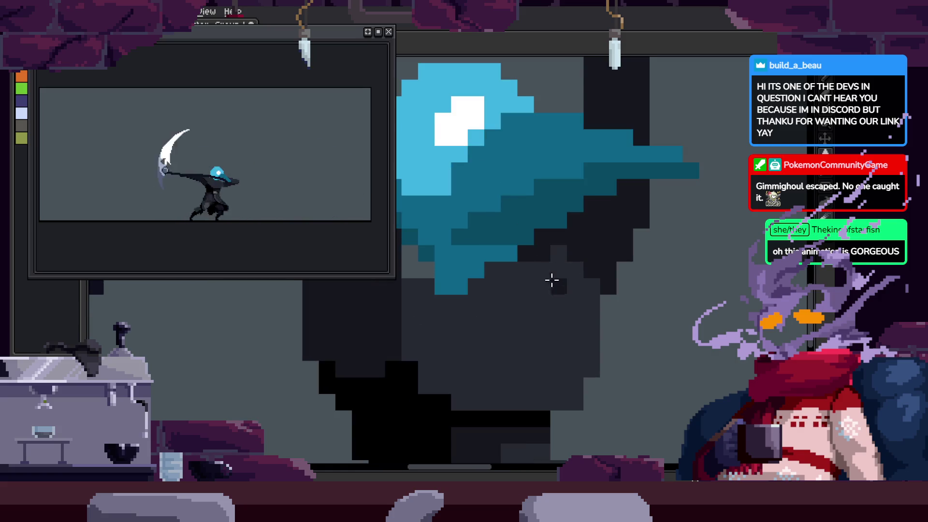
scroll(584, 253, down, 2)
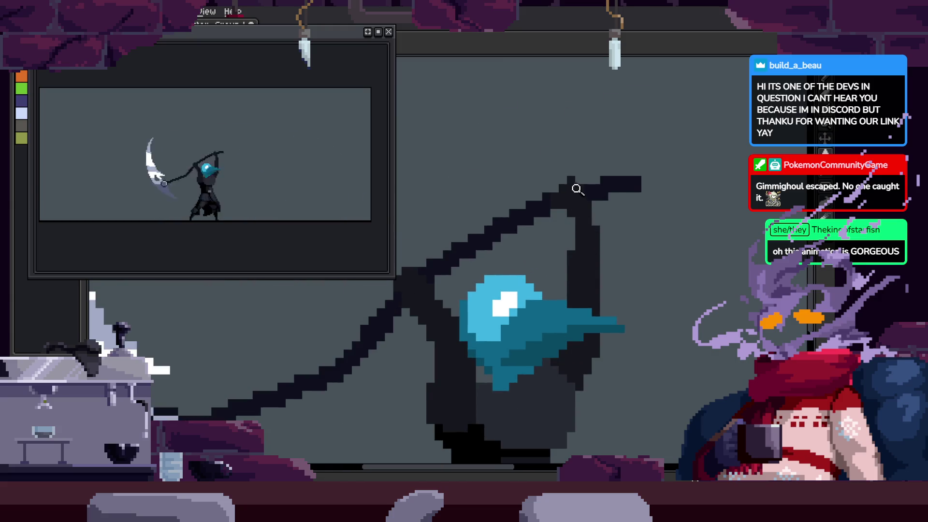
scroll(576, 187, up, 2)
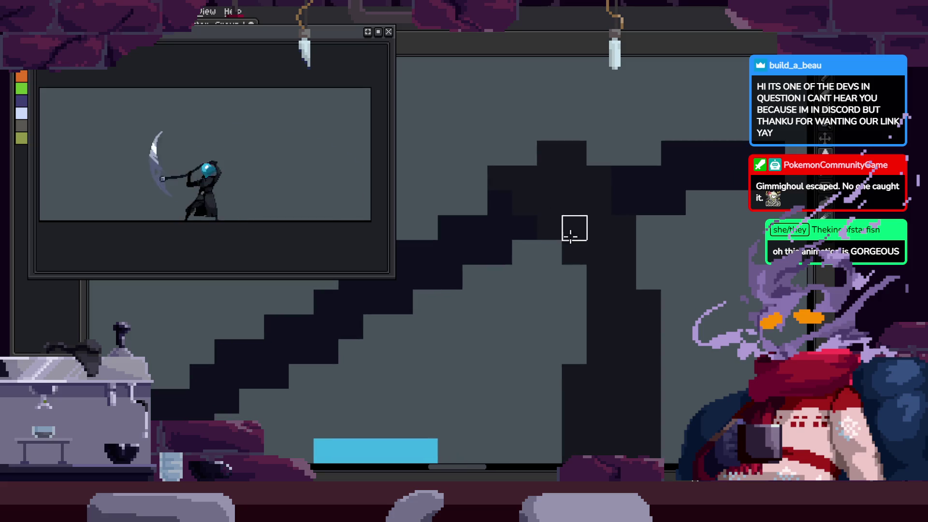
scroll(580, 229, down, 3)
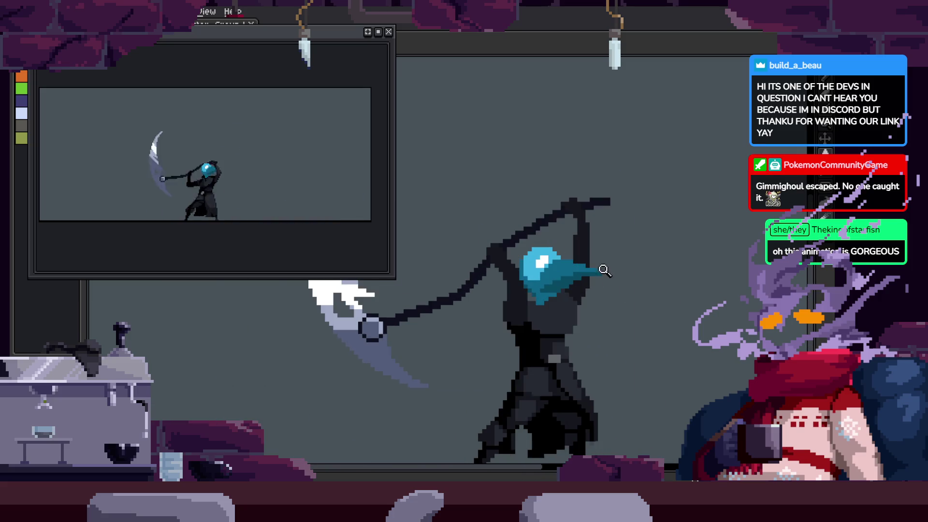
click(490, 247)
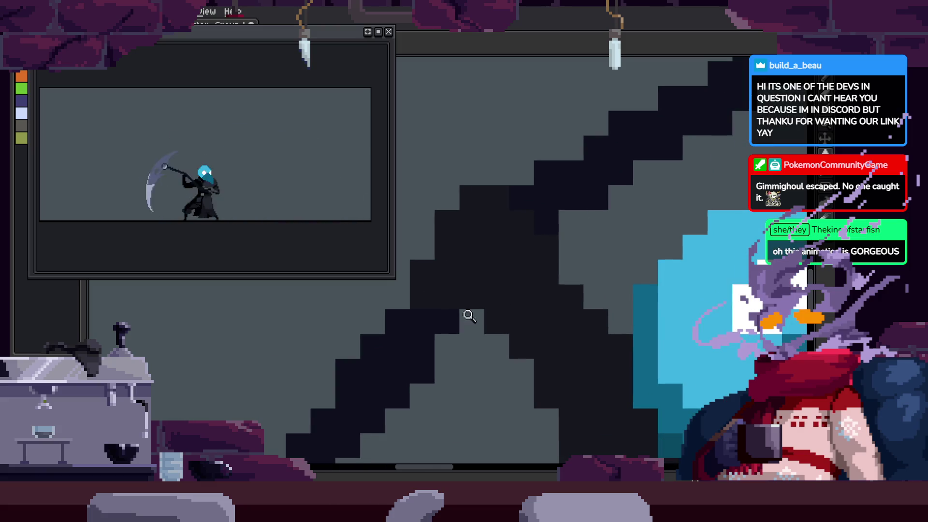
scroll(449, 322, down, 2)
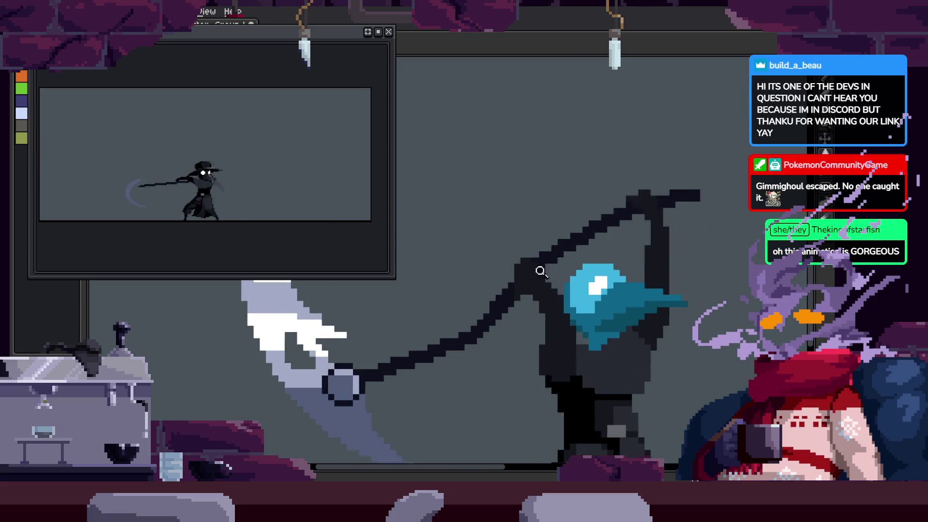
scroll(556, 278, up, 3)
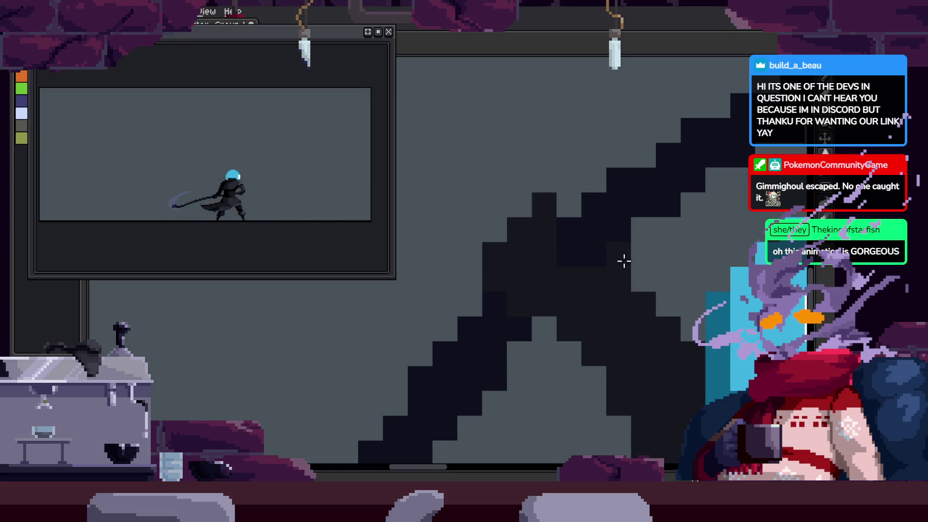
scroll(595, 255, down, 5)
key(ctrl+s)
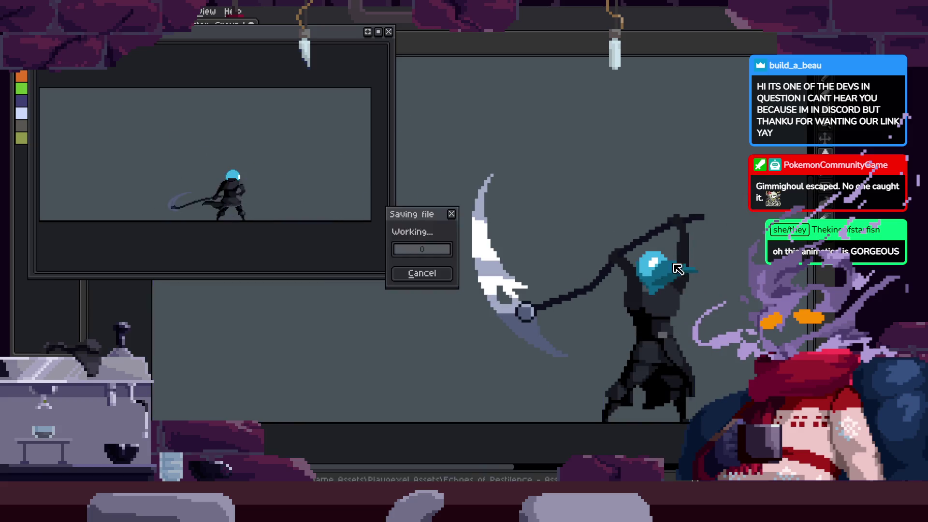
Repaint the diagonal run of dark pixels on the cloak in a lighter shade
scroll(561, 290, up, 5)
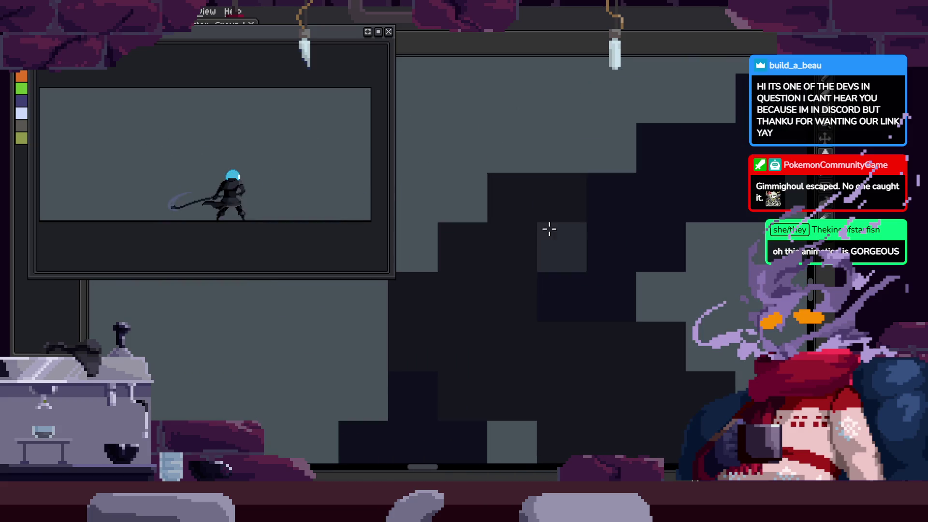
scroll(624, 298, down, 2)
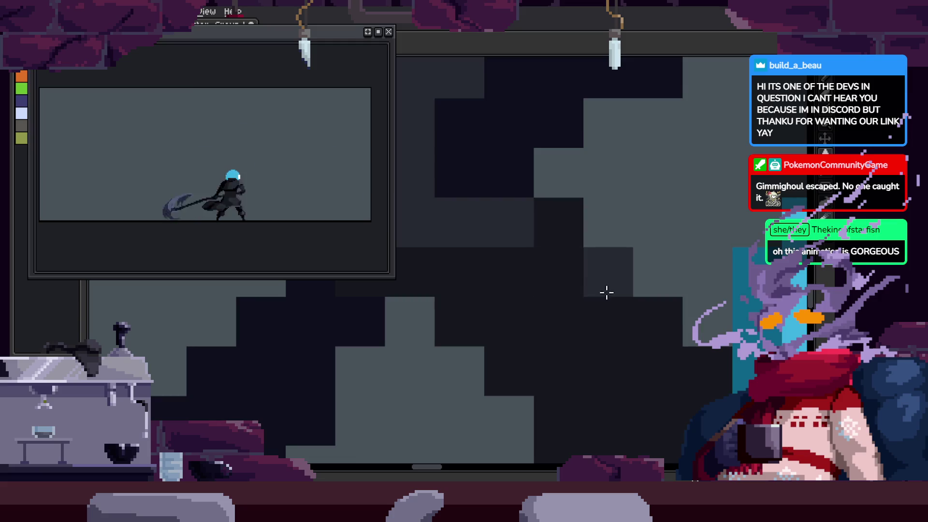
scroll(523, 247, left, 2)
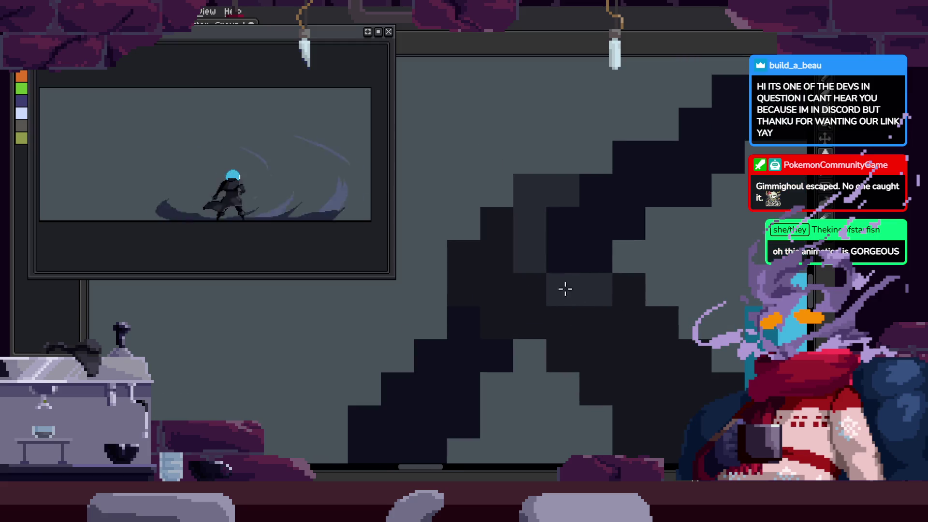
scroll(587, 259, right, 2)
drag(528, 207, 616, 340)
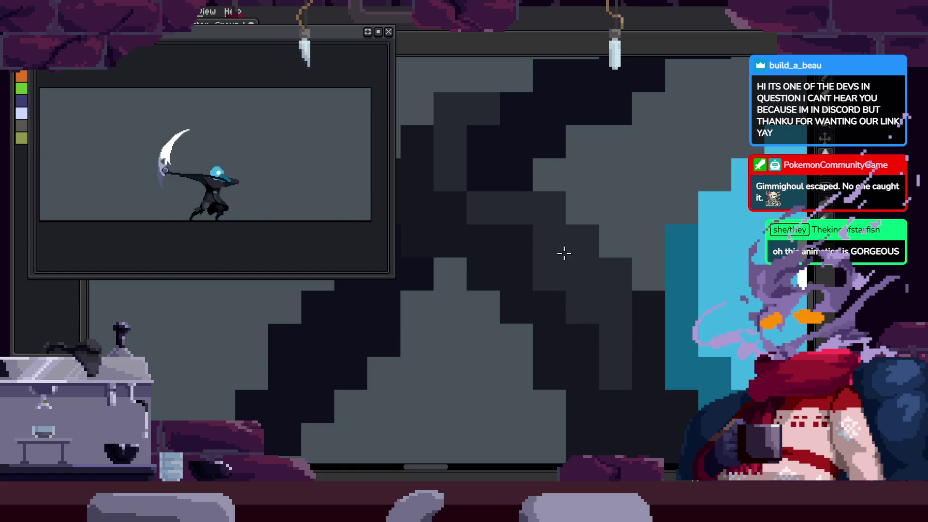
scroll(552, 264, right, 1)
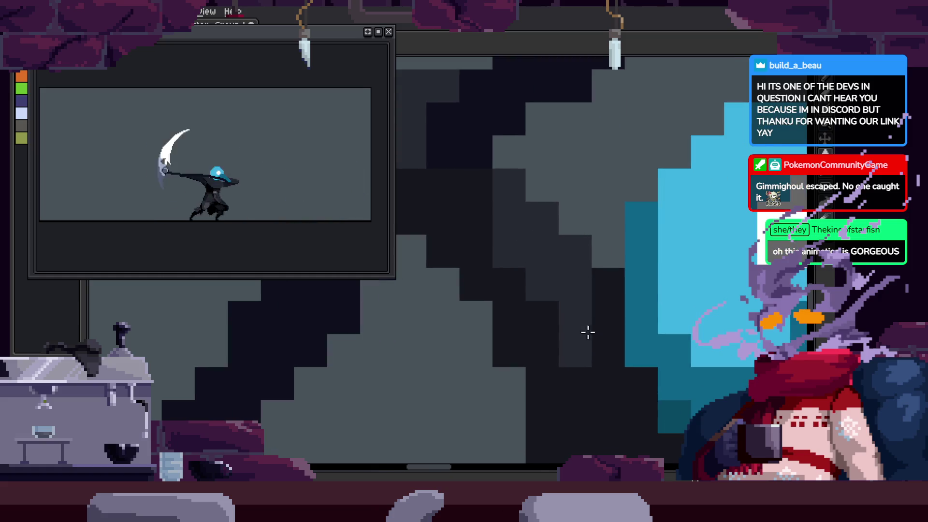
drag(612, 325, 586, 283)
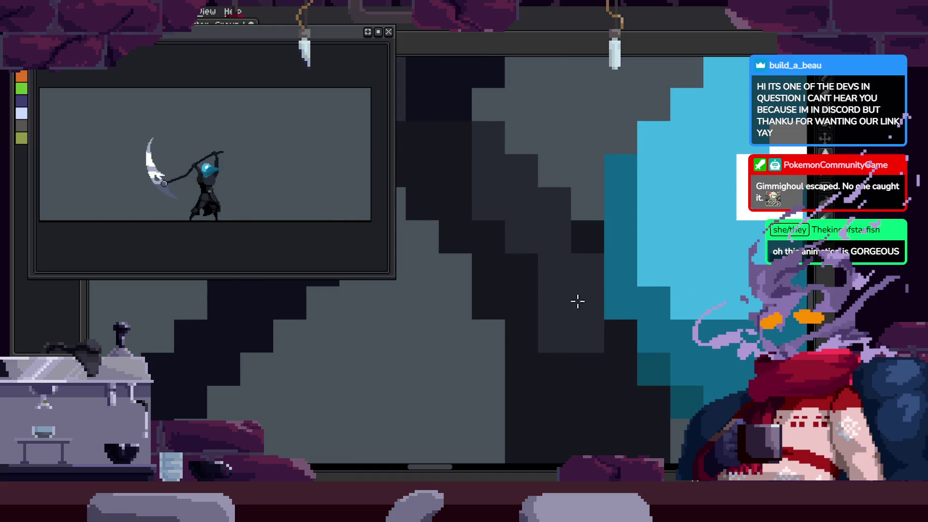
scroll(560, 251, up, 1)
scroll(566, 234, up, 2)
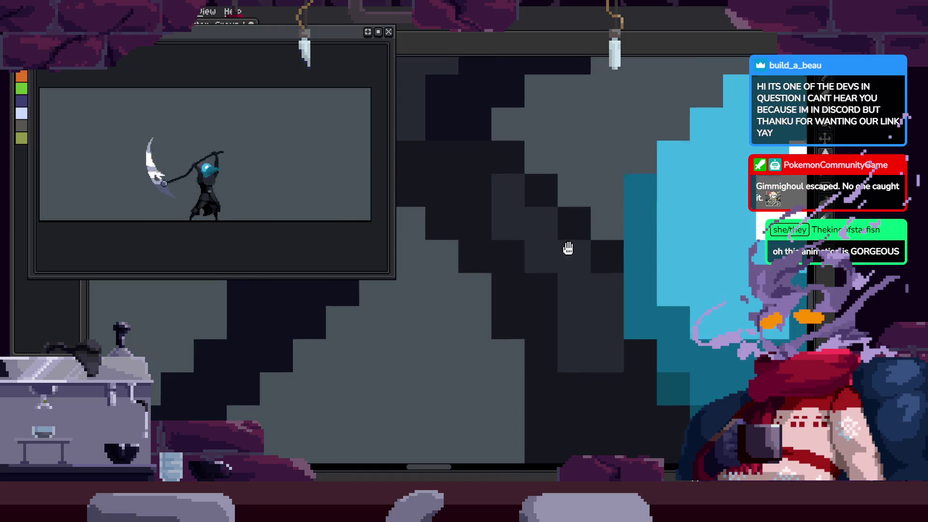
scroll(565, 272, down, 4)
scroll(621, 253, up, 2)
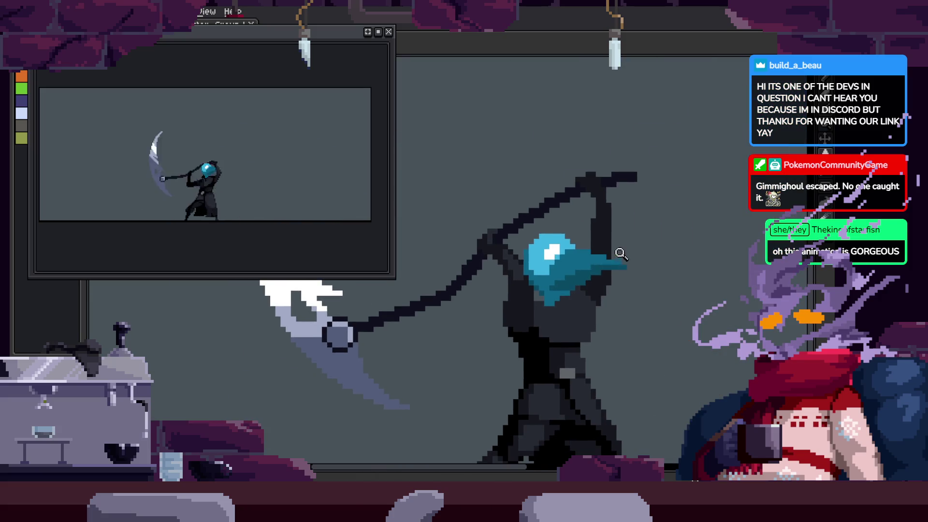
scroll(553, 235, up, 1)
scroll(483, 218, up, 1)
scroll(561, 280, down, 1)
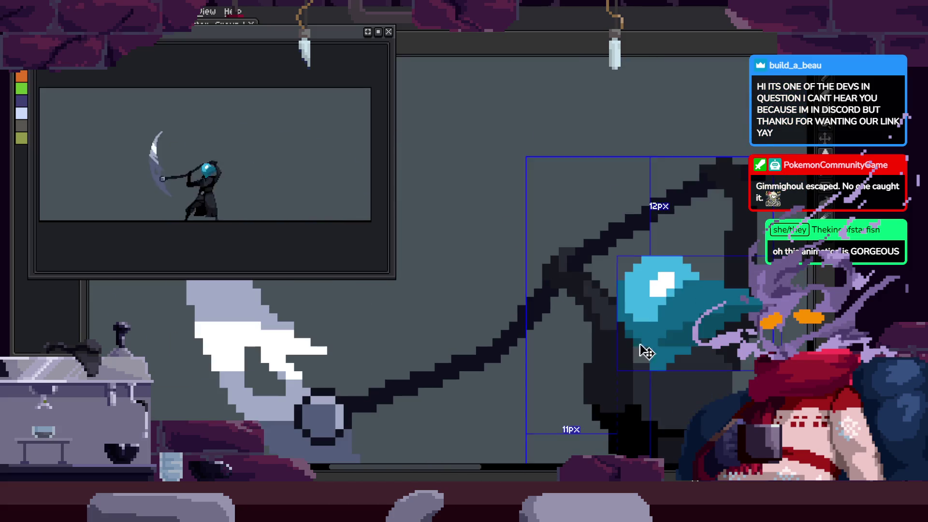
scroll(580, 292, up, 2)
scroll(549, 249, up, 2)
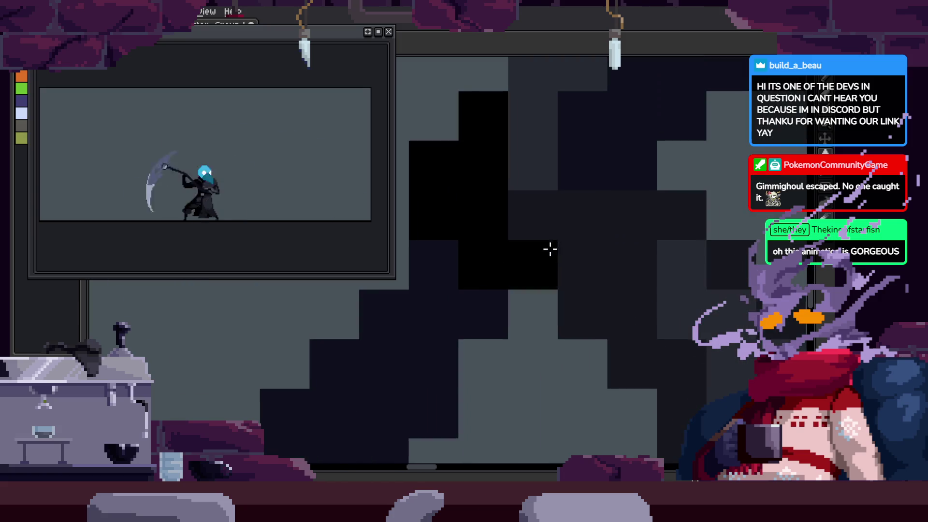
scroll(599, 342, down, 2)
scroll(492, 298, down, 1)
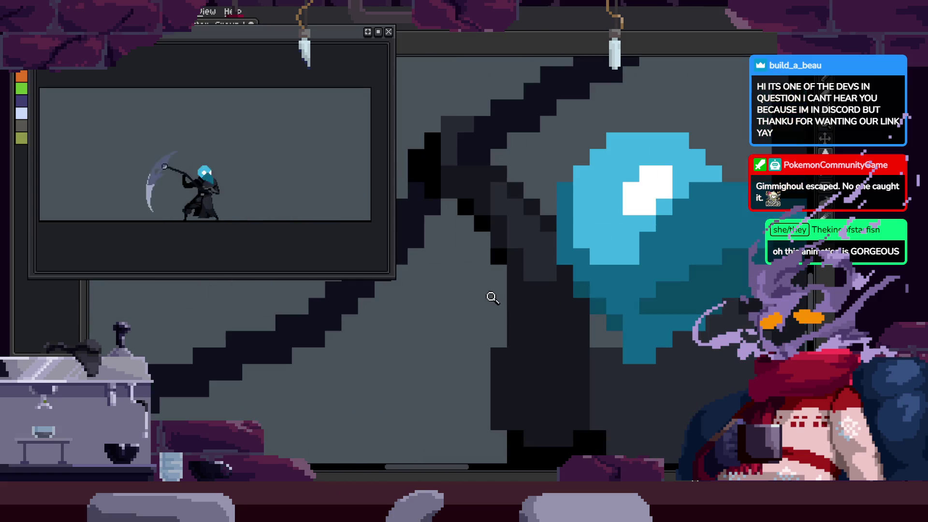
scroll(509, 272, up, 1)
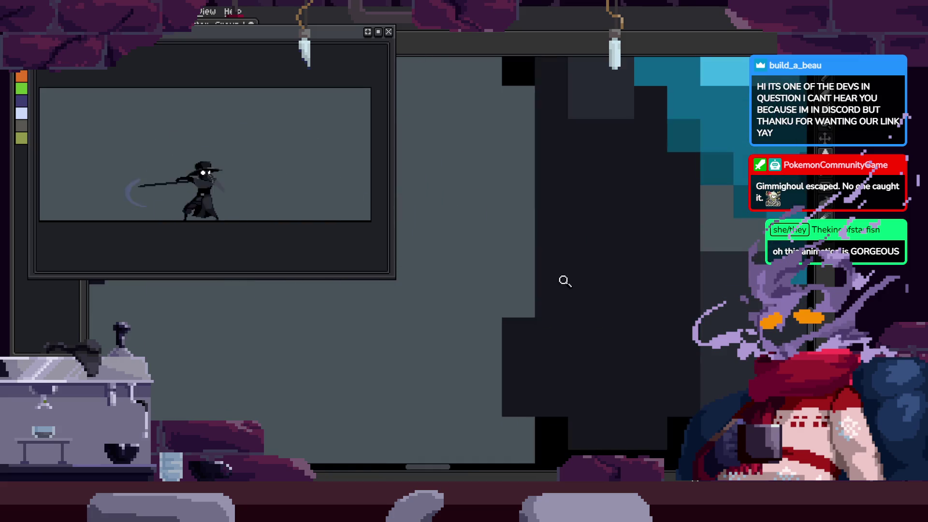
scroll(565, 281, down, 2)
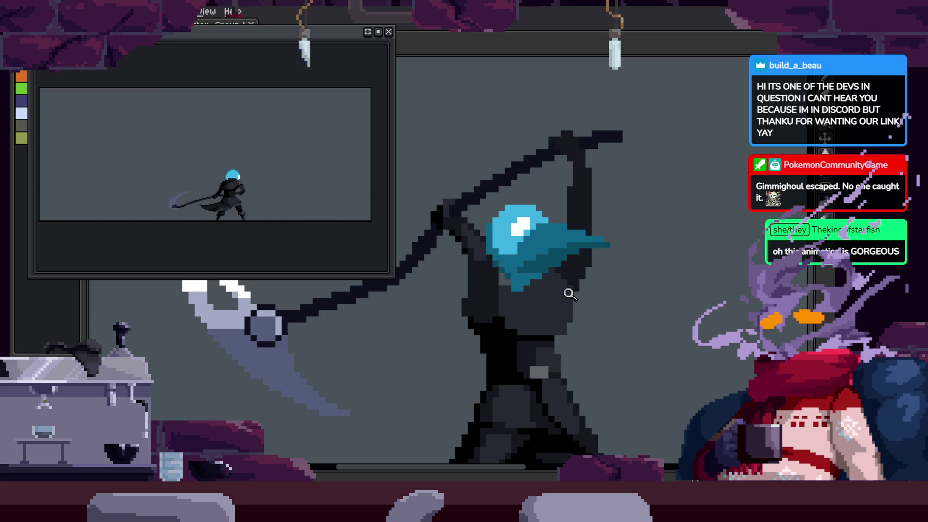
scroll(570, 280, up, 3)
scroll(560, 275, down, 2)
key(ctrl+s)
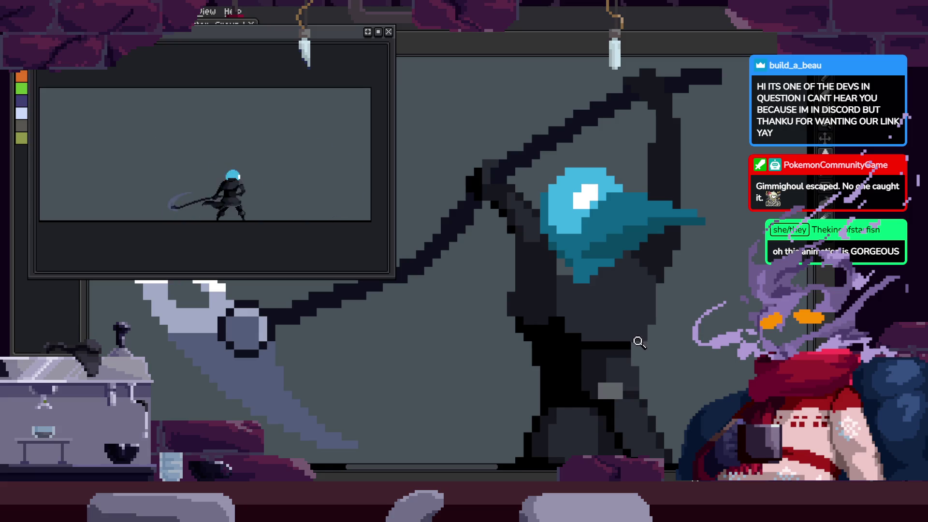
scroll(609, 256, down, 1)
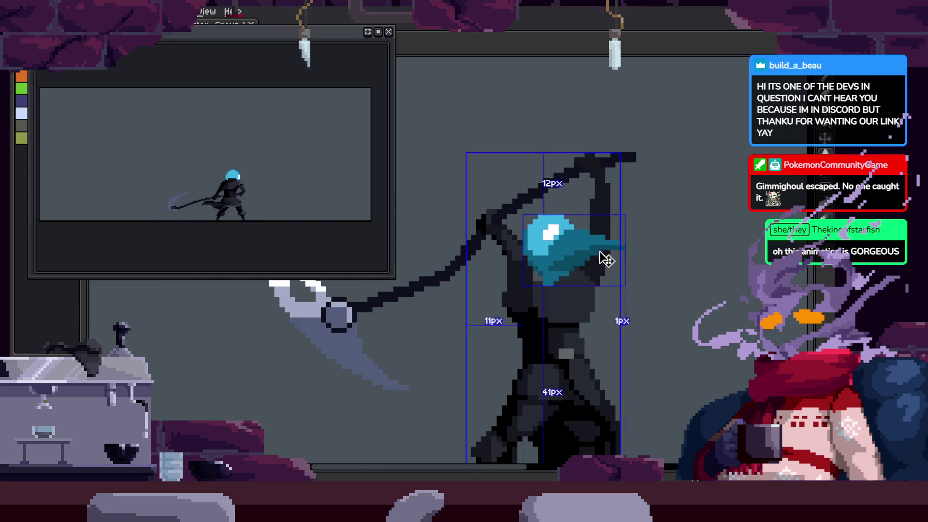
scroll(628, 193, up, 2)
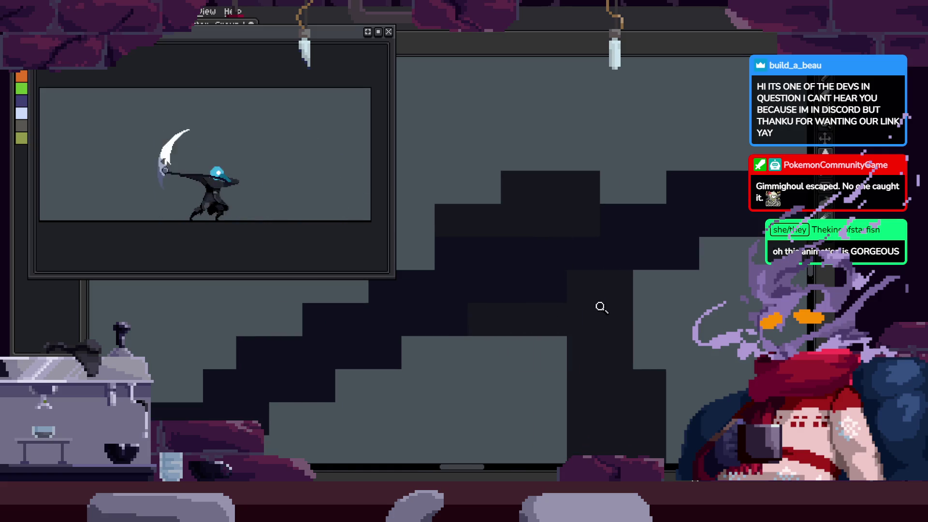
scroll(669, 244, up, 2)
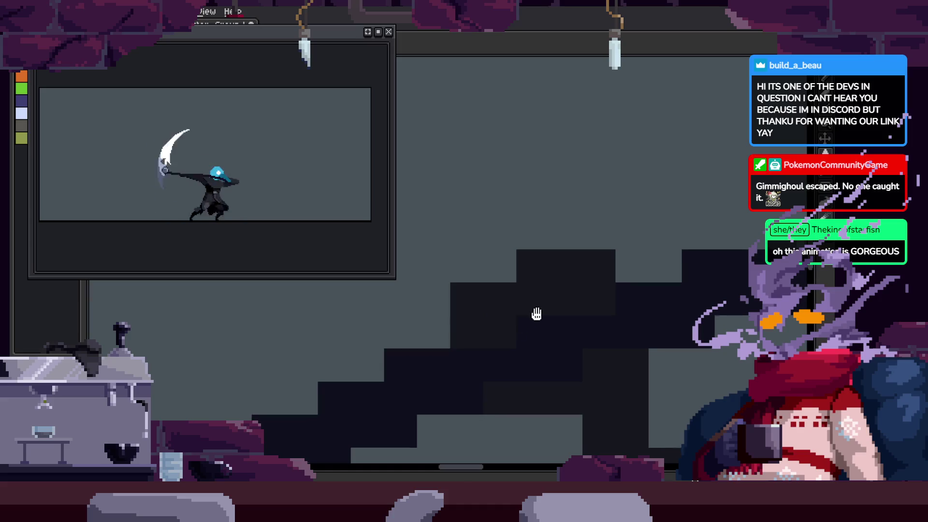
drag(537, 314, 526, 284)
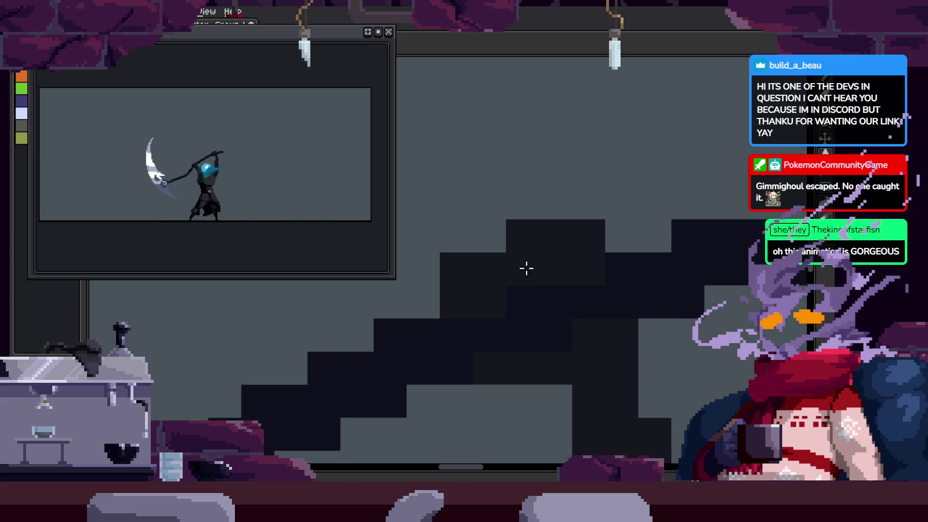
key(ctrl+s)
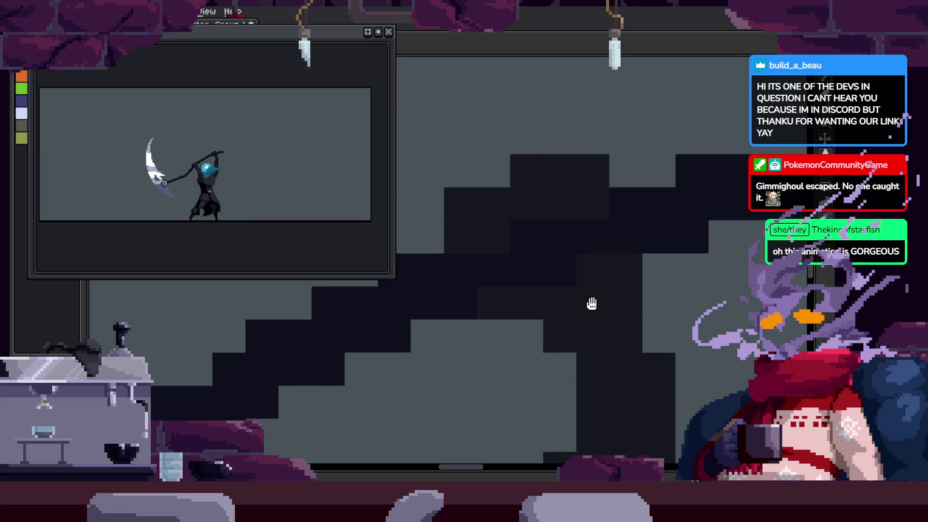
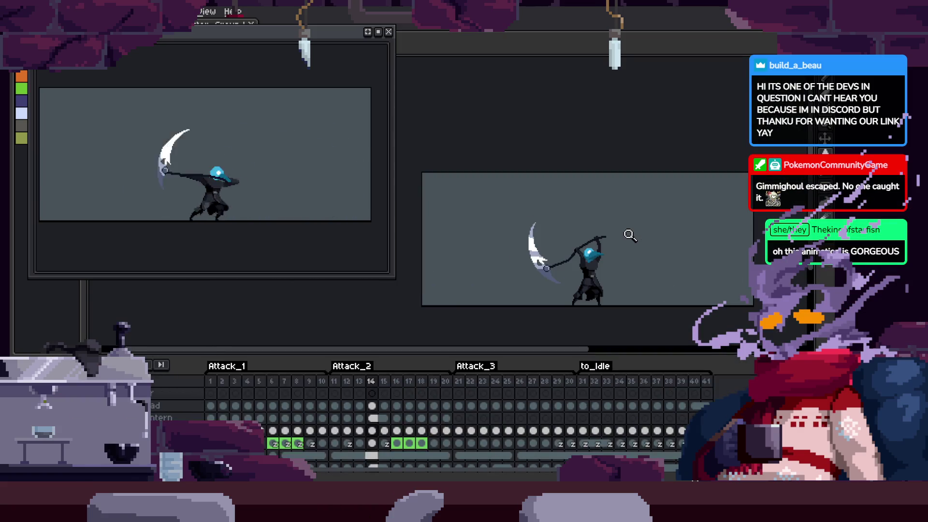
Hide and restore the timeline, then play the reaper attack animation on the canvas
key(Tab)
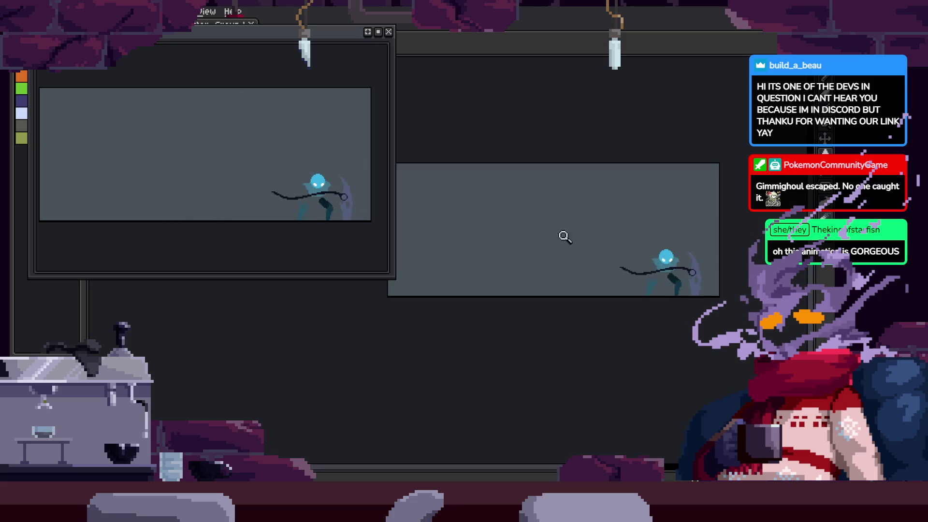
scroll(604, 256, up, 2)
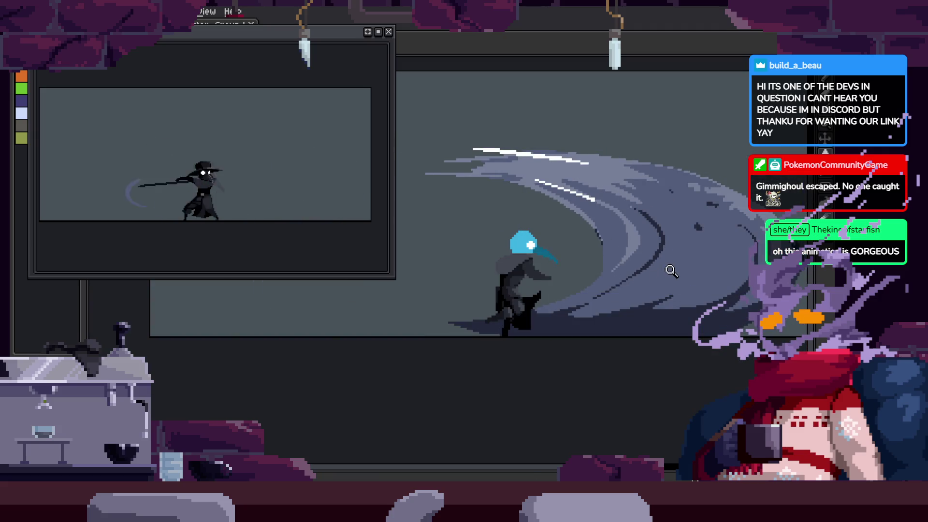
key(Tab)
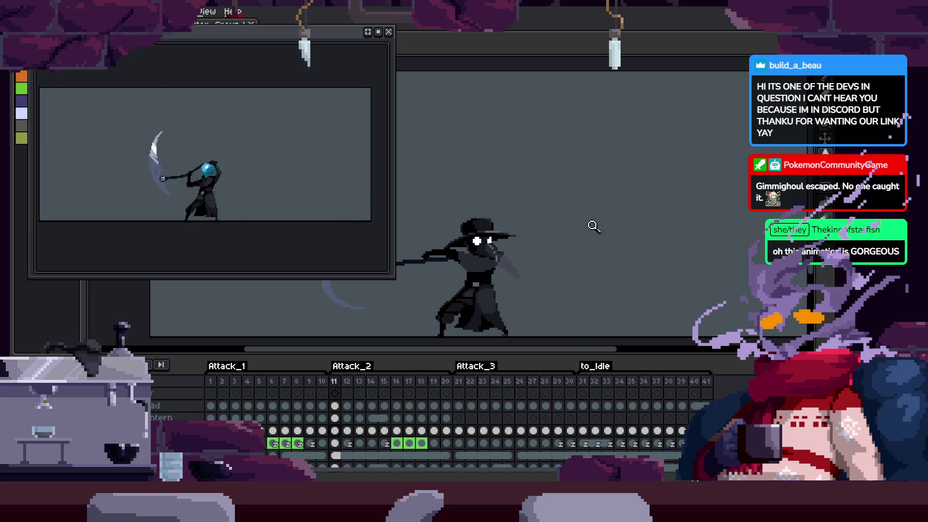
key(Return)
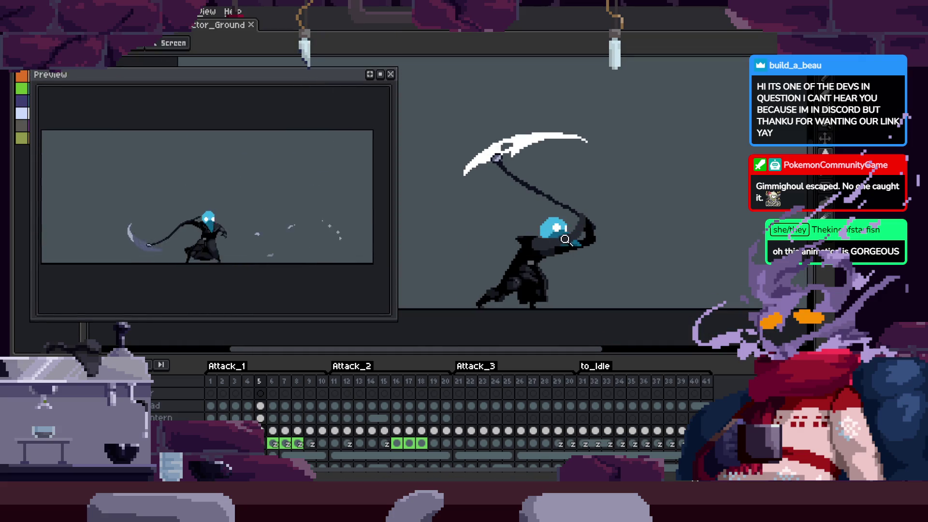
Move the animation preview window and shorten it from its bottom edge
mouse_move(275, 78)
mouse_down()
mouse_move(269, 73)
mouse_move(265, 103)
mouse_move(290, 123)
mouse_move(282, 81)
mouse_up()
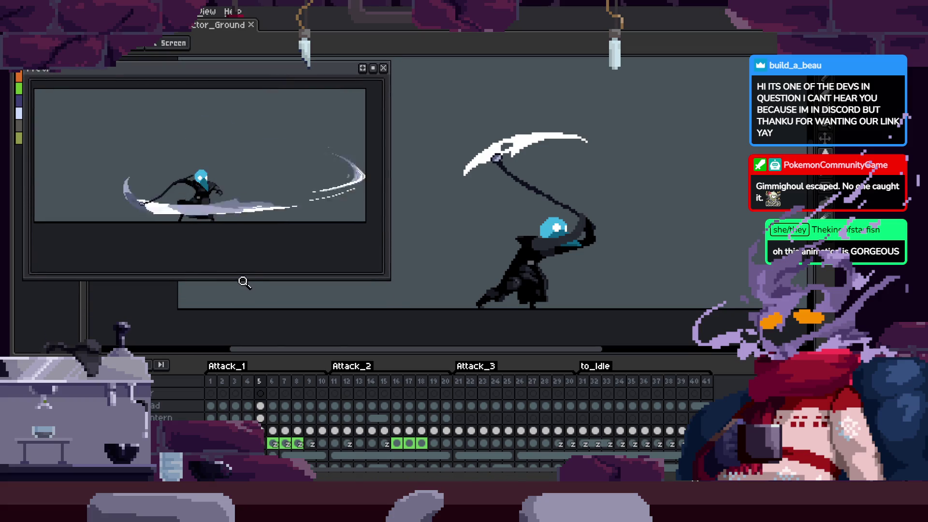
drag(244, 277, 252, 246)
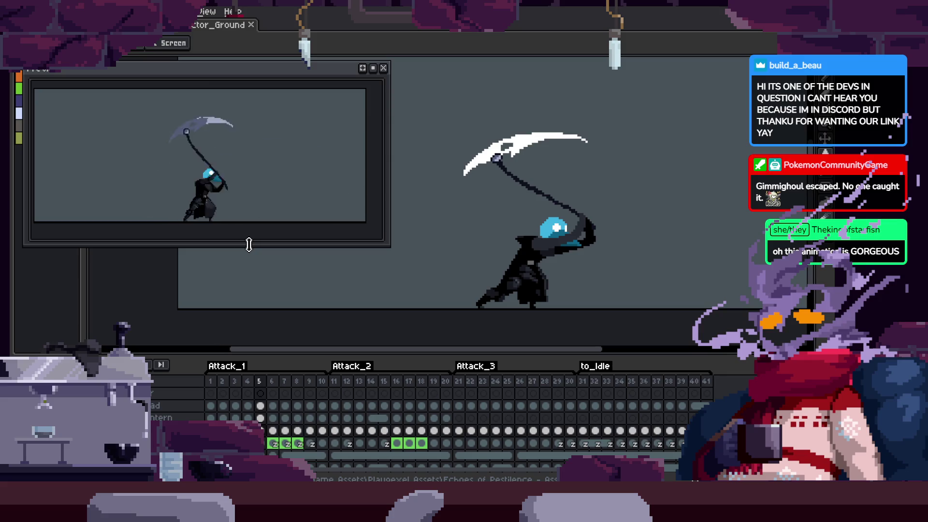
scroll(600, 255, down, 2)
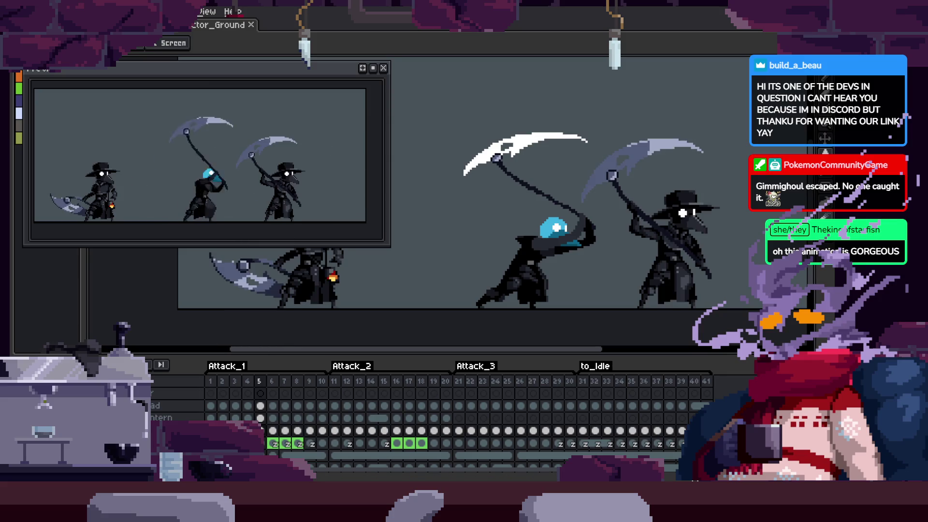
Switch to the selection tool and zoom in and out while hiding and showing the timeline
key(m)
scroll(534, 263, up, 2)
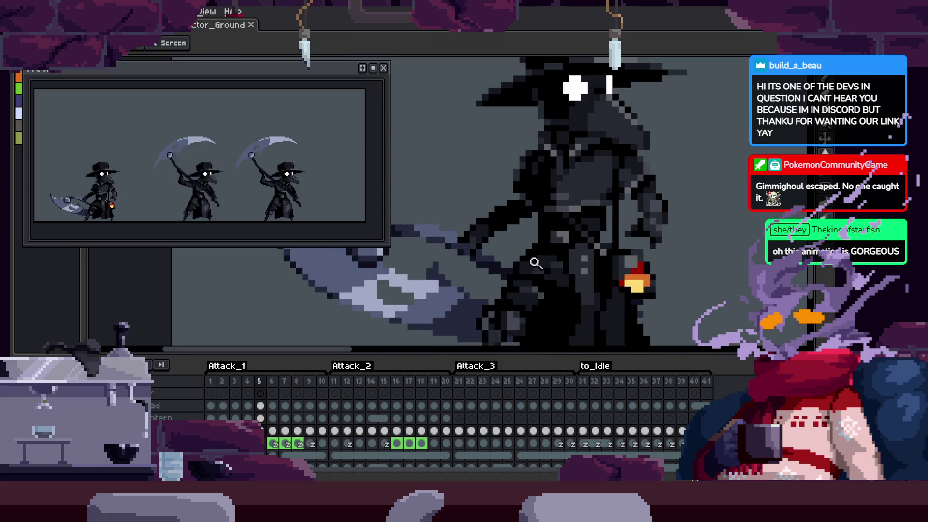
scroll(566, 276, down, 2)
scroll(606, 247, up, 3)
scroll(606, 247, down, 2)
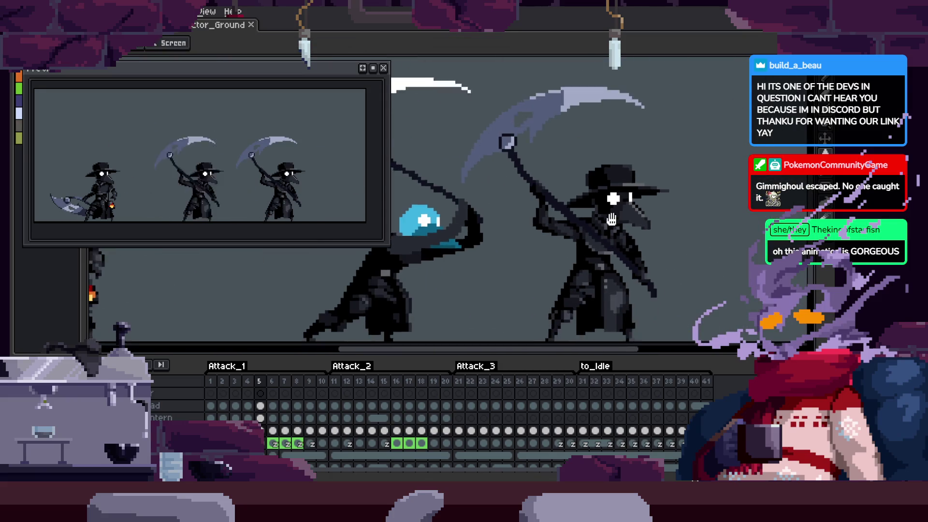
key(Tab)
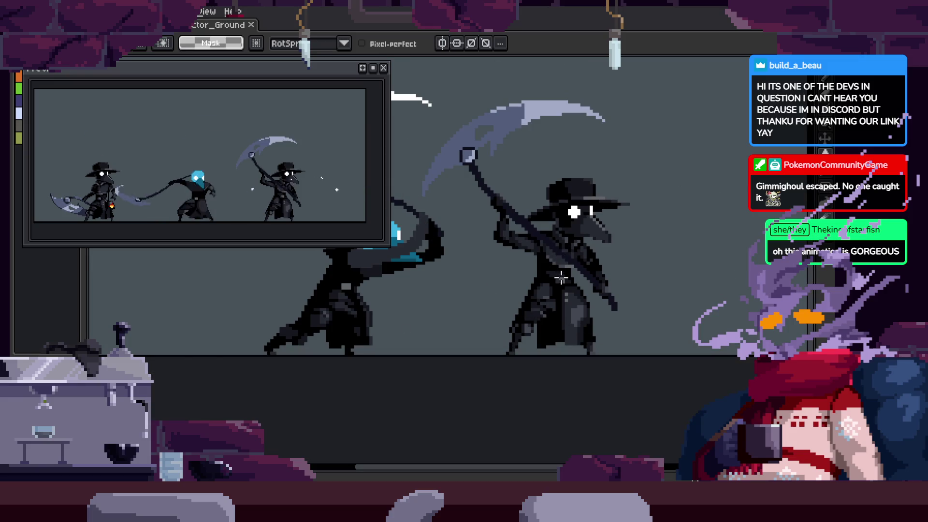
scroll(518, 284, down, 2)
scroll(518, 283, up, 3)
key(Tab)
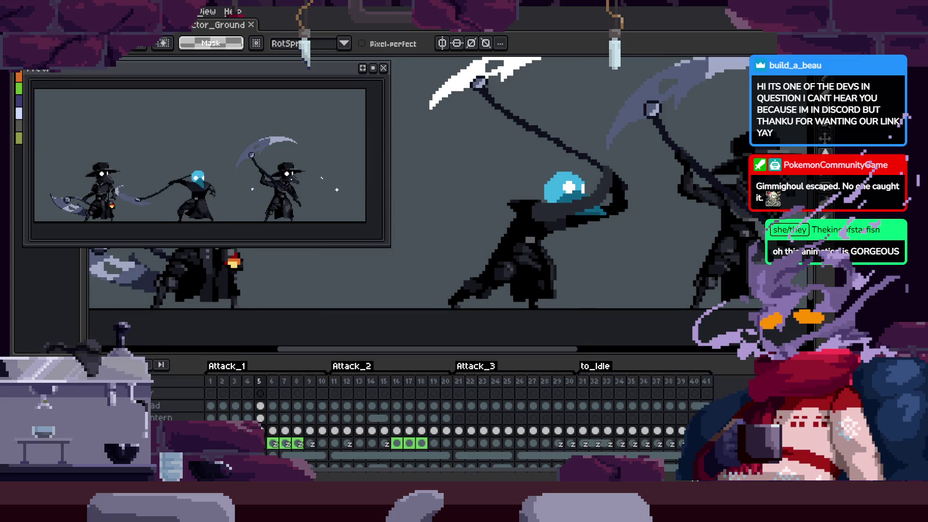
scroll(629, 245, down, 2)
key(Tab)
scroll(629, 245, down, 3)
Centre the view on the reaper and save the sprite with Ctrl+S
key(ctrl+s)
key(Tab)
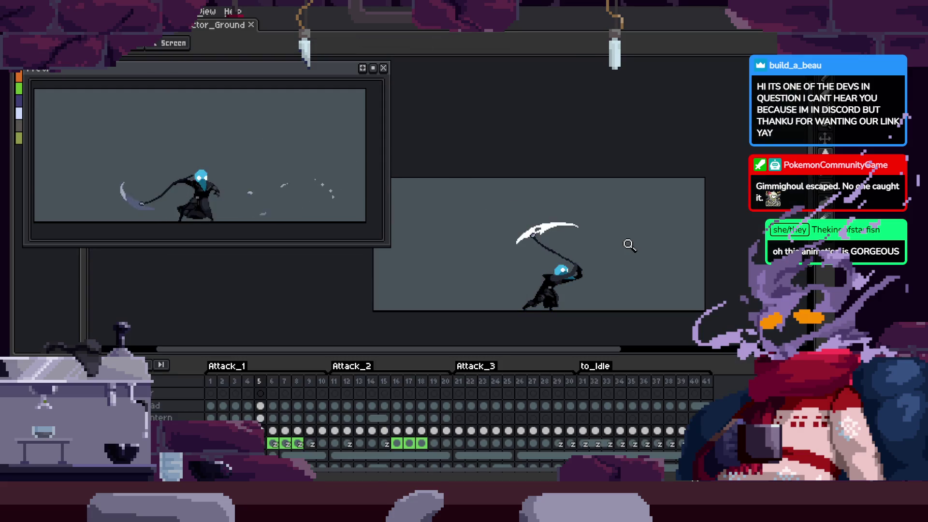
key(Tab)
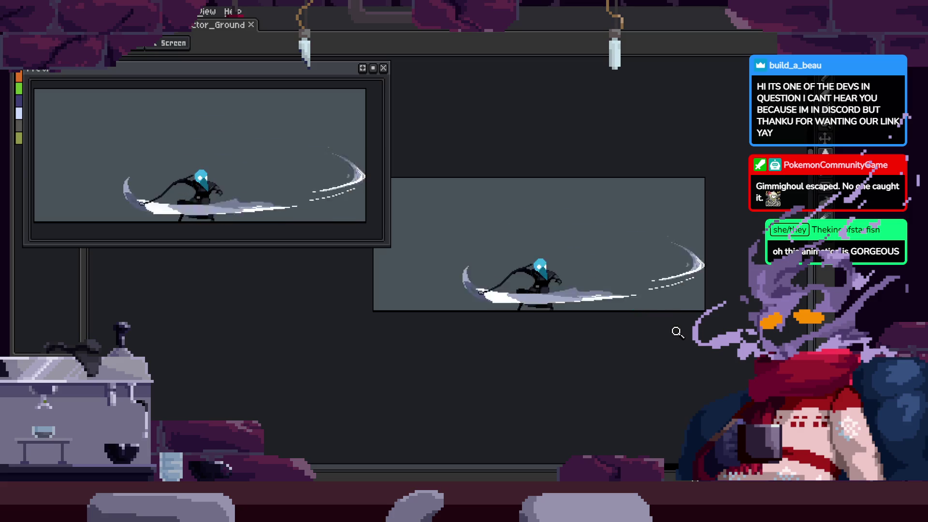
scroll(643, 283, up, 1)
drag(716, 252, 677, 271)
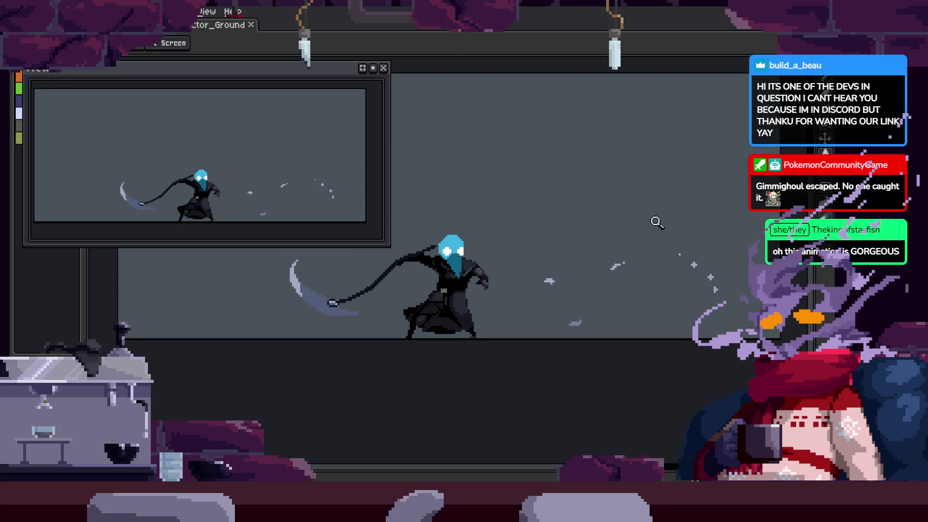
key(ctrl+s)
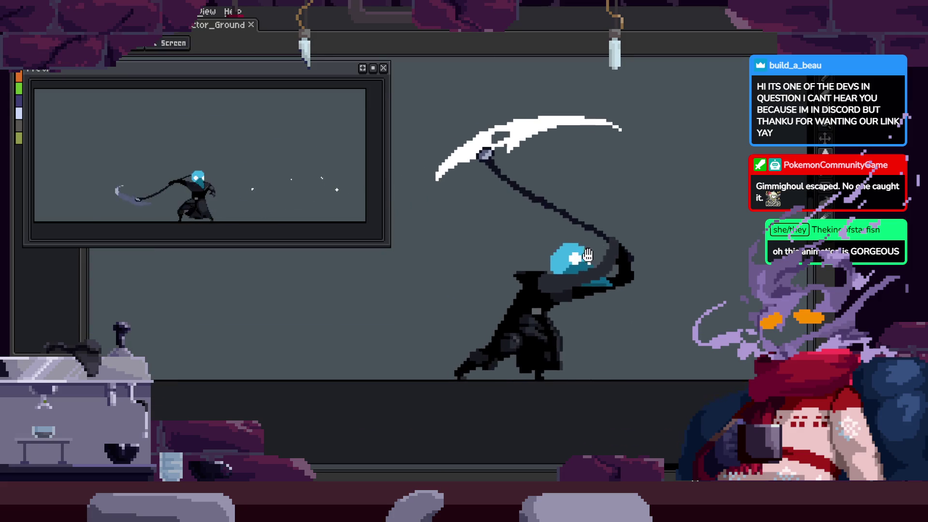
key(Tab)
key(ctrl+s)
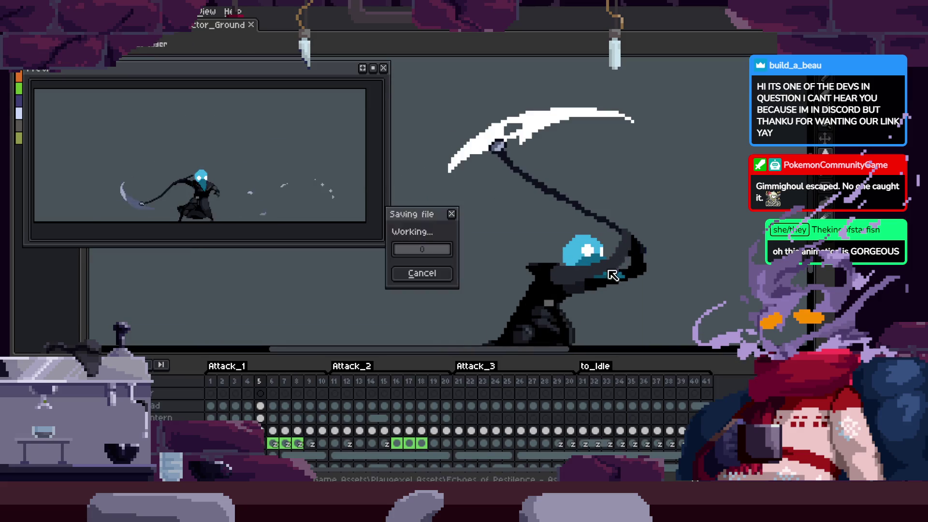
Zoom in on the reaper with the Zoom tool and narrow the animation preview window
key(Tab)
key(Tab)
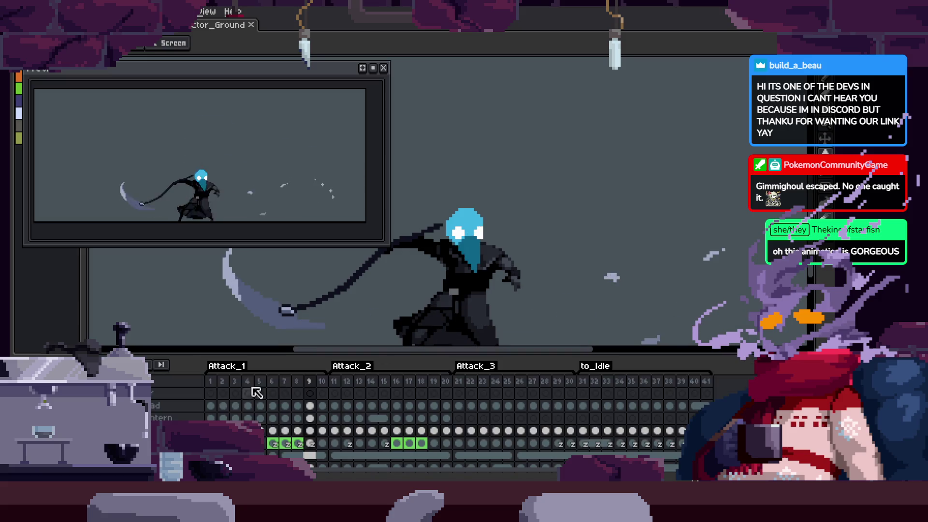
key(Tab)
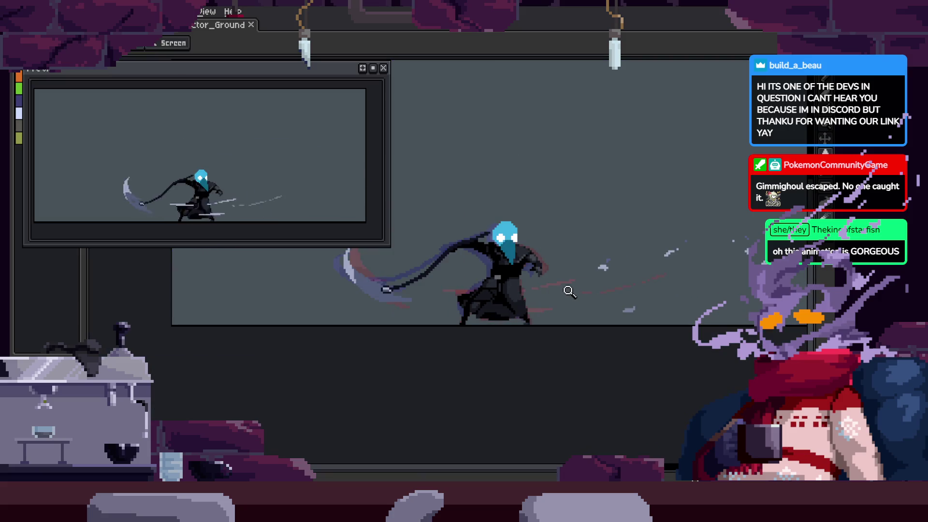
key(z)
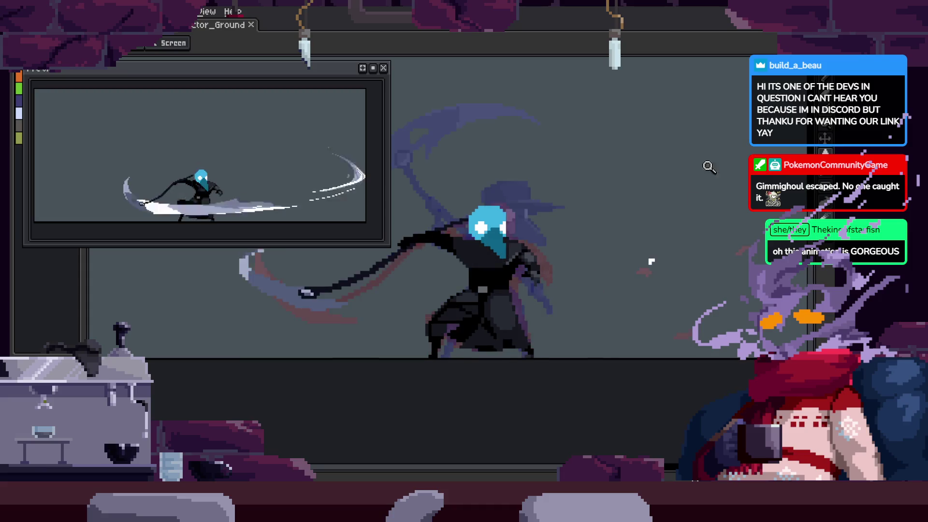
click(720, 143)
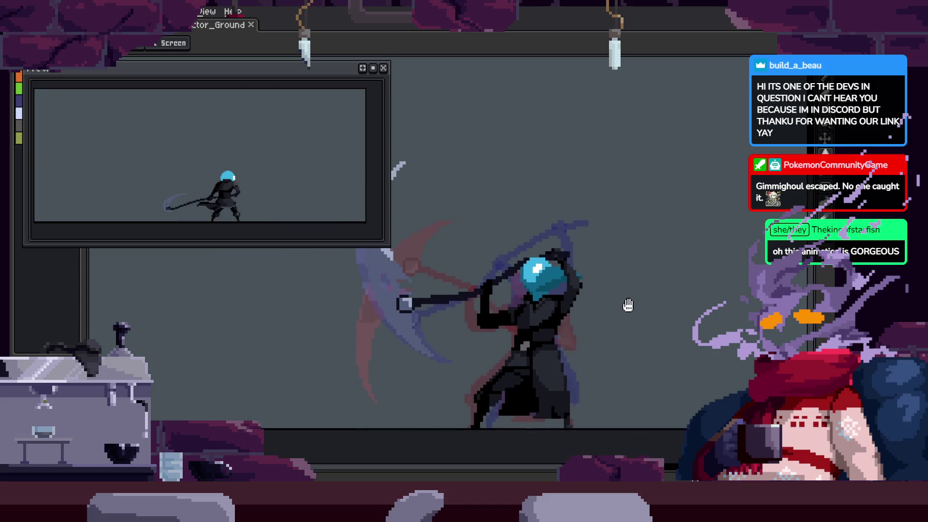
drag(384, 201, 336, 194)
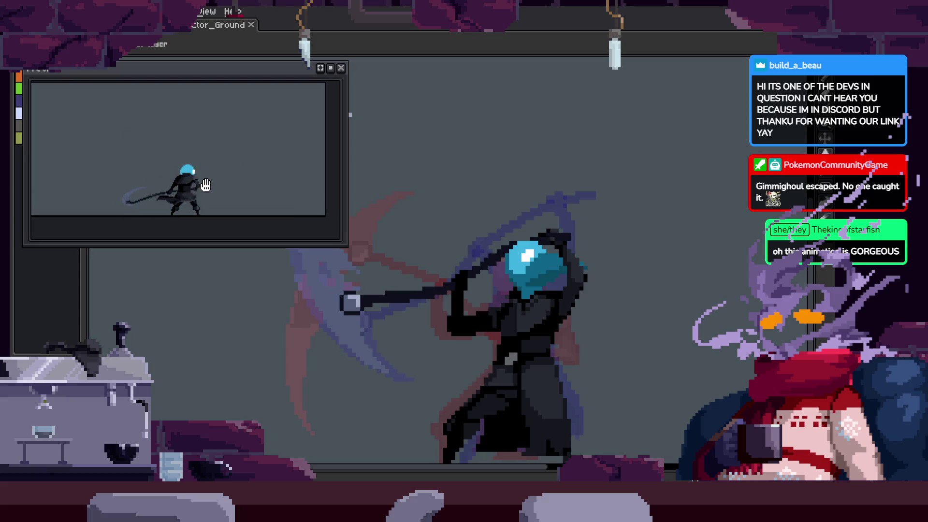
scroll(609, 286, down, 1)
scroll(547, 283, up, 1)
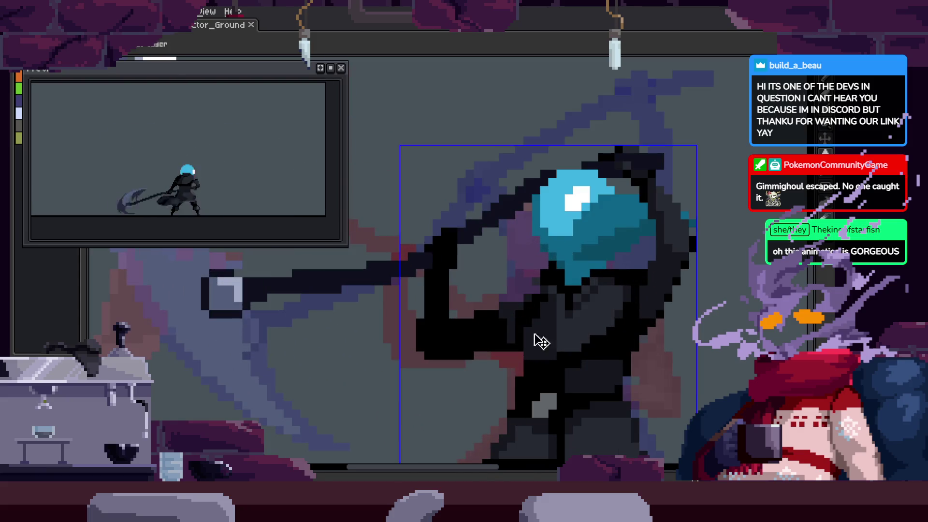
scroll(535, 338, up, 1)
Save the sprite, then make a first Pencil stroke on the reaper's body
key(ctrl+s)
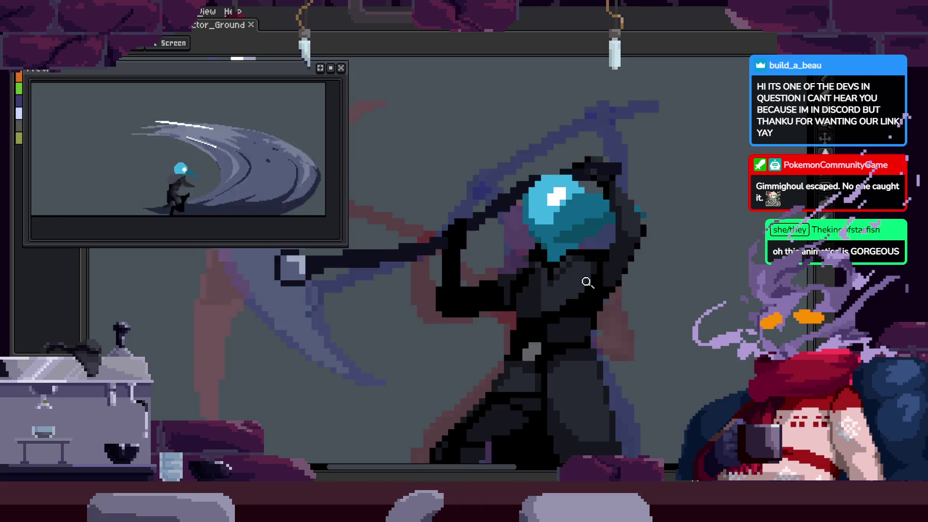
scroll(551, 315, up, 1)
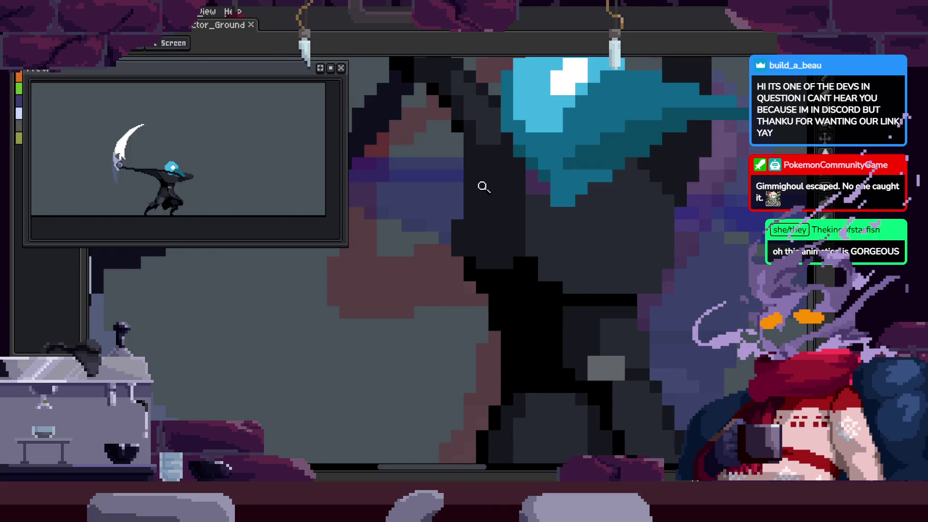
key(b)
scroll(525, 174, up, 1)
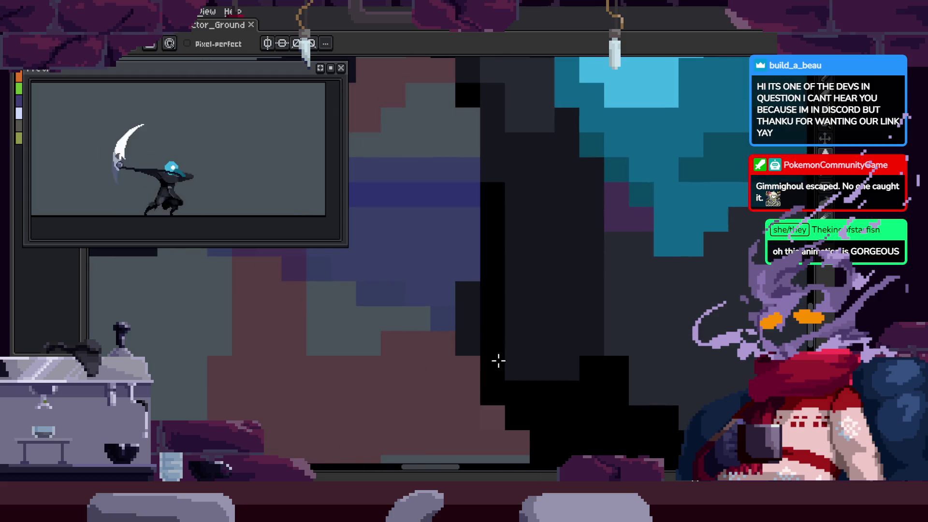
drag(613, 356, 582, 309)
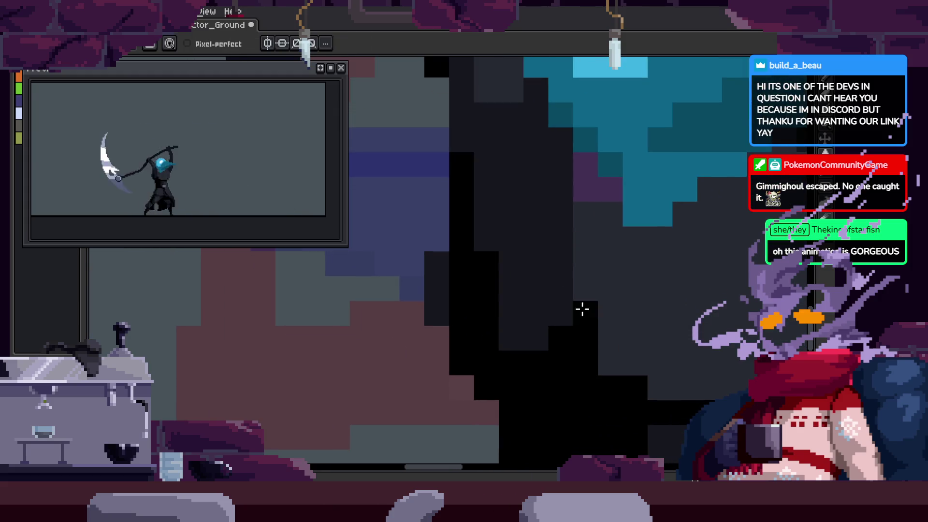
Zoom and pan in close on the dark cloak below the blue hood, saving along the way
drag(517, 356, 514, 327)
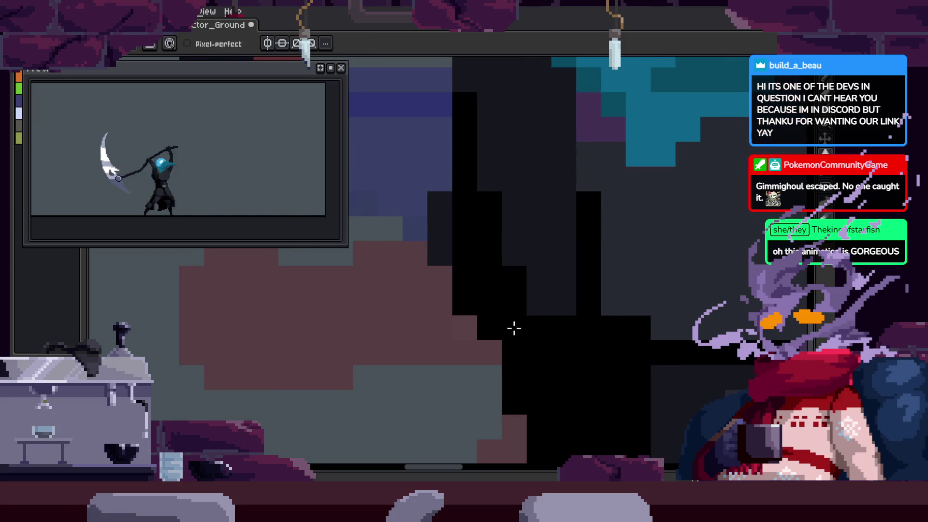
key(e)
scroll(498, 340, down, 3)
scroll(569, 237, up, 2)
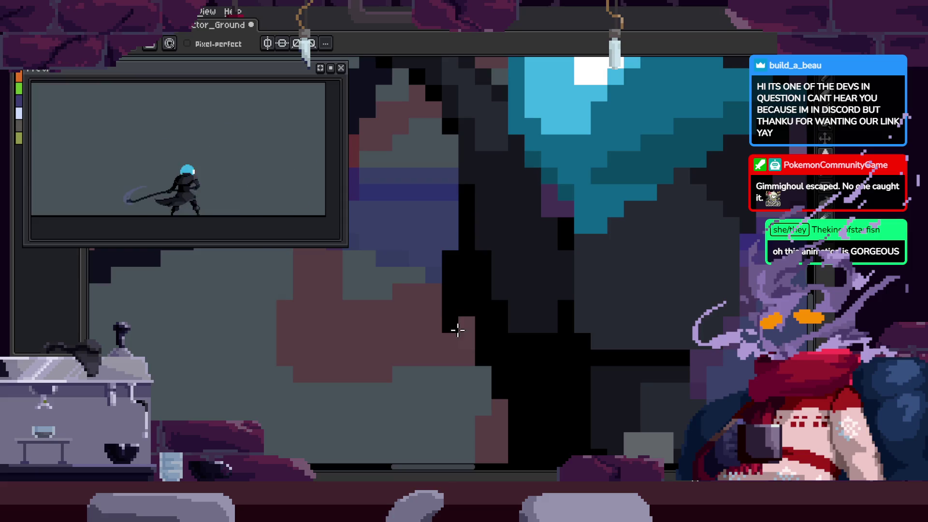
scroll(521, 333, down, 2)
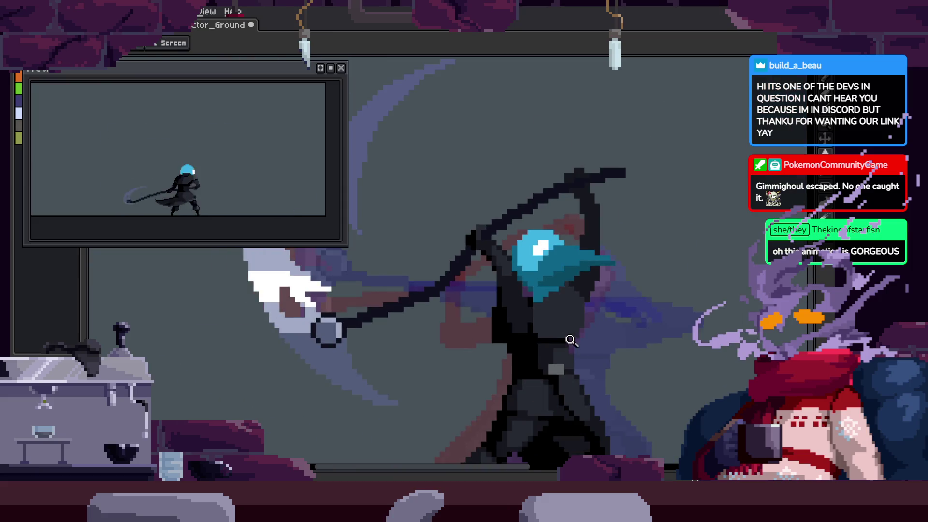
scroll(518, 332, up, 2)
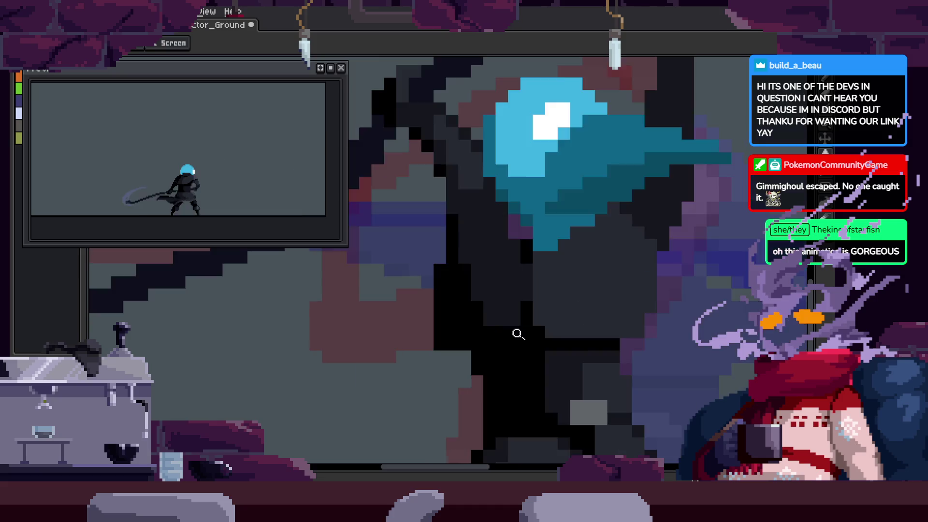
scroll(516, 337, up, 2)
key(b)
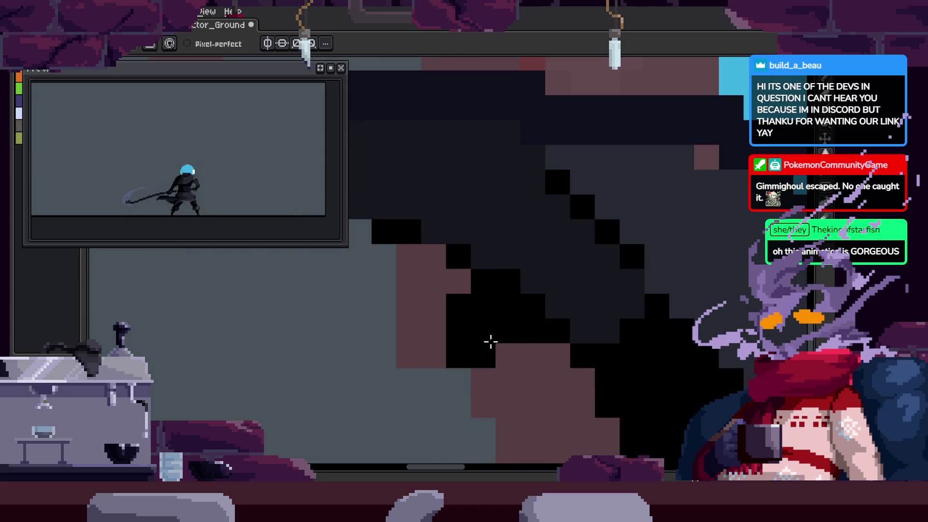
key(z)
scroll(491, 342, down, 2)
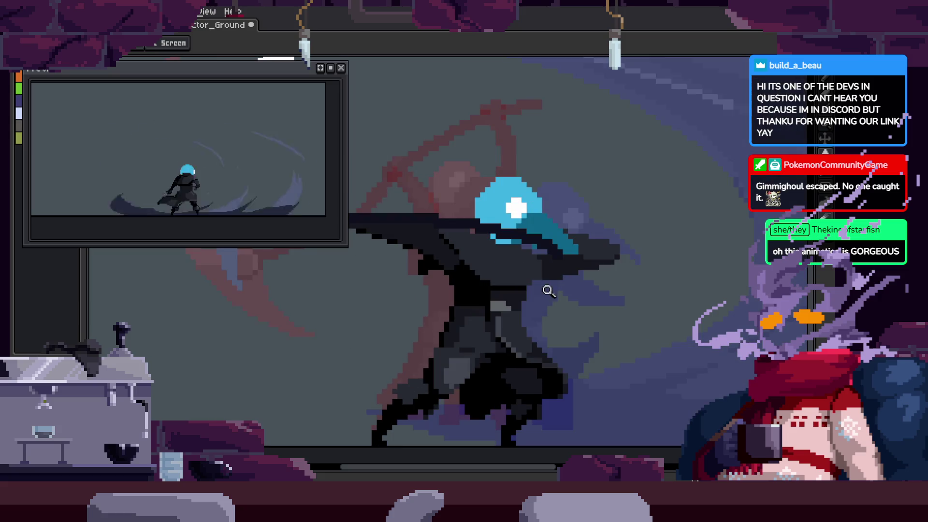
scroll(470, 269, up, 2)
key(b)
scroll(482, 288, down, 2)
key(z)
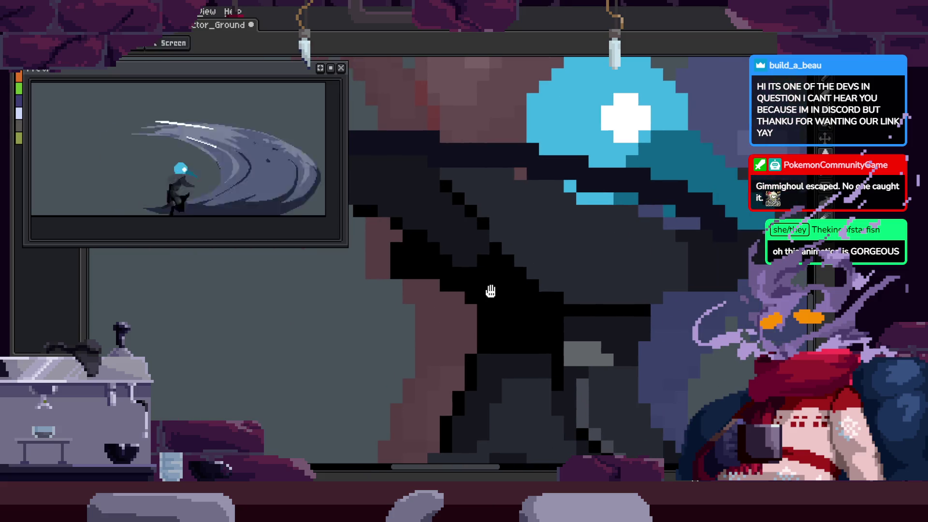
scroll(496, 311, down, 2)
scroll(483, 285, up, 2)
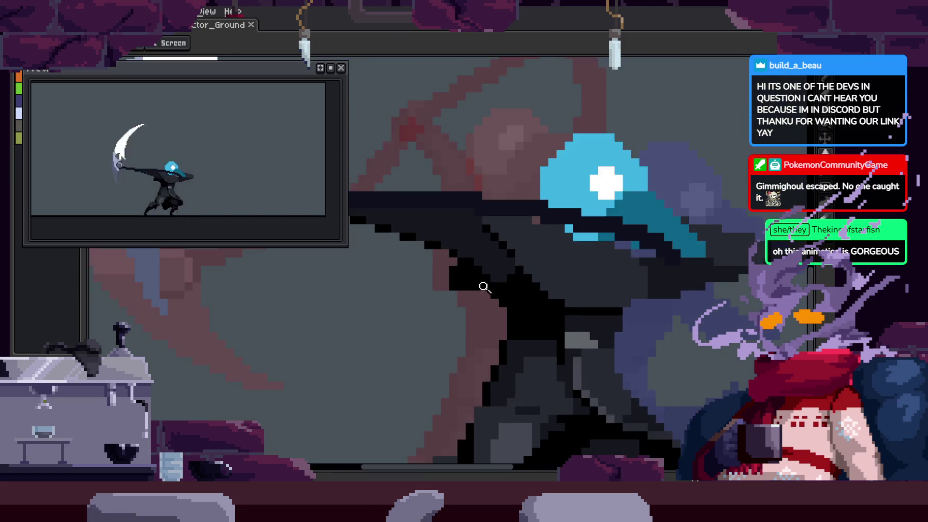
key(ctrl+s)
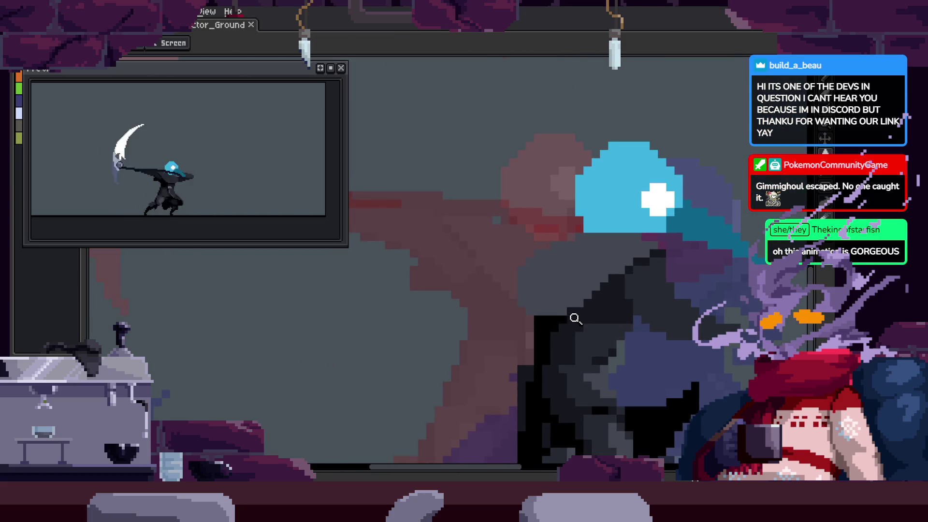
scroll(562, 292, up, 2)
key(b)
Draw a black cloak stroke, fill two grey patches black, and repaint the stair-edge pixels
drag(532, 273, 528, 305)
key(g)
click(669, 290)
click(585, 352)
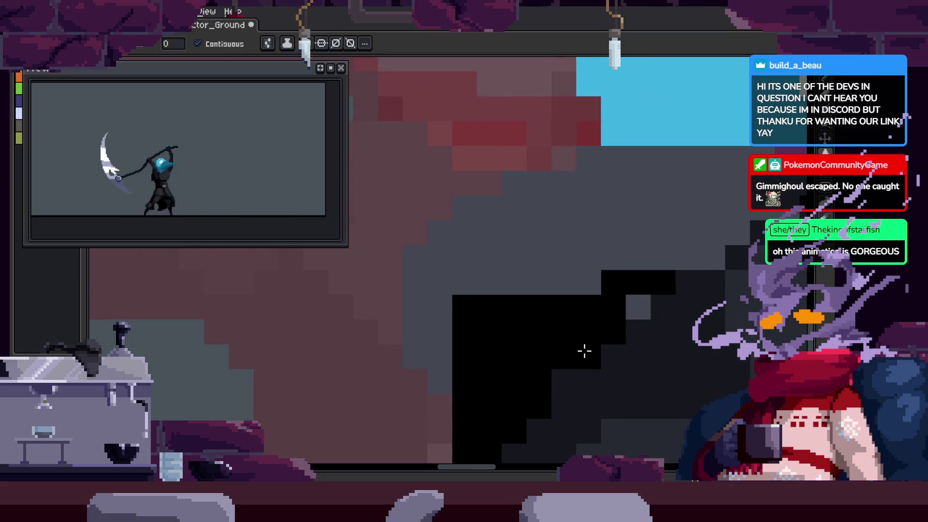
scroll(473, 315, left, 1)
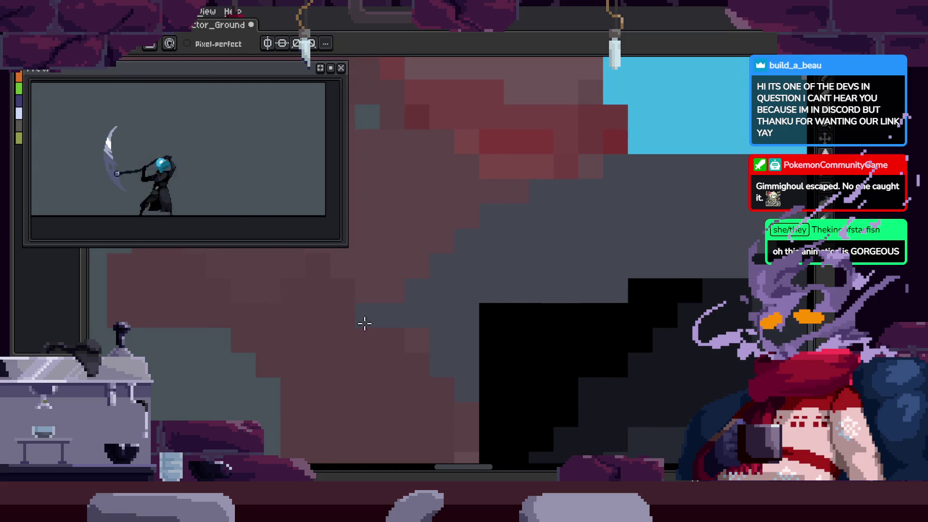
drag(379, 323, 634, 279)
key(b)
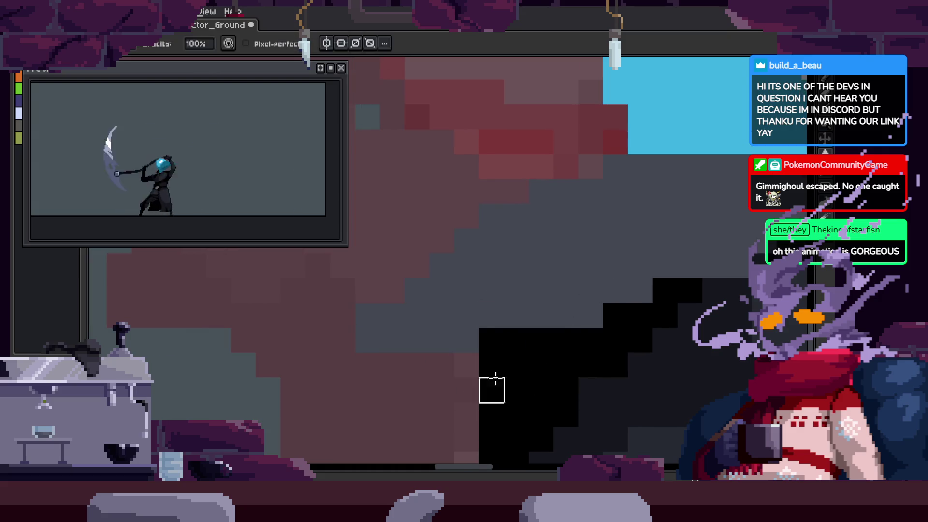
drag(415, 365, 467, 365)
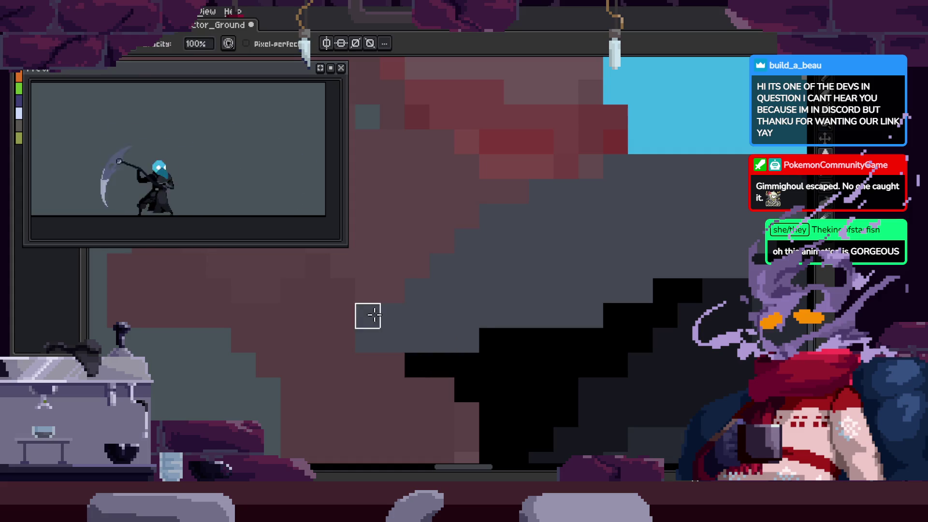
Paint dark shading pixels, then select the cloak's grey region and stroke a dark diagonal inside
drag(414, 308, 396, 342)
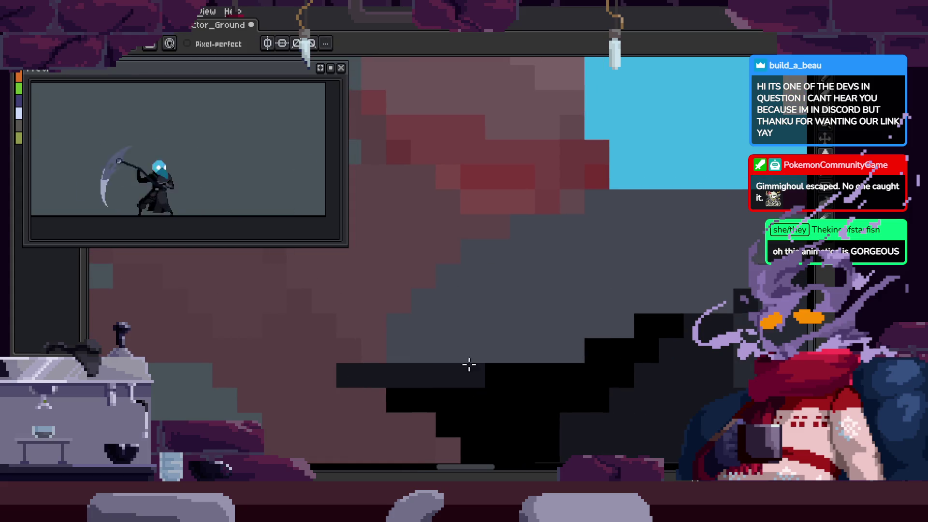
drag(459, 307, 429, 317)
click(576, 289)
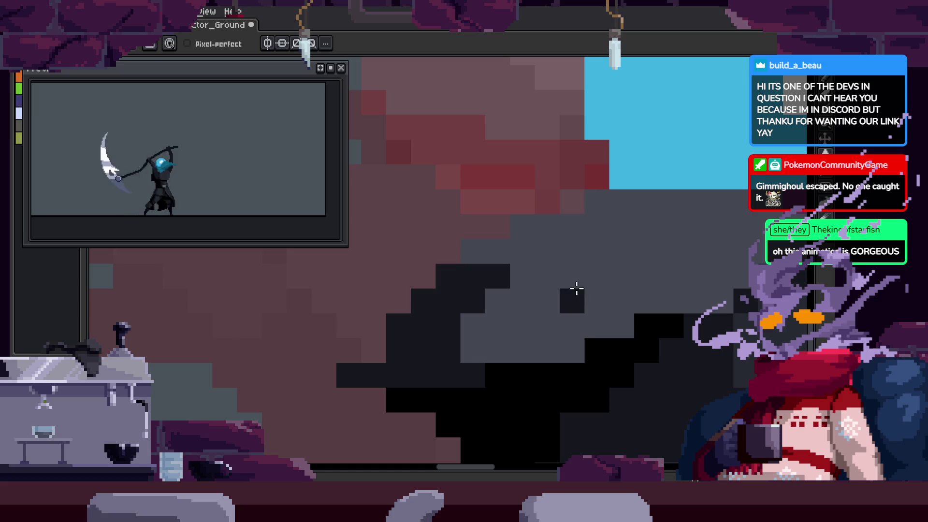
click(622, 276)
key(b)
drag(597, 193, 498, 378)
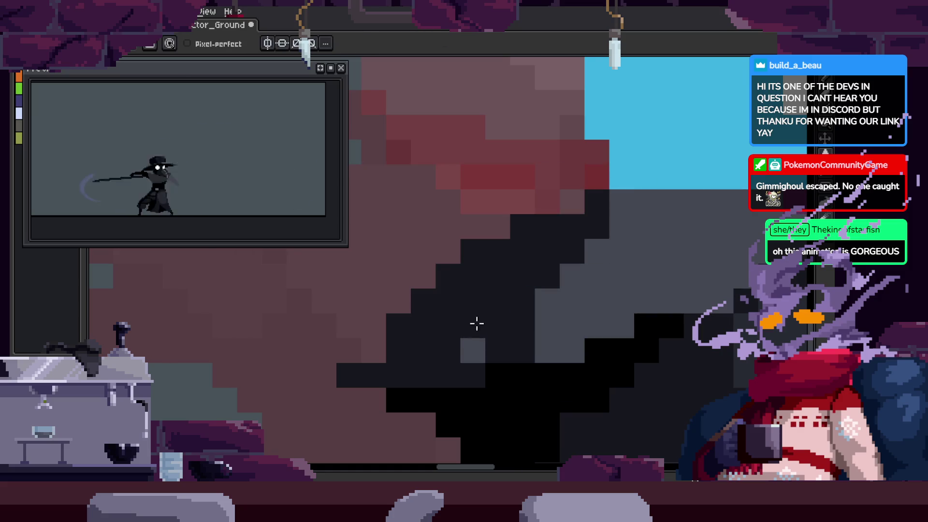
Pick a colour from the canvas and paint black pixels along the cloak's edge
key(i)
scroll(660, 307, down, 2)
scroll(657, 284, up, 2)
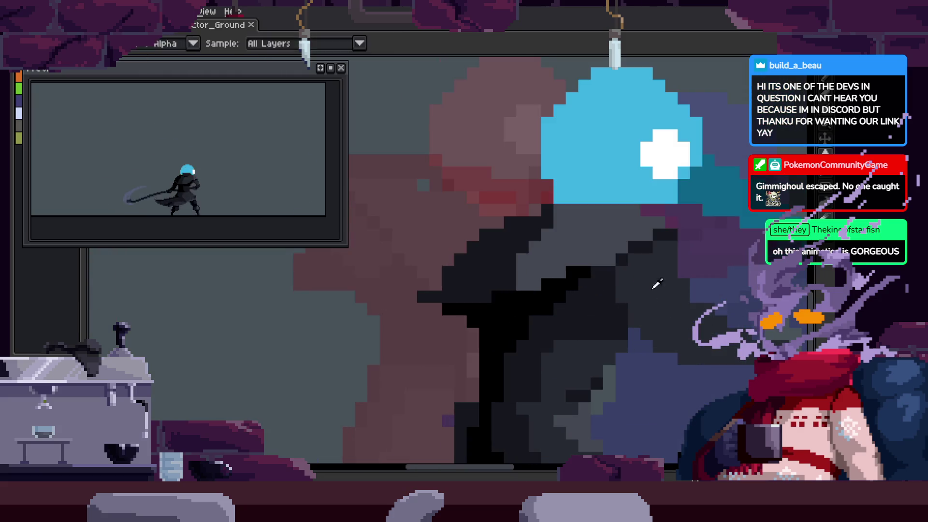
scroll(657, 284, up, 1)
key(z)
scroll(616, 248, down, 2)
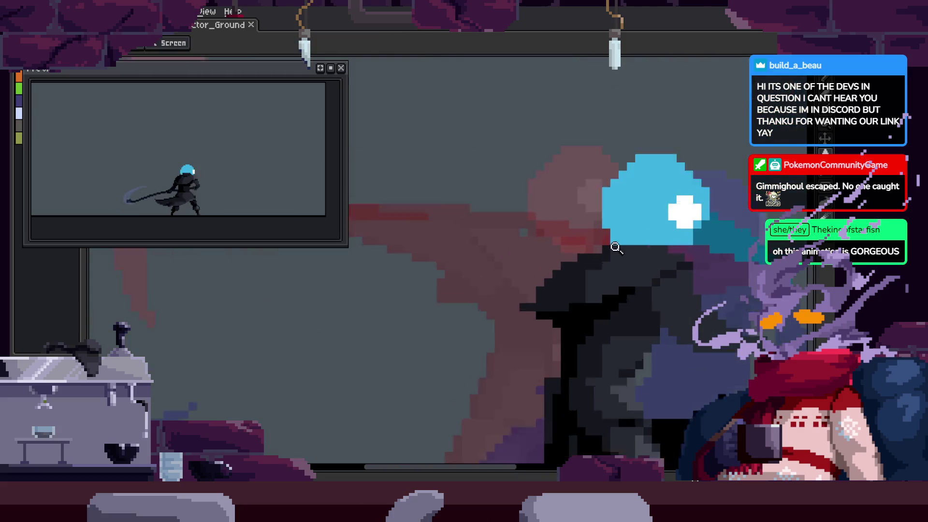
scroll(585, 261, up, 2)
key(i)
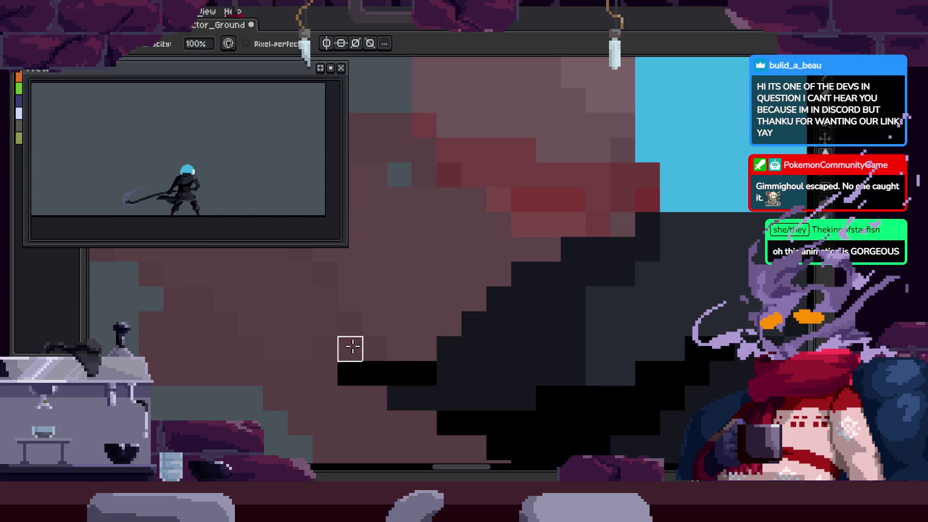
drag(441, 326, 430, 321)
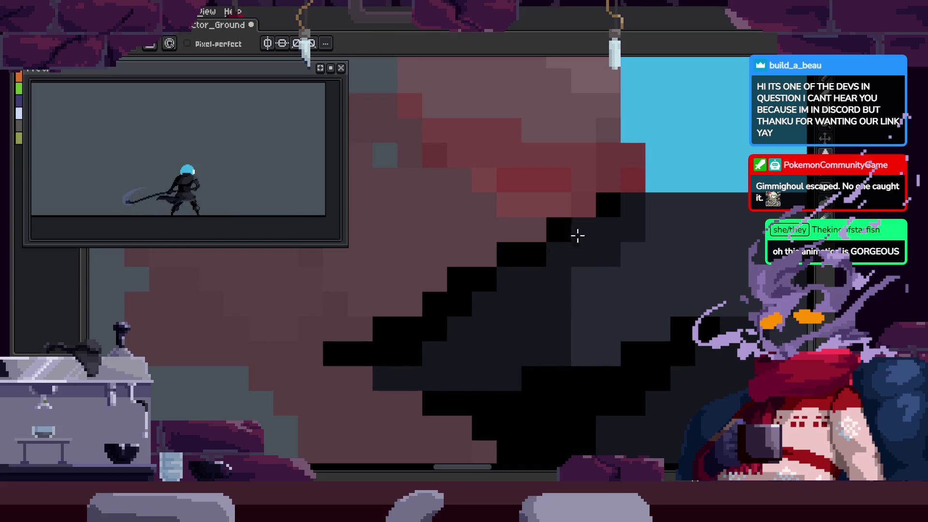
Adjust the zoom, save the sprite, and recolour a single cloak pixel
key(z)
scroll(483, 317, down, 2)
scroll(483, 318, down, 1)
scroll(582, 247, up, 2)
scroll(618, 229, up, 1)
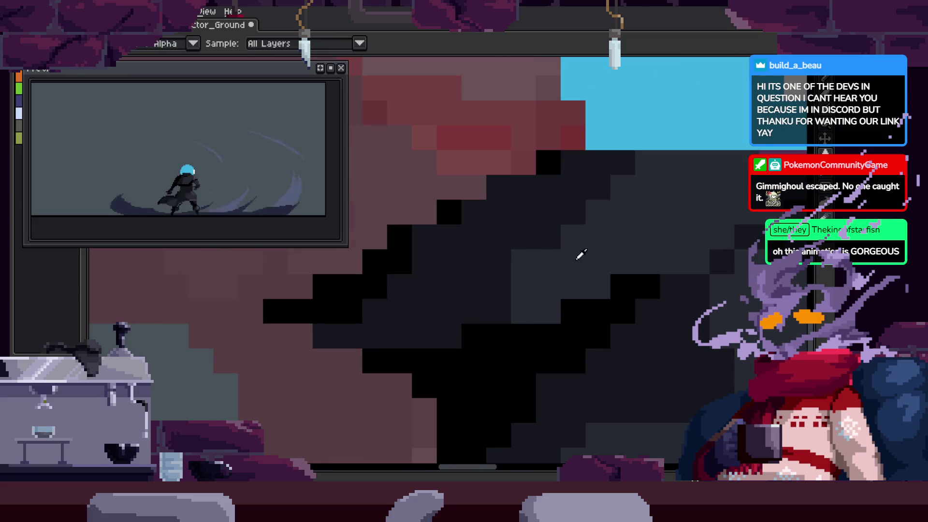
scroll(472, 262, down, 2)
key(ctrl+s)
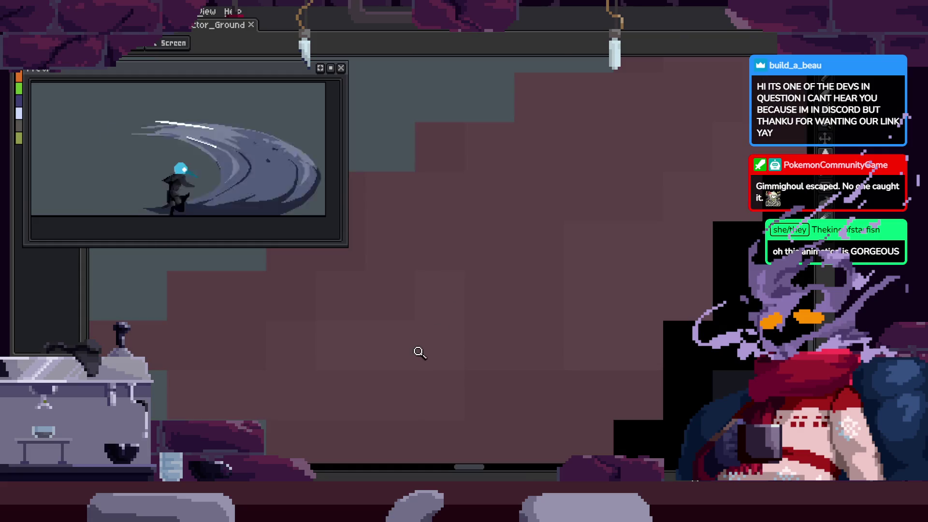
scroll(419, 348, up, 3)
click(361, 299)
Zoom in and out on the cloak and save the sprite again
key(z)
scroll(432, 337, down, 3)
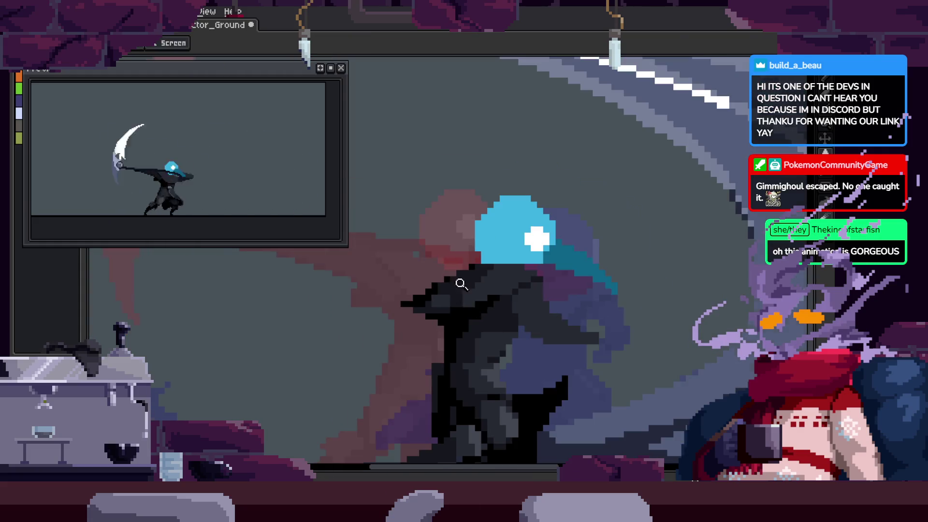
scroll(462, 284, up, 3)
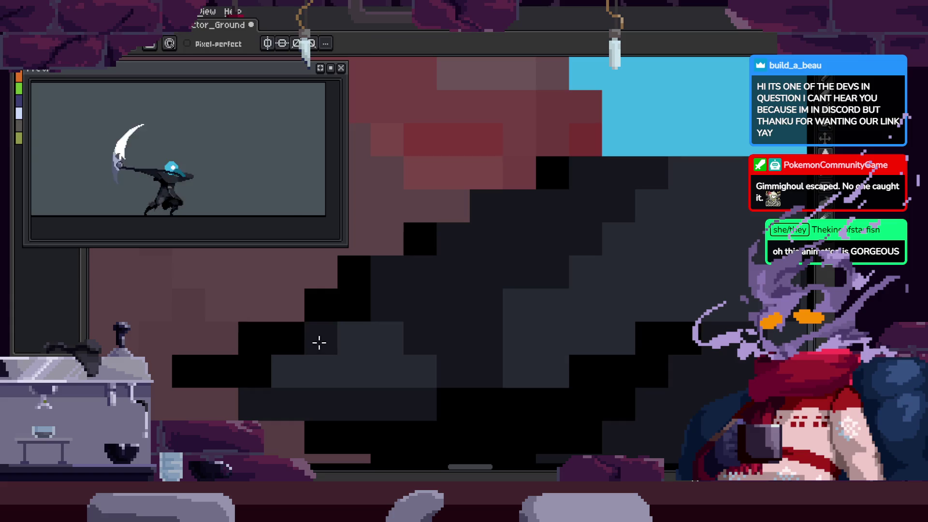
key(z)
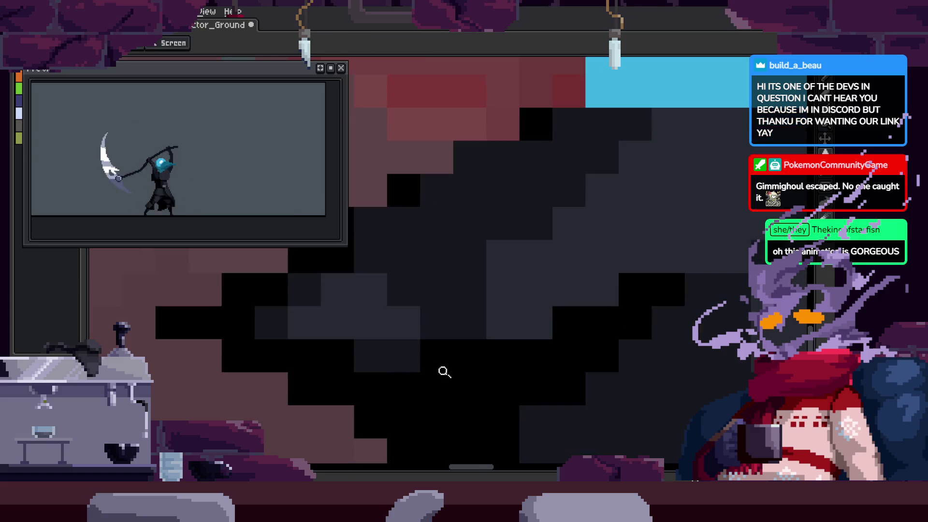
scroll(443, 373, down, 3)
key(ctrl+s)
scroll(507, 372, up, 3)
scroll(422, 224, up, 1)
Try darkening a few cloak pixels, undo them, and zoom around the cloak
key(b)
drag(422, 225, 516, 196)
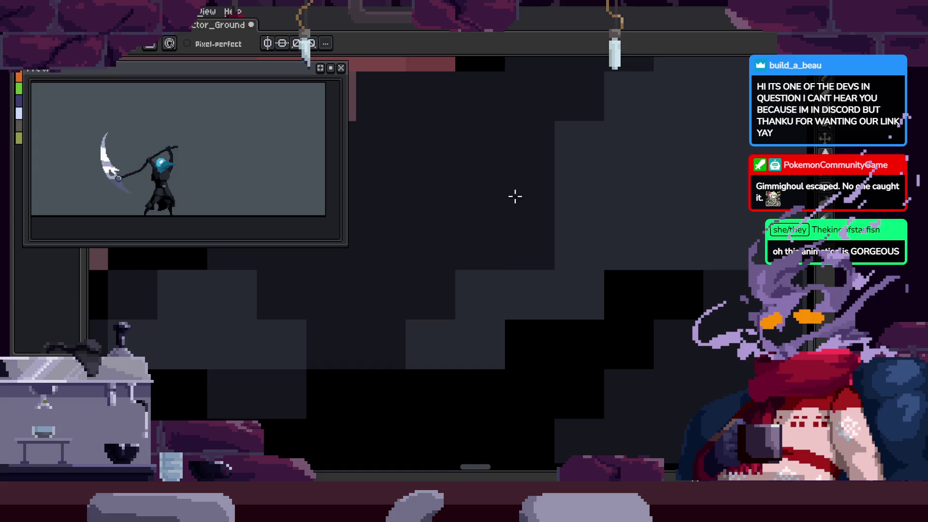
key(ctrl+z)
scroll(501, 326, down, 2)
key(z)
scroll(412, 328, up, 3)
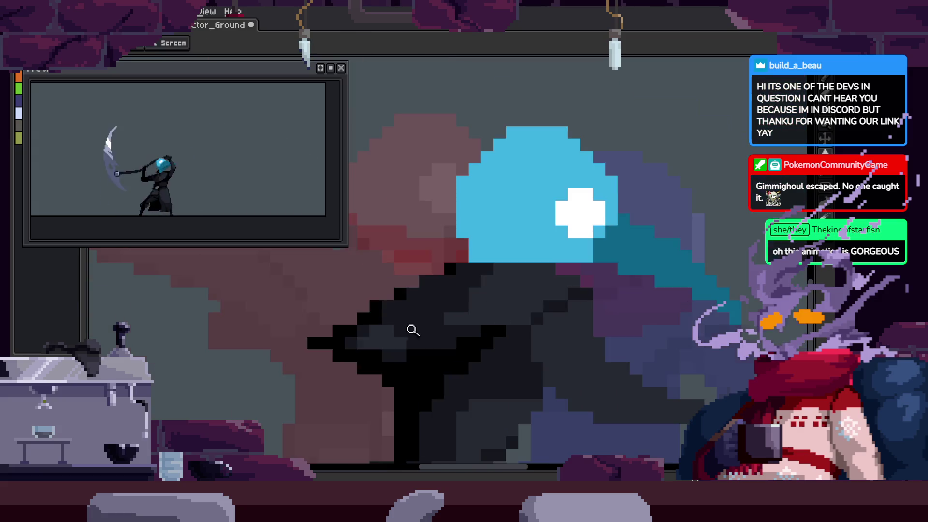
scroll(505, 269, down, 2)
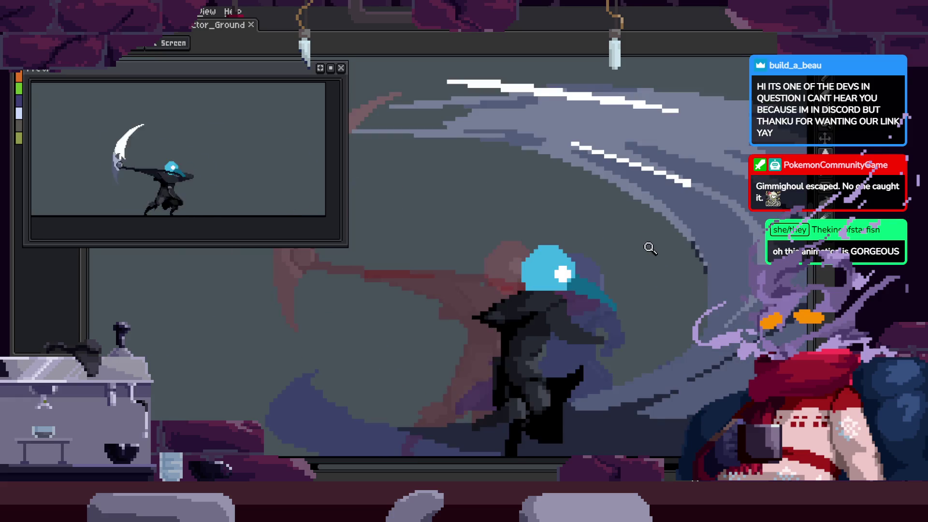
scroll(535, 321, up, 3)
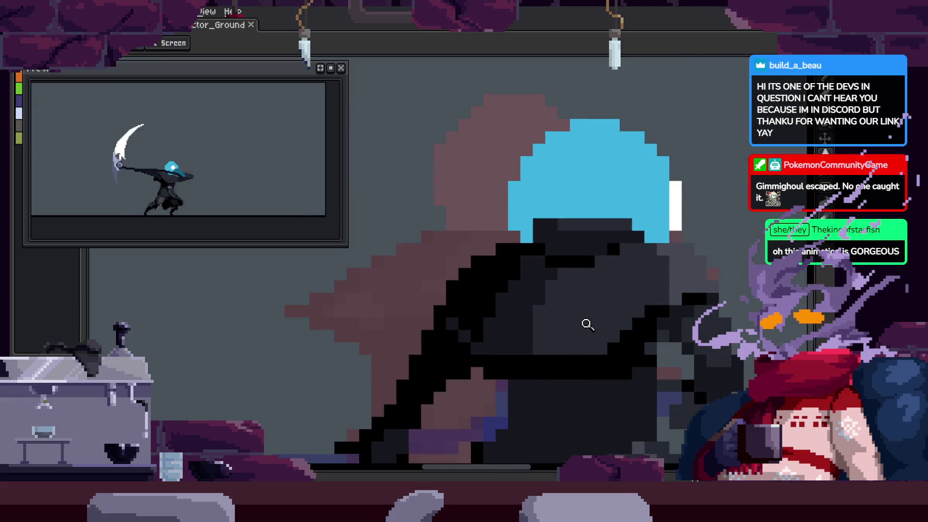
scroll(528, 291, up, 2)
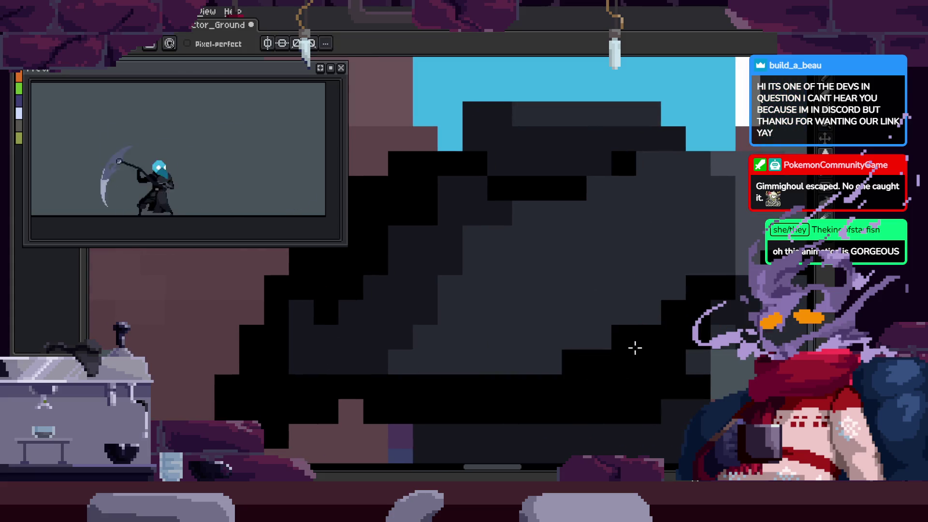
Zoom and scroll around the cloak, switching between the Zoom, Pencil and Eyedropper tools
scroll(635, 348, down, 3)
key(z)
scroll(536, 375, up, 3)
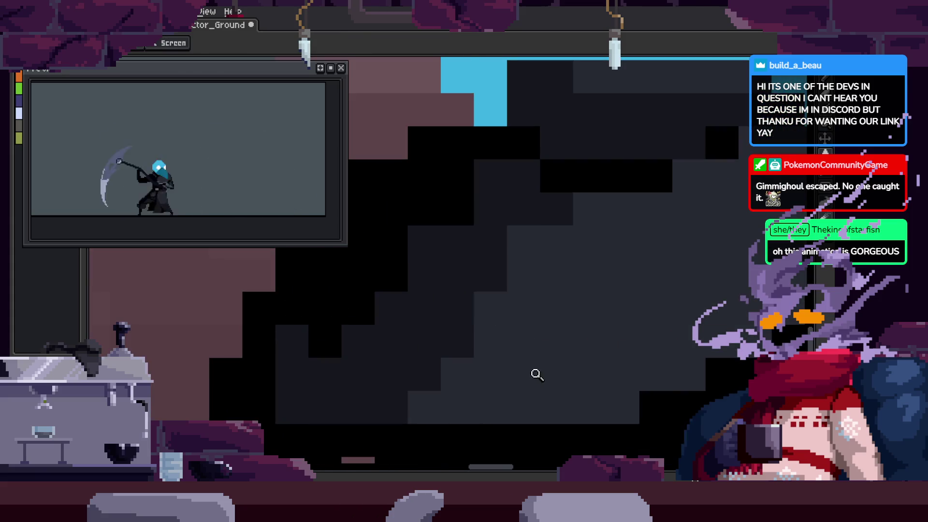
key(b)
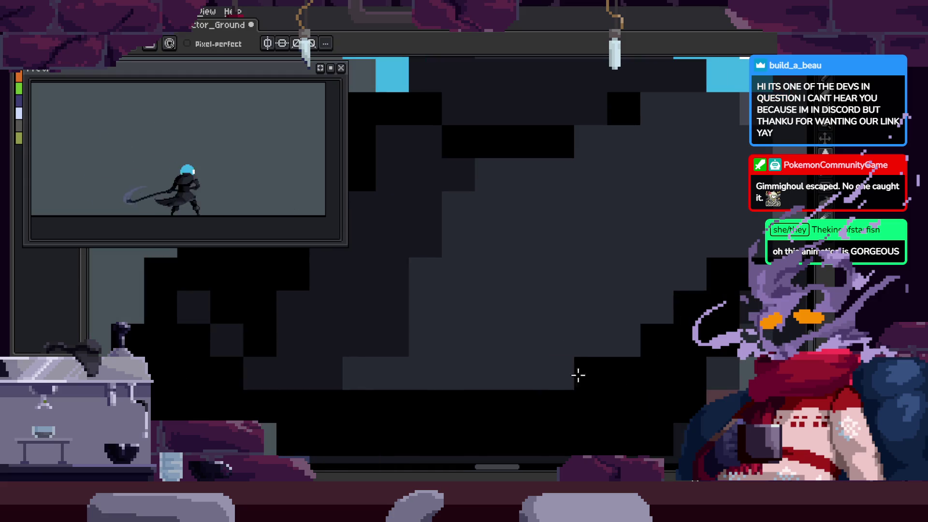
key(z)
scroll(697, 369, down, 2)
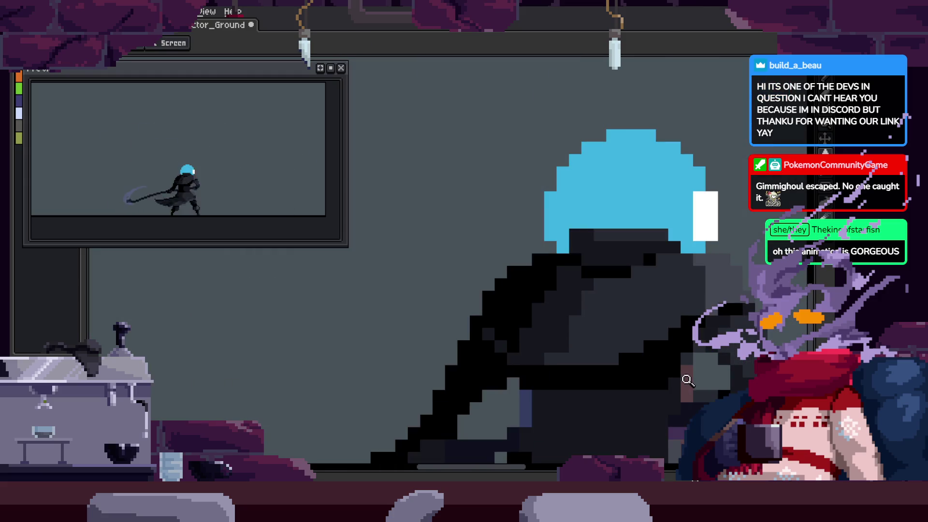
scroll(632, 342, right, 2)
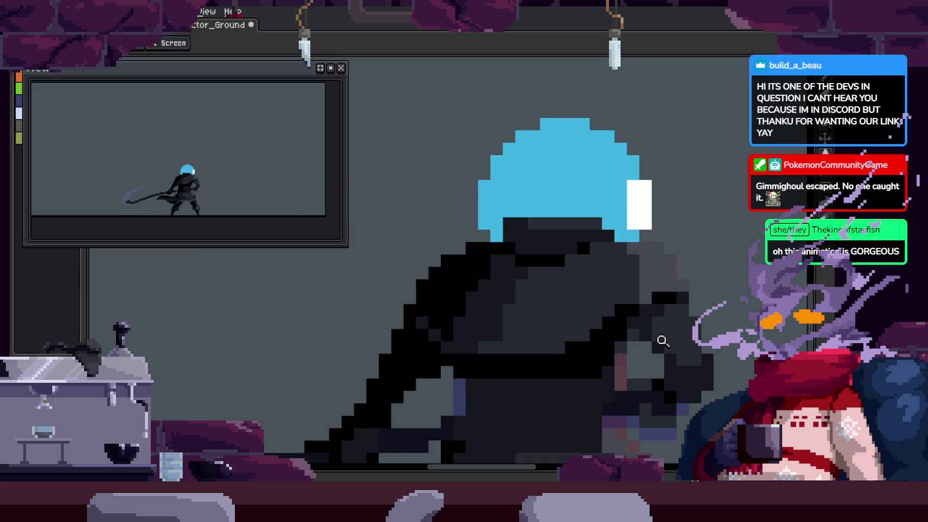
key(i)
scroll(588, 366, up, 3)
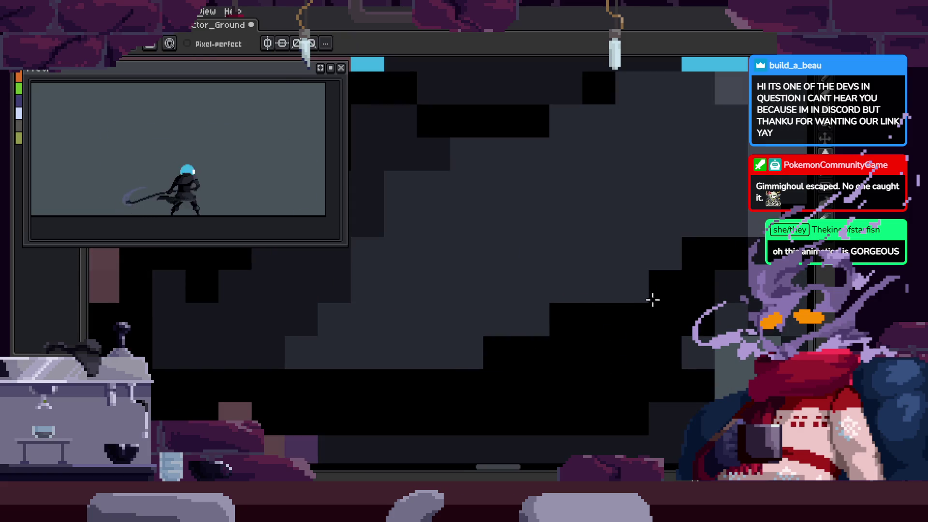
key(z)
scroll(604, 328, down, 2)
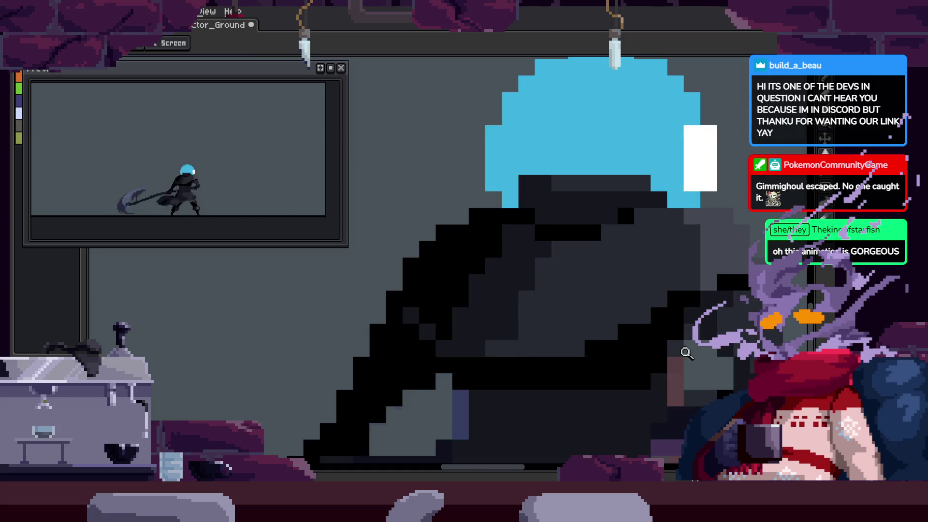
scroll(595, 296, down, 2)
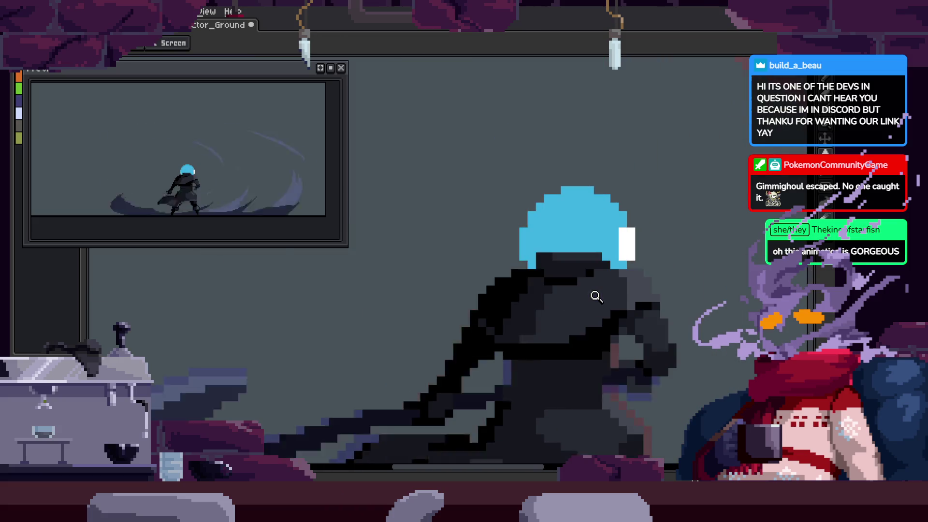
Play the reaper's attack animation and display the timeline with its Attack_1–3 and to_Idle tags
key(Return)
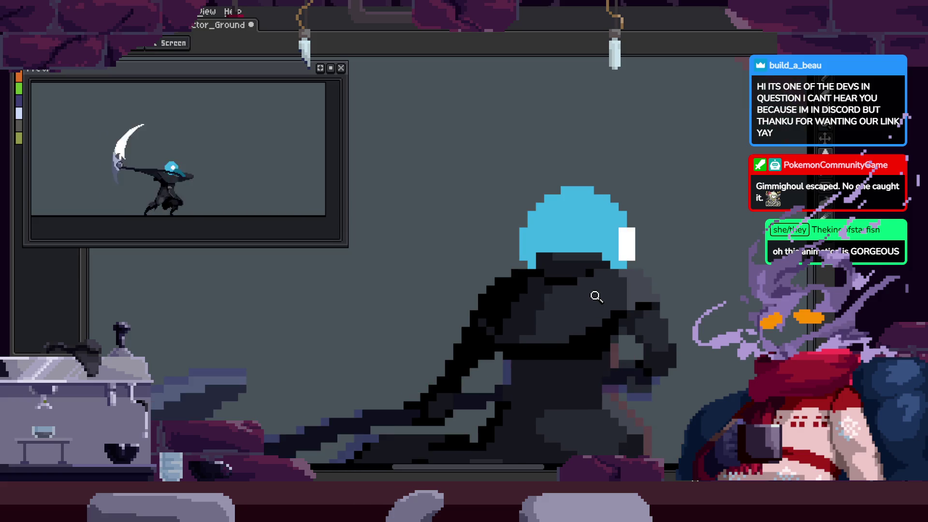
scroll(541, 275, down, 2)
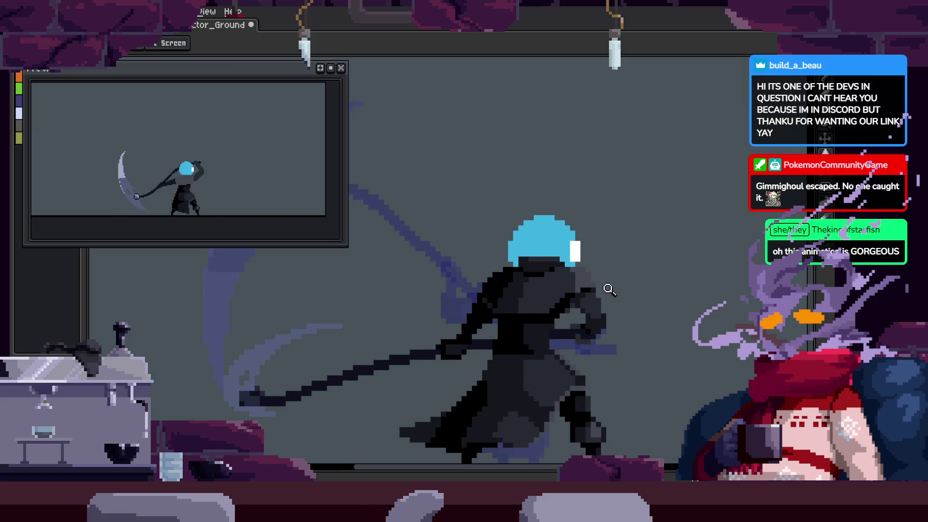
key(Tab)
key(Tab)
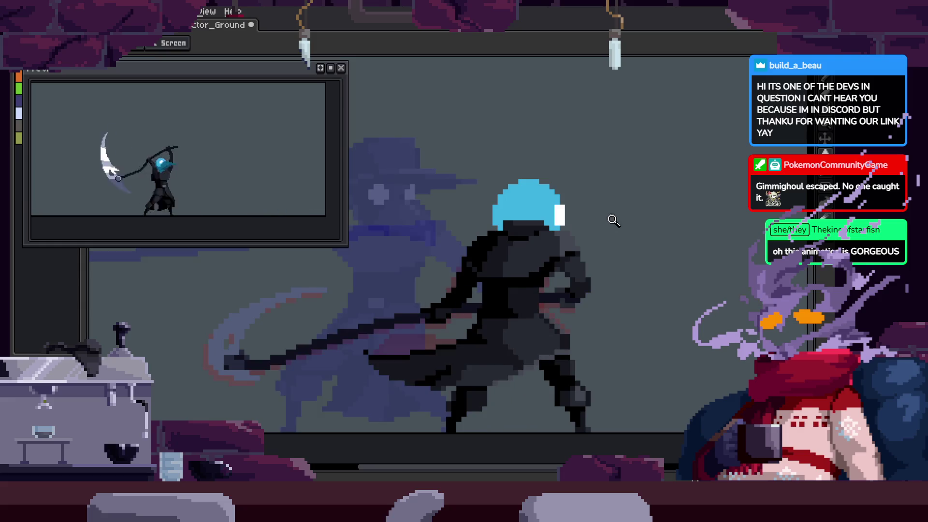
scroll(580, 236, up, 3)
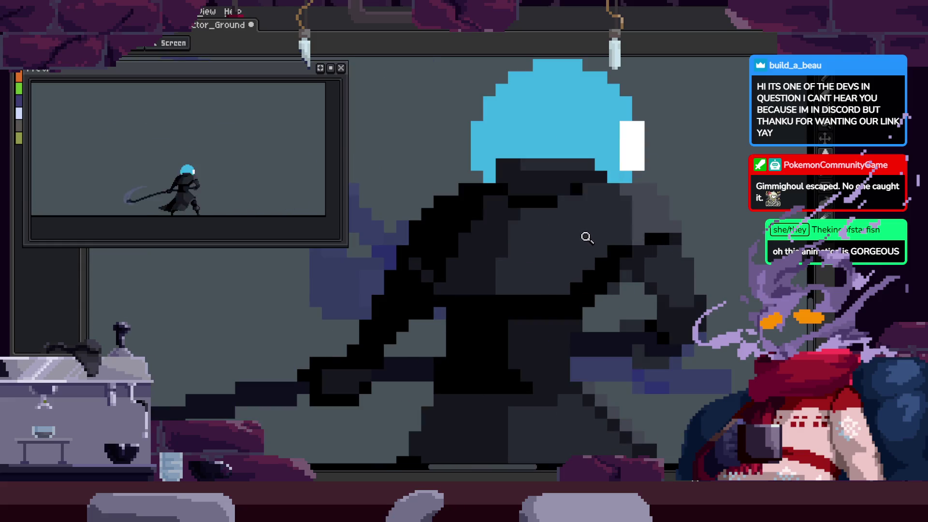
scroll(493, 238, up, 3)
key(b)
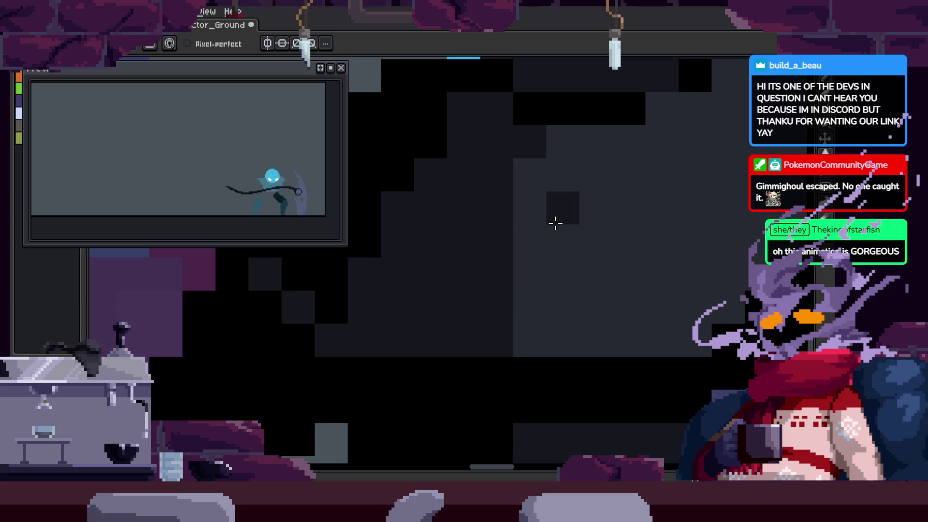
scroll(570, 290, down, 3)
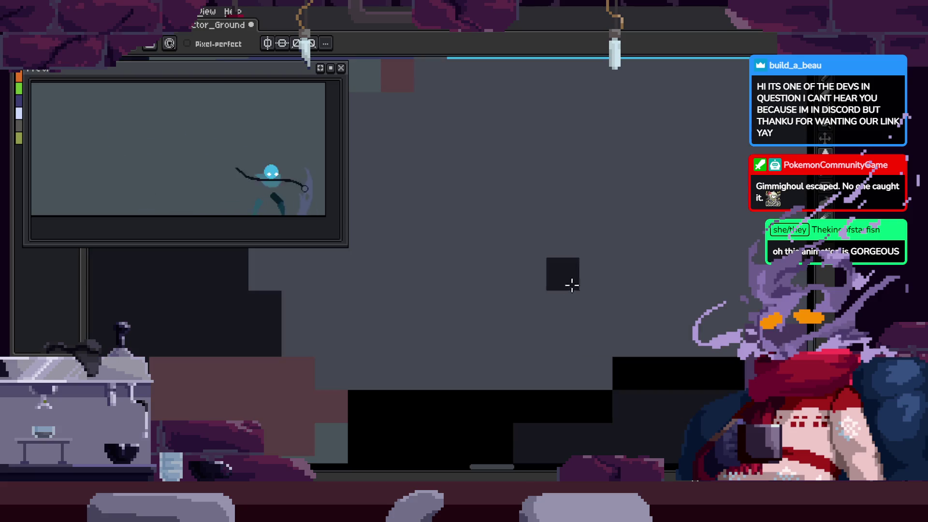
key(z)
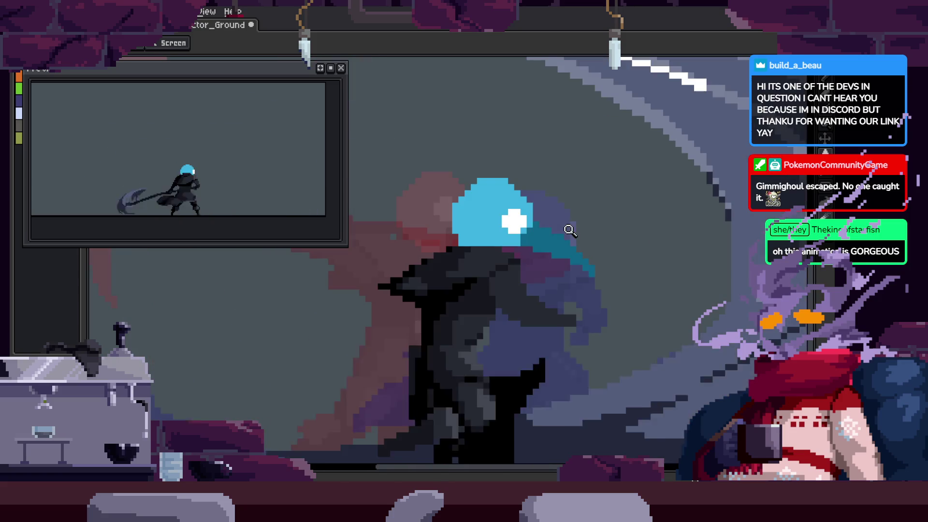
key(Tab)
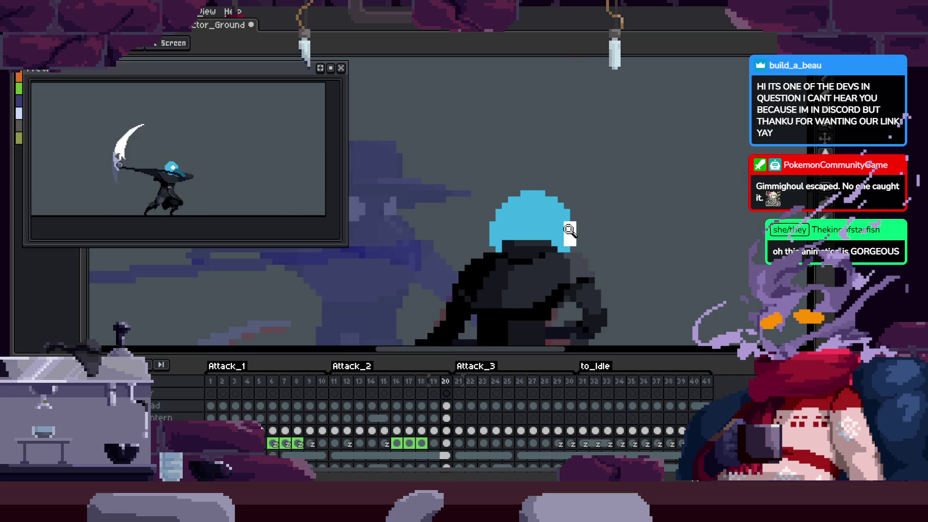
Zoom in on the character's body and review frames 18 through 22, then back to 13
click(583, 216)
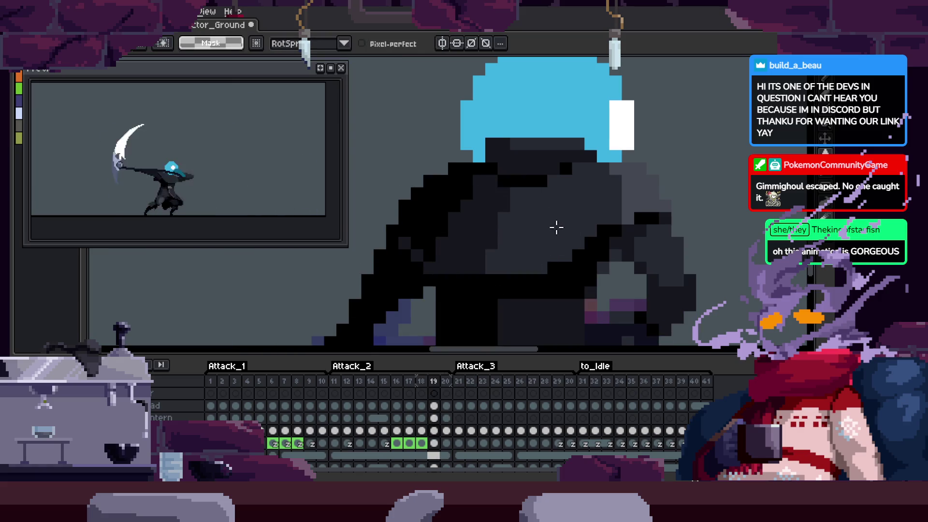
key(Left)
key(Right)
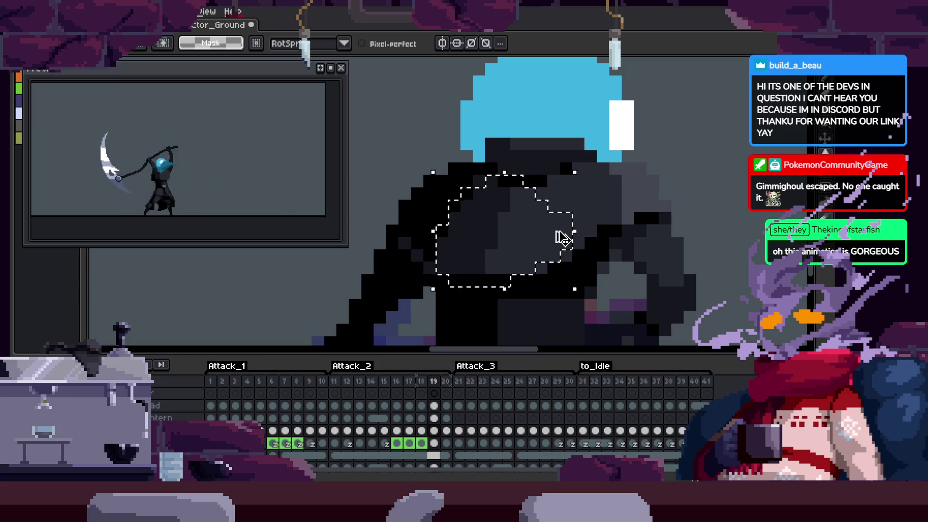
key(Right)
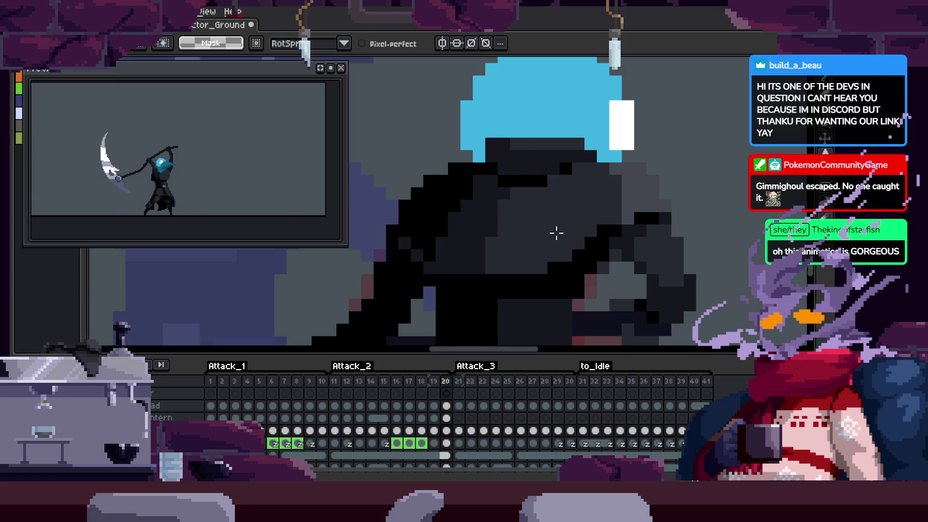
key(Right)
key(Right)
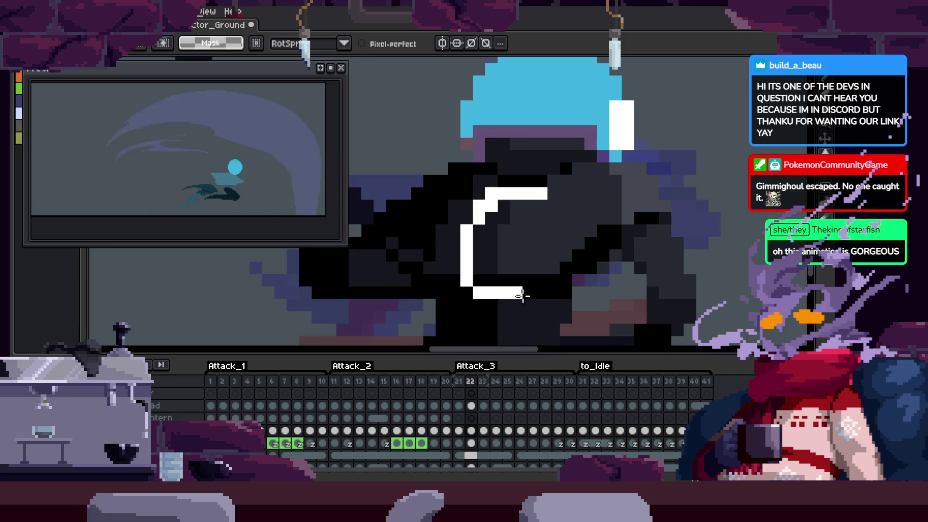
key(Left)
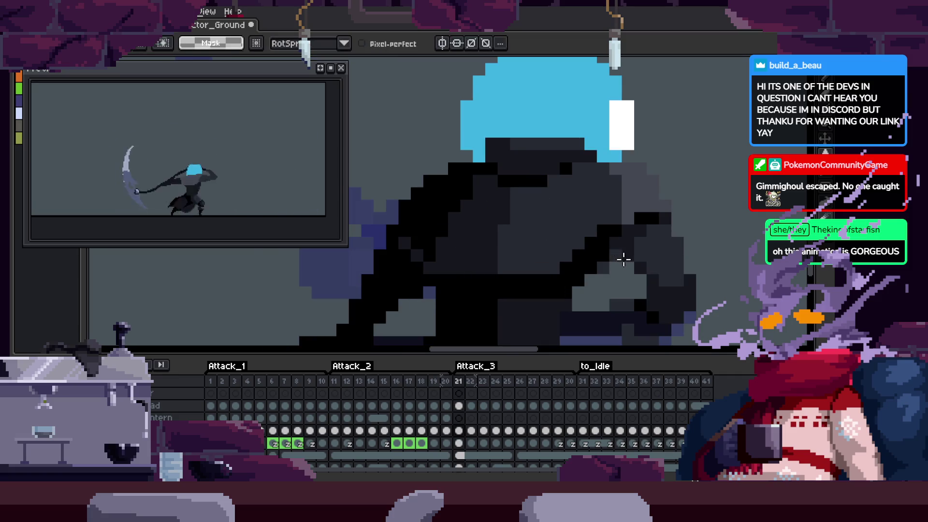
key(Left)
key(Left)
key(Left)
key(Left)
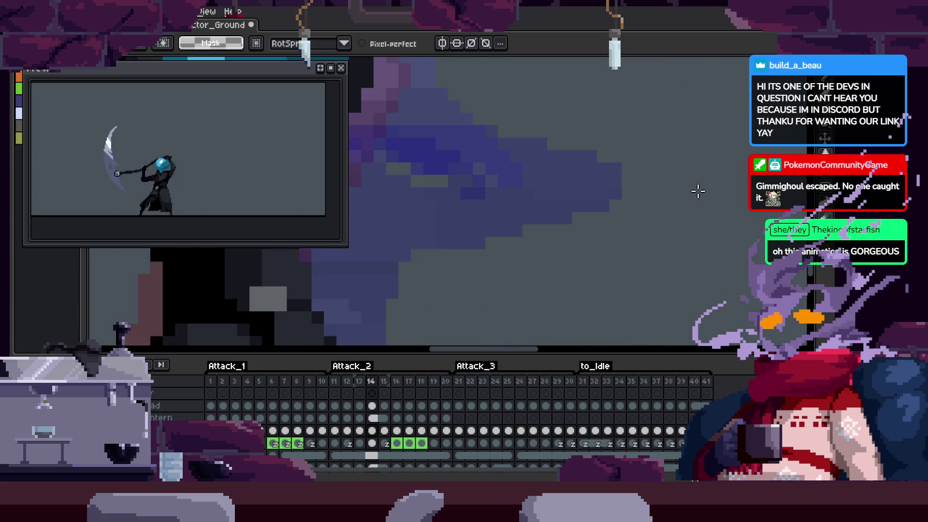
key(z)
scroll(575, 191, down, 2)
key(Left)
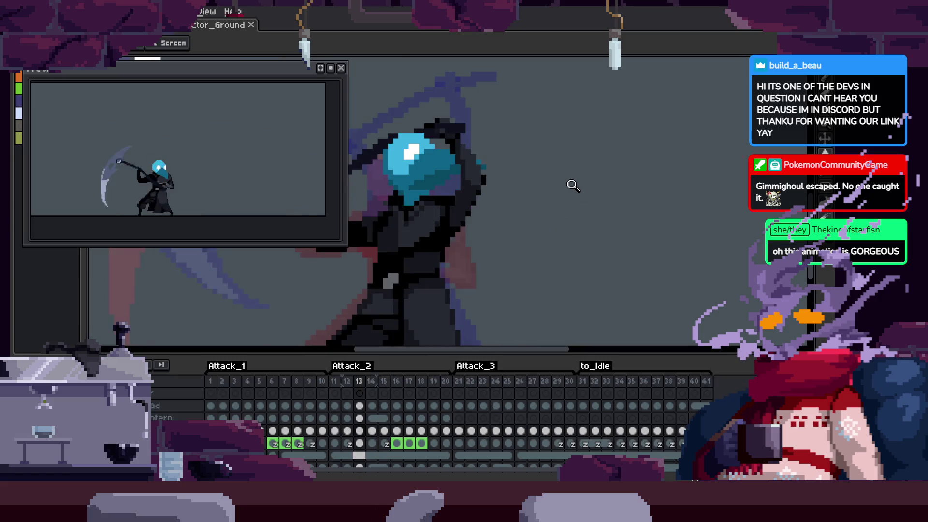
Play the attack animation and hide the timeline panel
key(Return)
key(Tab)
scroll(574, 183, down, 2)
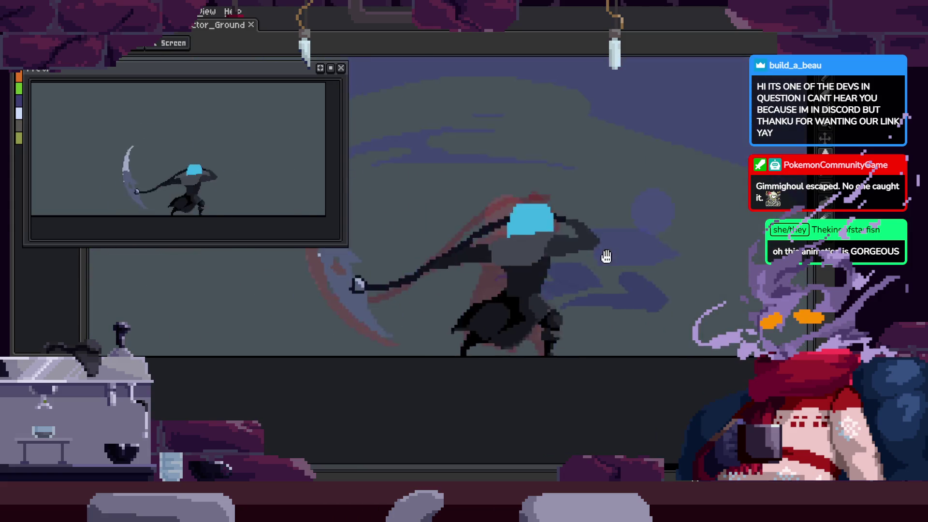
scroll(606, 257, down, 2)
scroll(624, 259, up, 2)
key(Tab)
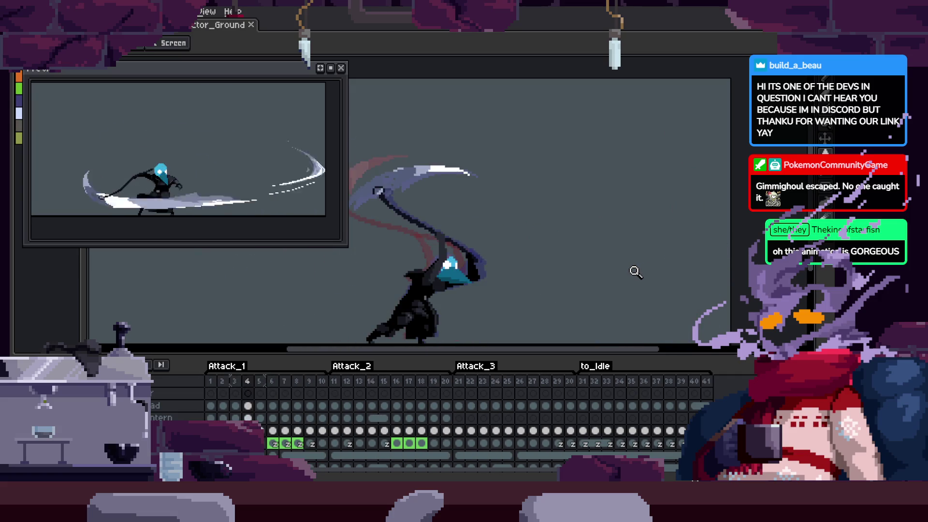
key(Tab)
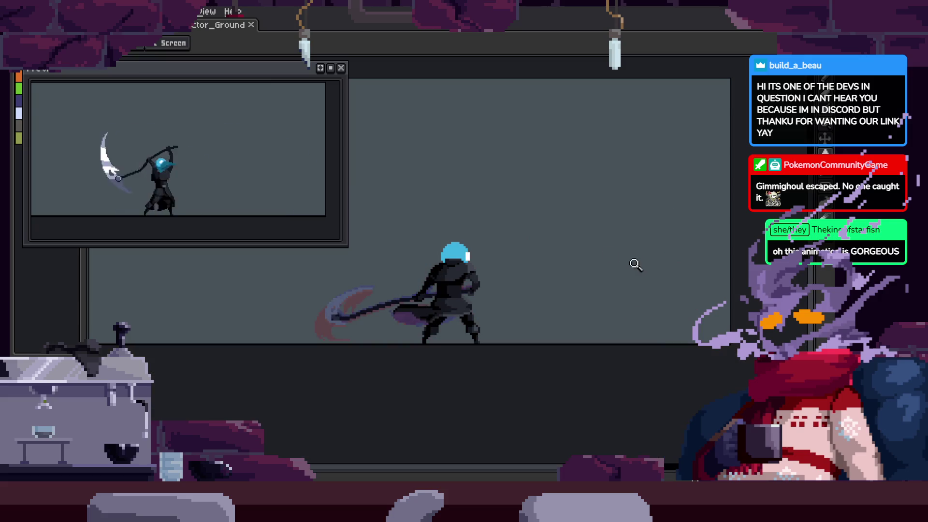
scroll(503, 251, up, 4)
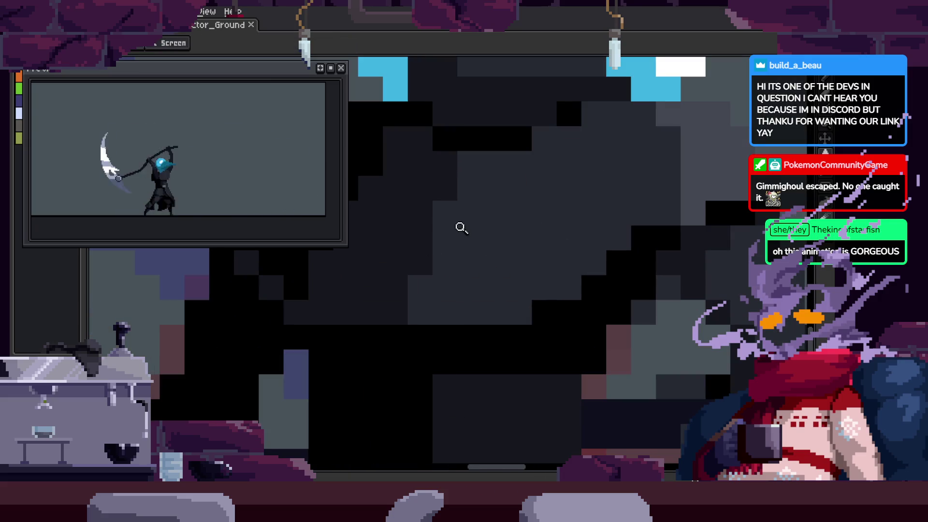
Cycle through the Pencil, Eyedropper and Zoom tools, zoom out, and show the timeline again
key(b)
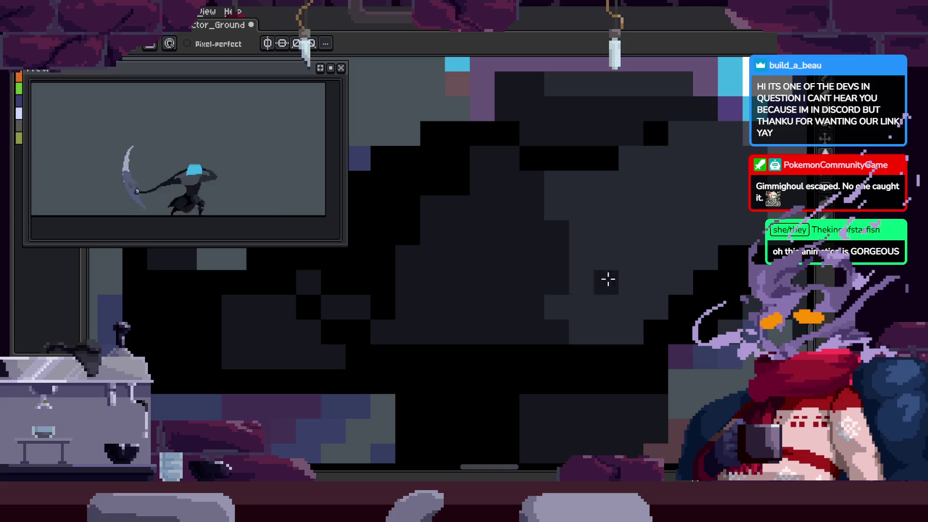
key(i)
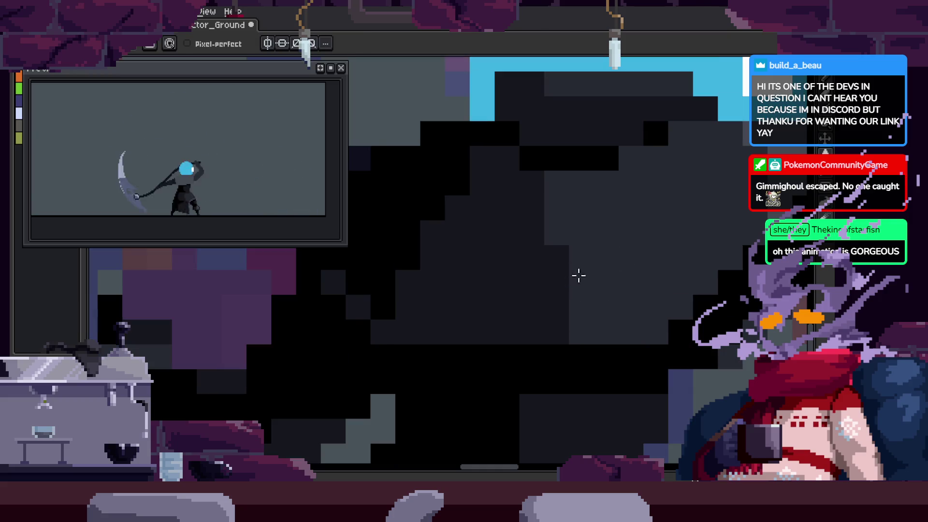
key(z)
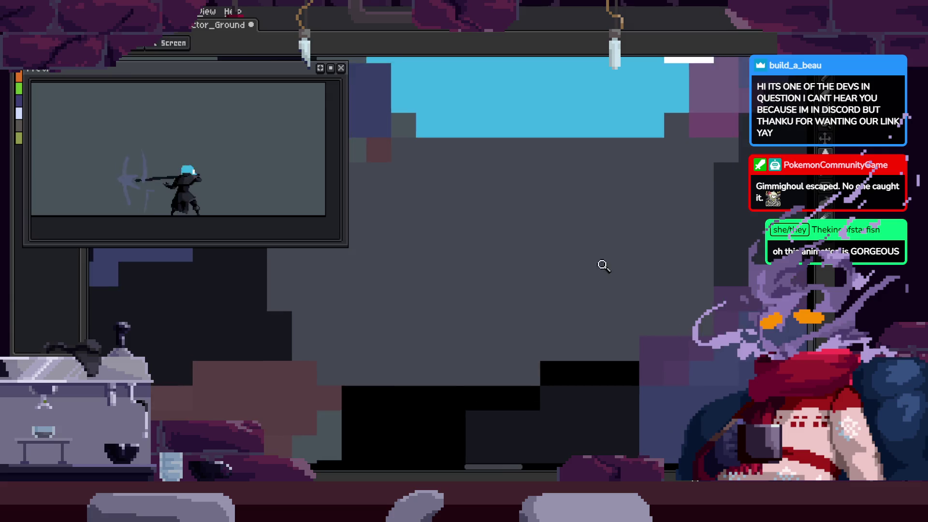
scroll(603, 265, down, 3)
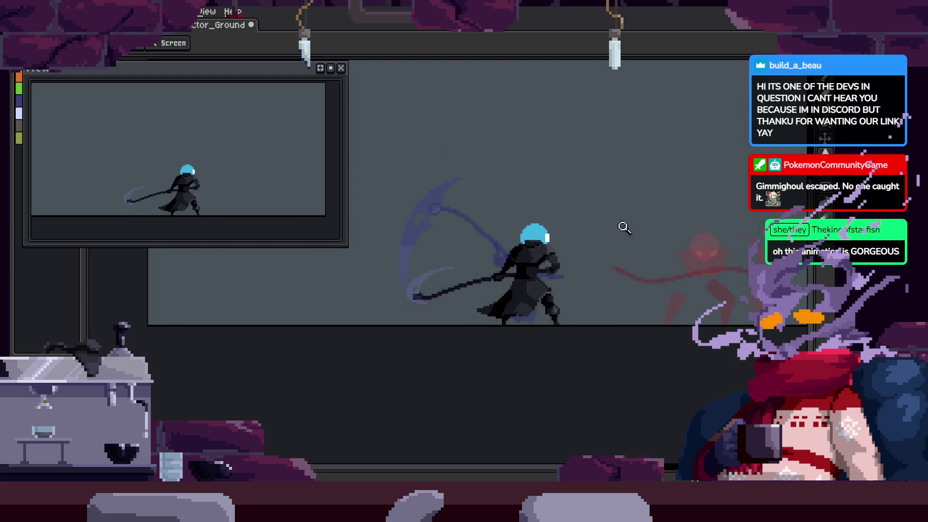
key(Tab)
key(Tab)
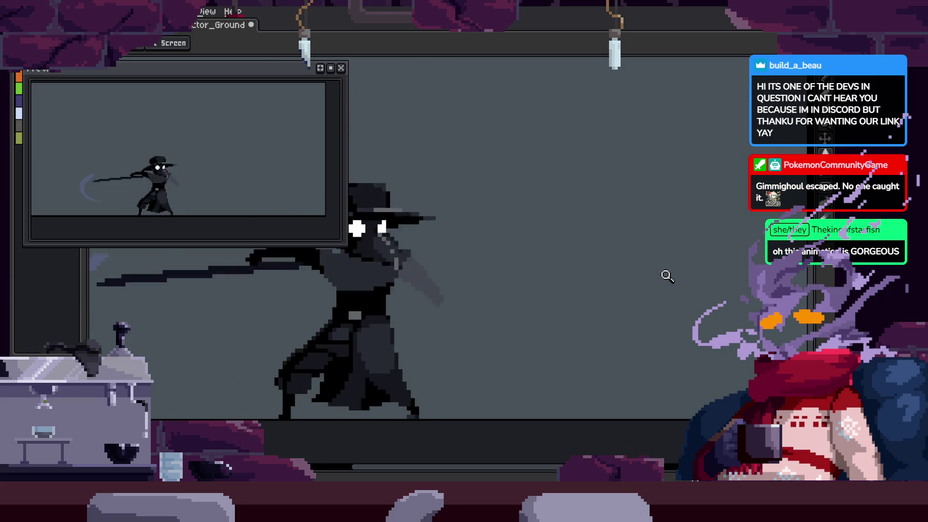
key(Tab)
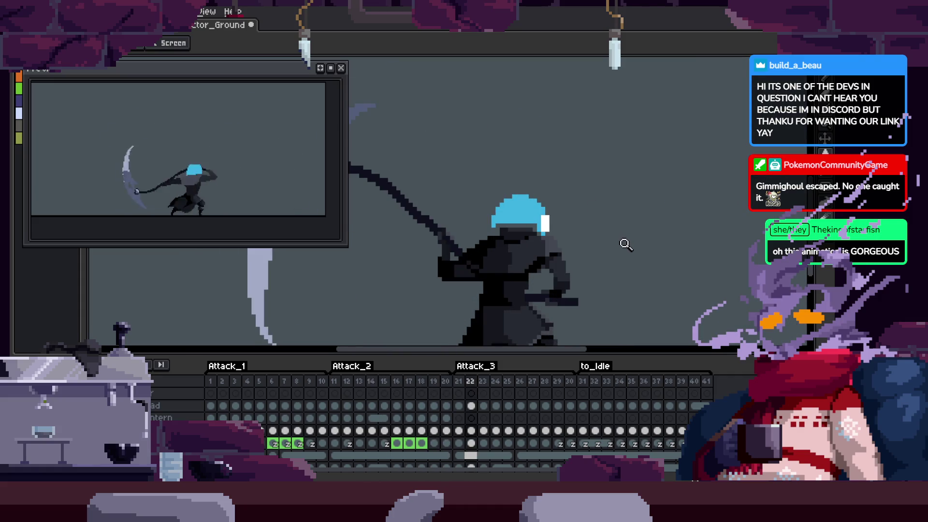
Advance to frame 23 and hide the timeline to enlarge the canvas
scroll(603, 259, up, 3)
key(Right)
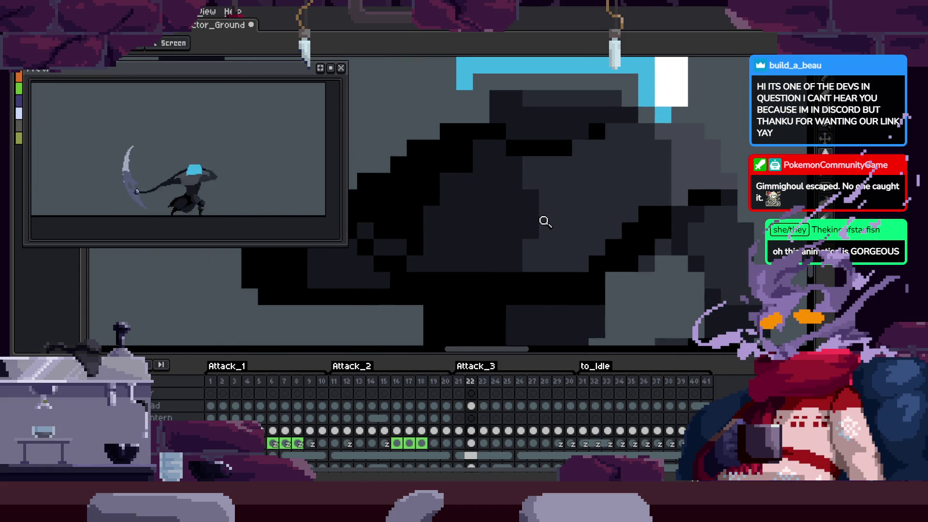
key(b)
scroll(581, 220, up, 2)
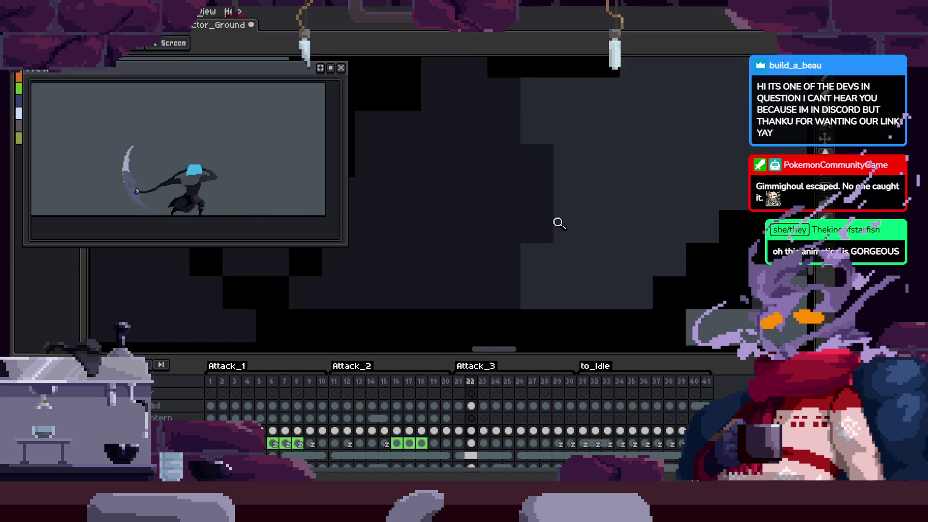
key(Right)
key(Tab)
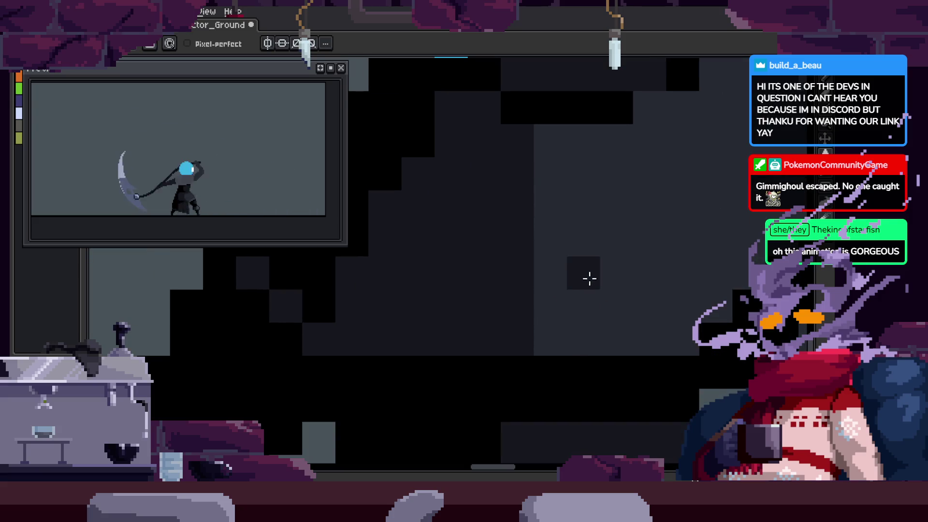
scroll(553, 275, down, 3)
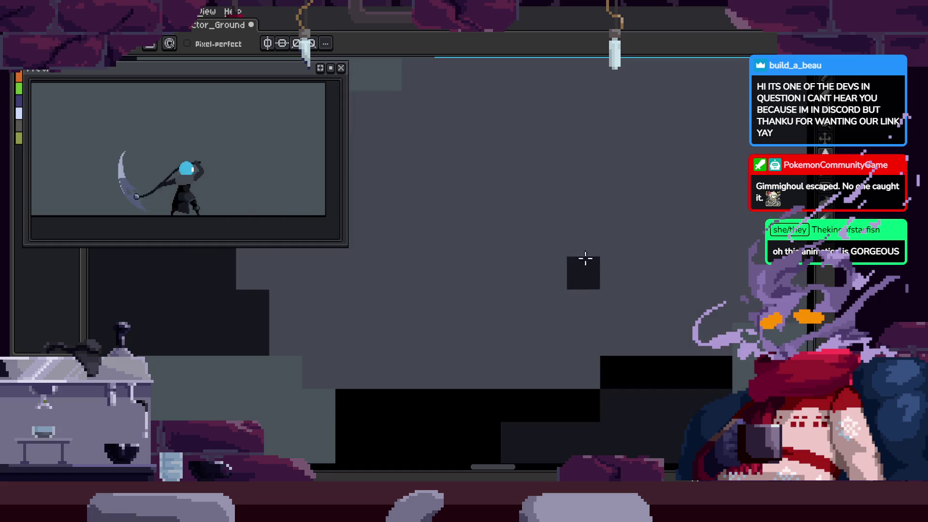
key(z)
scroll(587, 270, up, 4)
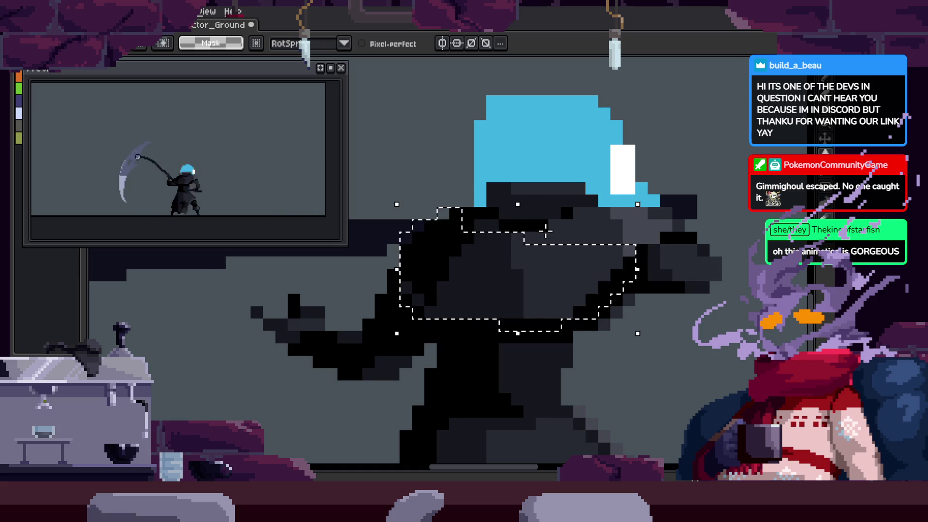
Zoom in on the head and arm and flip back and forth through the next frames
key(Right)
click(474, 317)
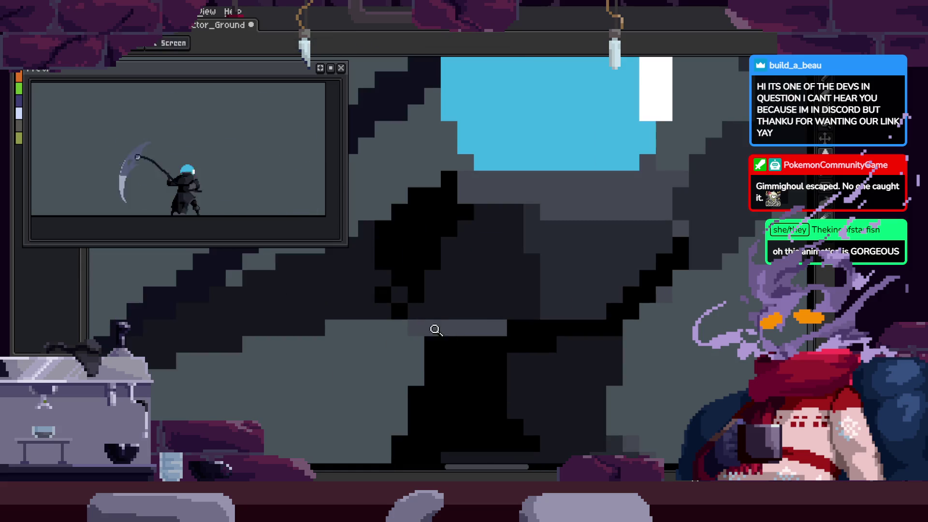
key(z)
scroll(439, 334, down, 2)
key(Right)
key(Right)
key(Left)
key(Right)
scroll(576, 280, up, 3)
key(b)
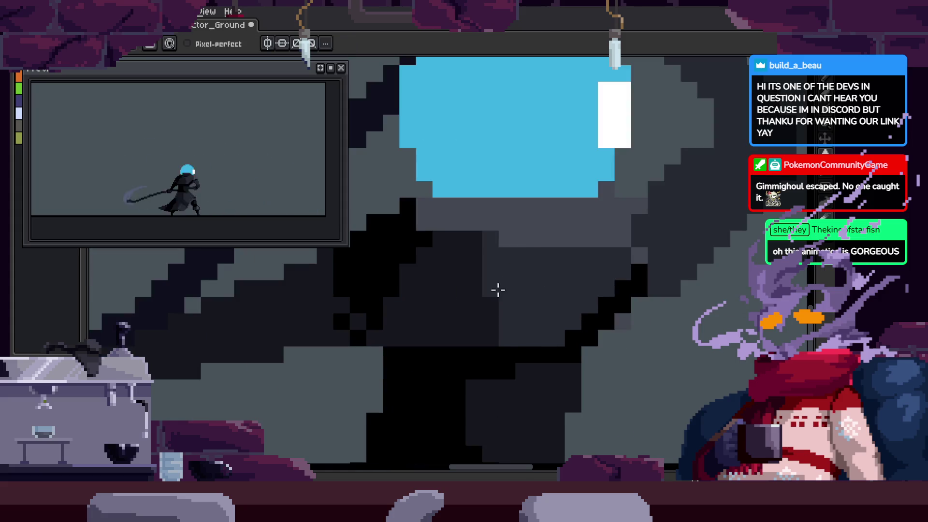
key(Right)
key(Right)
key(Right)
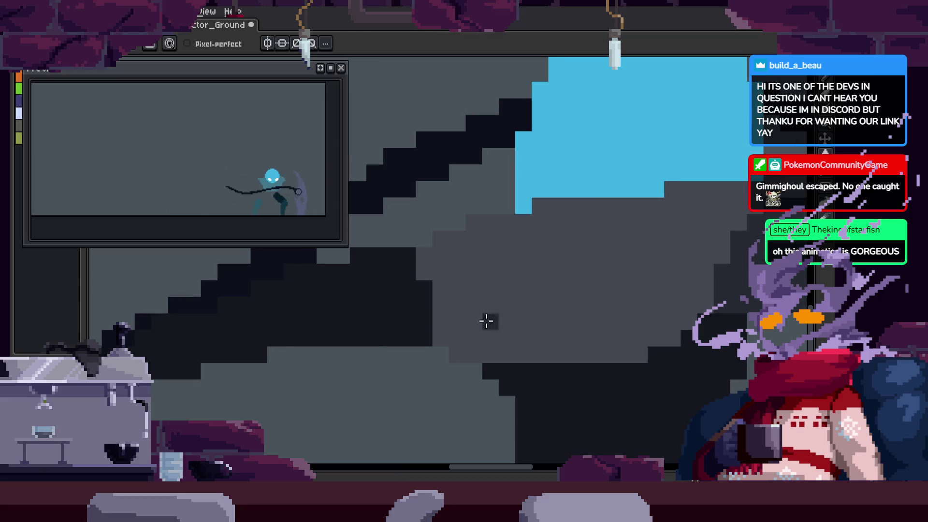
drag(558, 299, 475, 320)
key(Right)
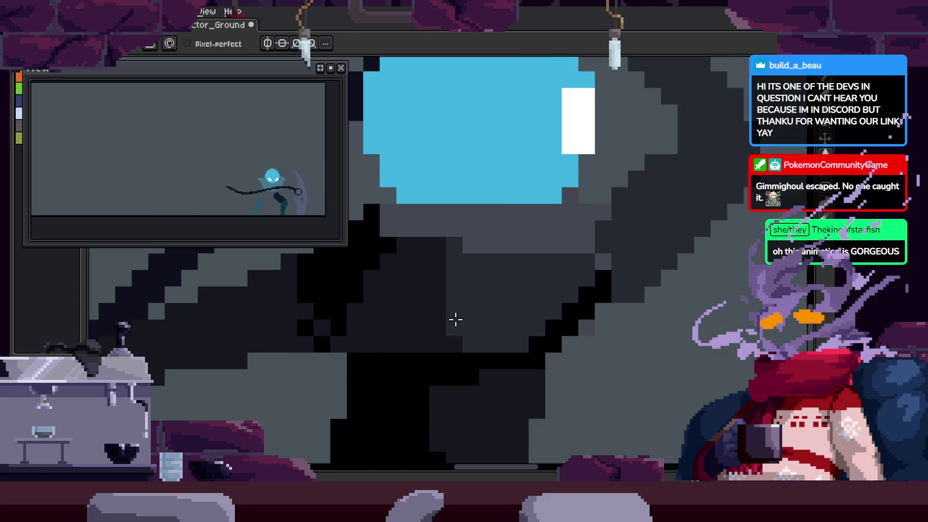
Zoom out to see the whole scythe-wielding character, then zoom back in on it
key(z)
scroll(491, 272, down, 3)
key(Return)
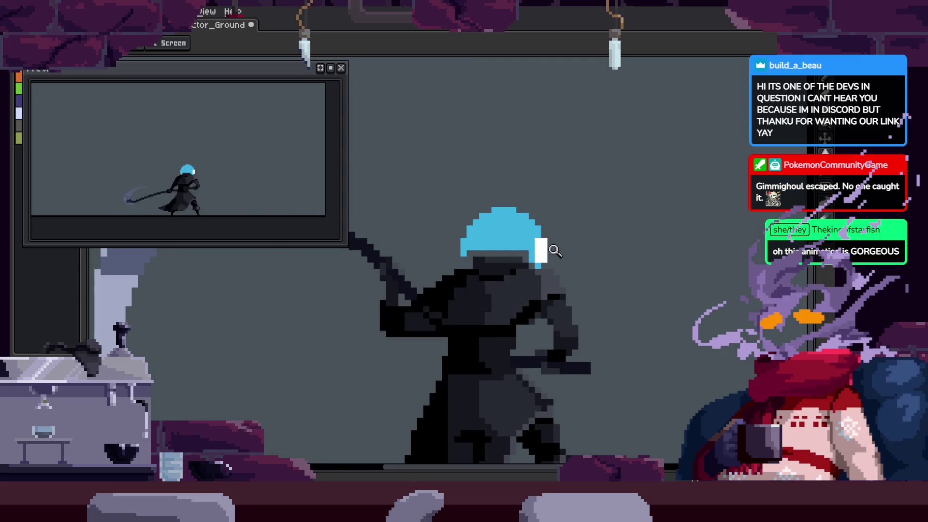
scroll(541, 290, up, 3)
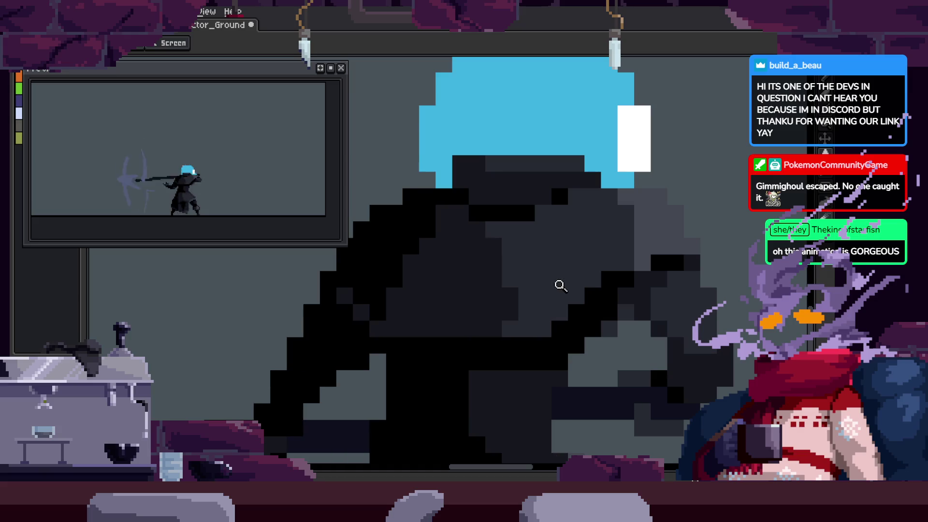
scroll(508, 285, up, 1)
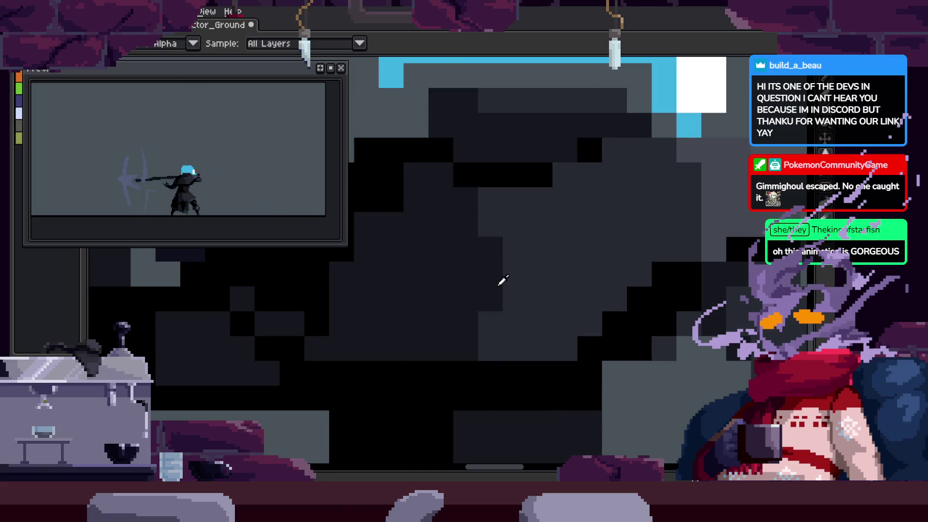
key(b)
scroll(574, 296, down, 3)
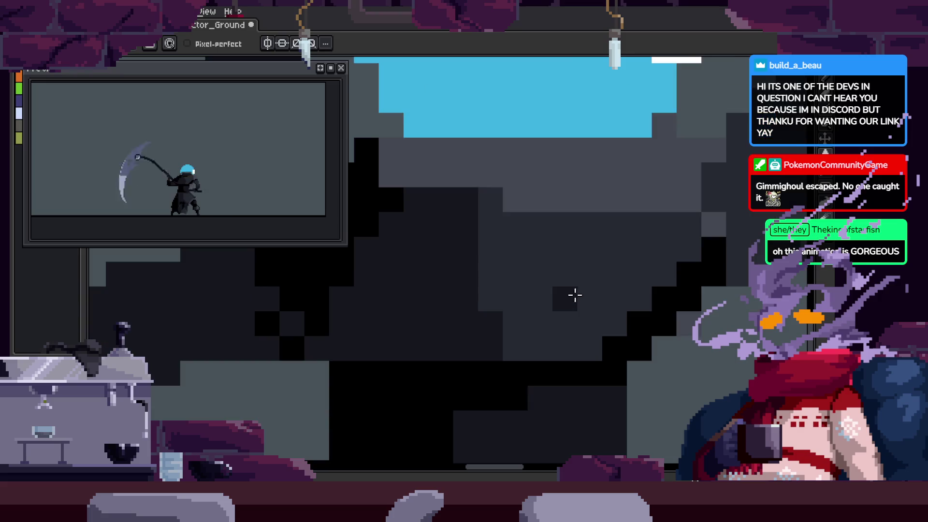
key(z)
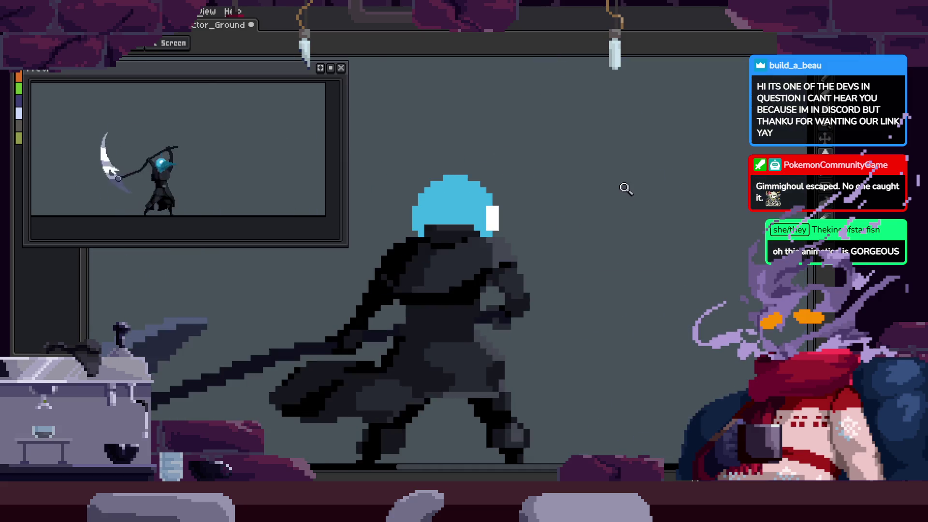
click(485, 273)
click(485, 271)
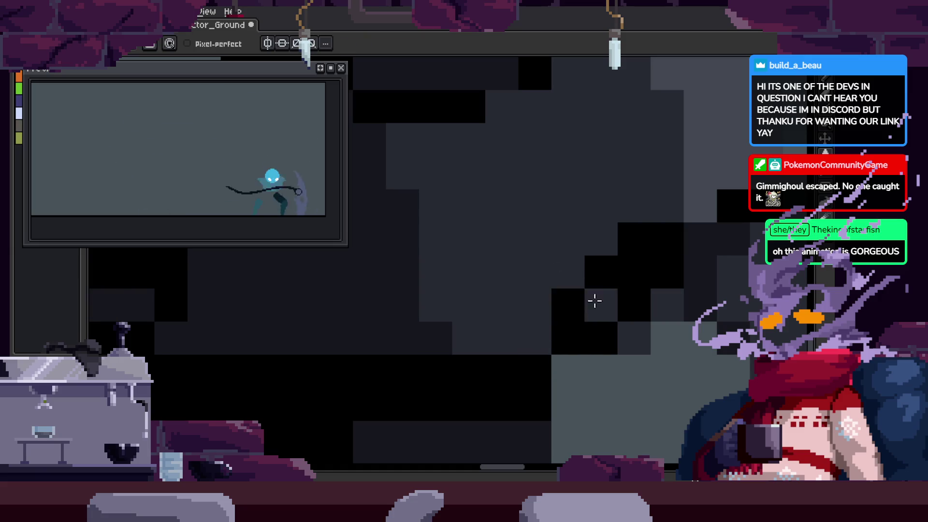
key(z)
right_click(596, 333)
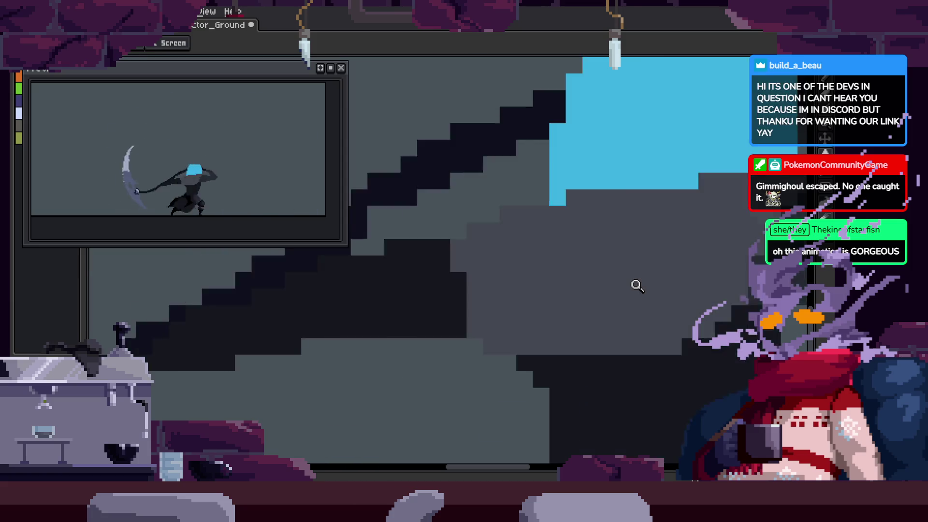
right_click(638, 285)
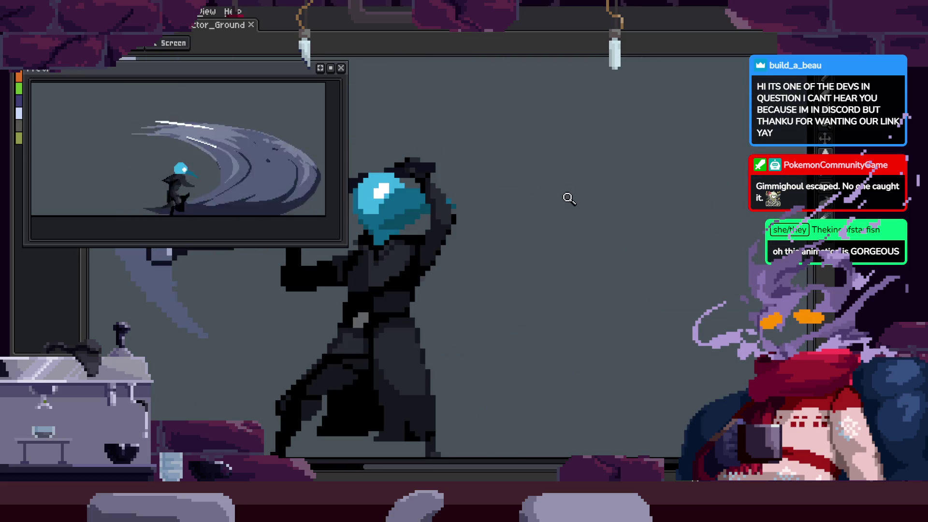
scroll(624, 232, up, 5)
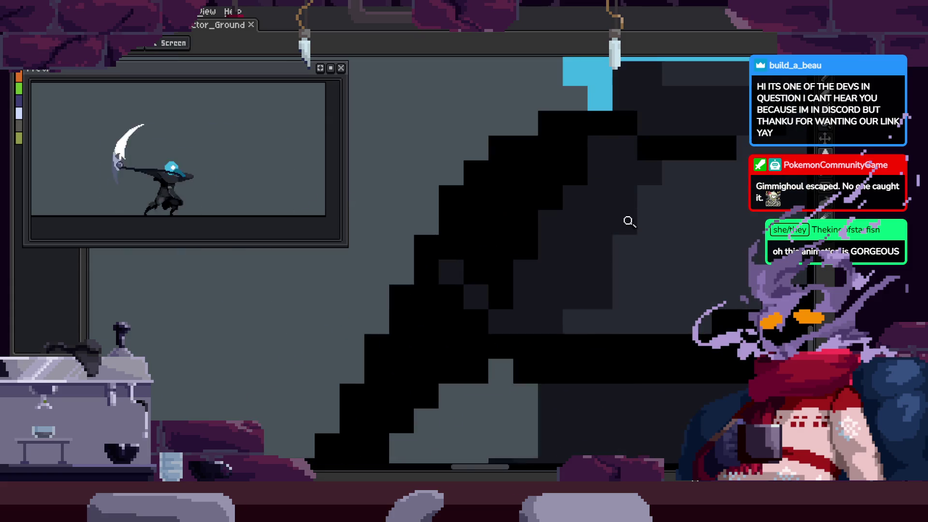
scroll(649, 224, down, 3)
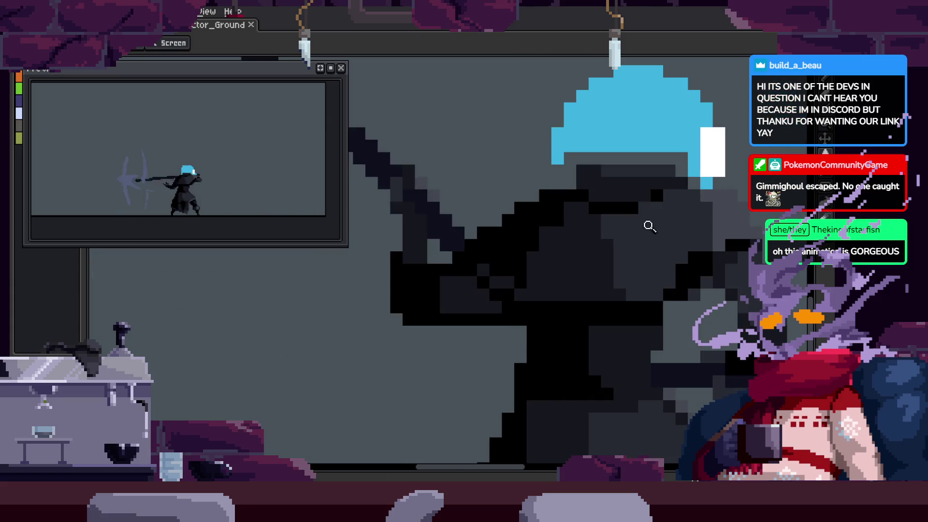
scroll(646, 249, up, 2)
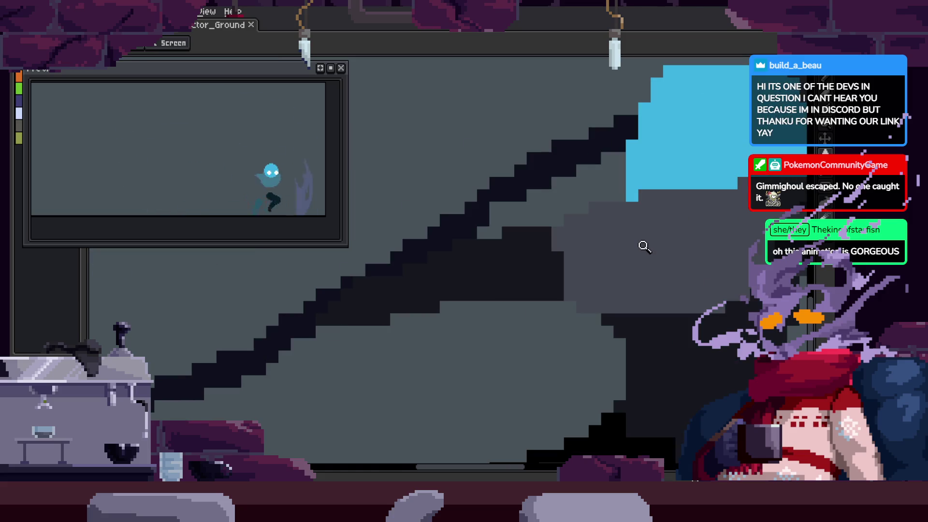
scroll(526, 240, up, 2)
Paint a black region on the character's body and preview the animation
key(b)
click(416, 274)
mouse_move(416, 273)
mouse_down()
mouse_move(451, 313)
mouse_move(460, 309)
mouse_move(439, 234)
mouse_move(510, 187)
mouse_move(493, 332)
mouse_up()
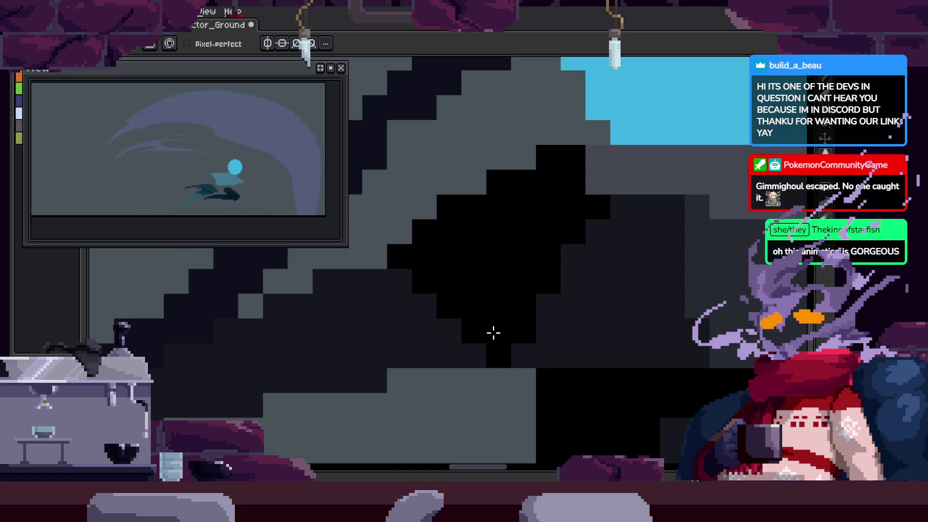
key(z)
scroll(570, 286, down, 3)
key(Return)
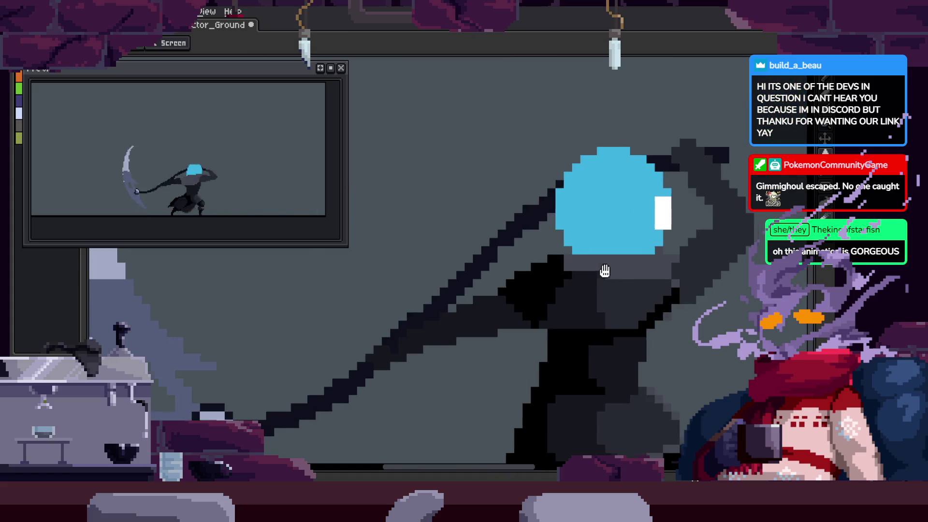
scroll(566, 253, up, 3)
Paint dark grey rows under the head, then shade with eyedropped dark and black colours
key(b)
mouse_move(460, 284)
mouse_down()
mouse_move(483, 259)
mouse_move(559, 284)
mouse_move(587, 263)
mouse_up()
drag(609, 308, 686, 315)
key(i)
click(447, 382)
key(b)
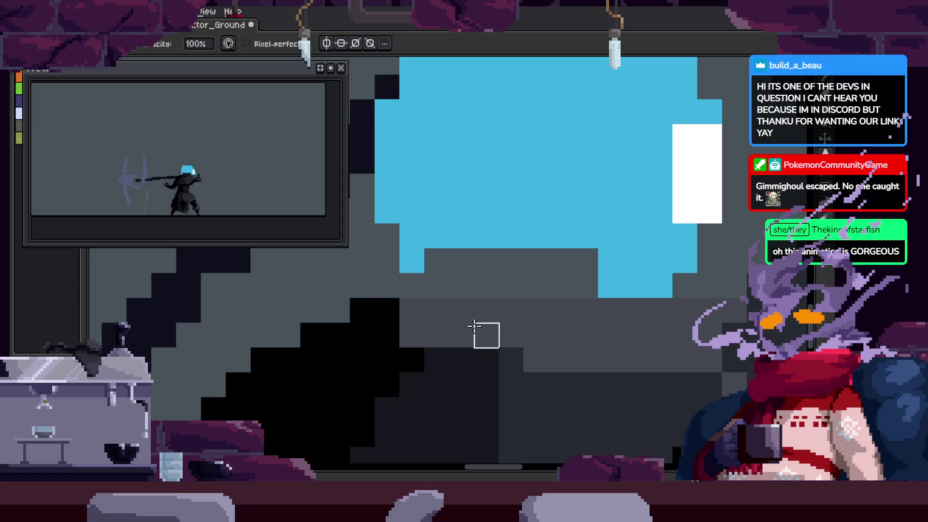
mouse_move(436, 335)
mouse_down()
mouse_move(408, 310)
mouse_move(480, 337)
mouse_up()
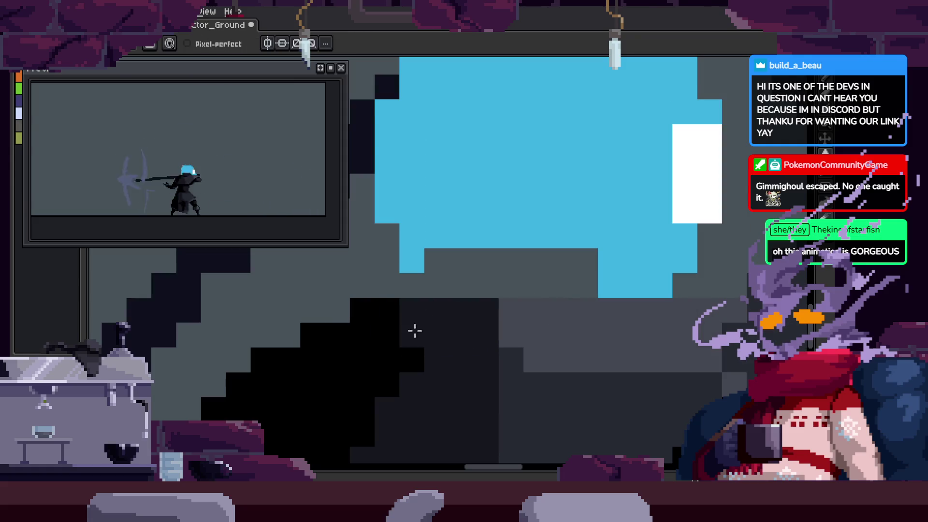
key(i)
click(411, 353)
key(b)
drag(411, 339, 412, 307)
Add dark strokes across the body, zoom in on the head, and undo a misplaced ledge stroke
scroll(559, 321, down, 2)
scroll(559, 325, down, 3)
scroll(543, 249, up, 3)
drag(543, 252, 449, 321)
mouse_move(464, 289)
mouse_down()
mouse_move(452, 296)
mouse_move(658, 286)
mouse_up()
key(z)
scroll(483, 296, down, 2)
click(535, 307)
key(b)
mouse_move(464, 248)
mouse_down()
mouse_move(474, 213)
mouse_move(648, 218)
mouse_move(497, 249)
mouse_up()
key(ctrl+z)
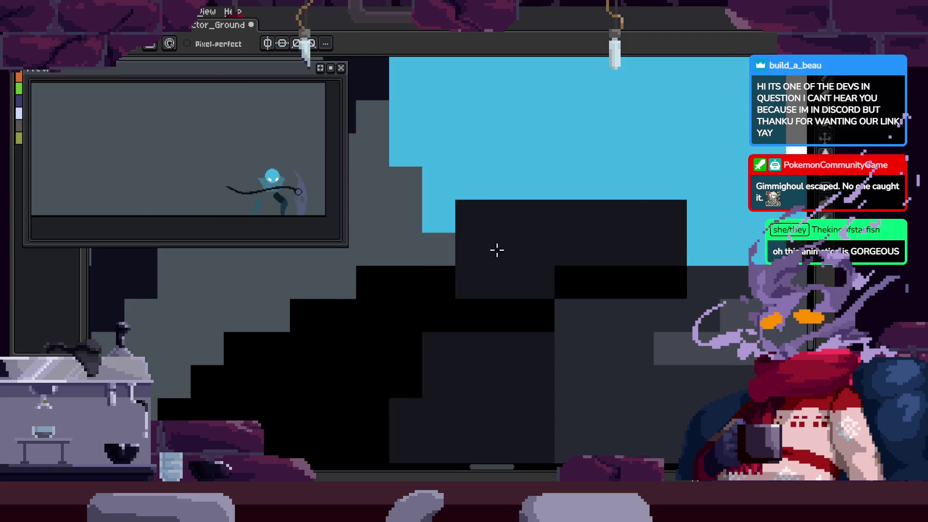
Try another dark row under the head, undo it, and place a single black pixel
key(z)
scroll(642, 265, down, 2)
click(588, 290)
key(b)
drag(642, 312, 556, 312)
key(i)
key(ctrl+z)
scroll(559, 253, up, 1)
scroll(466, 290, up, 1)
key(b)
click(421, 268)
Save the sprite, play the animation, stop on the idle frame, and save again
key(z)
key(ctrl+s)
scroll(466, 296, down, 4)
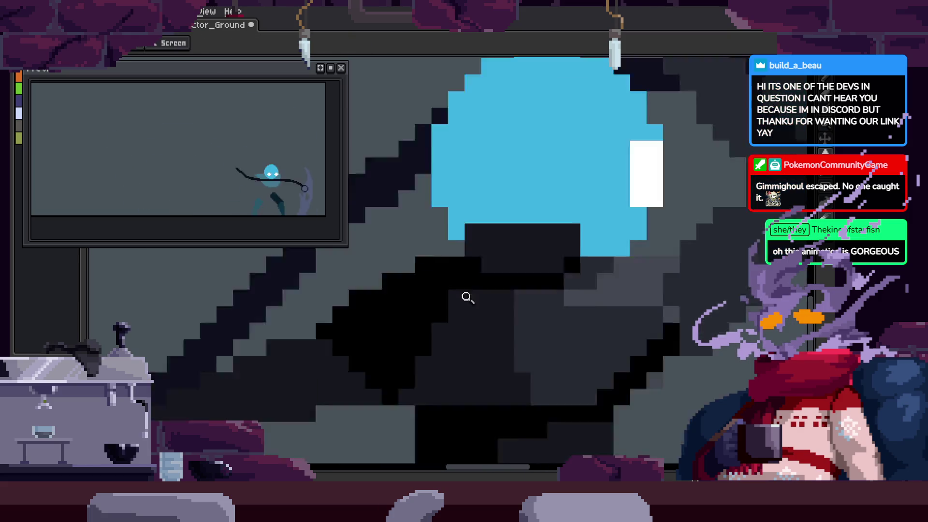
key(Return)
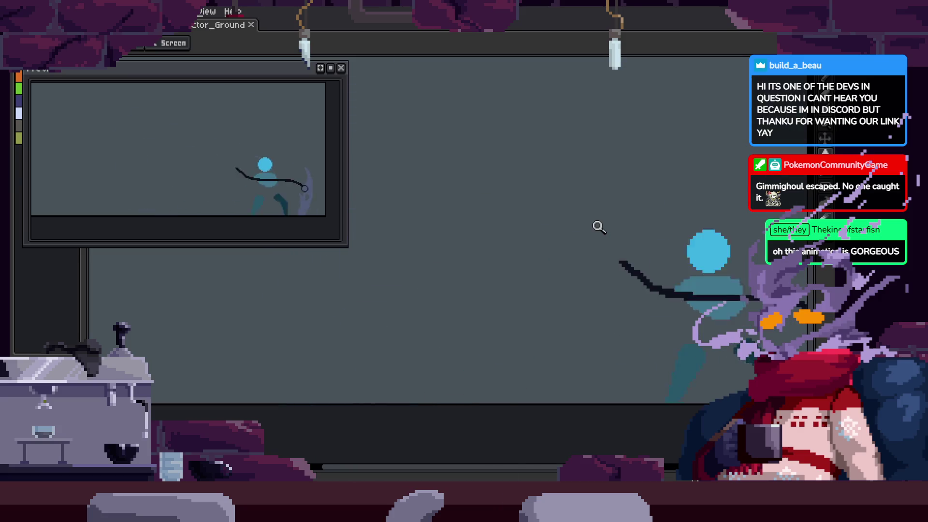
key(Return)
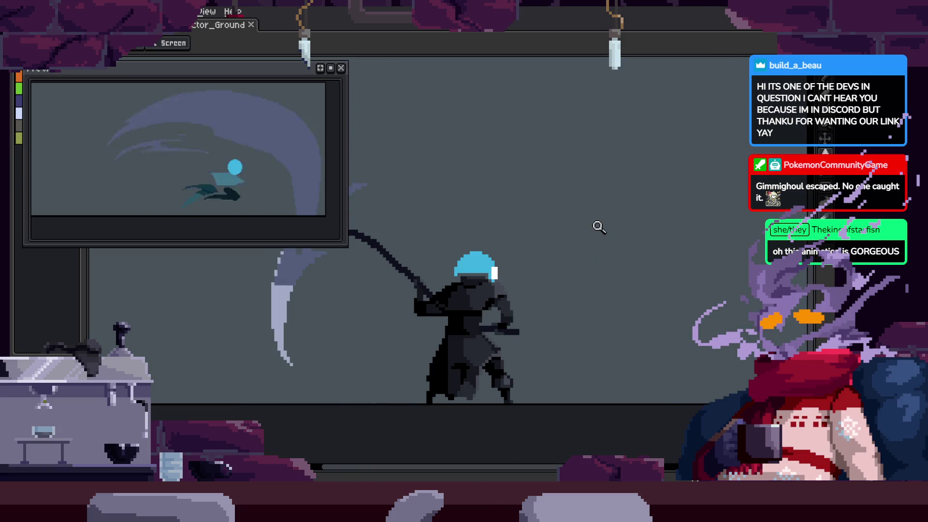
key(ctrl+s)
scroll(566, 263, up, 1)
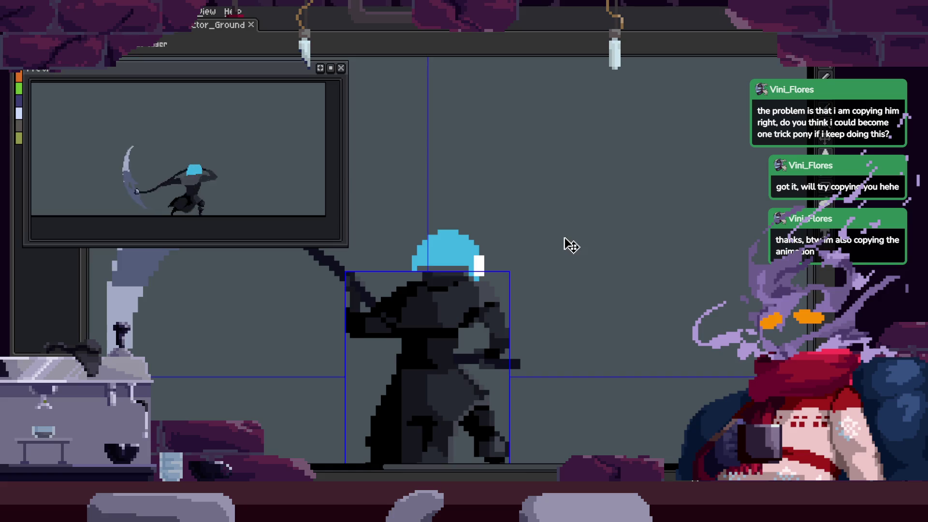
key(ctrl+n)
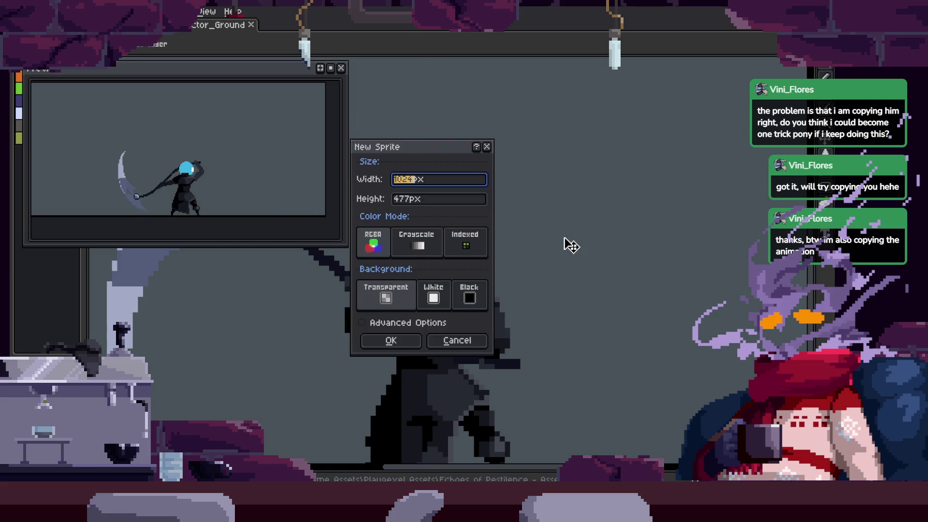
Create the 1024×477 sprite, close the Preview window, and paste in the five reference characters
click(416, 339)
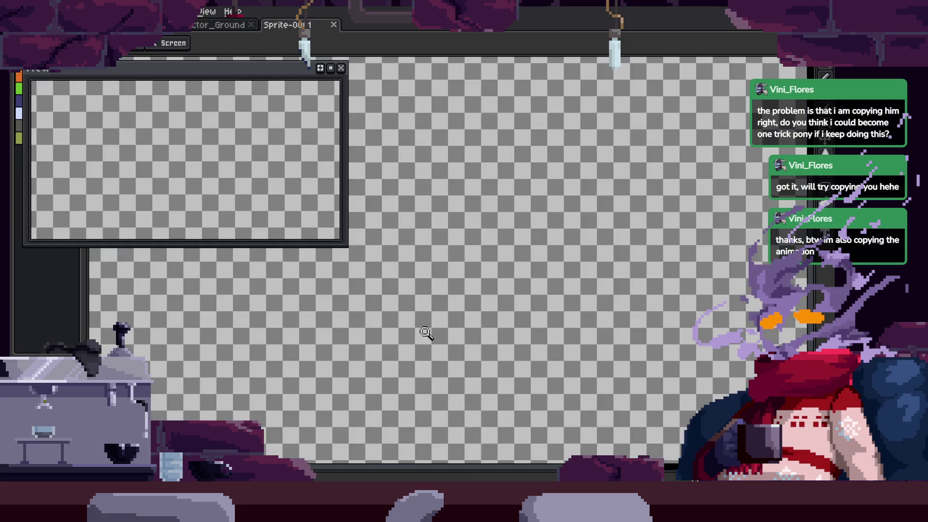
scroll(465, 256, down, 1)
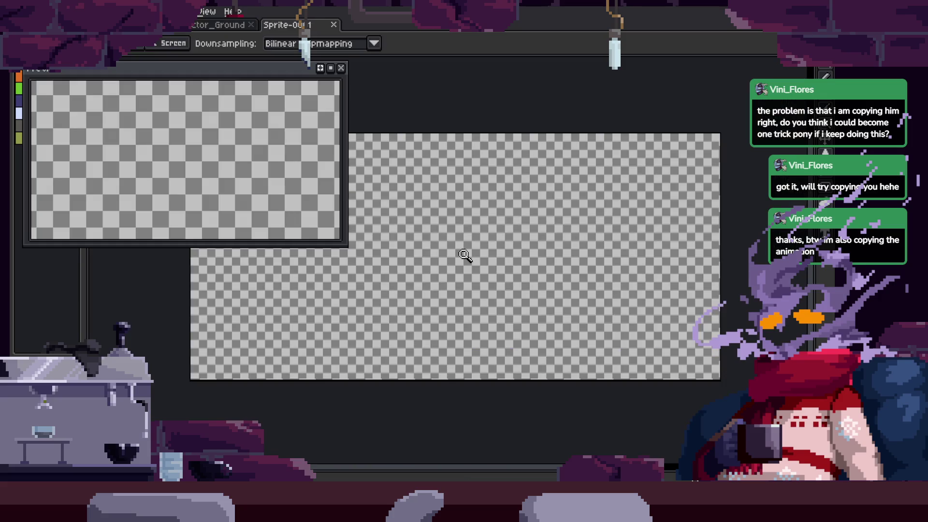
click(341, 68)
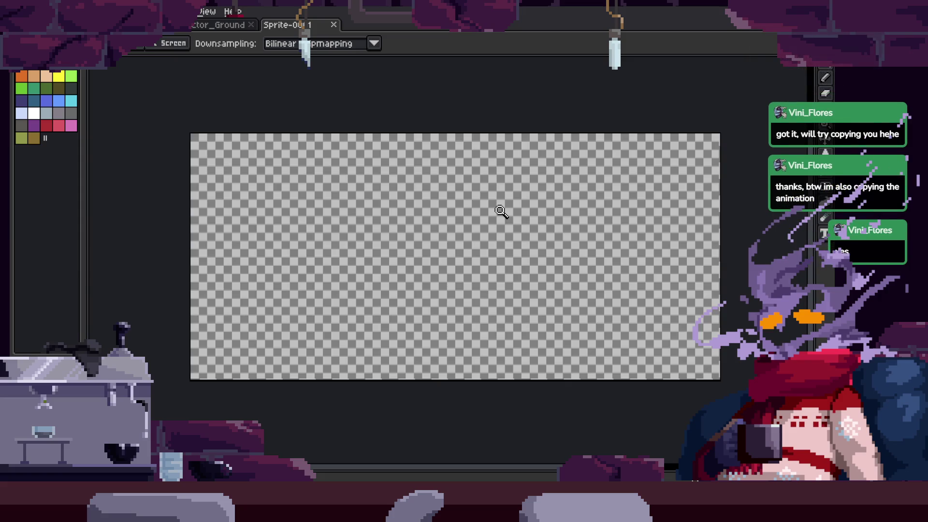
key(ctrl+v)
key(Return)
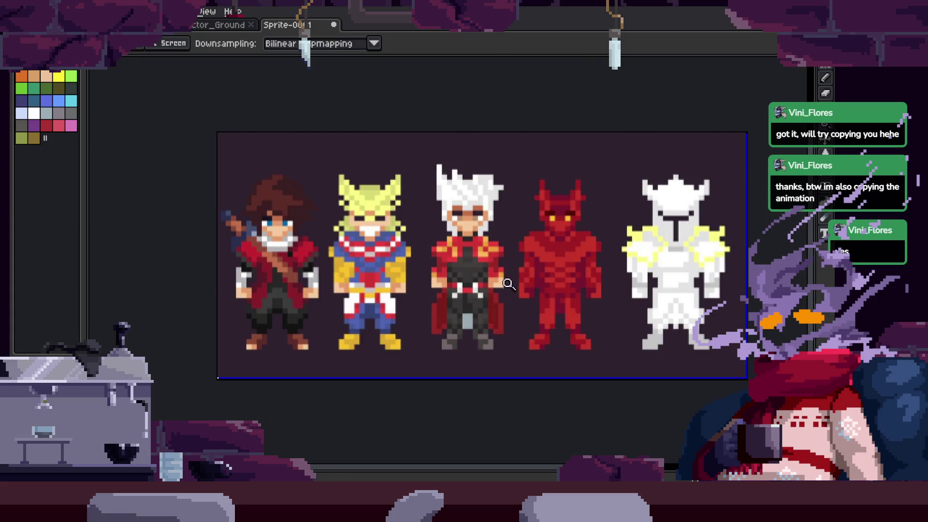
scroll(508, 284, up, 3)
scroll(512, 266, down, 3)
scroll(550, 272, up, 1)
scroll(550, 272, down, 1)
scroll(542, 261, up, 1)
scroll(536, 243, down, 1)
scroll(536, 244, up, 1)
scroll(629, 269, down, 1)
scroll(658, 278, up, 1)
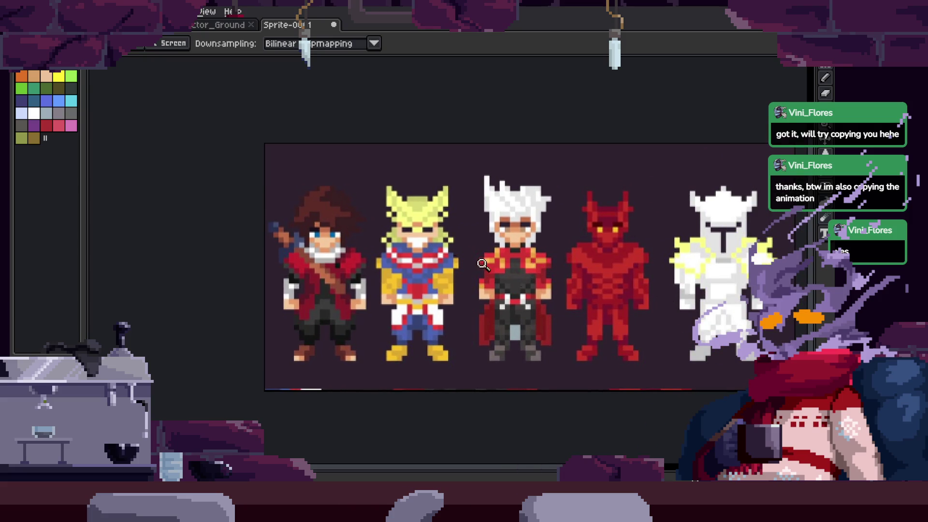
scroll(576, 271, up, 2)
scroll(594, 281, down, 1)
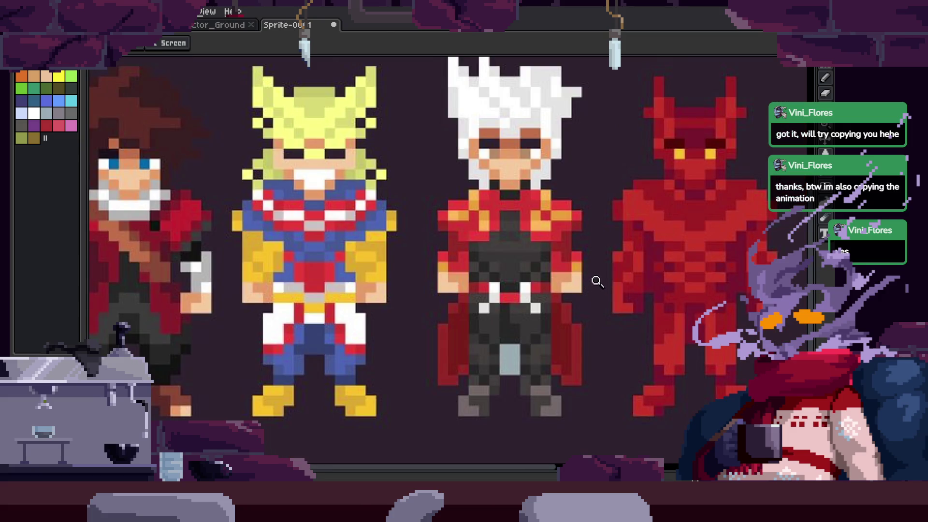
scroll(598, 276, down, 1)
scroll(495, 248, up, 2)
scroll(474, 274, up, 2)
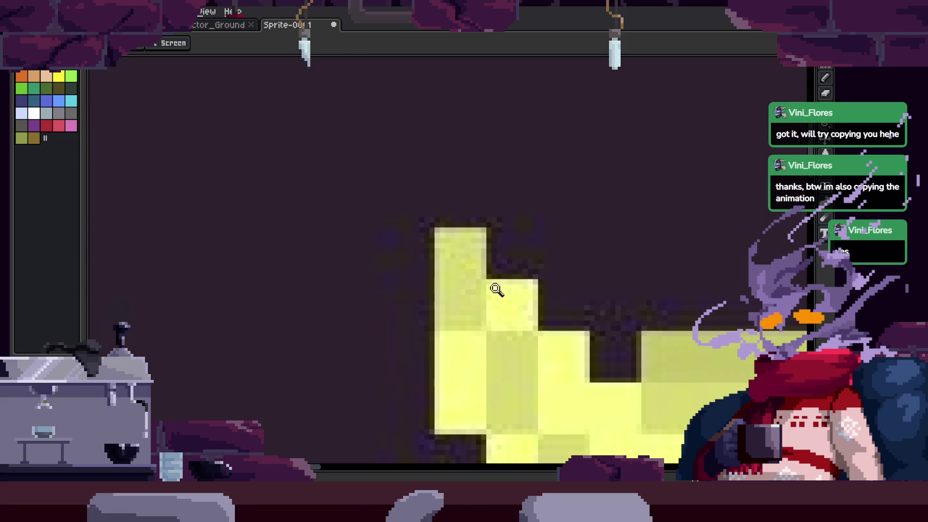
scroll(532, 290, down, 3)
scroll(596, 245, up, 1)
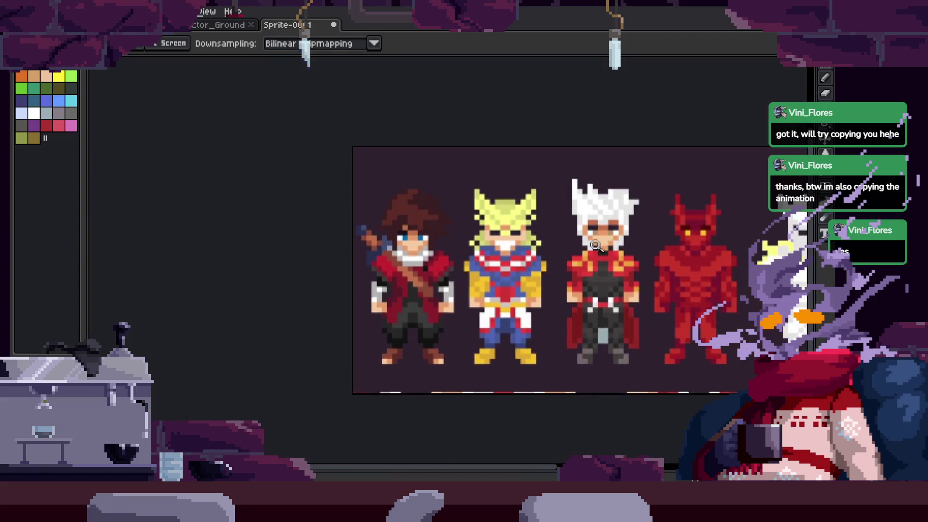
scroll(595, 246, up, 2)
scroll(588, 259, up, 1)
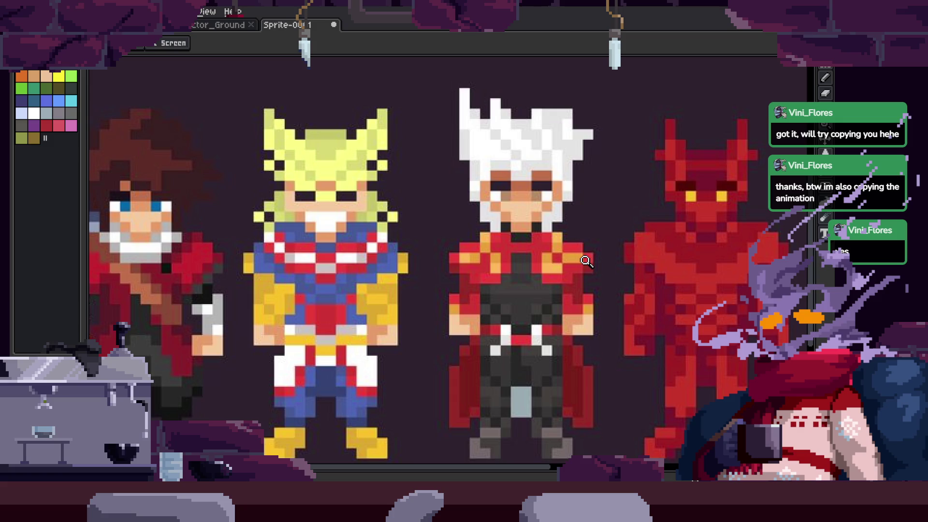
scroll(586, 261, left, 5)
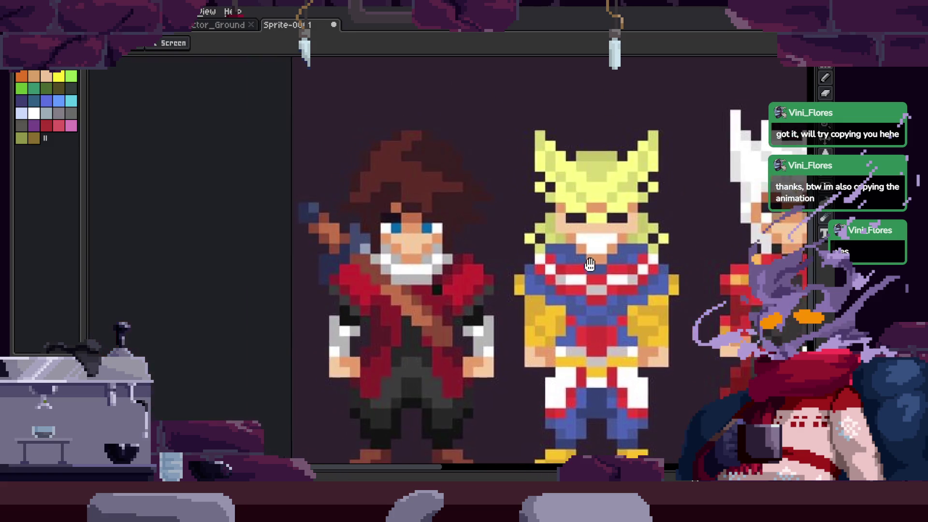
key(m)
scroll(411, 193, up, 3)
mouse_move(412, 125)
mouse_down()
mouse_move(377, 435)
mouse_move(414, 156)
mouse_move(376, 158)
mouse_move(394, 187)
mouse_up()
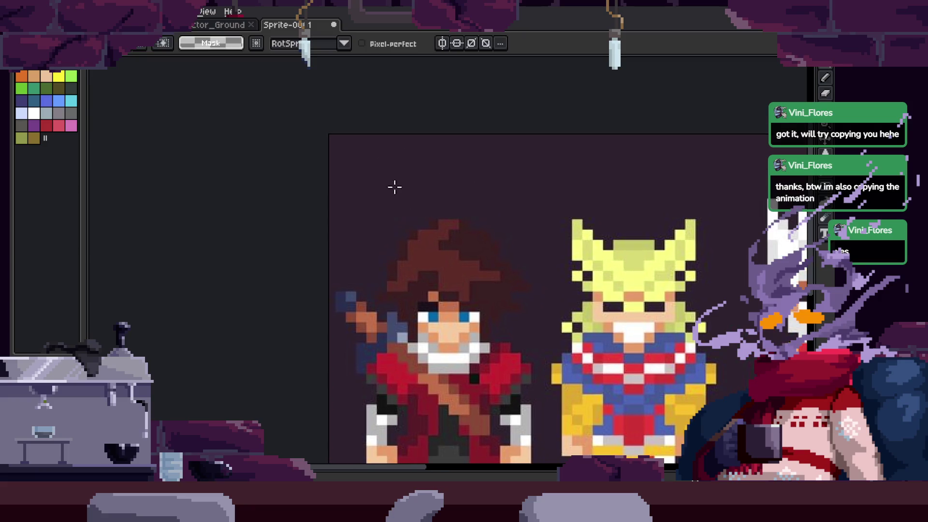
Trace lasso outlines around the hair and down the red coat to its lower body
scroll(451, 242, down, 3)
drag(500, 239, 483, 440)
mouse_move(441, 114)
mouse_down()
mouse_move(381, 116)
mouse_move(472, 207)
mouse_up()
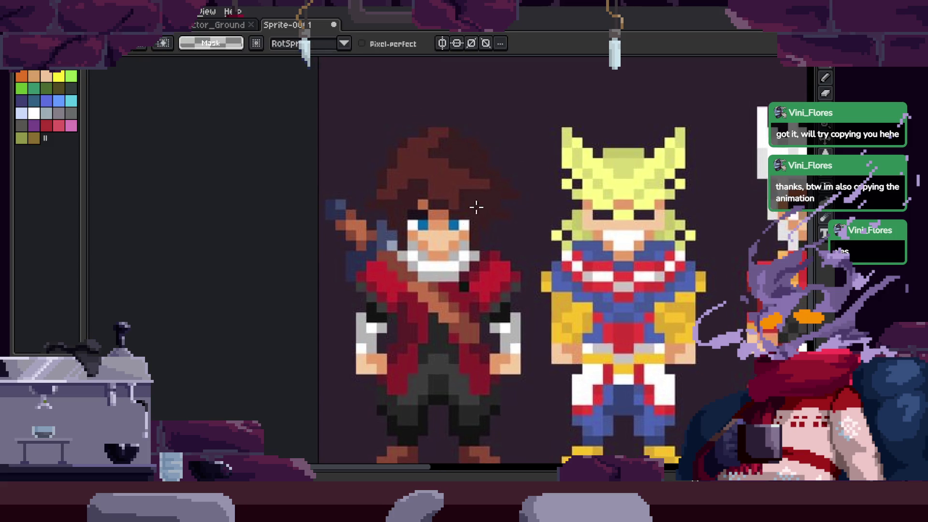
scroll(442, 331, down, 2)
mouse_move(431, 283)
mouse_down()
mouse_move(383, 399)
mouse_move(419, 282)
mouse_up()
Trace lasso arcs and a loop over and around the character's head
scroll(419, 282, up, 1)
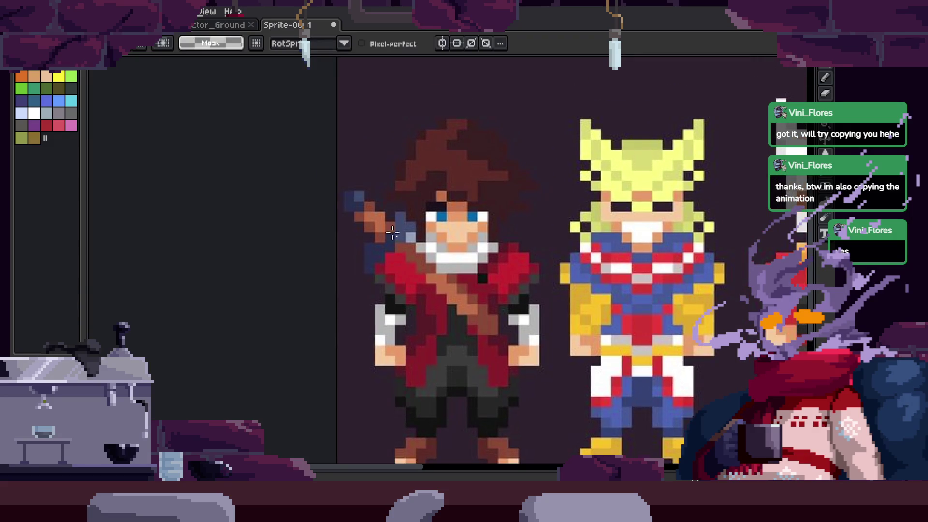
drag(488, 227, 513, 259)
scroll(497, 216, up, 2)
mouse_move(475, 173)
mouse_down()
mouse_move(511, 327)
mouse_move(393, 244)
mouse_move(457, 321)
mouse_move(445, 187)
mouse_move(502, 239)
mouse_move(508, 232)
mouse_up()
scroll(508, 232, up, 3)
mouse_move(503, 113)
mouse_down()
mouse_move(374, 339)
mouse_move(534, 216)
mouse_up()
scroll(493, 232, down, 3)
scroll(543, 237, up, 3)
mouse_move(536, 142)
mouse_down()
mouse_move(417, 136)
mouse_move(536, 193)
mouse_up()
Doodle a yellow X and triangle beside the character's head with the Pencil
key(z)
scroll(537, 193, down, 5)
scroll(492, 250, up, 5)
key(b)
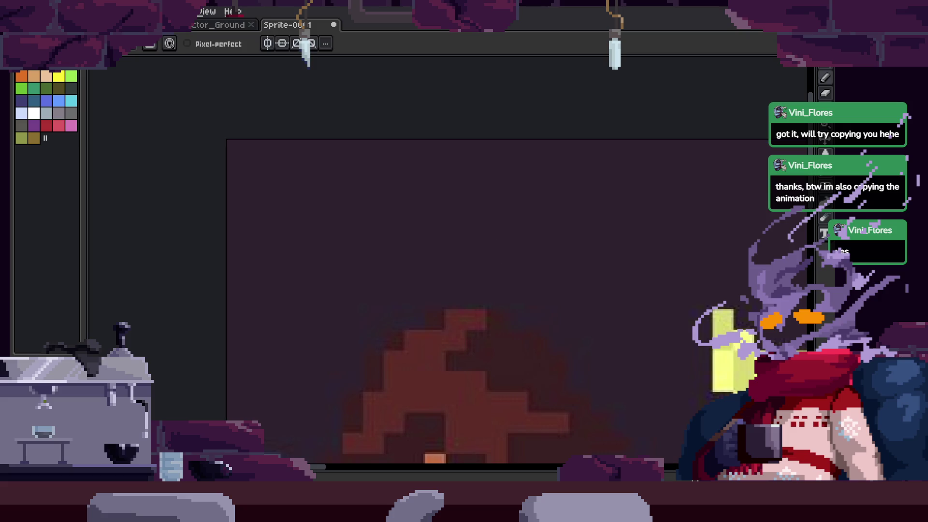
mouse_move(265, 161)
mouse_down()
mouse_move(369, 279)
mouse_move(383, 203)
mouse_up()
key(h)
scroll(453, 198, down, 2)
scroll(404, 325, up, 2)
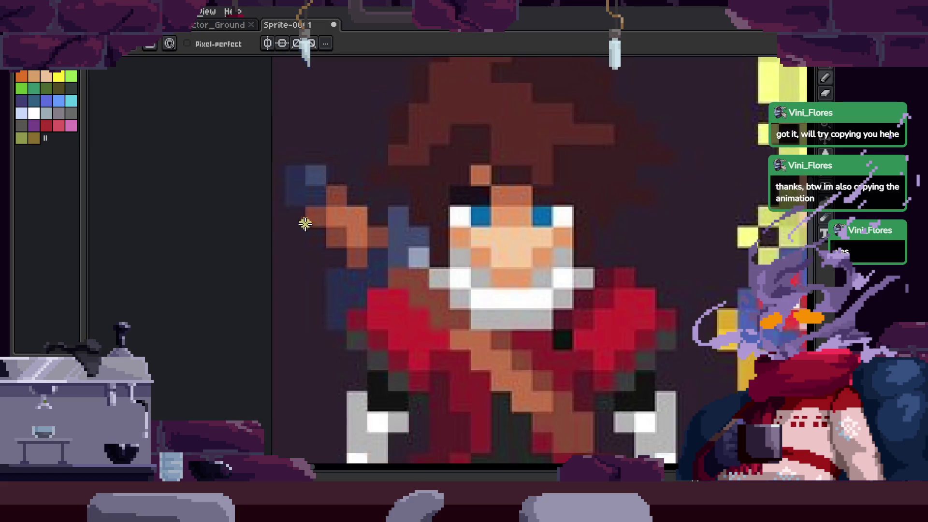
Draw yellow marks beside the character's legs
key(b)
scroll(352, 311, down, 4)
mouse_move(252, 266)
mouse_down()
mouse_move(321, 315)
mouse_move(309, 348)
mouse_up()
key(h)
scroll(559, 268, up, 4)
Undo a stray dark-red Pencil scribble with Ctrl+Z
key(b)
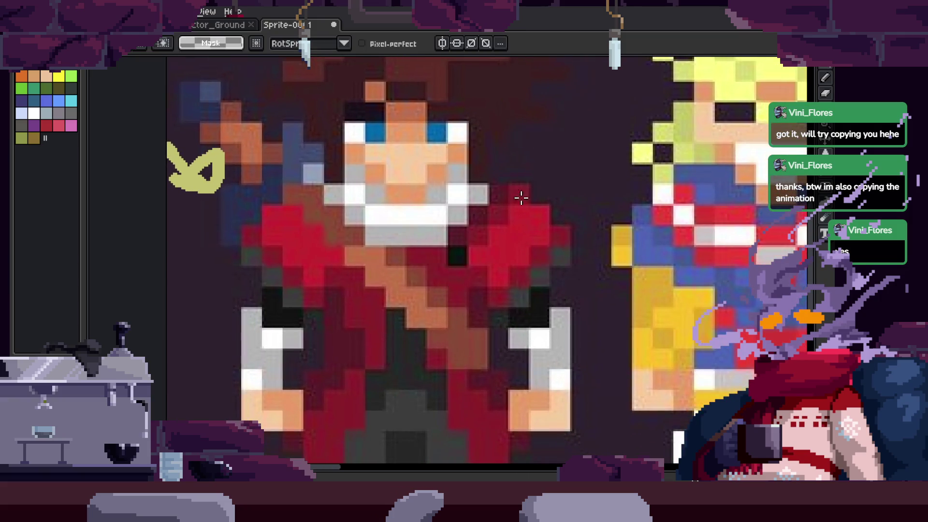
scroll(490, 272, up, 2)
mouse_move(491, 272)
mouse_down()
mouse_move(491, 242)
mouse_move(528, 303)
mouse_move(454, 298)
mouse_up()
key(ctrl+z)
key(z)
scroll(563, 275, down, 4)
scroll(553, 240, up, 3)
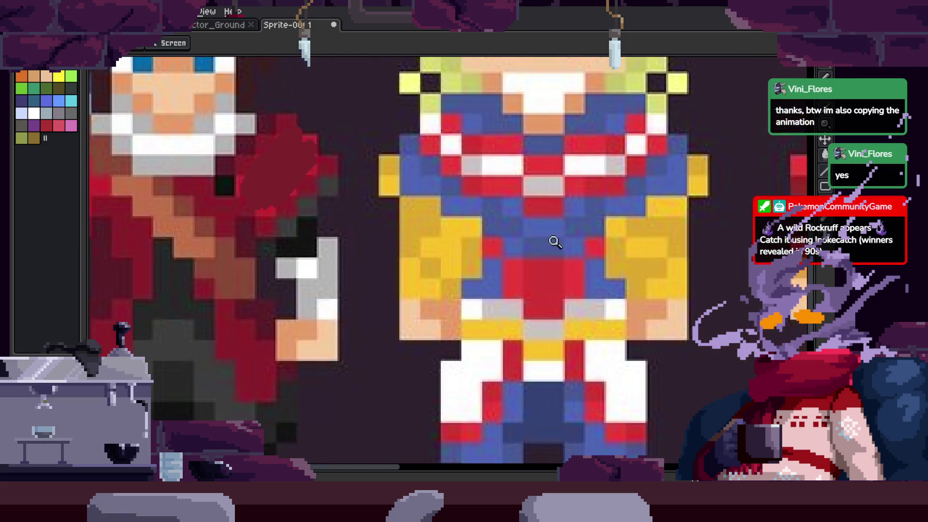
scroll(521, 241, up, 1)
scroll(456, 248, down, 1)
scroll(455, 248, down, 1)
scroll(403, 210, up, 1)
Lasso a strip down the character's middle, deselect, and zoom in on the torso
key(q)
mouse_move(496, 106)
mouse_down()
mouse_move(503, 430)
mouse_move(460, 420)
mouse_up()
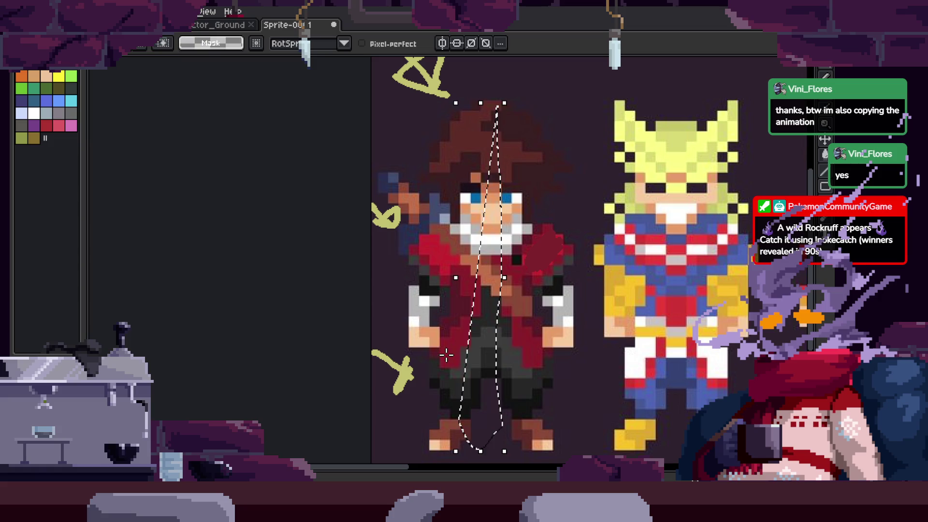
key(ctrl+d)
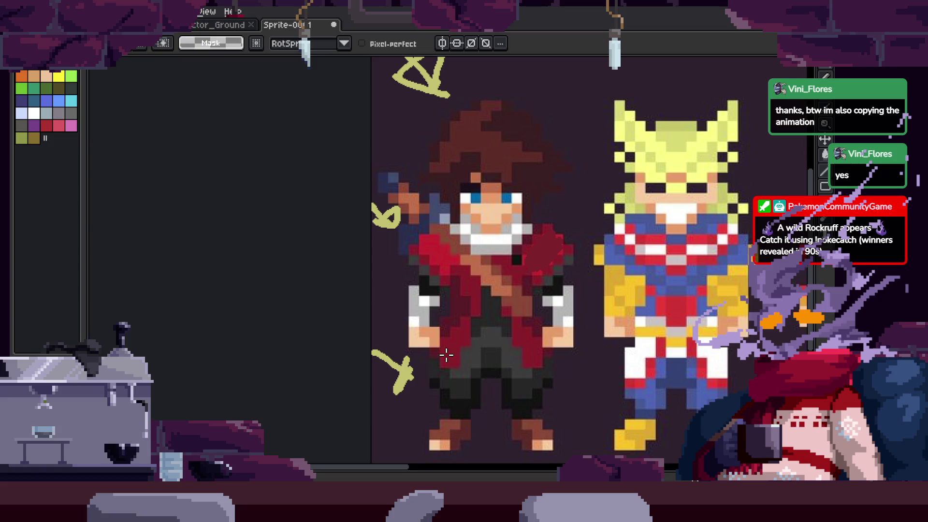
scroll(535, 257, up, 3)
key(z)
scroll(532, 306, down, 3)
click(512, 304)
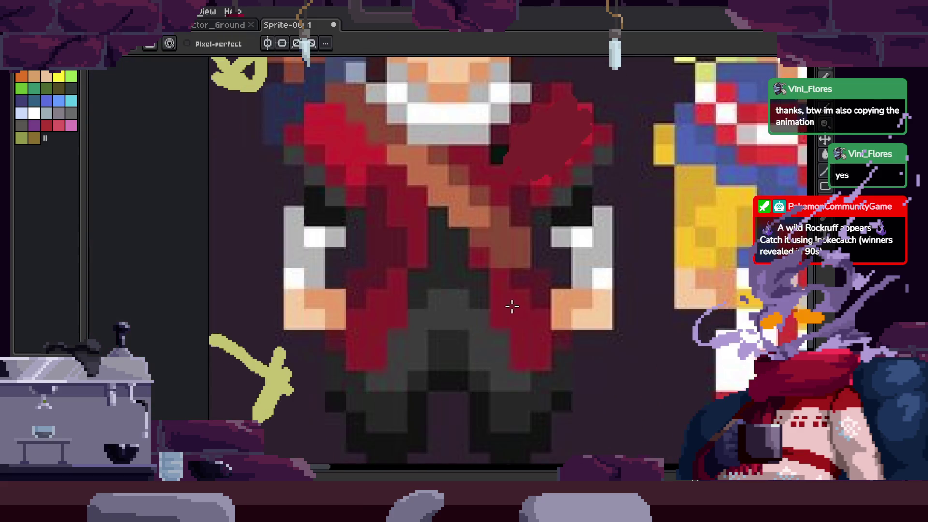
Lasso narrow strips over the left character and around the brown-haired character
key(i)
key(z)
scroll(368, 286, down, 2)
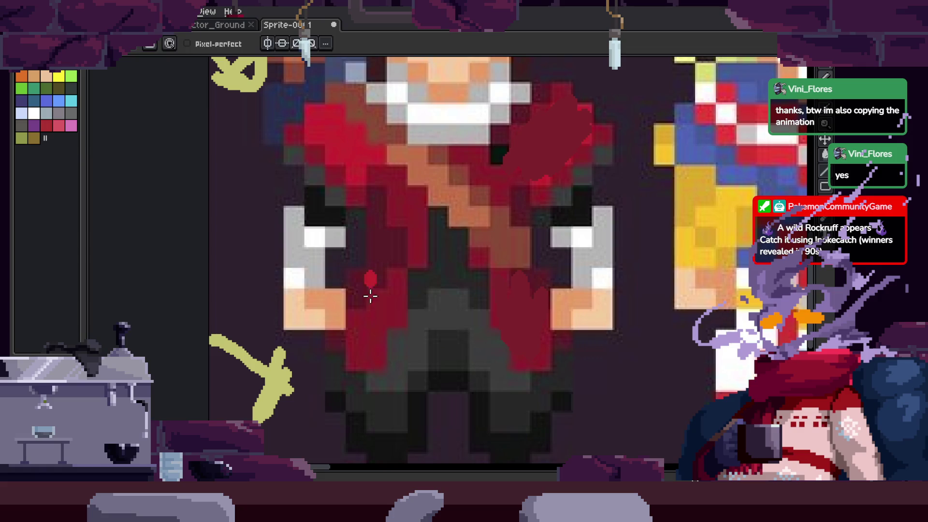
scroll(435, 247, down, 3)
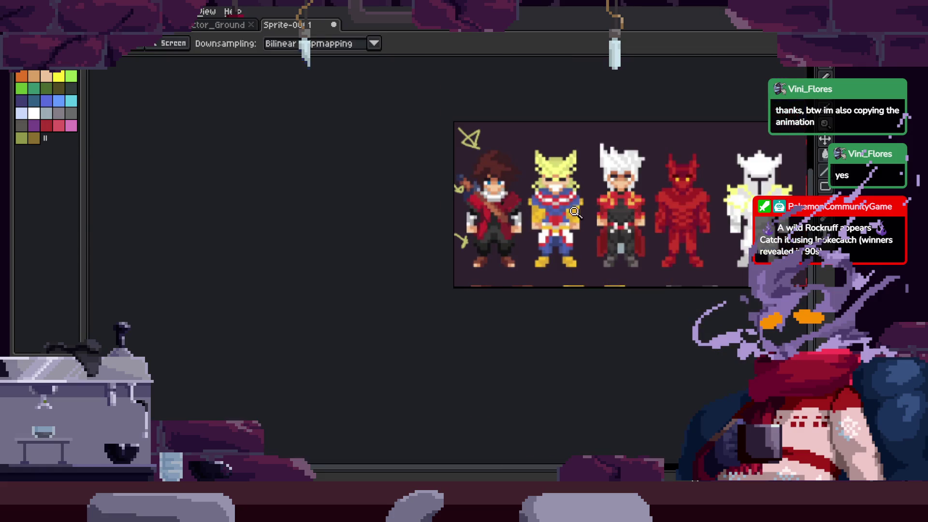
scroll(463, 249, up, 1)
key(q)
drag(476, 136, 464, 377)
click(499, 288)
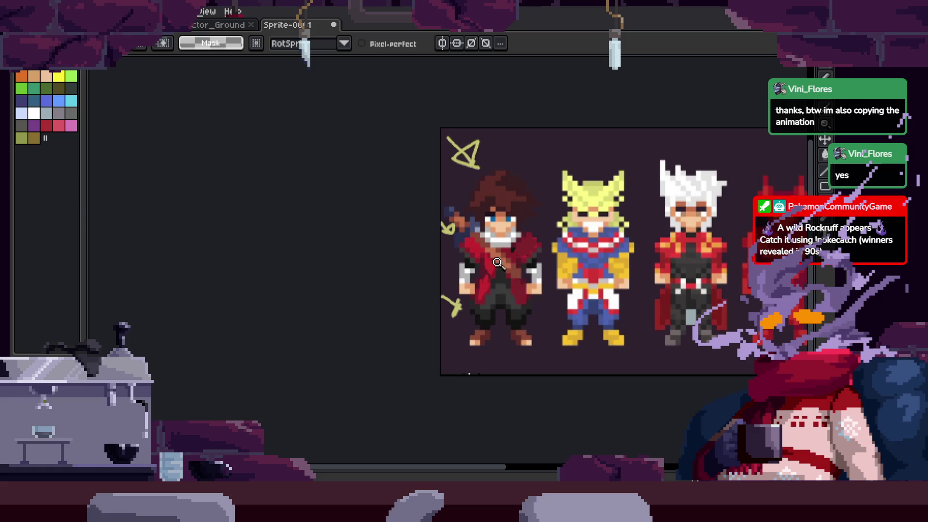
scroll(507, 271, up, 2)
scroll(571, 215, down, 1)
mouse_move(577, 127)
mouse_down()
mouse_move(582, 341)
mouse_move(607, 336)
mouse_up()
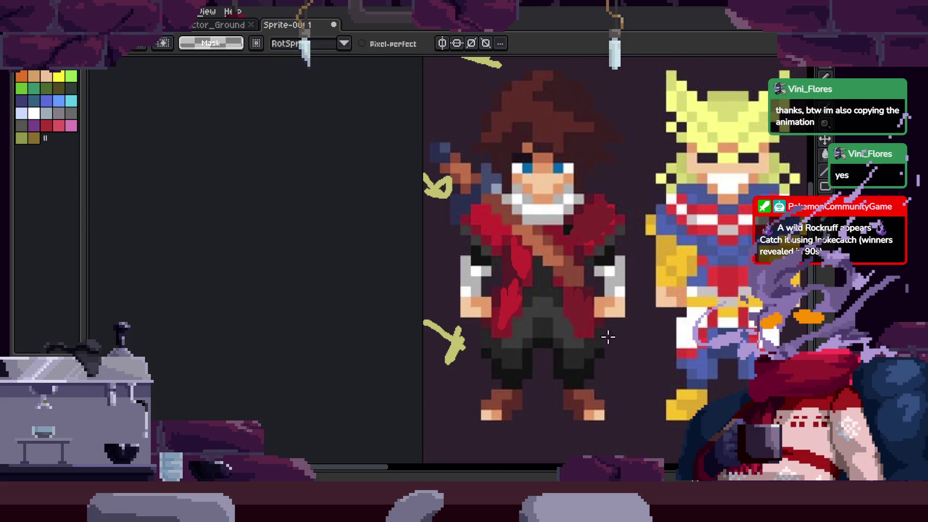
scroll(574, 367, up, 2)
Sample a dark colour and paint two shading strokes across the character's legs
key(alt)
mouse_move(551, 304)
mouse_down()
mouse_move(578, 302)
mouse_move(561, 269)
mouse_move(594, 304)
mouse_up()
mouse_move(640, 383)
mouse_down()
mouse_move(663, 304)
mouse_move(580, 385)
mouse_move(561, 372)
mouse_up()
key(z)
scroll(582, 348, down, 2)
scroll(582, 348, down, 3)
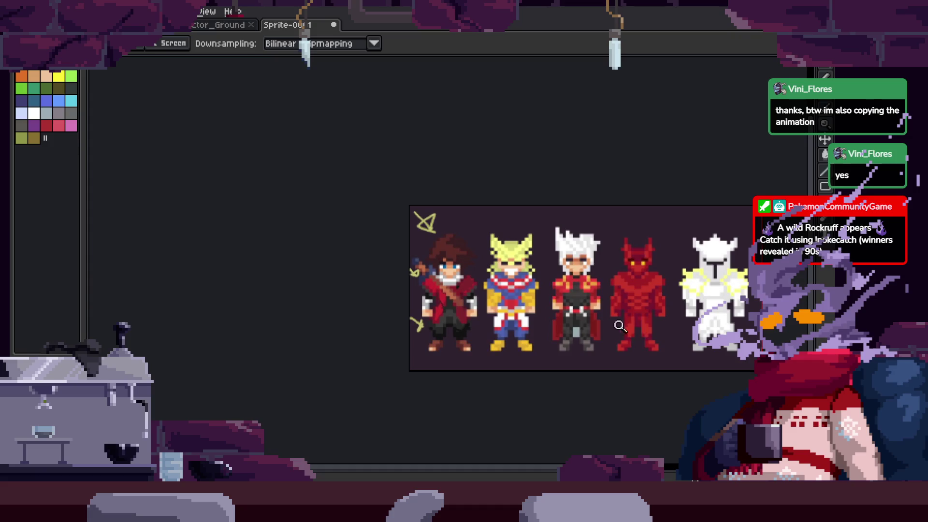
scroll(402, 334, up, 4)
scroll(480, 267, down, 1)
scroll(480, 267, down, 1)
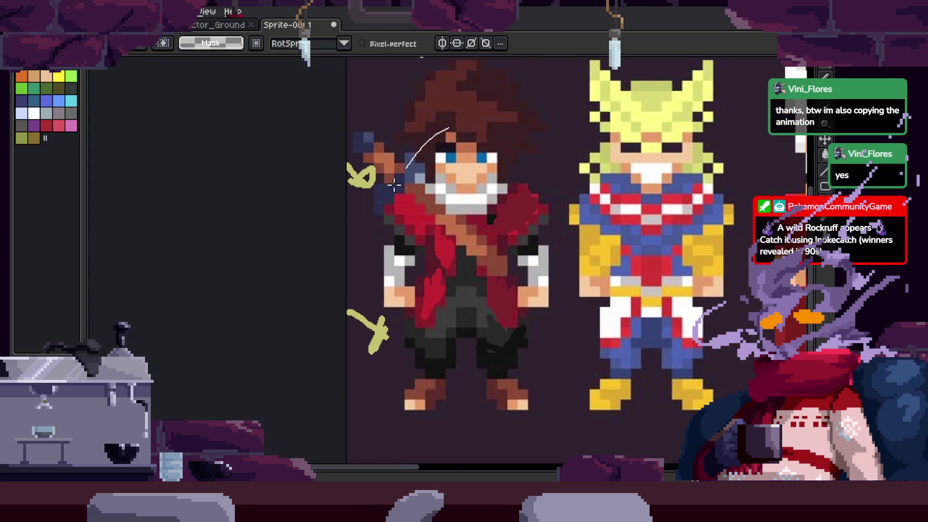
key(ctrl+Tab)
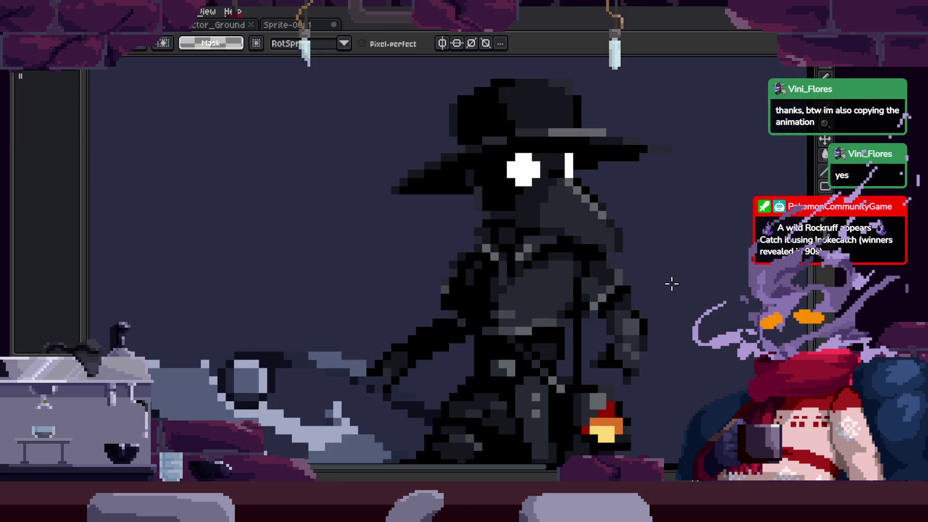
scroll(628, 259, down, 2)
drag(585, 175, 579, 187)
key(ctrl+d)
scroll(634, 241, up, 2)
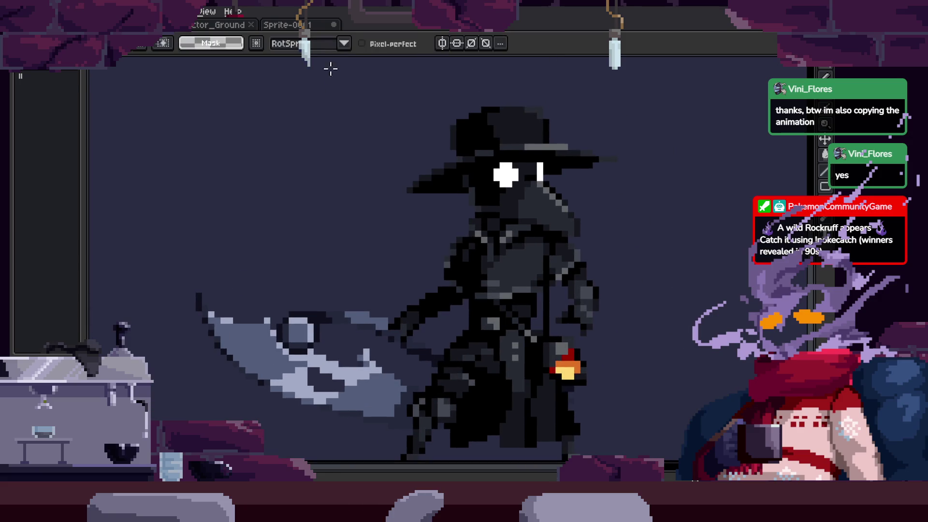
key(ctrl+Tab)
scroll(489, 181, down, 2)
key(ctrl+d)
scroll(593, 261, right, 3)
drag(585, 154, 647, 266)
key(ctrl+d)
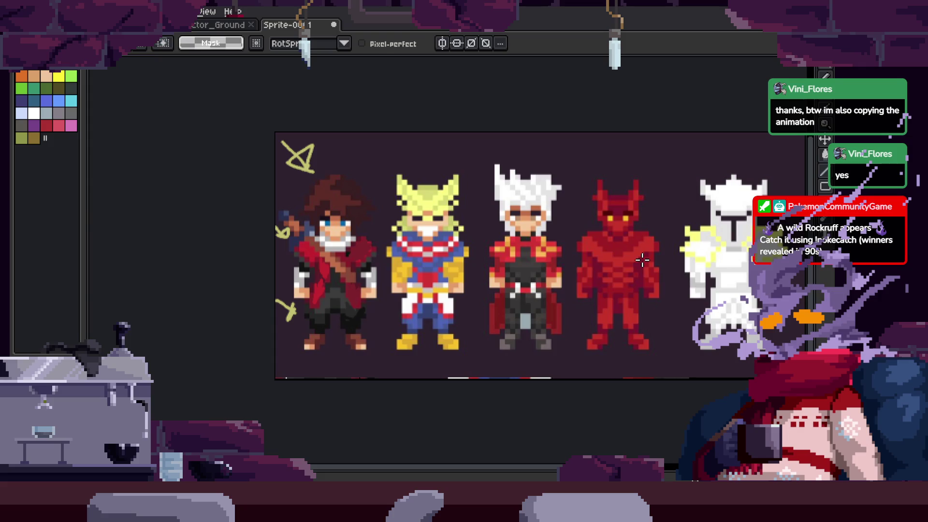
Scribble black marks above the brown-haired head and curves across its chest
scroll(449, 259, left, 3)
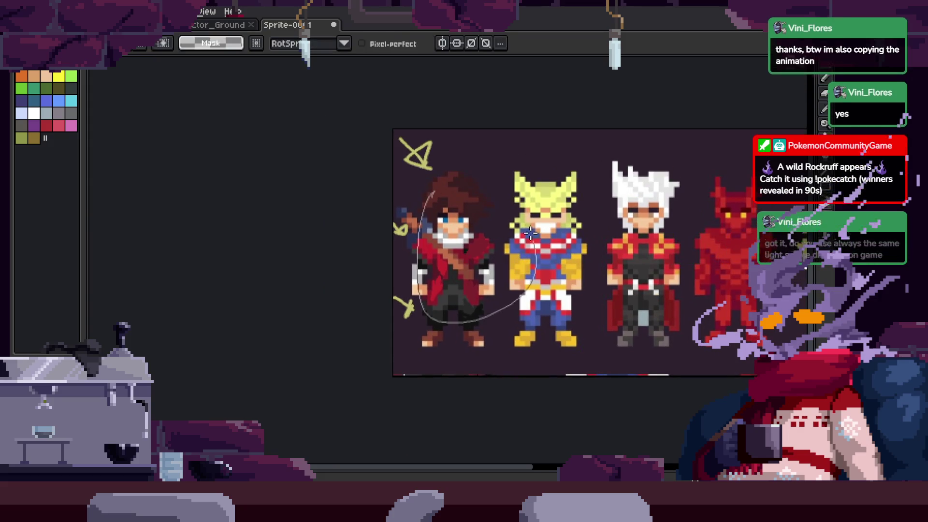
scroll(476, 200, up, 2)
mouse_move(472, 107)
mouse_down()
mouse_move(448, 149)
mouse_move(511, 130)
mouse_up()
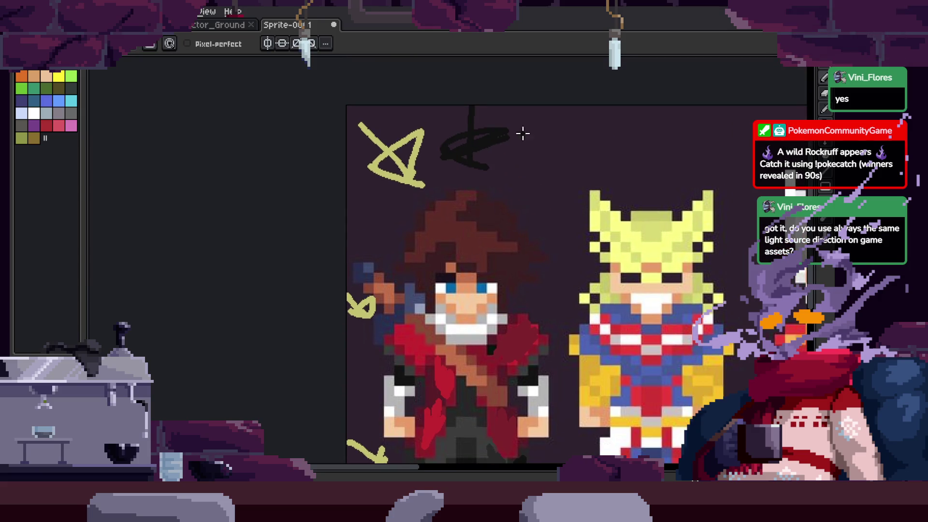
scroll(514, 182, down, 1)
drag(515, 182, 518, 124)
drag(365, 233, 483, 267)
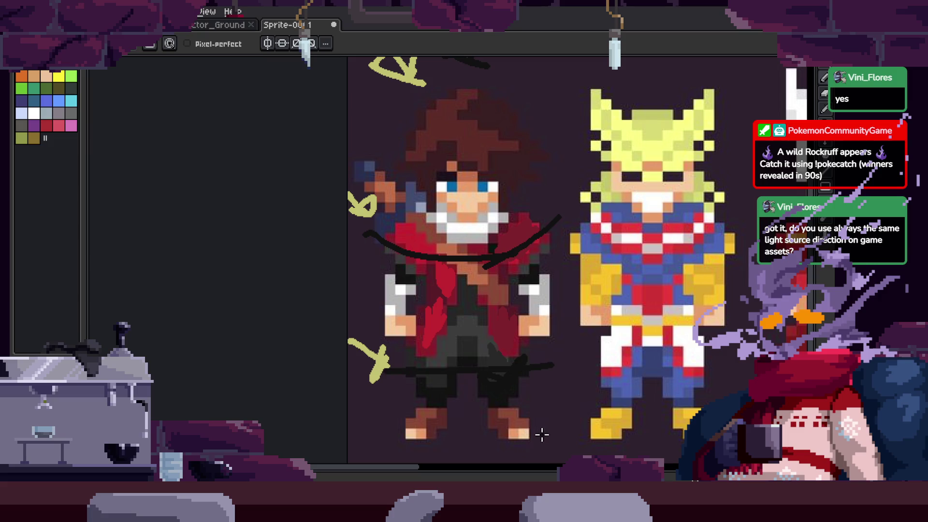
Draw a black loop under the legs, then pan to the white-haired and red characters
scroll(466, 363, down, 2)
drag(439, 368, 574, 352)
scroll(534, 246, up, 4)
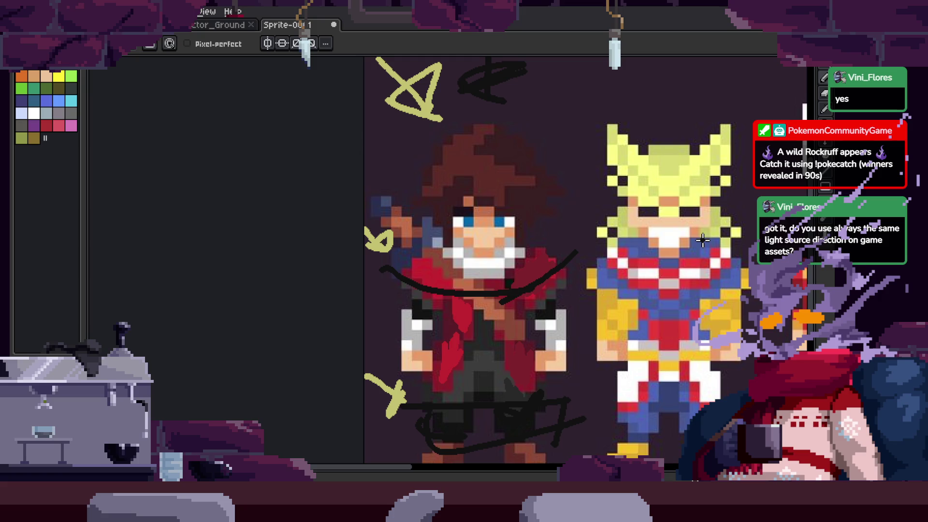
mouse_move(703, 241)
mouse_down()
mouse_move(495, 240)
mouse_move(484, 208)
mouse_move(654, 256)
mouse_move(420, 244)
mouse_move(373, 256)
mouse_up()
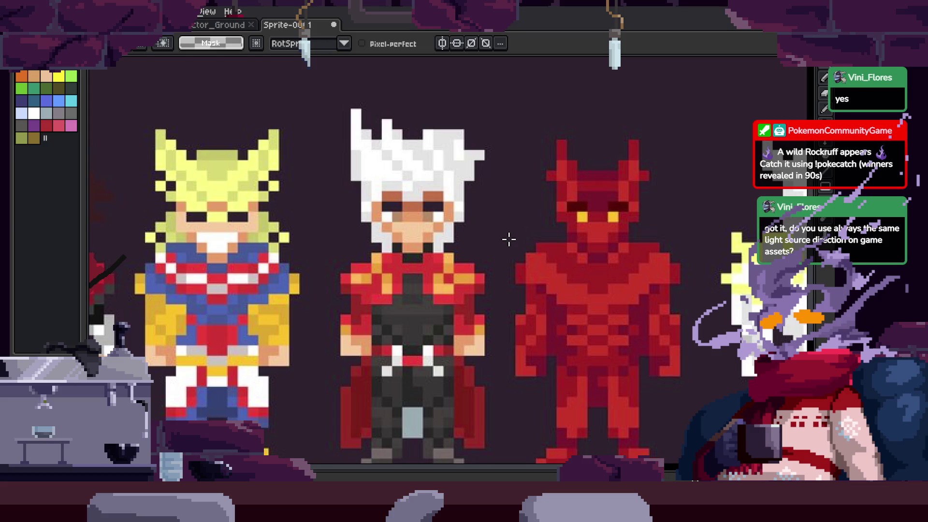
Mark out an area on the red sprite and zoom in on it
scroll(489, 269, up, 5)
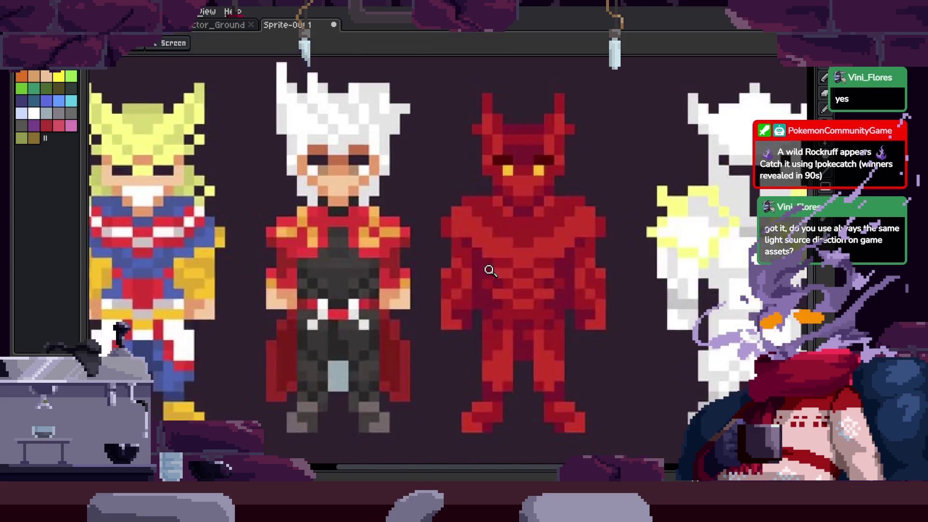
mouse_move(475, 242)
mouse_down()
mouse_move(491, 404)
mouse_move(521, 357)
mouse_move(470, 287)
mouse_up()
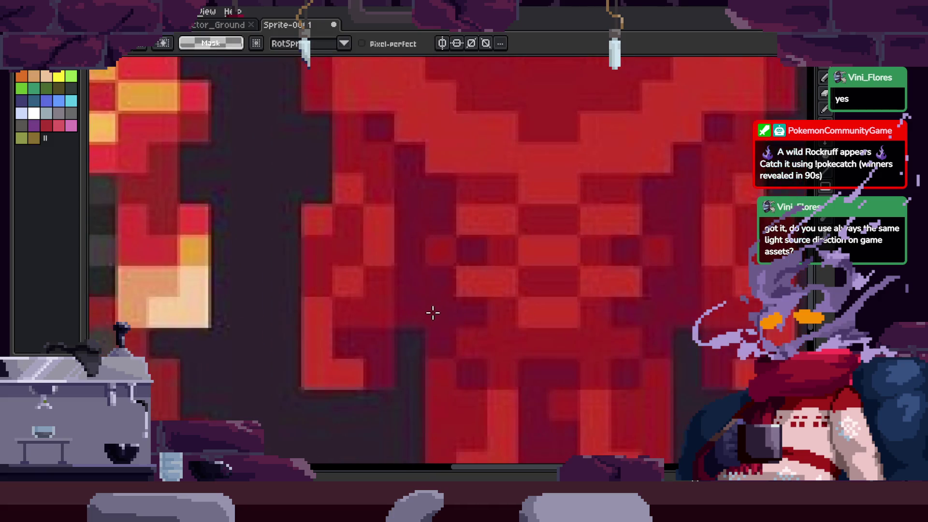
key(z)
scroll(547, 268, down, 4)
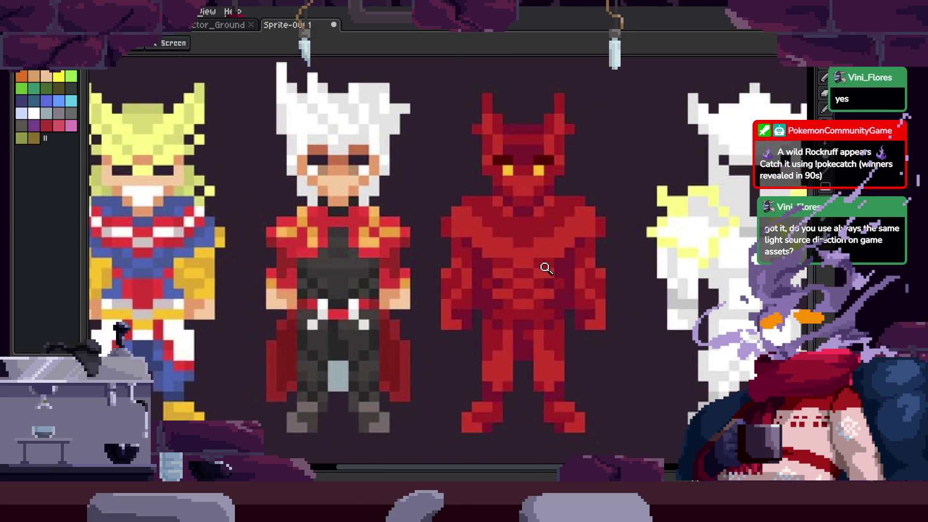
scroll(546, 269, down, 1)
scroll(539, 341, up, 4)
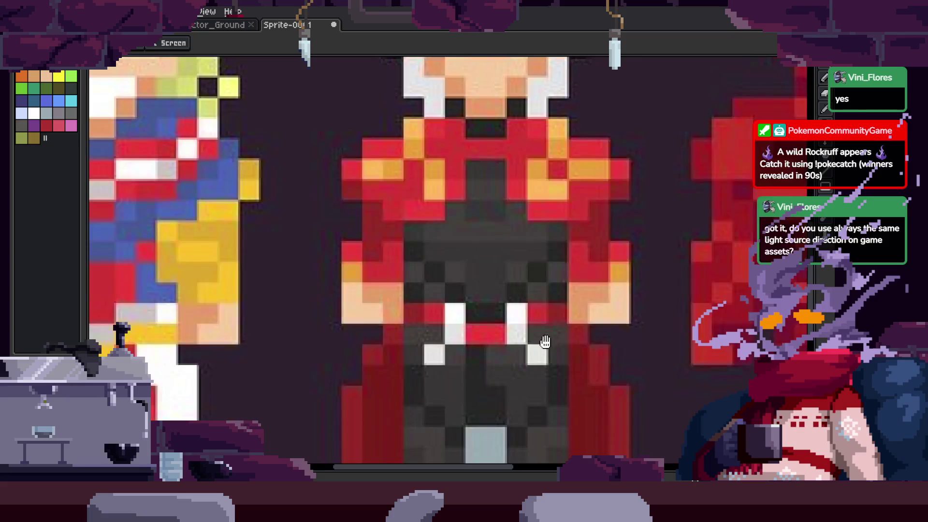
Lasso a column of the cape's red pixels, deselect it, and switch to the Actor_Ground document
key(m)
key(z)
scroll(503, 303, down, 2)
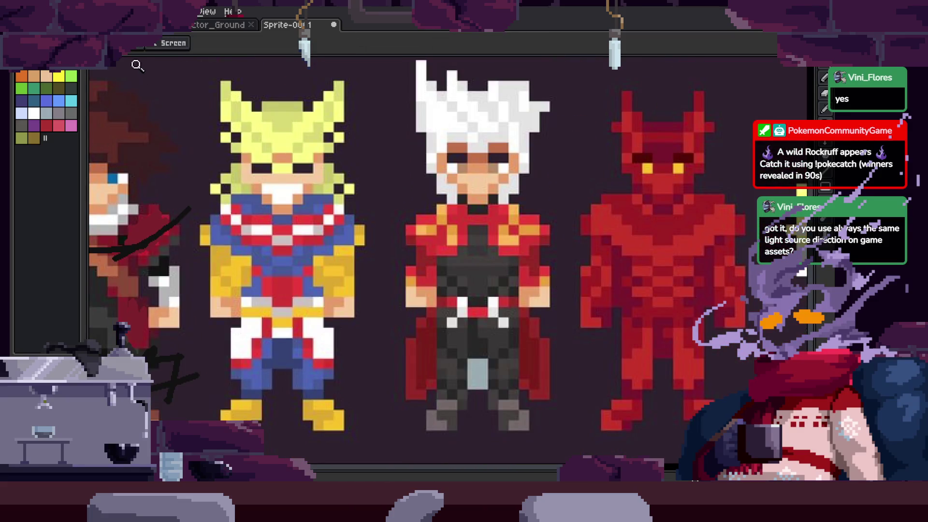
scroll(385, 377, up, 3)
key(w)
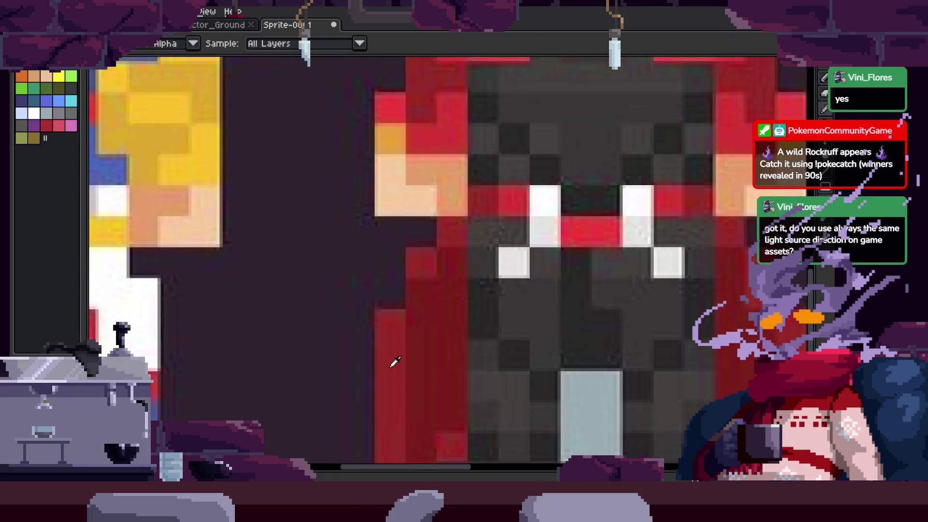
key(q)
drag(394, 328, 390, 428)
key(ctrl+d)
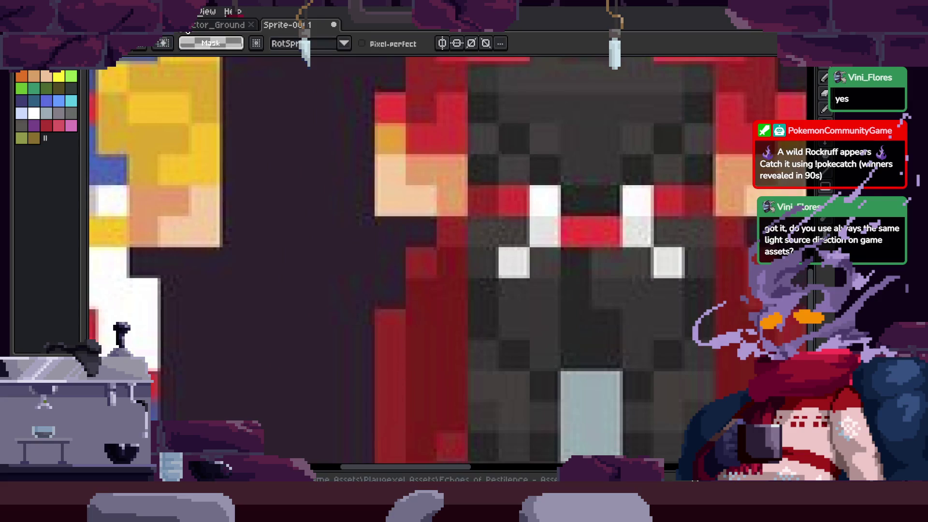
scroll(451, 207, down, 1)
key(ctrl+Tab)
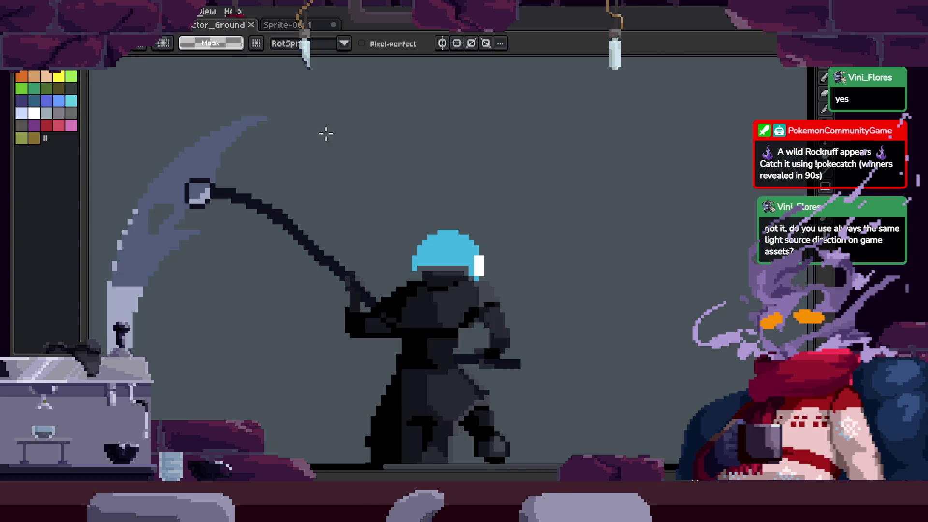
Draw a rectangle in the empty ground canvas and fill it red
key(u)
scroll(435, 194, right, 3)
drag(565, 187, 628, 270)
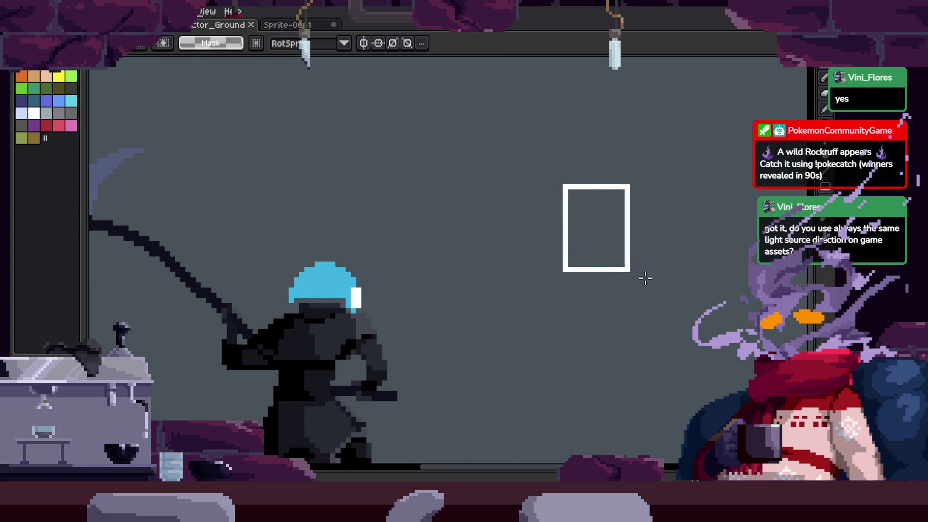
key(f)
key(ctrl+d)
Undo an accidental pencil stroke on the character sheet, then return to the ground document
click(303, 23)
key(i)
key(b)
drag(476, 213, 476, 406)
key(ctrl+z)
key(ctrl+Tab)
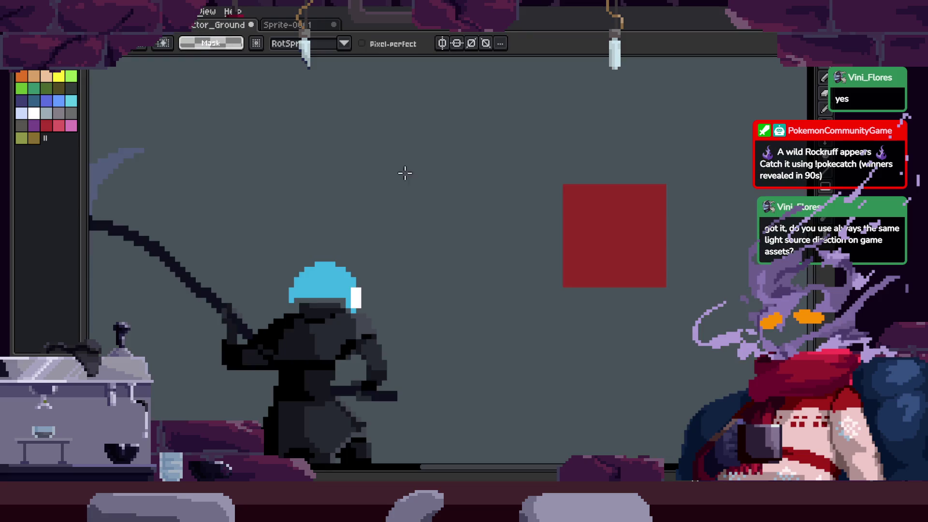
Select and delete the right portion of the red square
scroll(653, 247, right, 3)
key(u)
drag(489, 192, 546, 286)
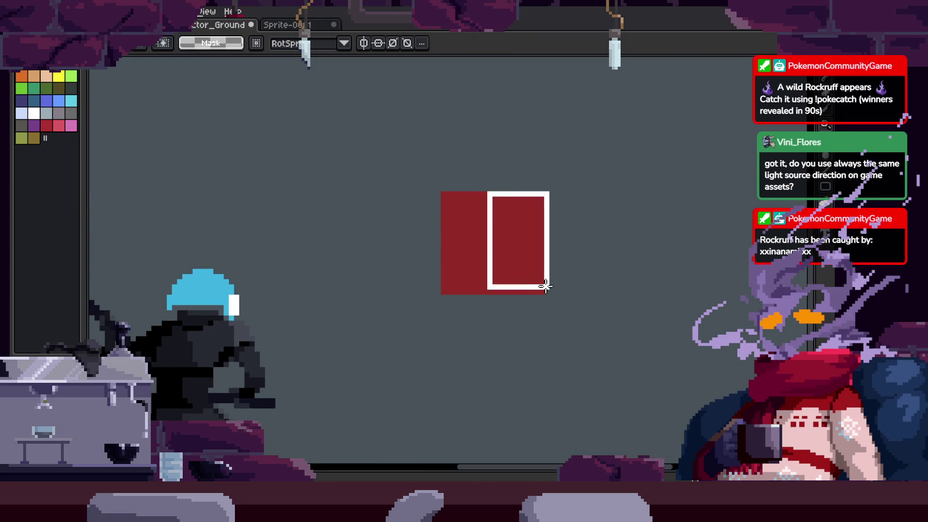
key(Delete)
key(ctrl+d)
Remove a second stray stroke from the character sheet and come back to the ground scene
key(ctrl+Tab)
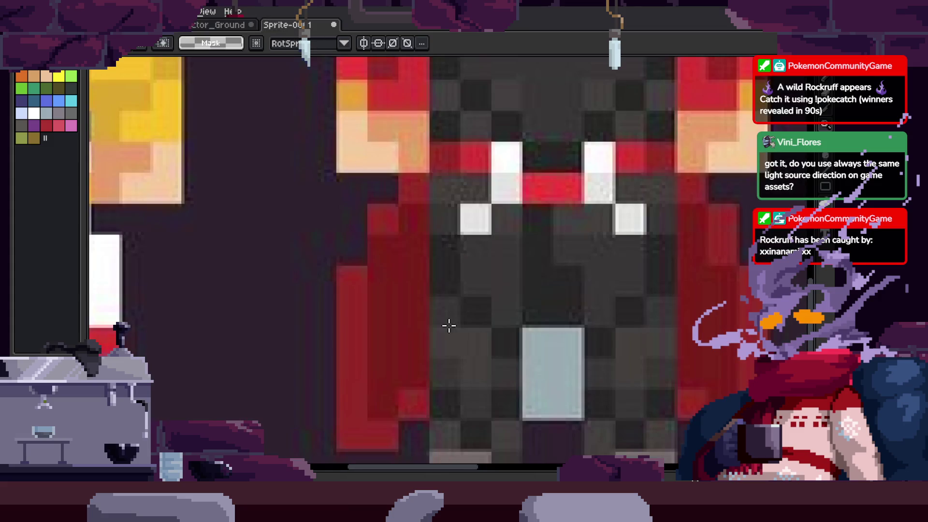
key(b)
drag(394, 239, 385, 379)
key(ctrl+z)
key(e)
key(ctrl+Tab)
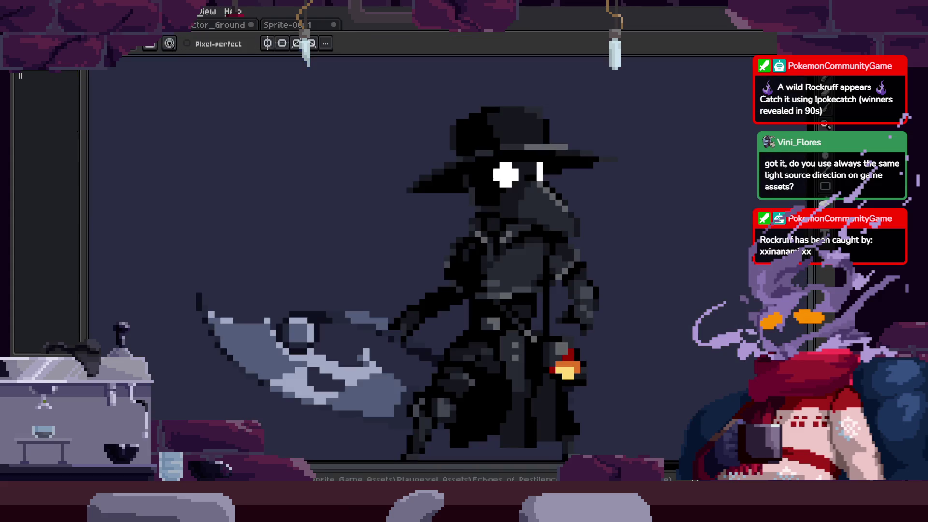
key(ctrl+Tab)
Paint a darker red column down the block, extending it to the bottom edge
scroll(501, 259, up, 3)
mouse_move(464, 164)
mouse_down()
mouse_move(480, 186)
mouse_move(469, 216)
mouse_up()
key(ctrl+d)
scroll(512, 208, down, 2)
scroll(470, 193, up, 3)
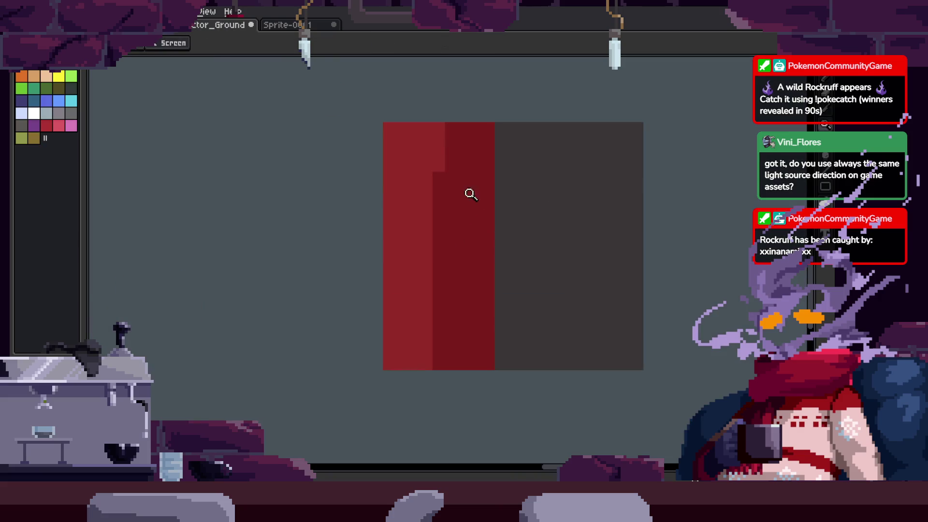
key(ctrl+z)
key(ctrl+z)
key(ctrl+z)
key(ctrl+y)
key(ctrl+y)
key(ctrl+y)
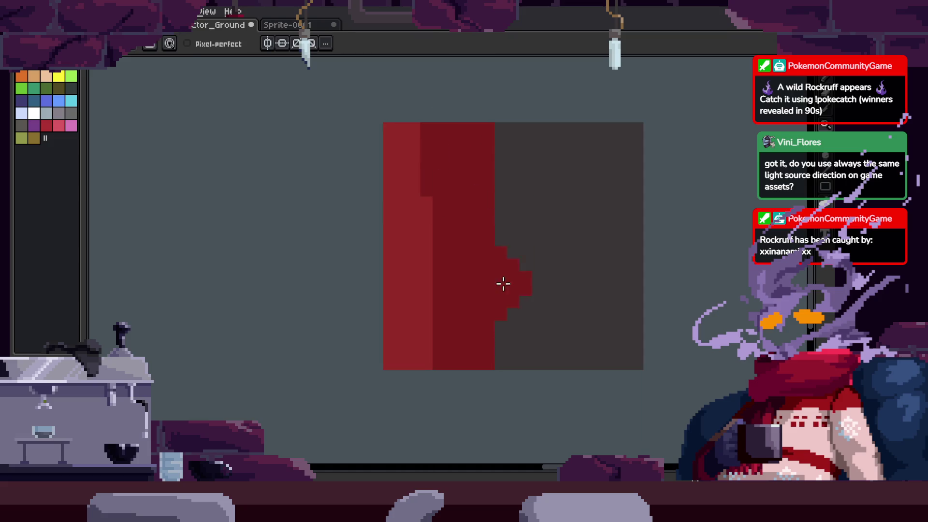
drag(455, 194, 465, 311)
key(ctrl+z)
drag(457, 203, 459, 340)
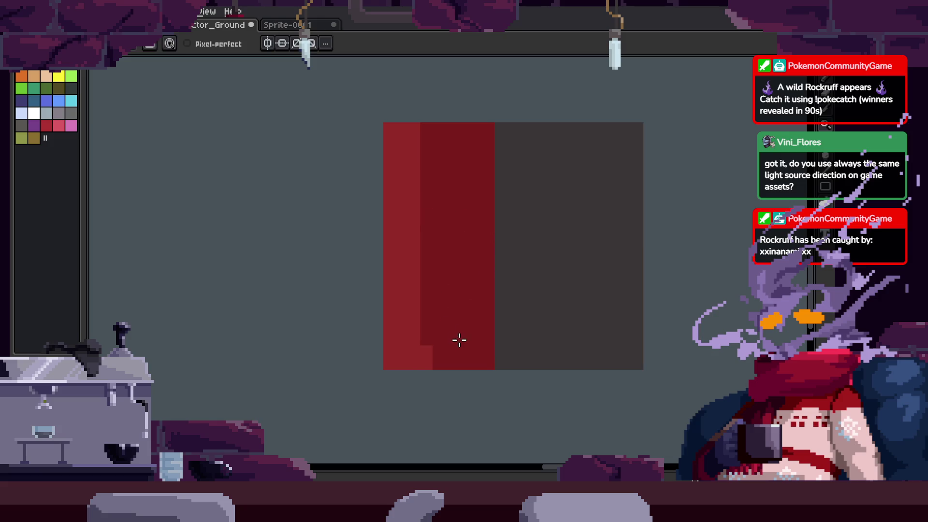
Sample a canvas colour and magic-wand select the darker middle column
key(b)
key(alt)
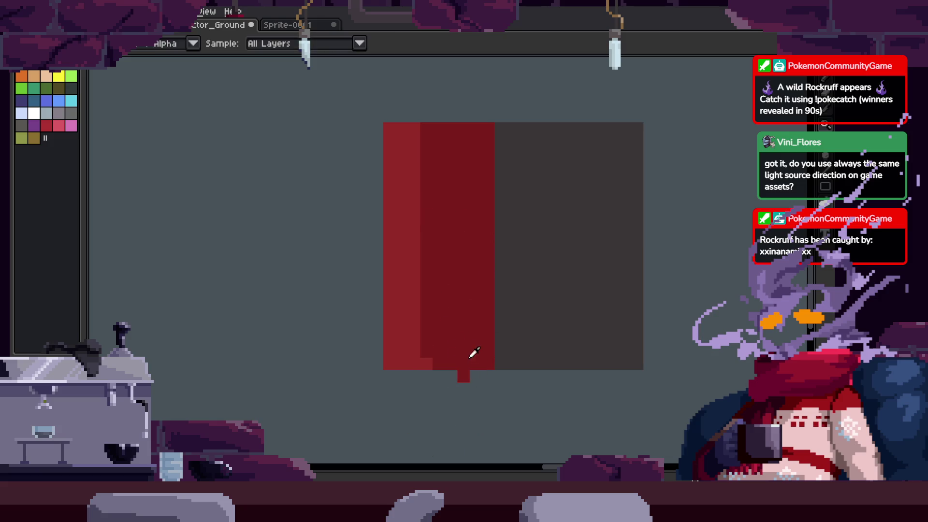
key(e)
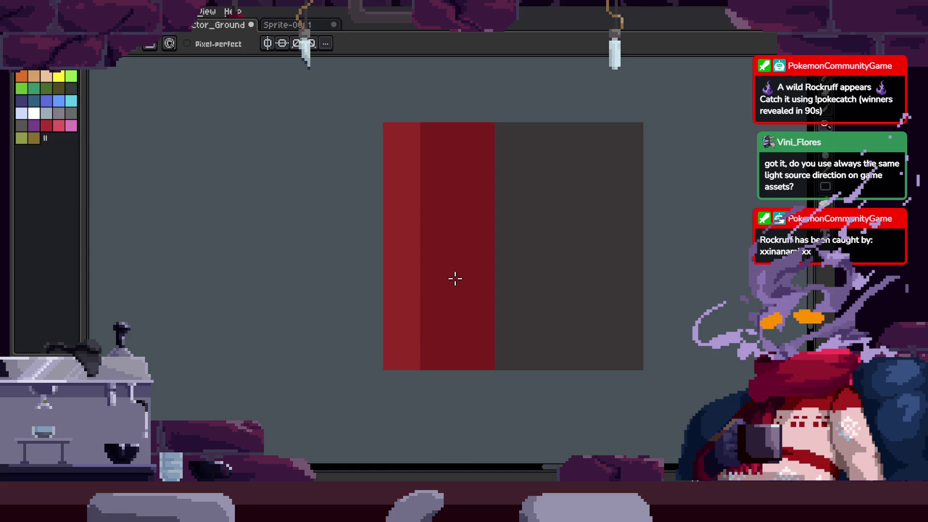
key(m)
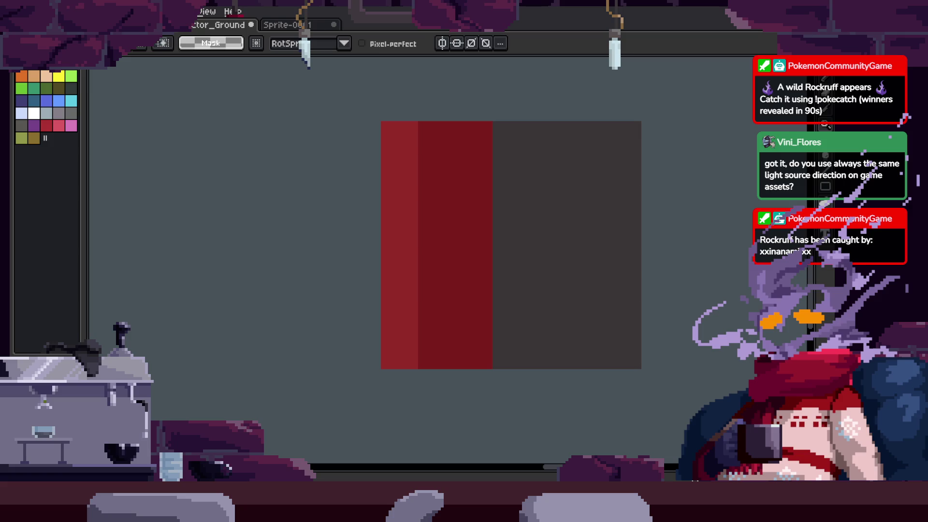
key(w)
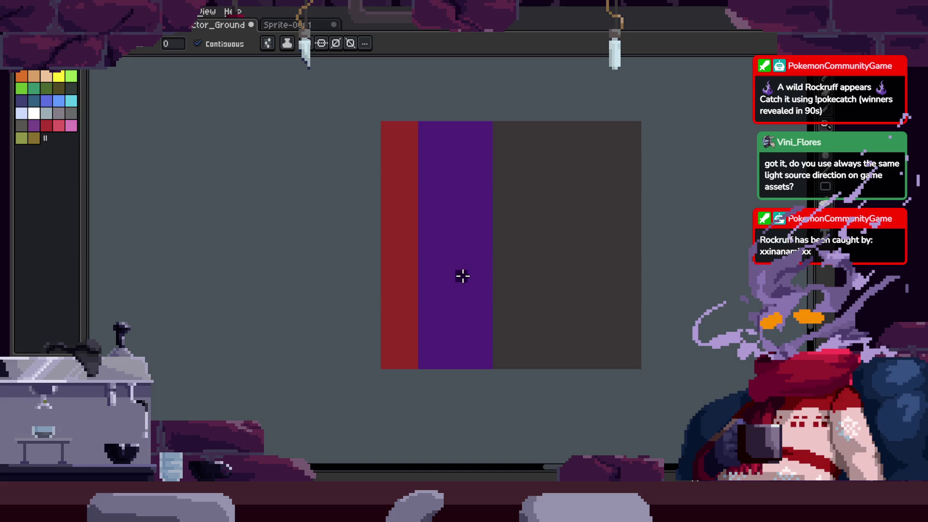
click(463, 277)
Zoom around the colour block, then return to the Sprite-0001 character sheet
scroll(463, 322, down, 3)
key(z)
scroll(532, 270, up, 3)
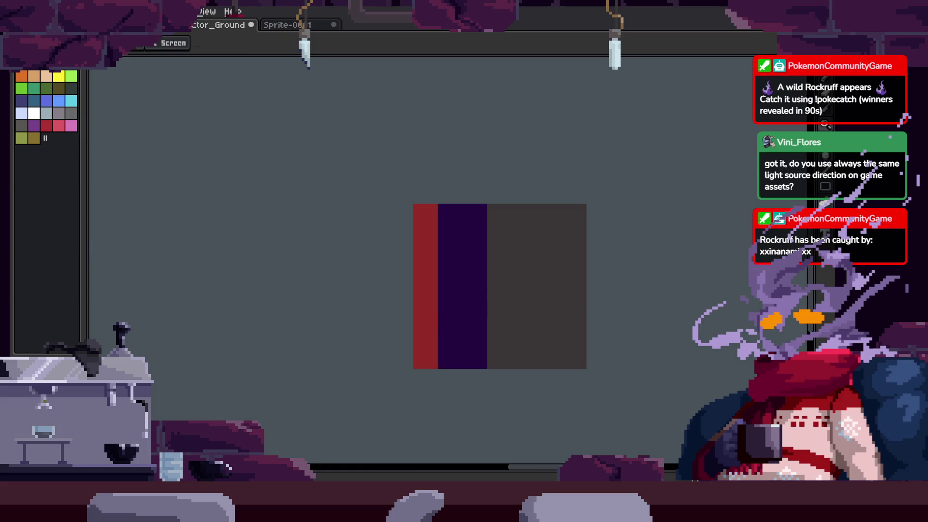
scroll(532, 305, down, 3)
scroll(546, 309, up, 3)
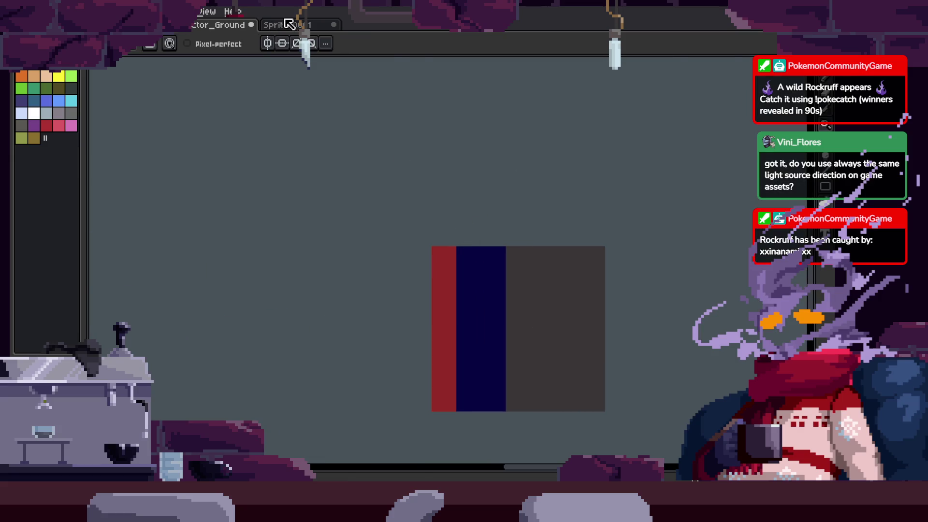
click(286, 25)
scroll(556, 266, down, 4)
Delete the old red, navy and gray test block from the ground document
scroll(541, 271, up, 1)
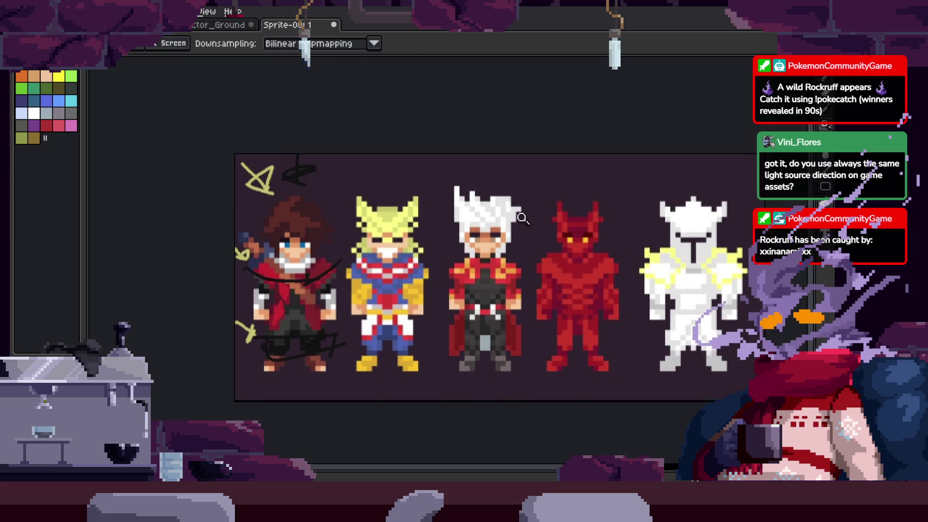
scroll(533, 273, up, 3)
scroll(534, 273, down, 3)
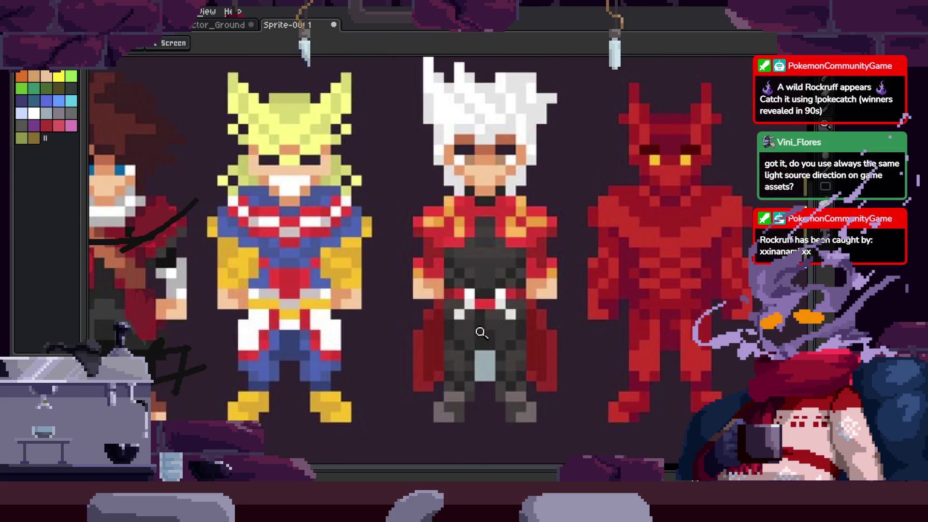
scroll(481, 332, up, 3)
scroll(305, 318, left, 3)
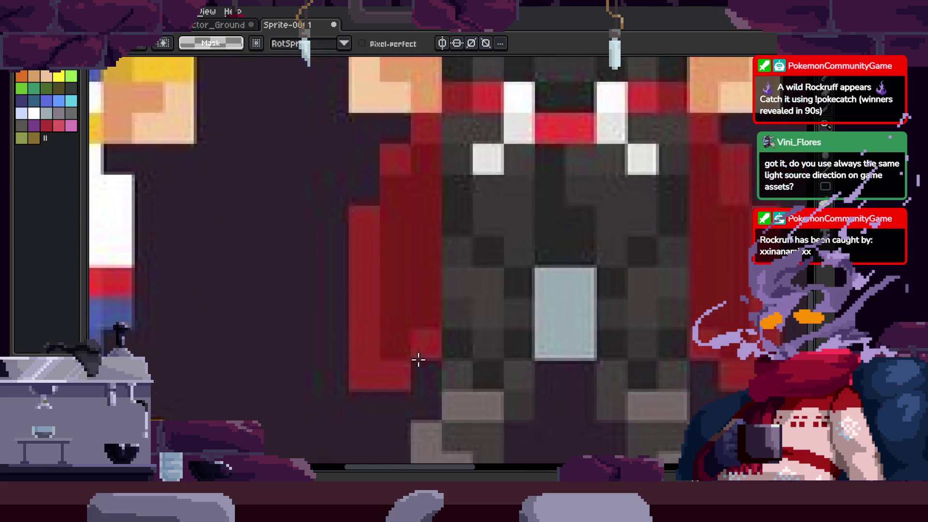
drag(408, 370, 395, 383)
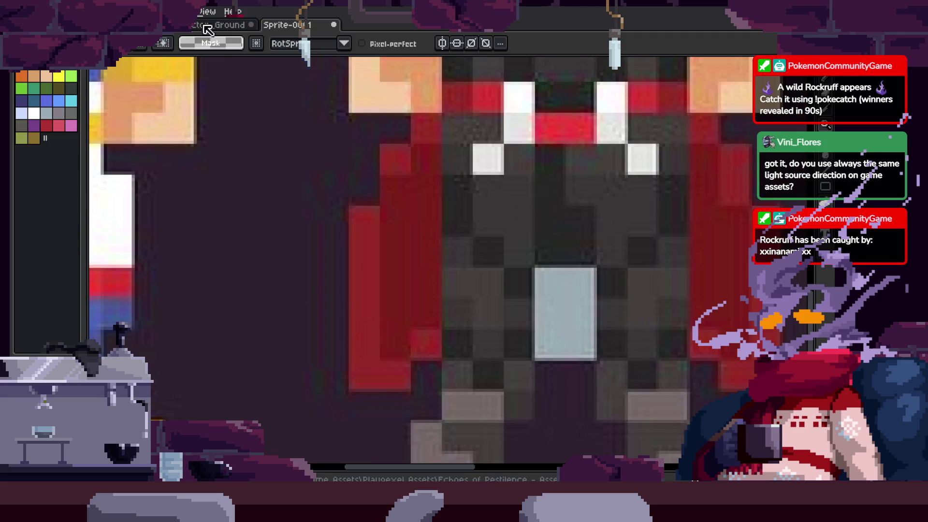
mouse_move(280, 24)
mouse_down()
mouse_move(435, 193)
mouse_move(608, 341)
mouse_up()
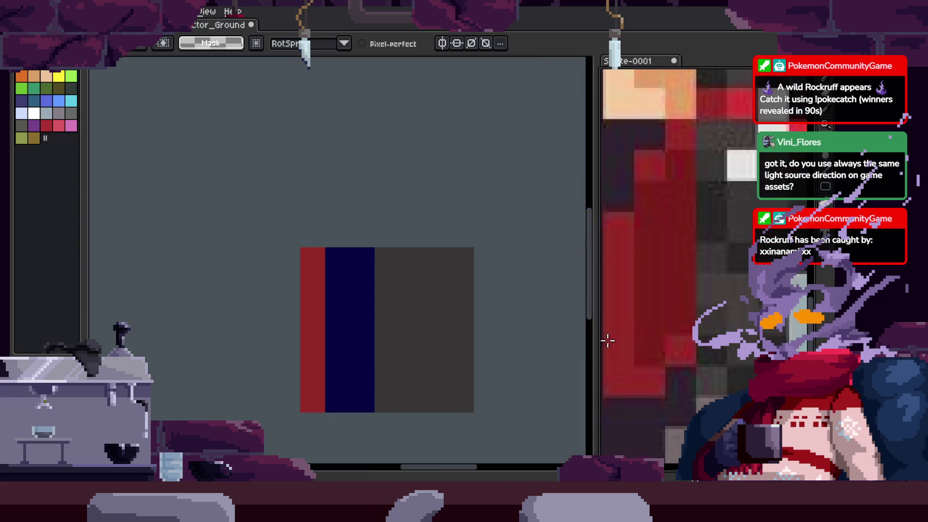
mouse_move(421, 106)
mouse_down()
mouse_move(254, 387)
mouse_move(488, 338)
mouse_up()
key(Delete)
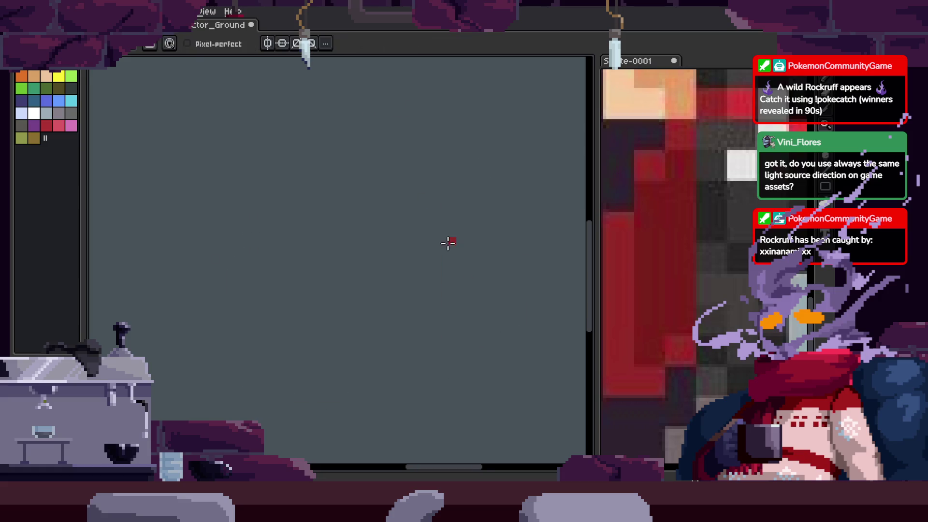
Place the first red and dark red pixels and zoom in on the drawing area
scroll(649, 278, up, 2)
click(271, 345)
key(z)
click(295, 335)
drag(265, 375, 361, 325)
key(b)
click(363, 296)
click(339, 296)
Draw stepped light-red and dark-red cape columns, sampling colours from the canvas
key(i)
key(b)
drag(377, 311, 375, 230)
key(i)
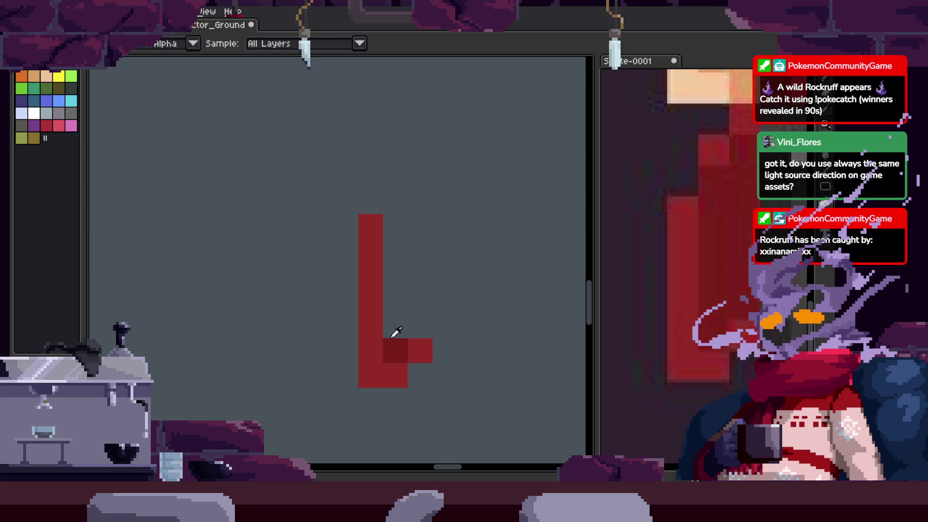
key(b)
drag(393, 336, 395, 194)
key(i)
key(b)
drag(420, 329, 420, 152)
key(i)
click(375, 253)
key(b)
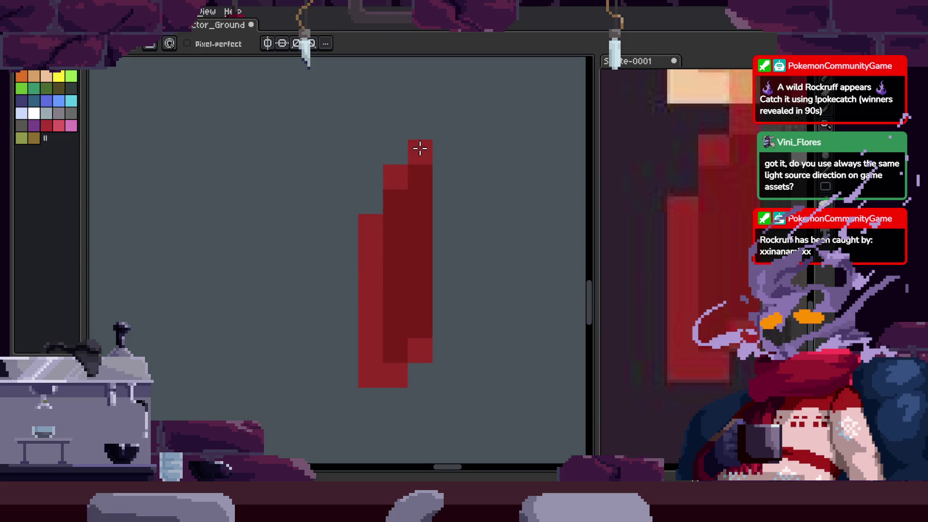
Draw an arch-shaped dark grey pants outline beside the cape
scroll(562, 205, right, 2)
scroll(562, 205, down, 1)
alt+click(708, 199)
click(369, 151)
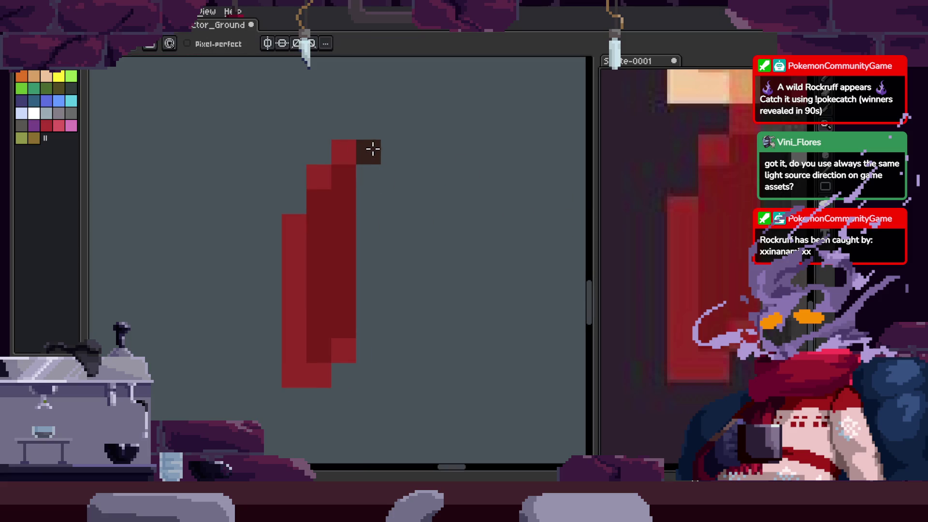
drag(369, 151, 362, 401)
scroll(445, 192, up, 1)
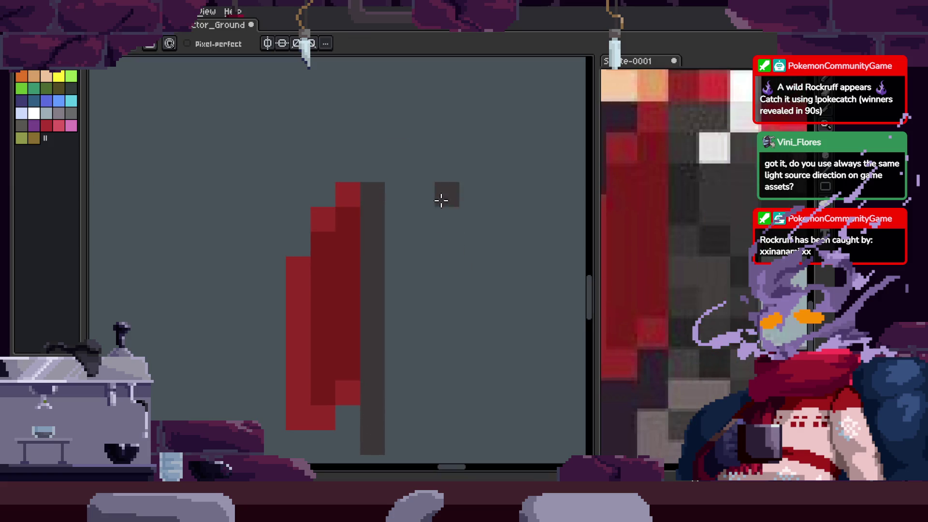
click(394, 192)
click(422, 194)
shift+click(421, 442)
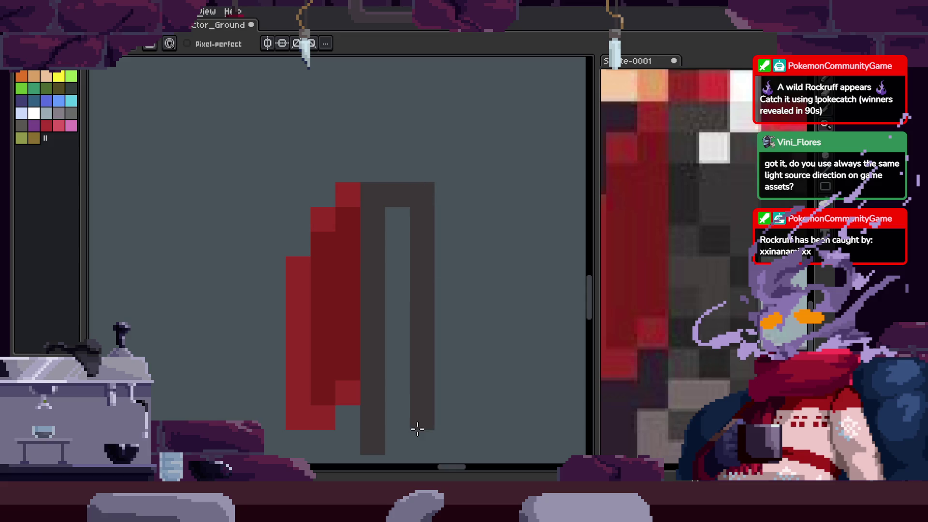
click(397, 418)
key(z)
scroll(680, 310, down, 5)
scroll(696, 290, up, 4)
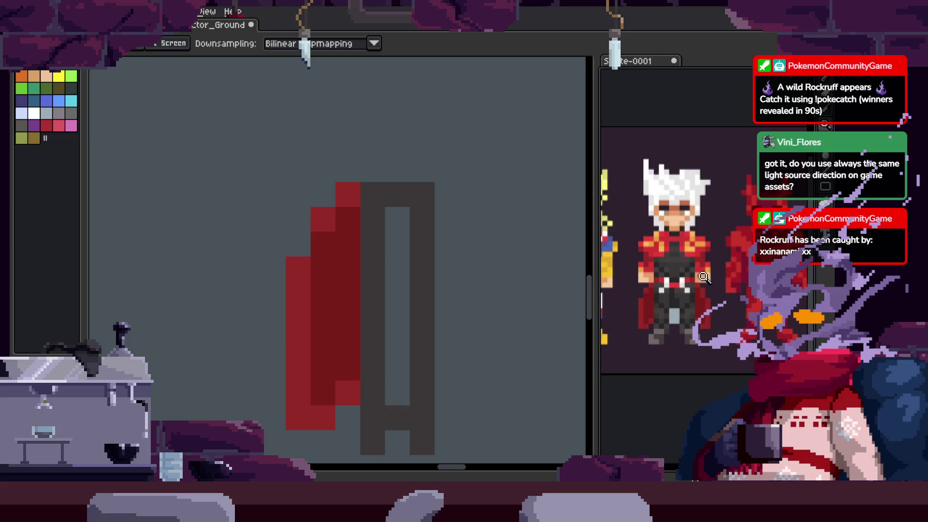
Fill the light inner column and bottom notch of the pants
scroll(684, 250, up, 2)
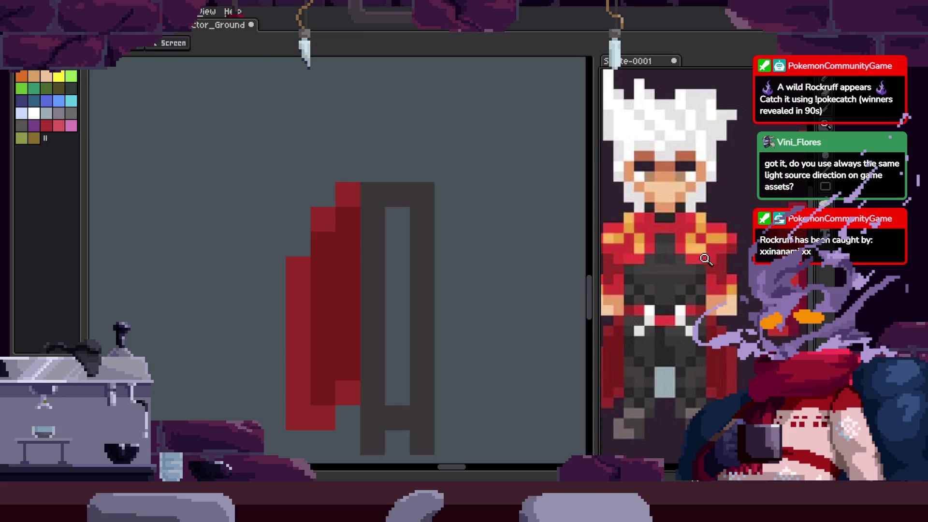
scroll(713, 268, down, 3)
scroll(727, 246, up, 3)
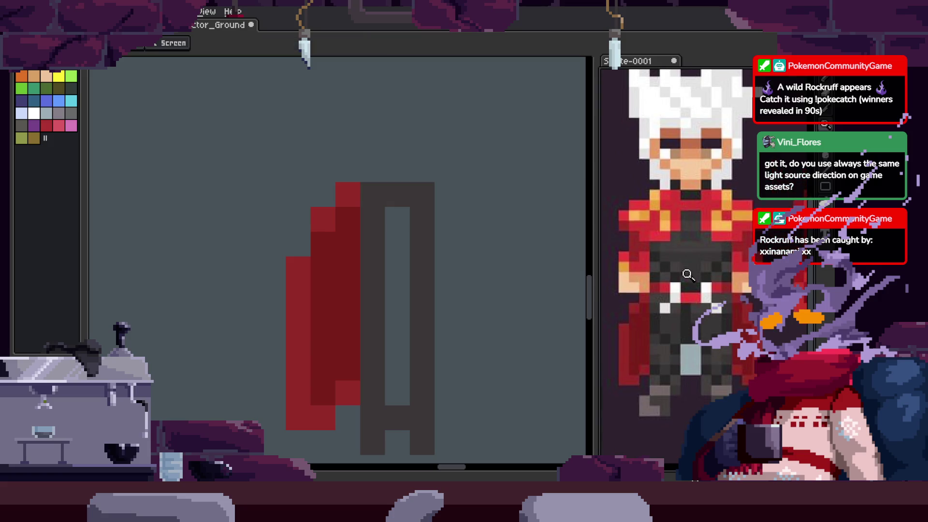
key(b)
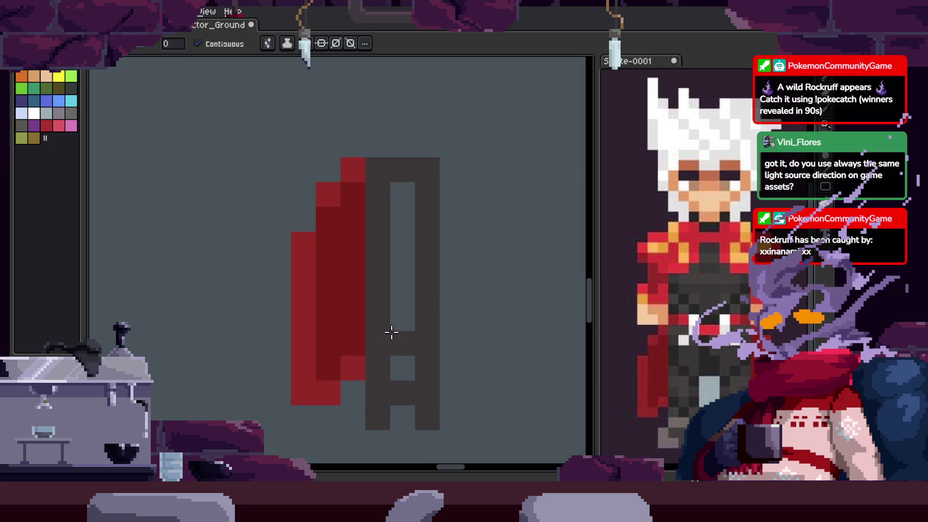
drag(390, 332, 395, 356)
click(396, 356)
Paint two white clasps with a red waistband between them at the top of the pants
scroll(733, 296, down, 3)
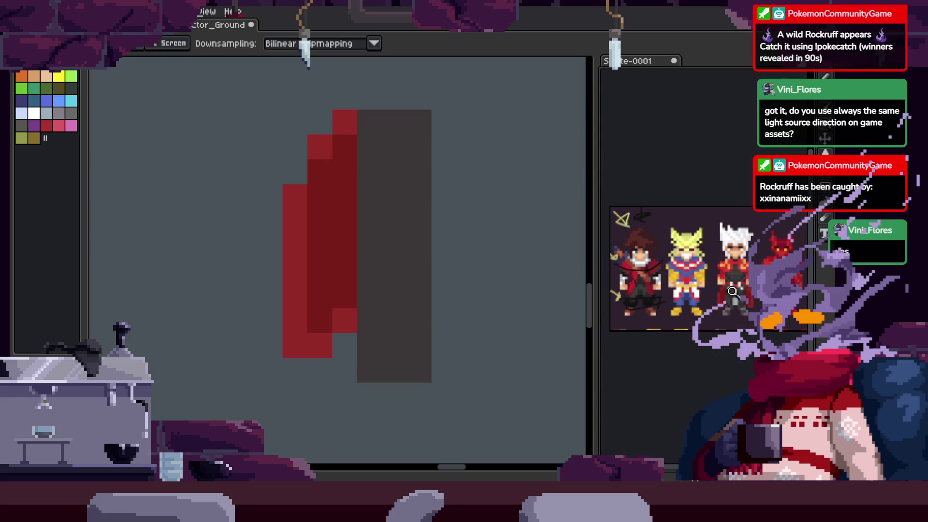
scroll(716, 226, up, 2)
scroll(679, 249, up, 3)
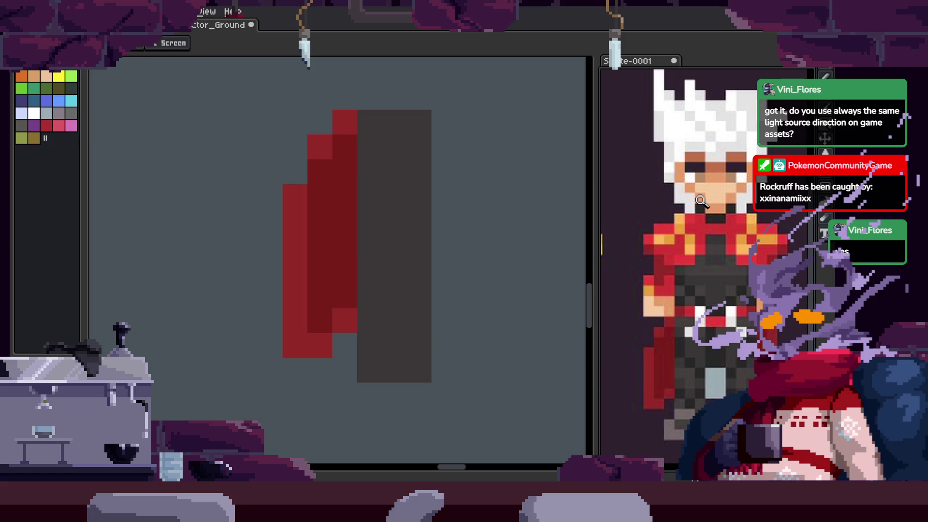
drag(700, 199, 727, 201)
scroll(348, 263, up, 1)
scroll(394, 255, down, 1)
scroll(347, 135, up, 4)
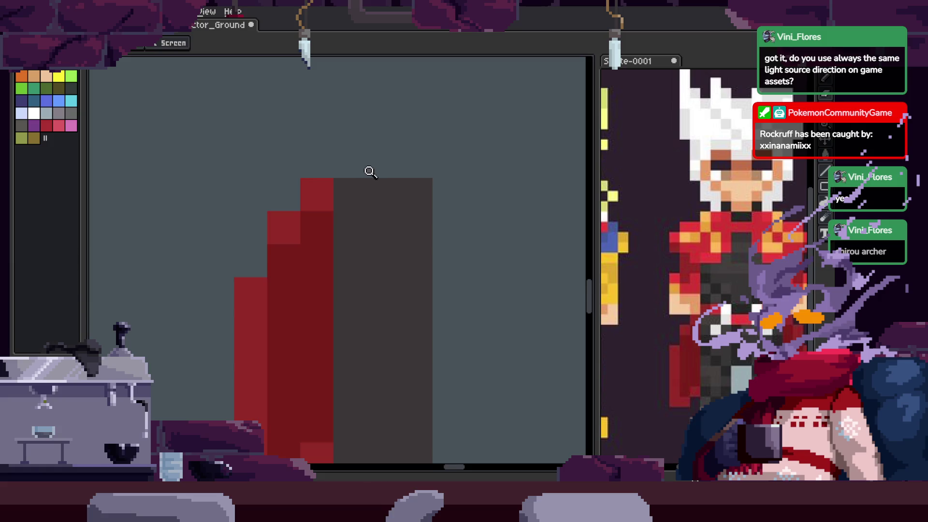
click(425, 166)
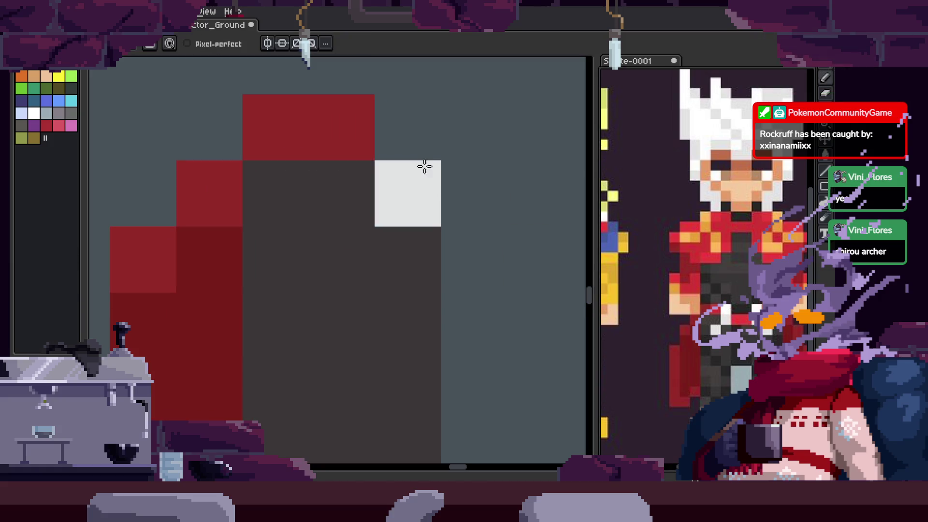
drag(428, 183, 360, 246)
alt+click(326, 118)
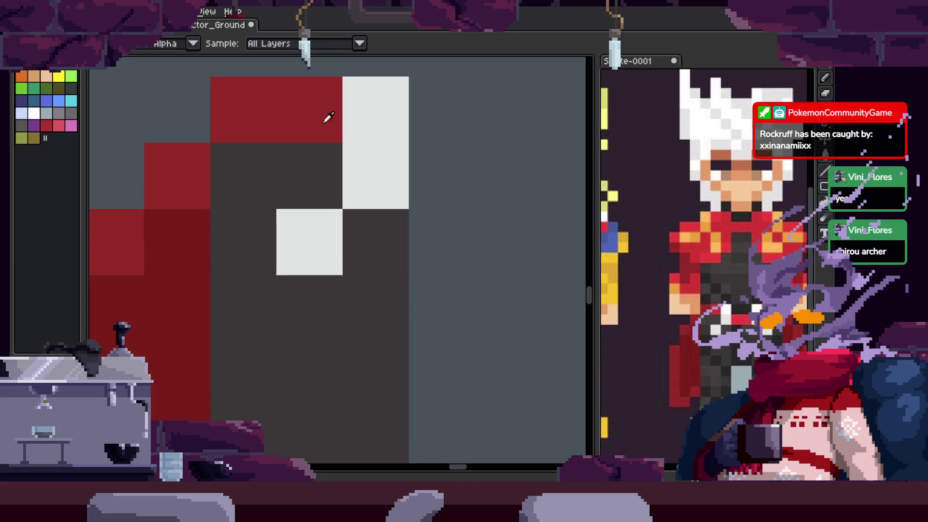
drag(456, 171, 461, 230)
click(502, 174)
drag(502, 175, 527, 251)
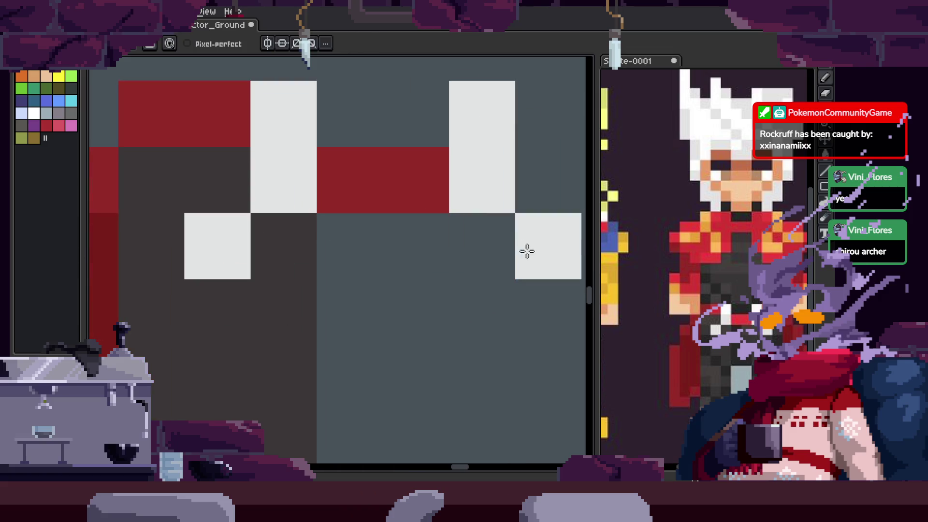
Paint the dark grey column of the second leg beside the clasps
scroll(377, 180, down, 2)
scroll(415, 199, down, 1)
scroll(412, 265, down, 2)
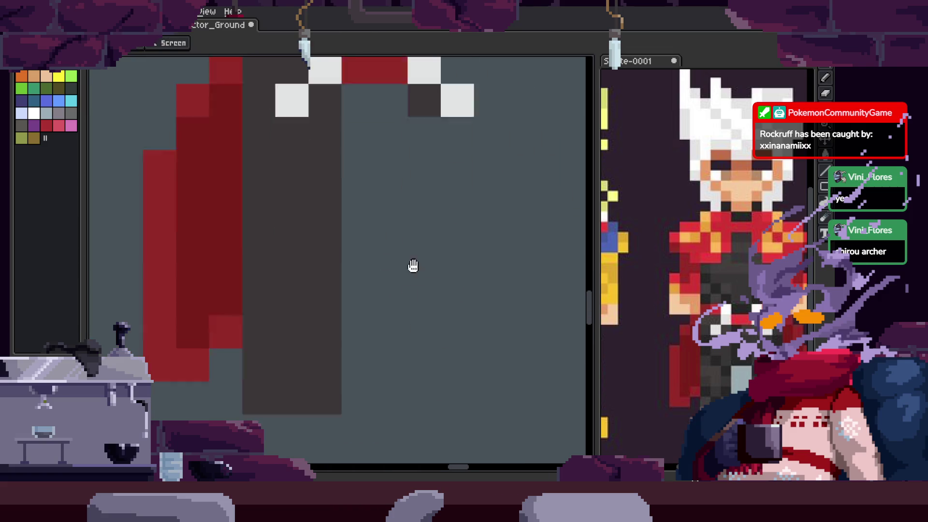
scroll(448, 317, up, 2)
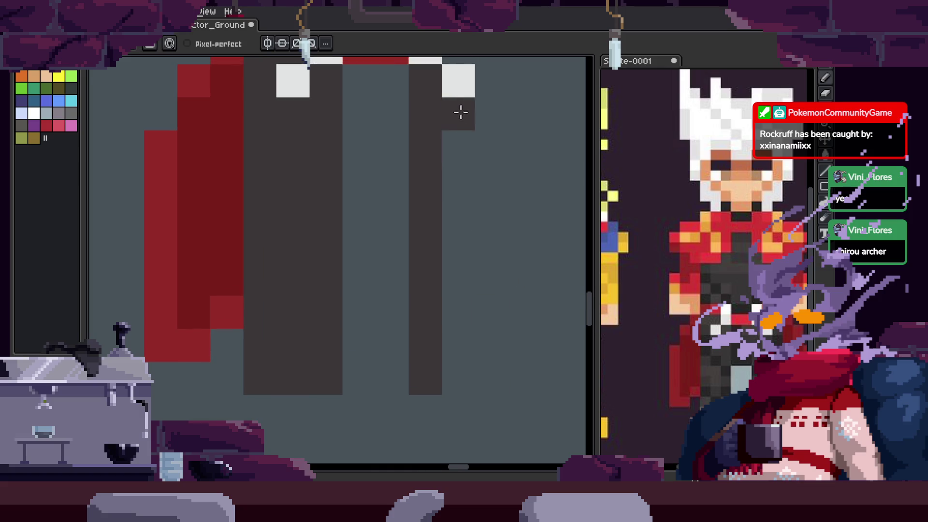
drag(460, 111, 492, 378)
scroll(492, 379, up, 2)
drag(467, 286, 460, 121)
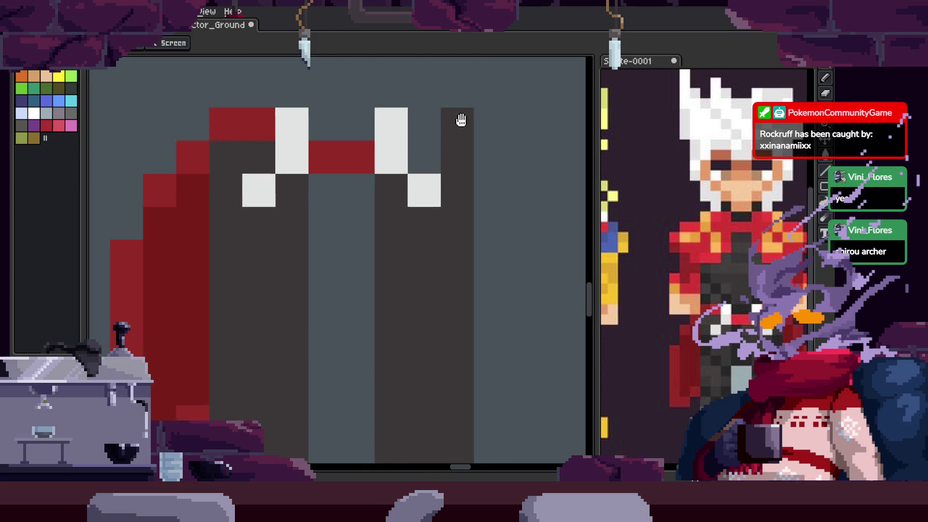
Paint the two top-right cells red and fill the gap between the leg columns dark grey
scroll(431, 225, up, 2)
alt+click(254, 193)
drag(431, 198, 465, 195)
key(z)
scroll(414, 253, down, 3)
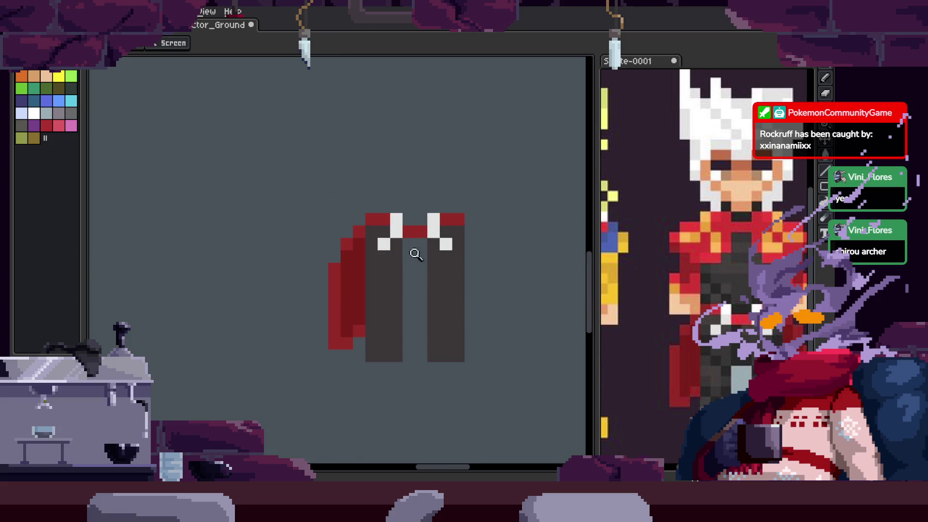
scroll(489, 279, up, 2)
scroll(490, 278, up, 1)
key(b)
mouse_move(327, 170)
mouse_down()
mouse_move(377, 165)
mouse_move(377, 228)
mouse_up()
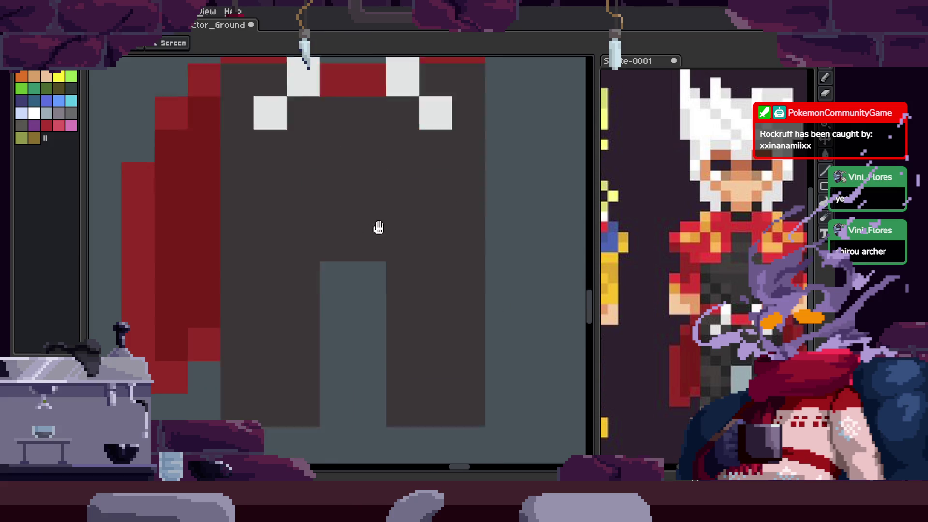
Extend the legs downward and paint the dark grey feet
scroll(255, 276, up, 1)
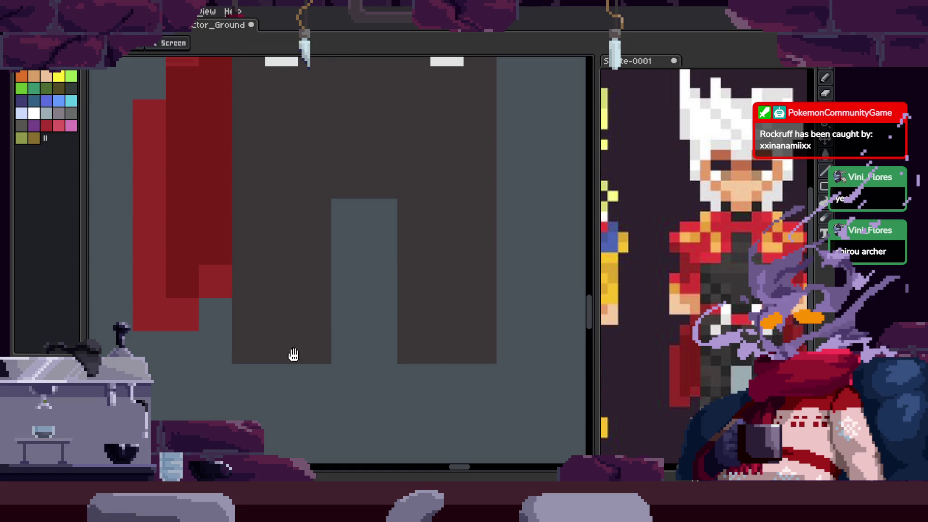
drag(292, 353, 377, 271)
click(303, 303)
key(ctrl+z)
alt+click(367, 245)
mouse_move(300, 300)
mouse_down()
mouse_move(309, 344)
mouse_move(367, 334)
mouse_up()
click(522, 296)
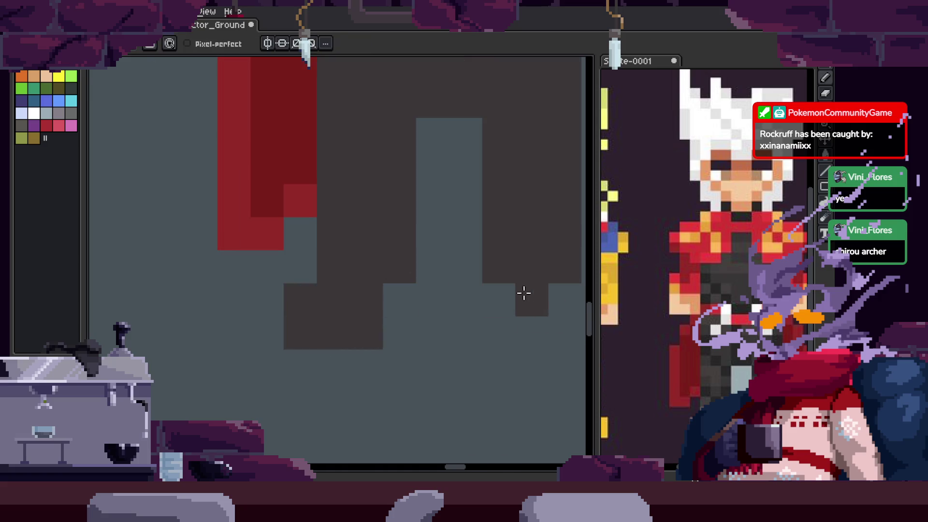
drag(567, 314, 445, 317)
drag(402, 296, 451, 294)
scroll(405, 311, down, 3)
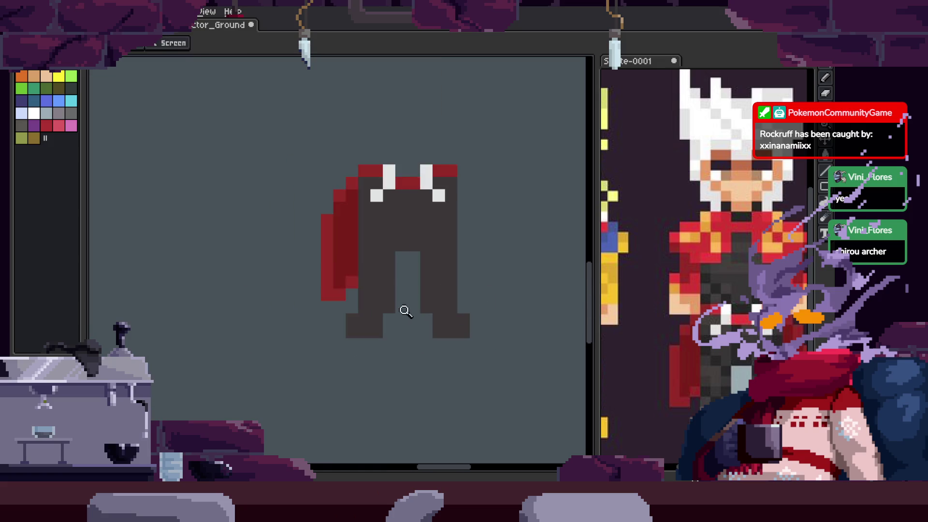
scroll(277, 240, up, 3)
scroll(356, 230, down, 2)
Copy the left cape, flip it horizontally and place the mirror on the right side
key(m)
mouse_move(259, 148)
mouse_down()
mouse_move(325, 387)
mouse_move(343, 381)
mouse_up()
key(ctrl+c)
key(ctrl+v)
key(shift+h)
drag(346, 327, 515, 321)
key(Return)
key(ctrl+d)
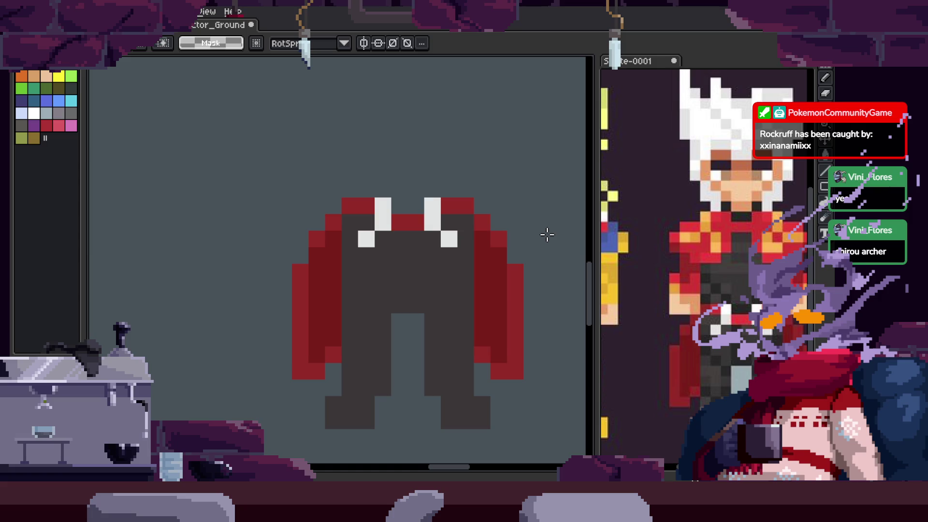
key(z)
scroll(642, 228, down, 3)
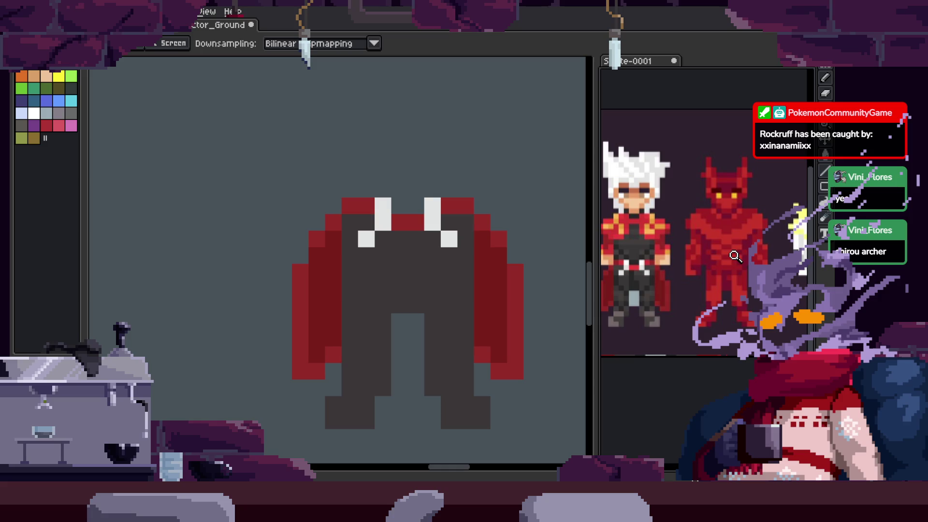
Bucket-fill the inner column of both cape halves with dark maroon
scroll(736, 256, left, 2)
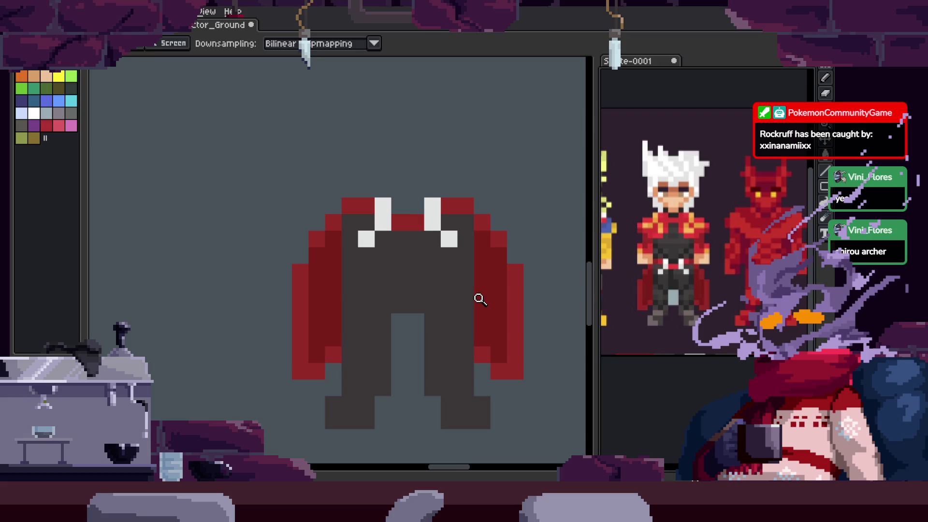
scroll(420, 290, down, 2)
key(b)
mouse_move(522, 102)
mouse_down()
mouse_move(471, 176)
mouse_move(531, 179)
mouse_up()
key(ctrl+d)
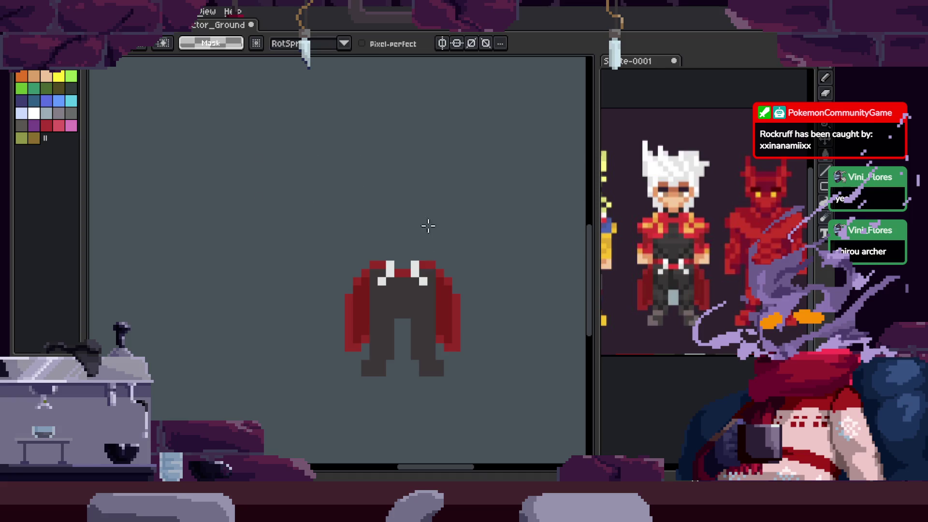
scroll(428, 225, up, 2)
key(i)
key(g)
click(500, 281)
scroll(391, 227, down, 1)
scroll(391, 228, up, 2)
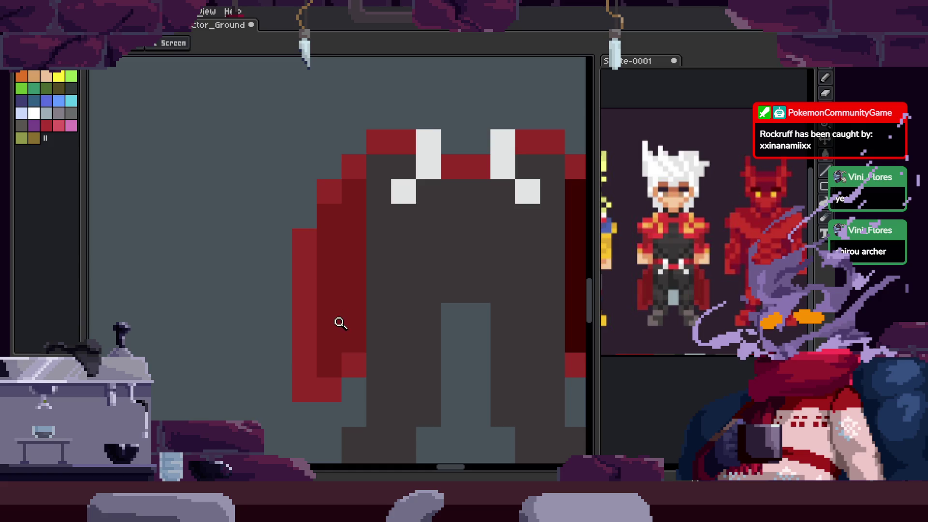
click(337, 321)
key(b)
Fill the dark pants region with slate blue-gray and select it with the magic wand
scroll(377, 240, down, 1)
alt+click(393, 259)
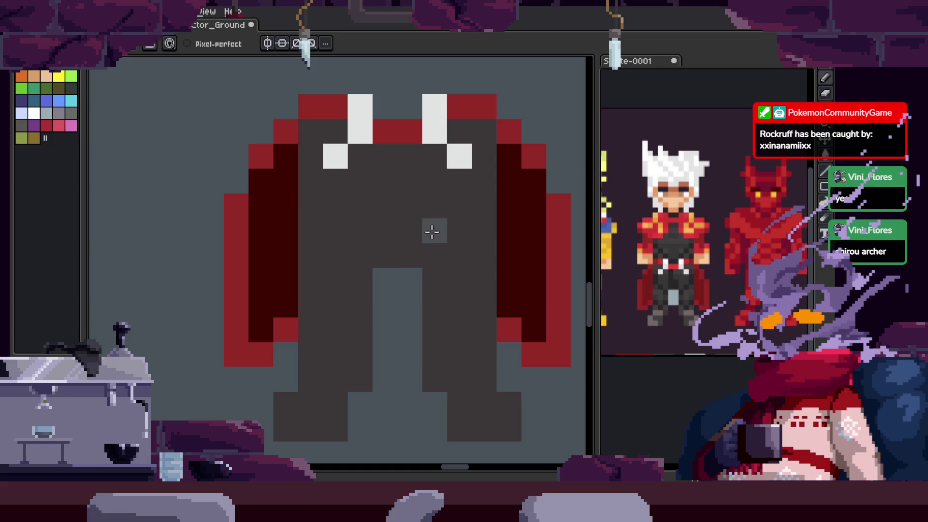
drag(434, 230, 450, 224)
drag(443, 264, 438, 260)
key(w)
click(480, 245)
key(b)
key(g)
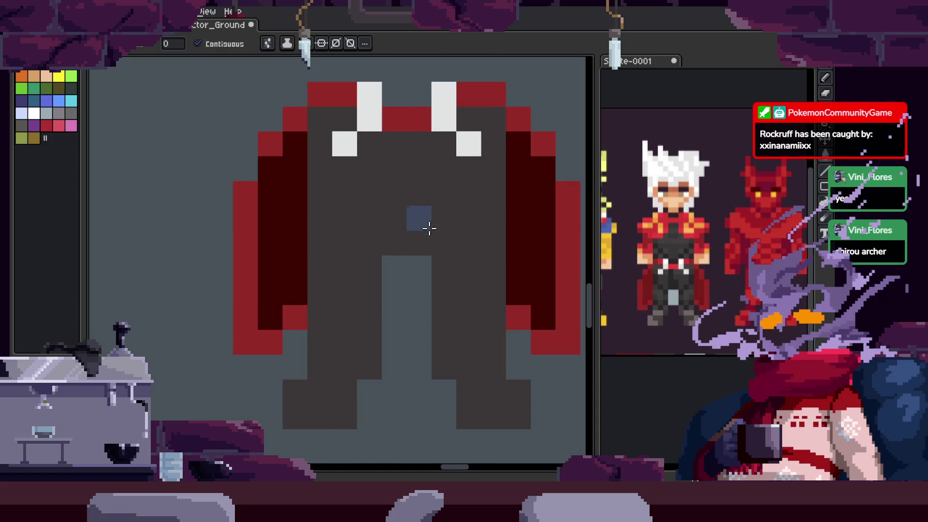
click(335, 318)
key(w)
click(480, 215)
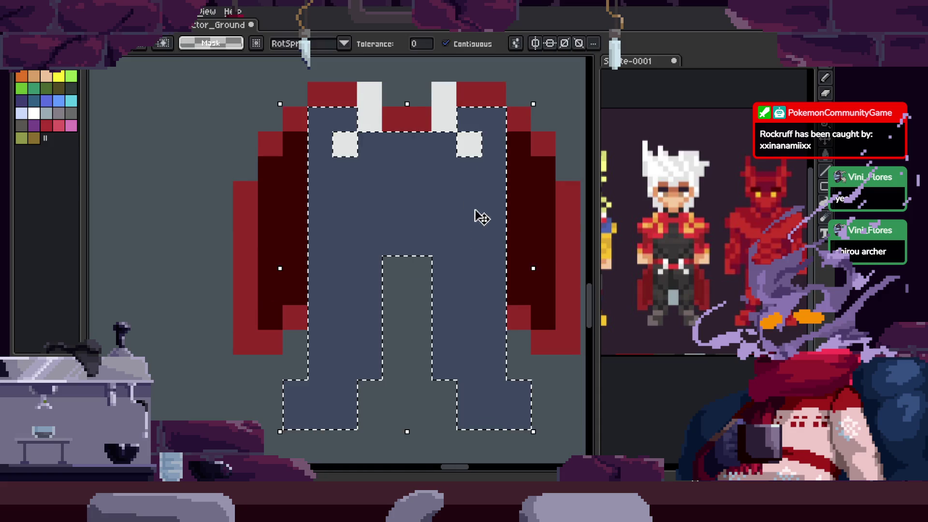
Paint a dark navy strip down the right leg and lighten the right foot pixels
key(b)
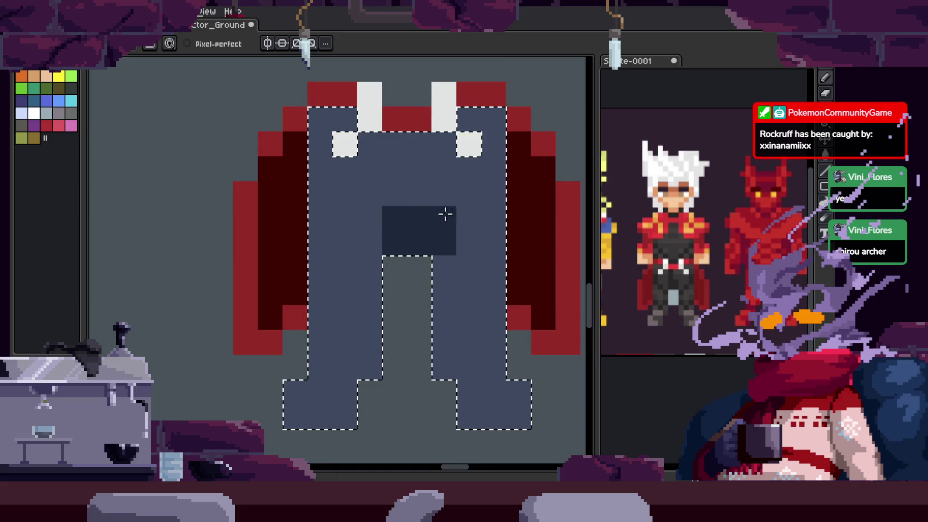
mouse_move(445, 381)
mouse_down()
mouse_move(498, 203)
mouse_move(481, 172)
mouse_up()
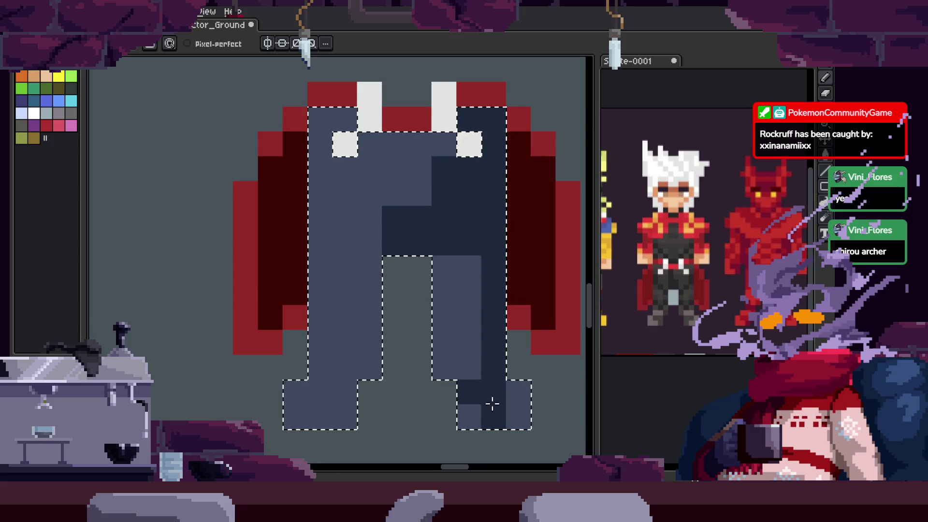
alt+click(469, 415)
drag(491, 392, 483, 418)
alt+click(507, 402)
click(469, 391)
Deselect the pants and fill both feet light gray
key(ctrl+d)
click(469, 394)
mouse_move(296, 391)
mouse_down()
mouse_move(337, 386)
mouse_move(309, 416)
mouse_move(345, 416)
mouse_up()
scroll(543, 375, down, 5)
scroll(542, 375, up, 5)
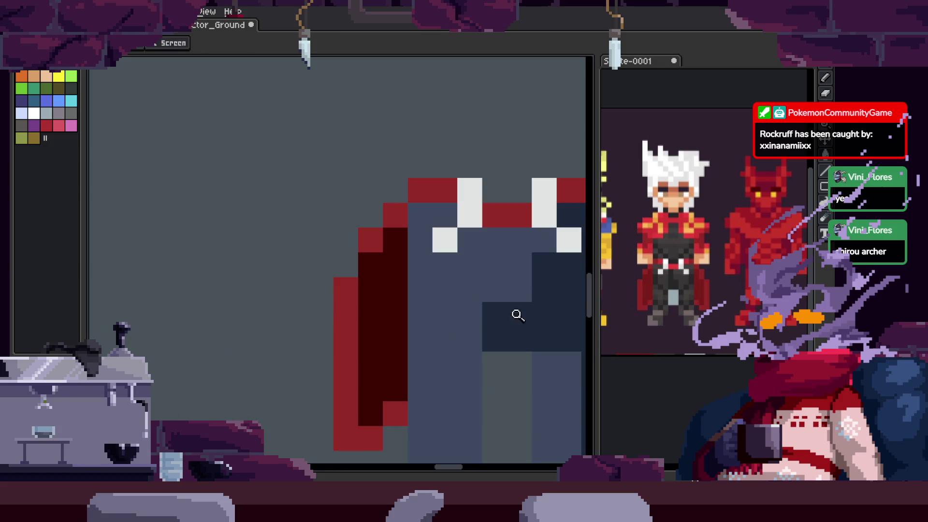
scroll(516, 315, up, 2)
Paint dark navy shading columns down the pants and along the crotch
key(b)
drag(456, 240, 445, 304)
scroll(445, 304, up, 1)
click(370, 191)
drag(371, 191, 372, 290)
mouse_move(372, 158)
mouse_down()
mouse_move(393, 155)
mouse_move(364, 341)
mouse_up()
scroll(375, 271, down, 3)
scroll(384, 271, up, 1)
Add slate-blue shading pixels along the left leg
key(q)
mouse_move(421, 203)
mouse_down()
mouse_move(407, 205)
mouse_move(261, 373)
mouse_move(353, 307)
mouse_up()
scroll(414, 227, up, 2)
key(ctrl+d)
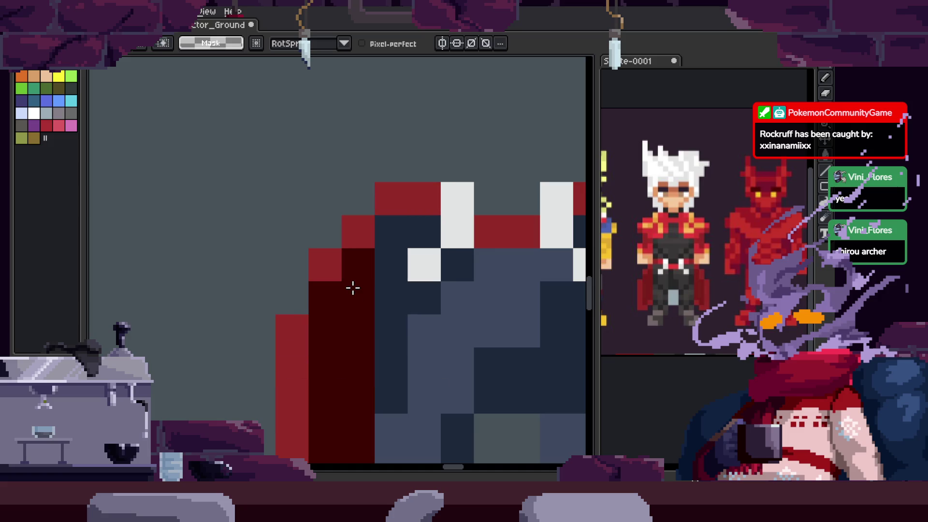
alt+click(472, 369)
click(394, 386)
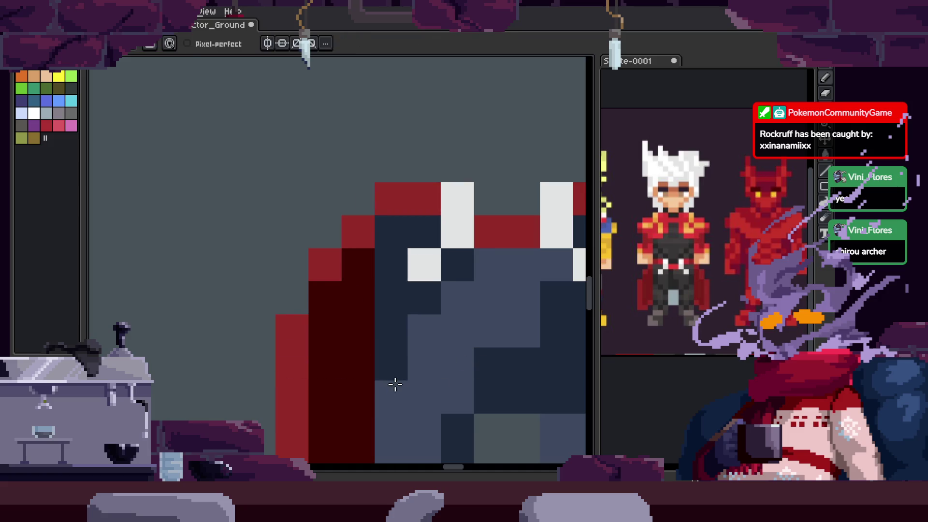
ctrl+click(456, 296)
scroll(428, 222, down, 4)
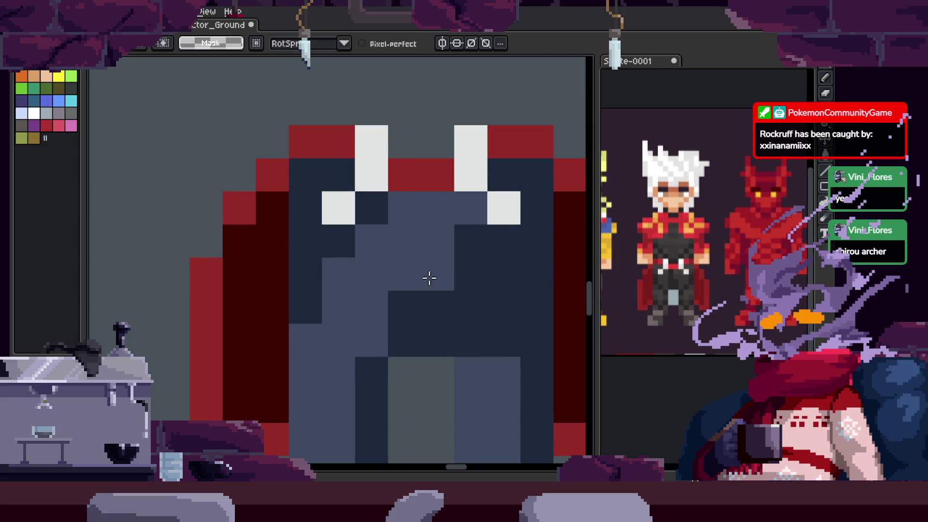
Zoom in and out to review the leg shading
key(z)
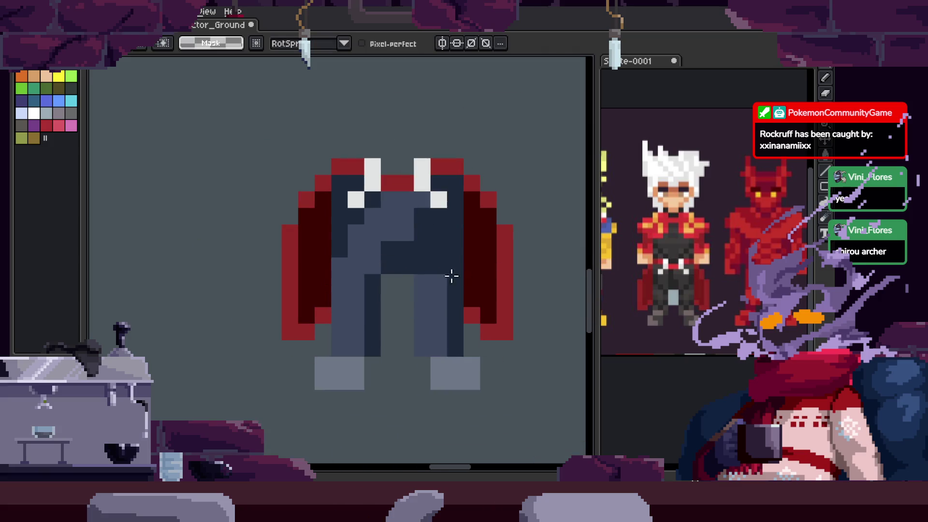
scroll(526, 357, down, 5)
scroll(496, 289, up, 4)
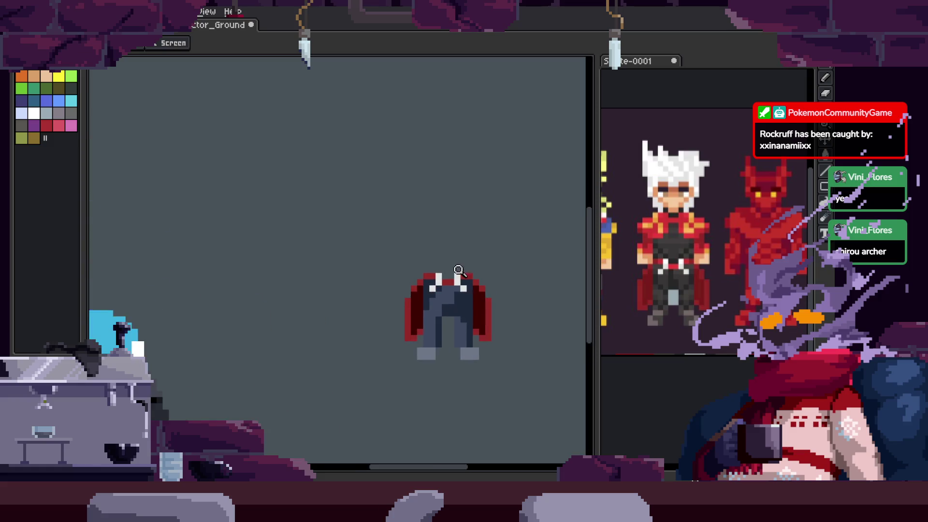
key(b)
key(z)
scroll(412, 275, down, 4)
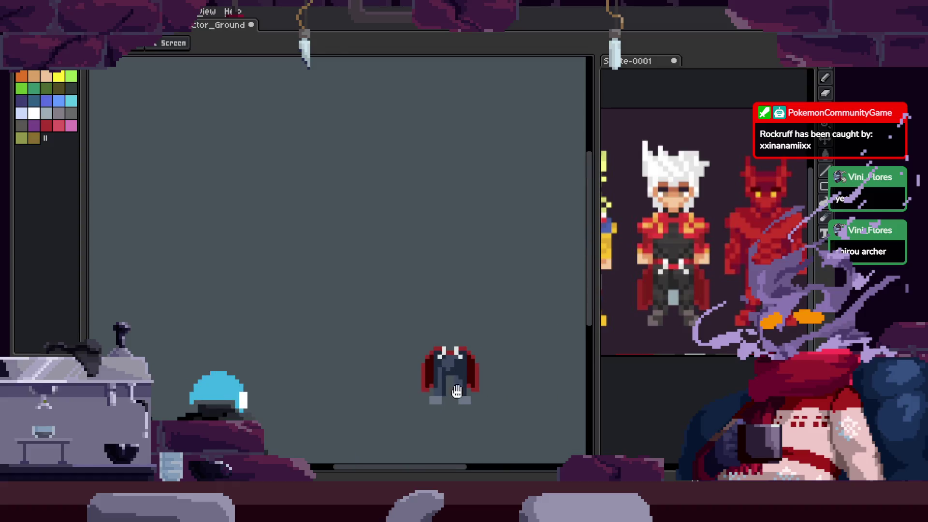
scroll(487, 234, up, 5)
key(b)
scroll(332, 345, down, 1)
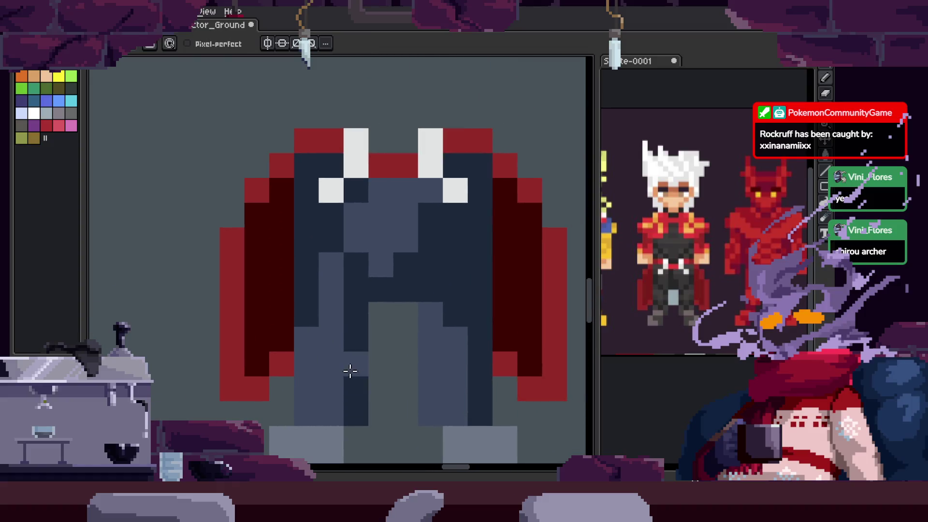
Paint light blue-gray highlights on the left thigh and left leg's second column
mouse_move(382, 193)
mouse_down()
mouse_move(372, 213)
mouse_move(406, 193)
mouse_move(406, 215)
mouse_up()
key(i)
key(b)
key(i)
click(332, 265)
mouse_move(334, 208)
mouse_down()
mouse_move(334, 261)
mouse_move(324, 271)
mouse_move(349, 315)
mouse_move(357, 290)
mouse_up()
key(b)
key(z)
scroll(398, 247, down, 1)
scroll(516, 253, down, 2)
scroll(431, 193, up, 4)
key(b)
key(i)
key(b)
click(402, 310)
Sample the dark shading colour and darken several left-leg pixels
click(340, 322)
key(i)
click(356, 290)
key(b)
key(i)
key(b)
key(i)
key(b)
click(356, 321)
key(i)
key(b)
key(i)
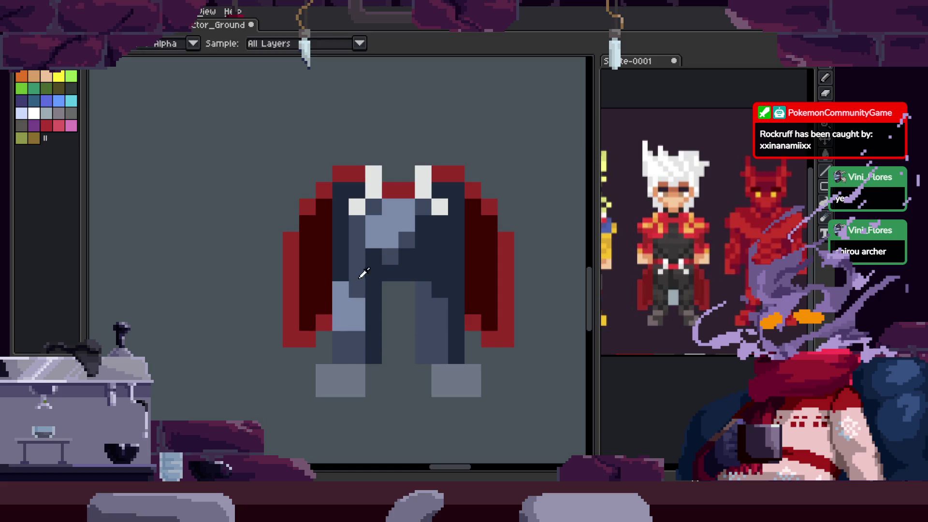
key(b)
click(337, 293)
key(i)
key(b)
Add a light highlight row across the knees, then tone it to slate
key(z)
scroll(352, 361, down, 5)
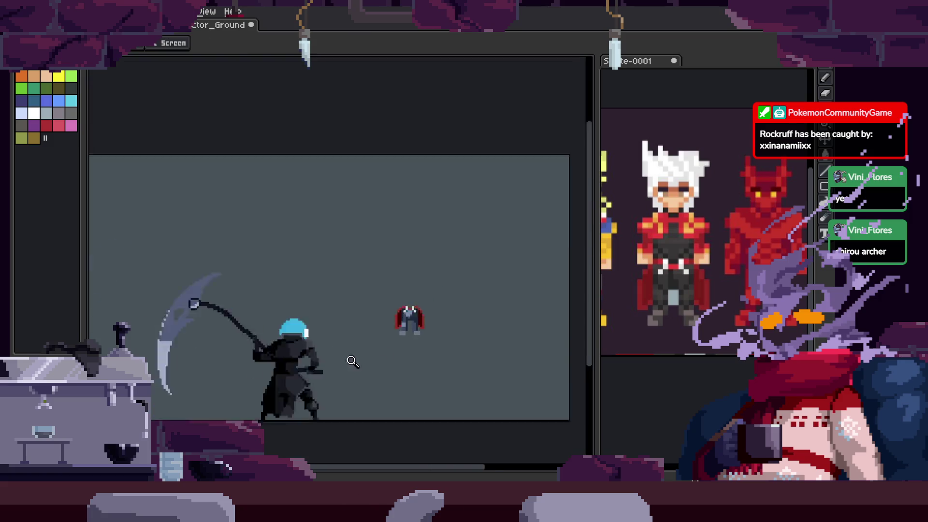
scroll(445, 329, down, 2)
scroll(435, 324, up, 10)
key(b)
mouse_move(528, 272)
mouse_down()
mouse_move(394, 315)
mouse_move(355, 292)
mouse_move(331, 259)
mouse_up()
key(z)
scroll(405, 300, down, 4)
scroll(418, 301, up, 3)
key(b)
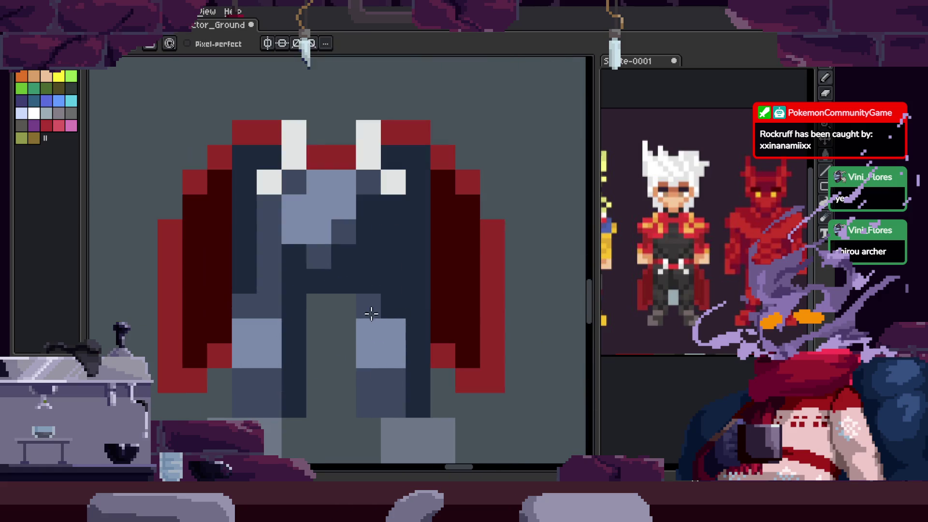
drag(371, 314, 397, 347)
key(z)
scroll(404, 352, down, 3)
scroll(404, 352, up, 3)
key(b)
key(z)
scroll(411, 344, down, 4)
Paint diagonal navy shading strokes down the right side of the pants
key(q)
drag(420, 222, 436, 224)
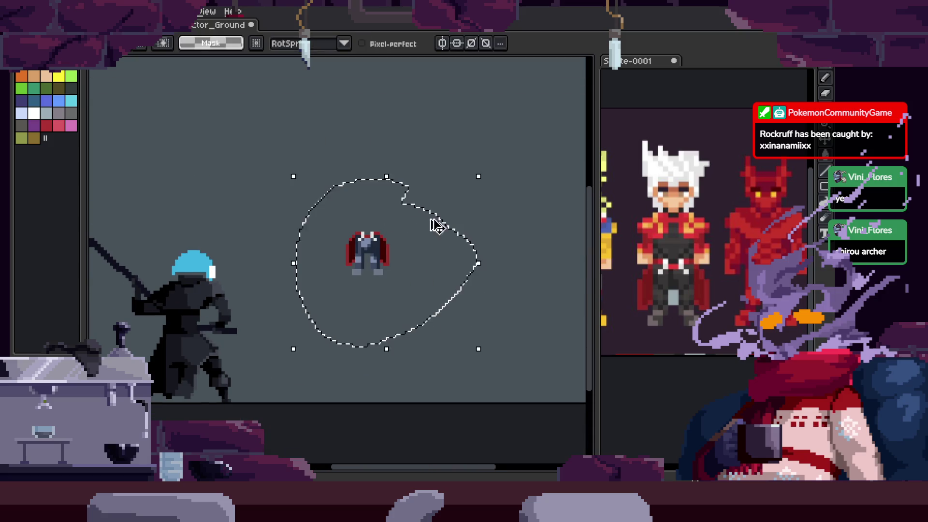
key(z)
scroll(453, 235, up, 3)
scroll(453, 236, up, 3)
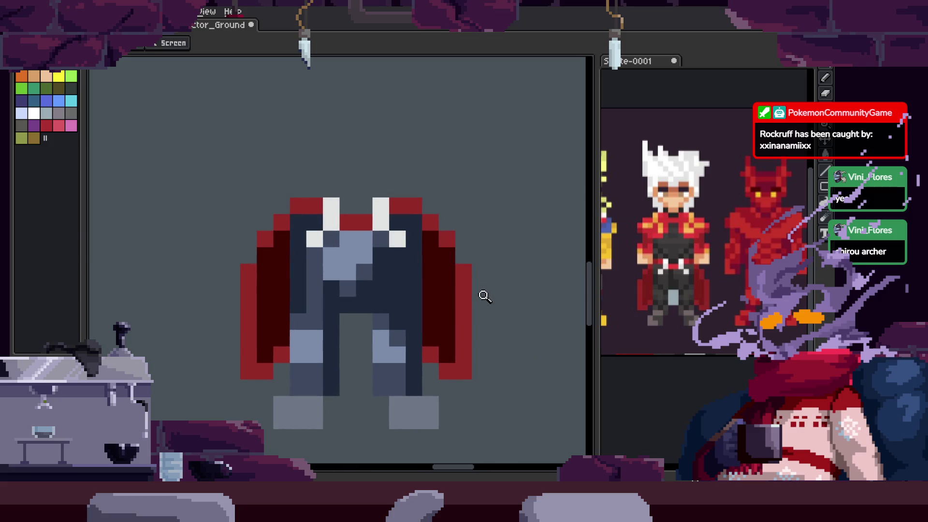
key(m)
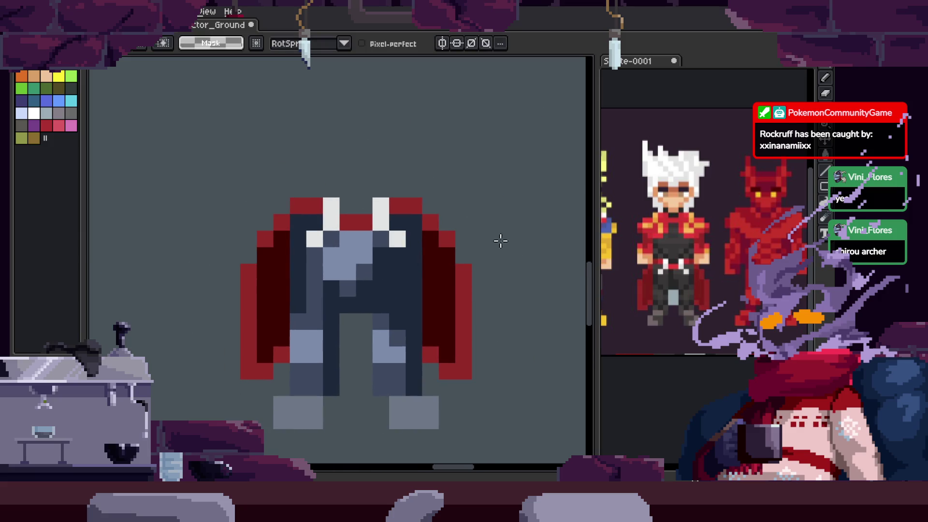
key(g)
key(b)
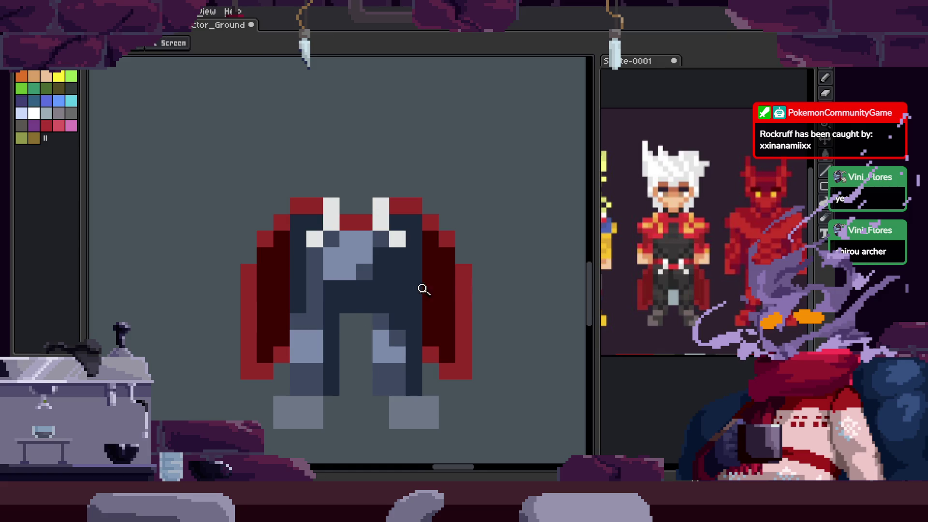
scroll(416, 285, up, 1)
drag(378, 290, 411, 252)
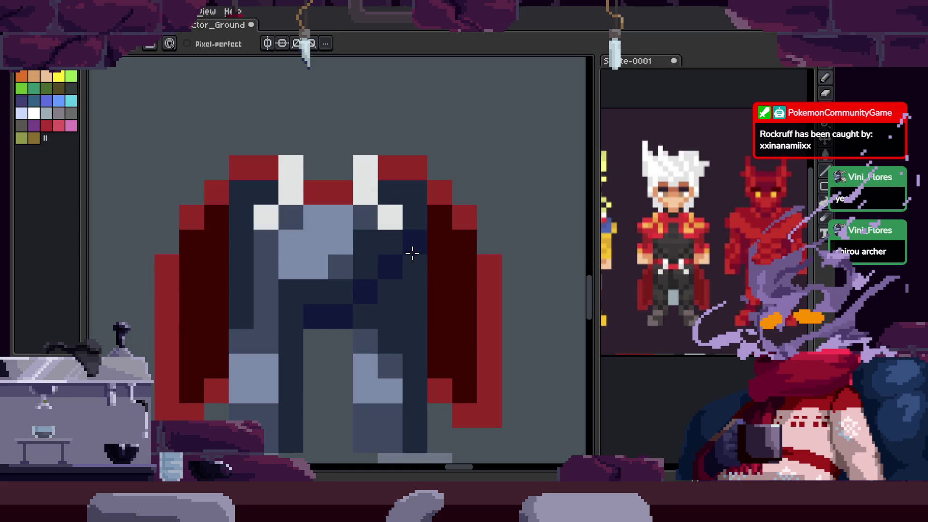
mouse_move(368, 291)
mouse_down()
mouse_move(412, 285)
mouse_move(415, 209)
mouse_up()
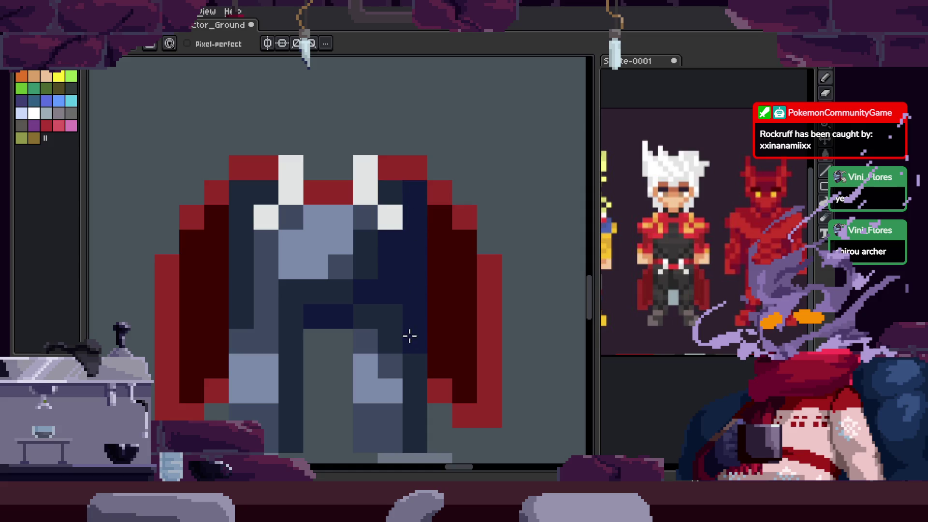
scroll(410, 336, down, 5)
key(q)
drag(493, 279, 497, 280)
click(455, 266)
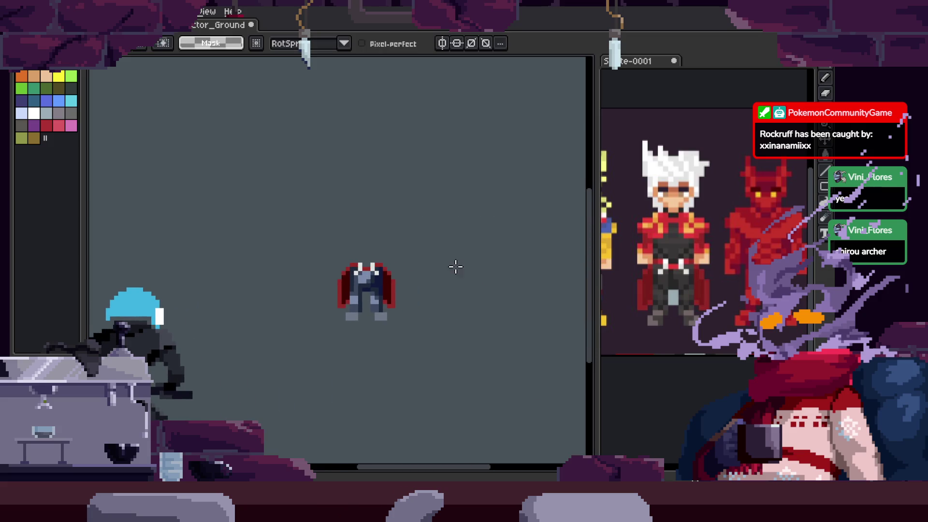
Move the reference sheet into the main tab bar and zoom onto the five-hero lineup
key(z)
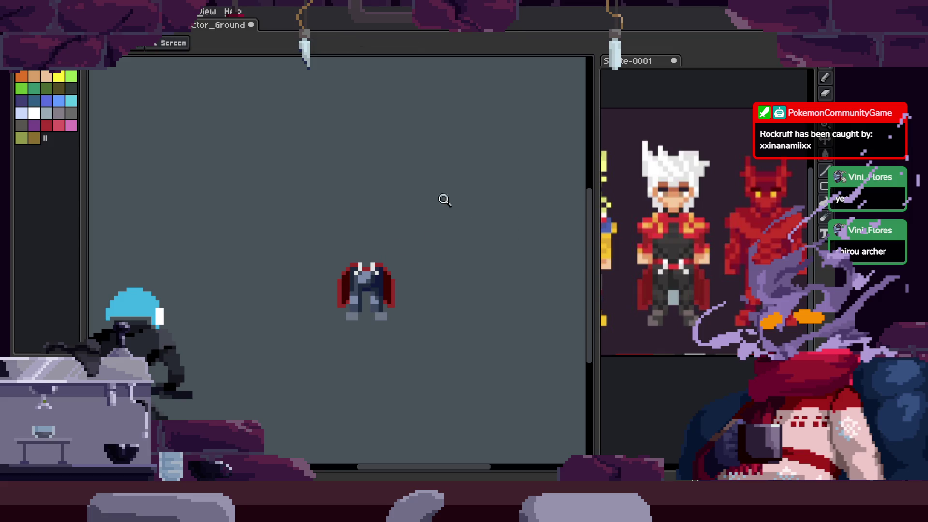
click(376, 275)
click(398, 243)
drag(619, 252, 733, 245)
key(Tab)
key(Tab)
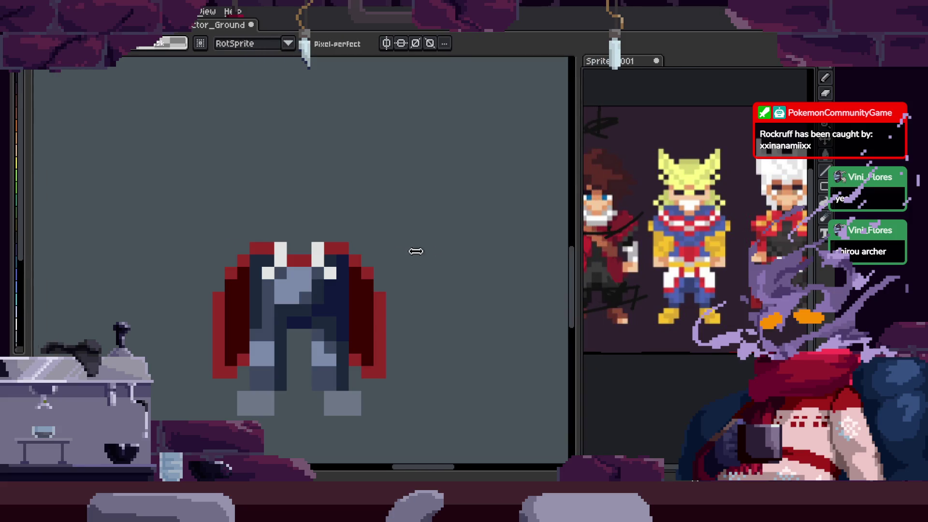
mouse_move(624, 60)
mouse_down()
mouse_move(532, 24)
mouse_move(290, 25)
mouse_up()
scroll(574, 277, up, 2)
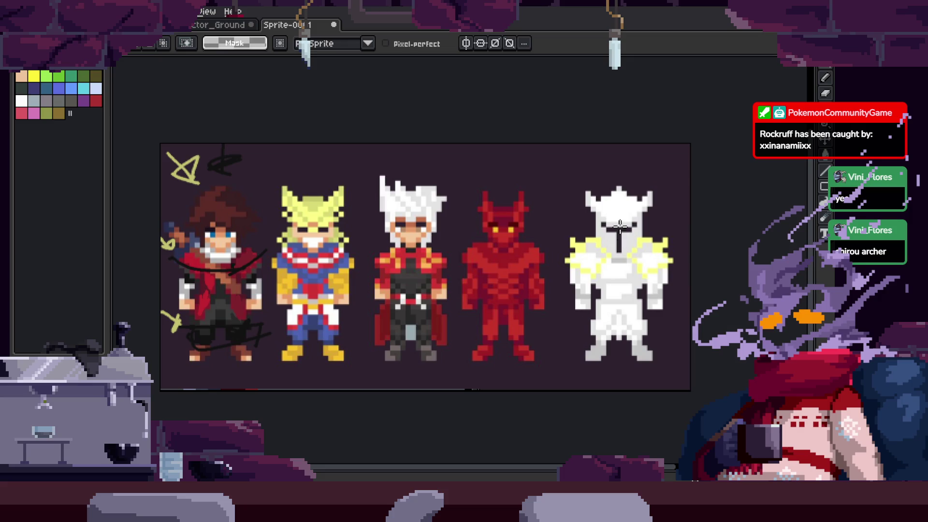
Switch to the other open sprite and stamp a large white circle on its canvas
click(227, 24)
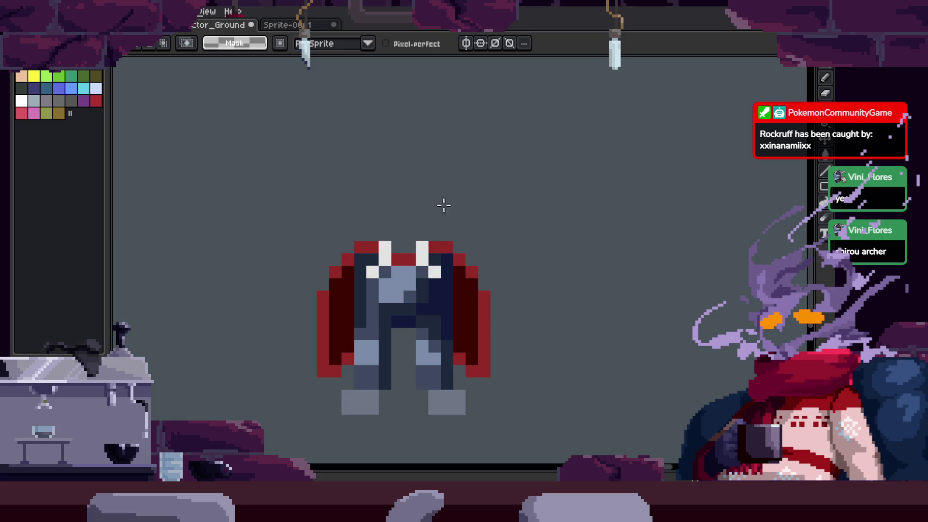
scroll(442, 205, down, 2)
scroll(495, 232, right, 3)
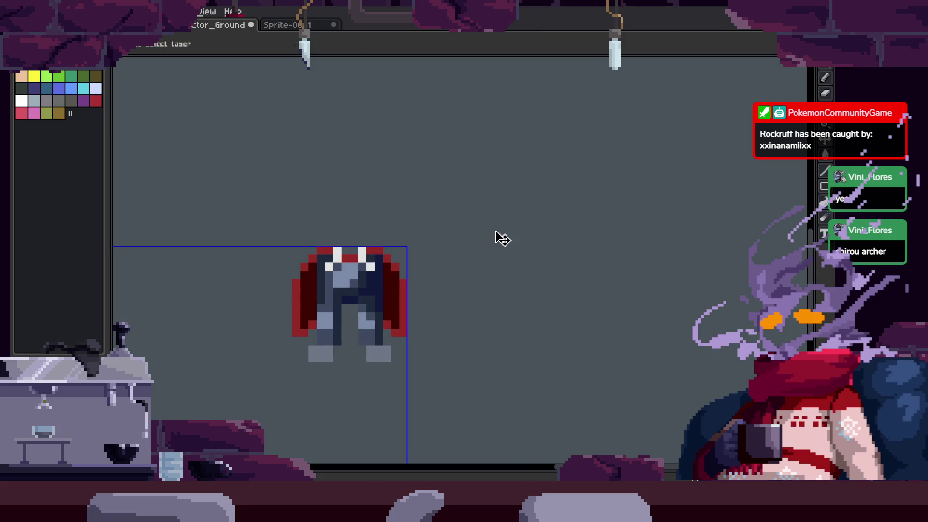
scroll(493, 232, right, 3)
scroll(501, 169, up, 3)
scroll(476, 183, down, 3)
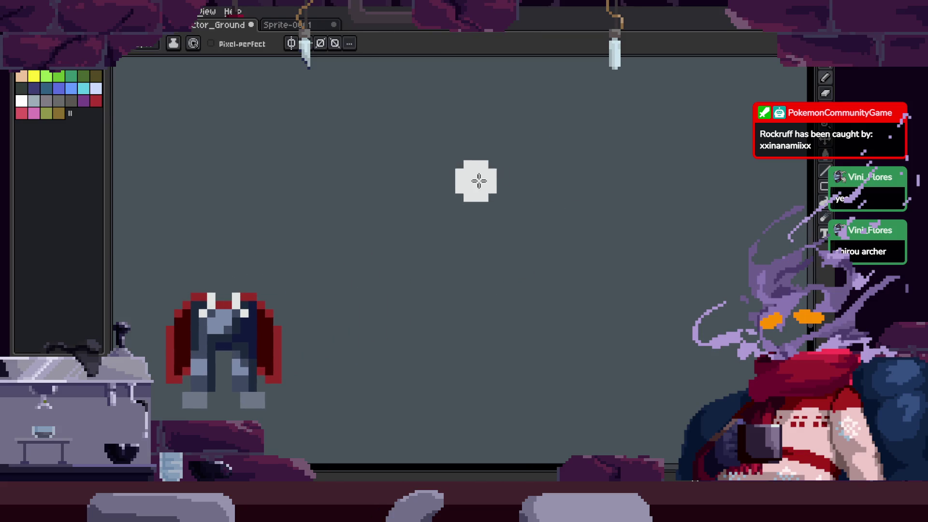
scroll(505, 194, up, 3)
click(503, 196)
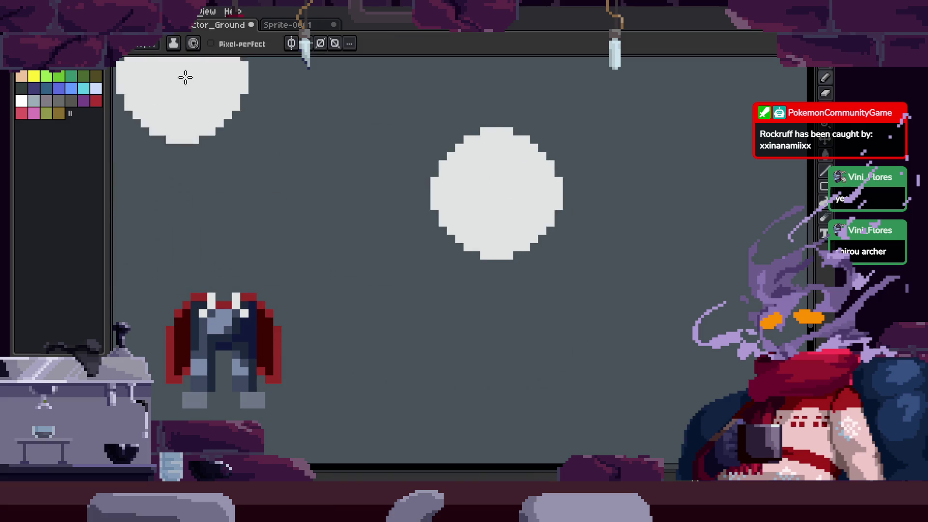
Select the white circle and paint blue across its lower right
click(58, 88)
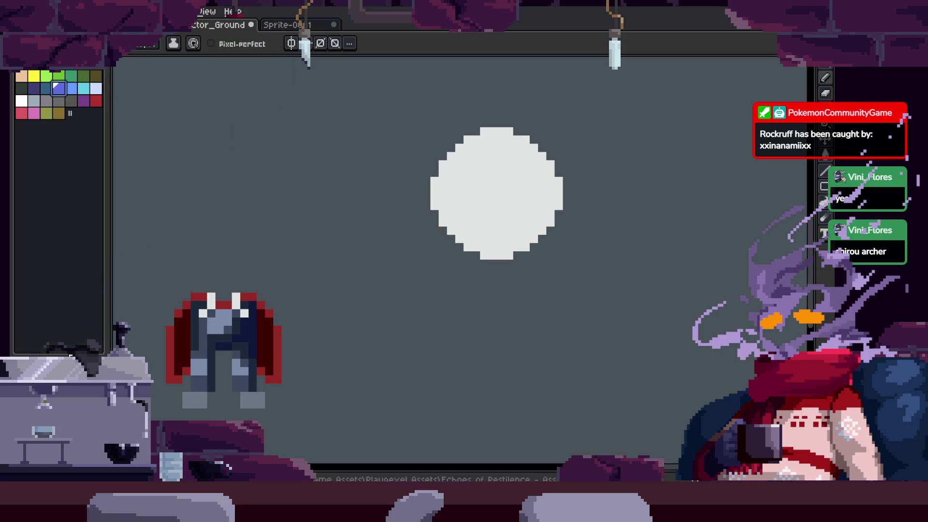
click(529, 218)
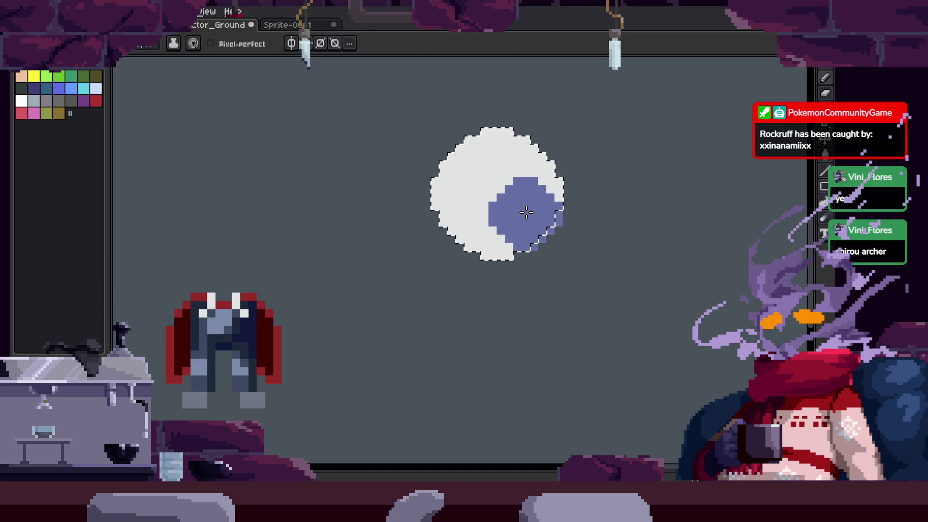
key(z)
click(474, 268)
key(b)
mouse_move(349, 301)
mouse_down()
mouse_move(388, 342)
mouse_move(367, 334)
mouse_up()
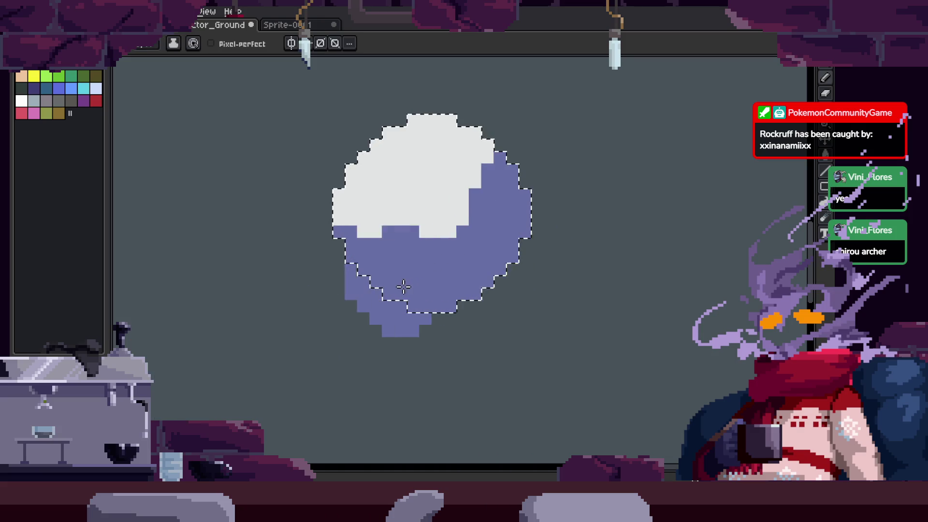
key(v)
key(b)
drag(464, 300, 461, 306)
key(ctrl+z)
Paint blue along the circle's left edge, top row and right edge
key(z)
click(385, 266)
key(b)
drag(327, 261, 343, 206)
click(351, 170)
drag(524, 96, 474, 96)
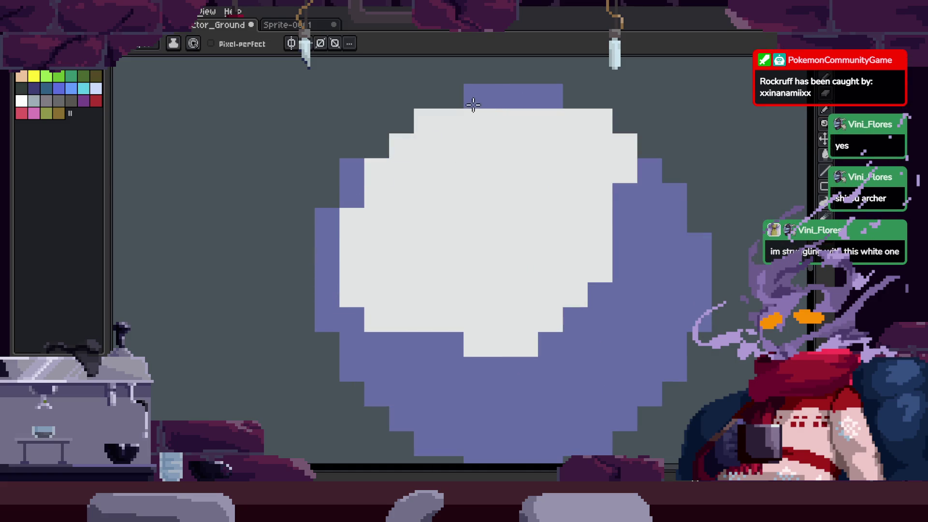
click(587, 120)
drag(625, 142, 628, 167)
Recolour the white steps along the bottom and lower-right edge blue, removing a stray dark pixel
click(512, 344)
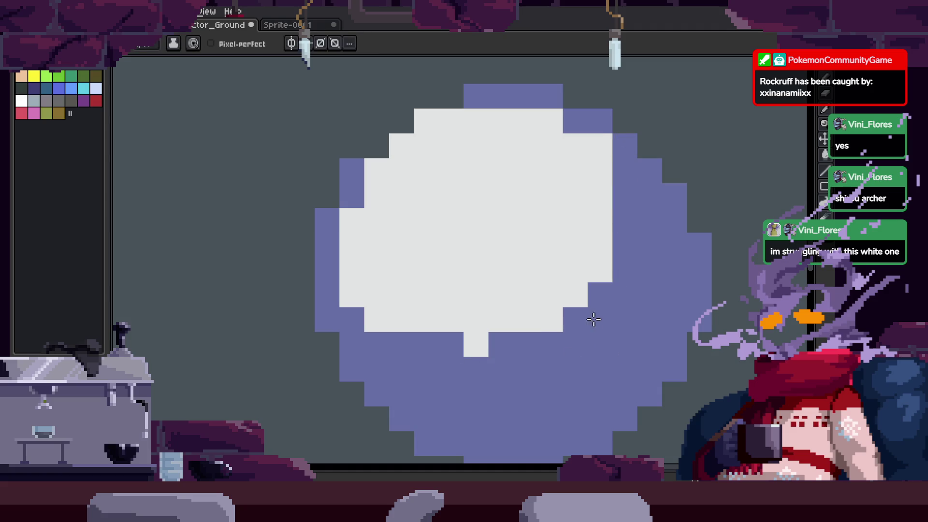
click(476, 344)
click(552, 319)
click(600, 270)
click(575, 295)
click(526, 320)
mouse_move(538, 375)
mouse_down()
mouse_move(514, 263)
mouse_move(445, 373)
mouse_move(522, 336)
mouse_move(309, 333)
mouse_move(593, 220)
mouse_up()
click(167, 371)
key(ctrl+z)
Add a dark-blue shading band along the orb's lower right
click(534, 276)
key(ctrl+d)
drag(547, 128, 598, 201)
Centre the orb in the view and magic-wand select the sphere
scroll(598, 201, down, 5)
scroll(608, 299, up, 5)
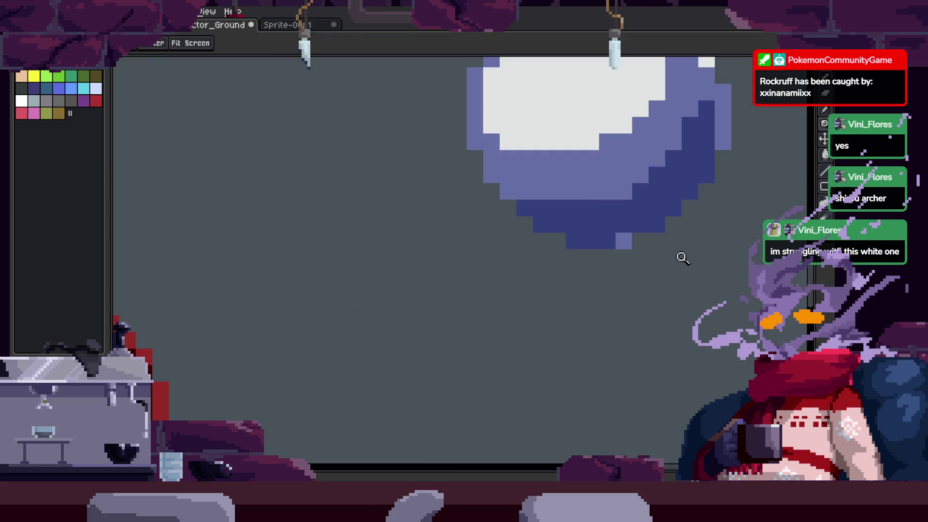
drag(628, 238, 542, 292)
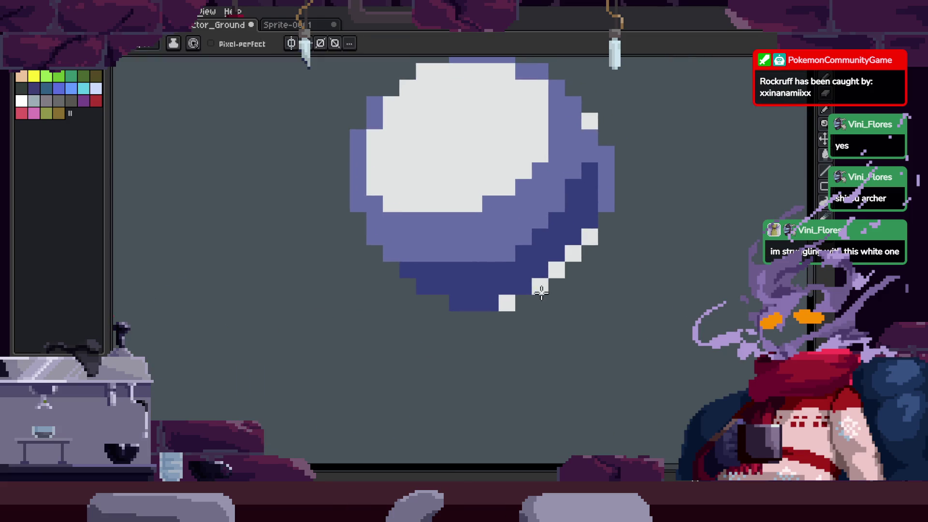
scroll(506, 300, down, 5)
drag(585, 271, 470, 296)
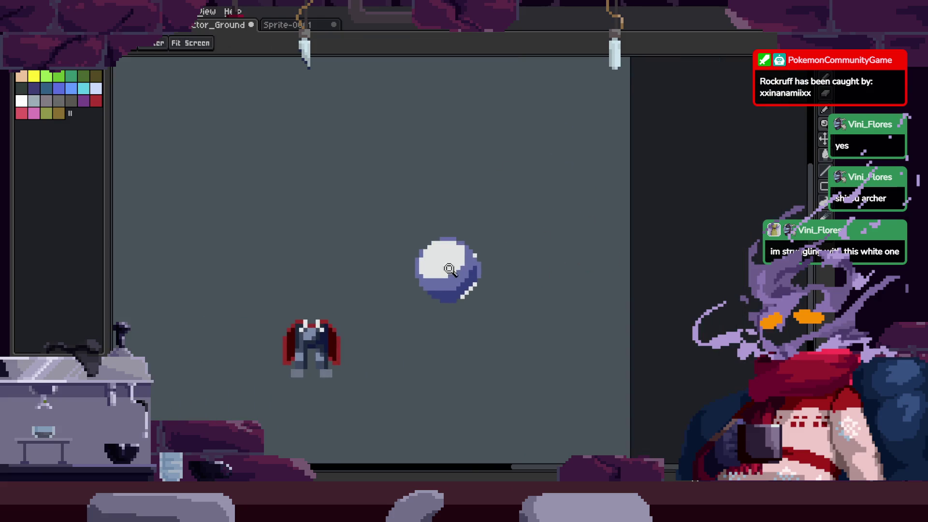
scroll(486, 309, up, 5)
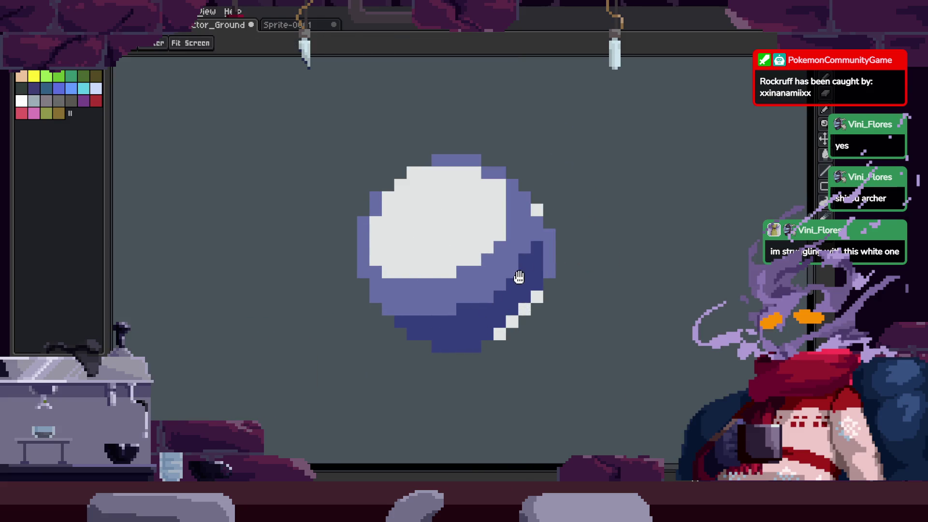
scroll(518, 280, down, 3)
scroll(421, 319, up, 4)
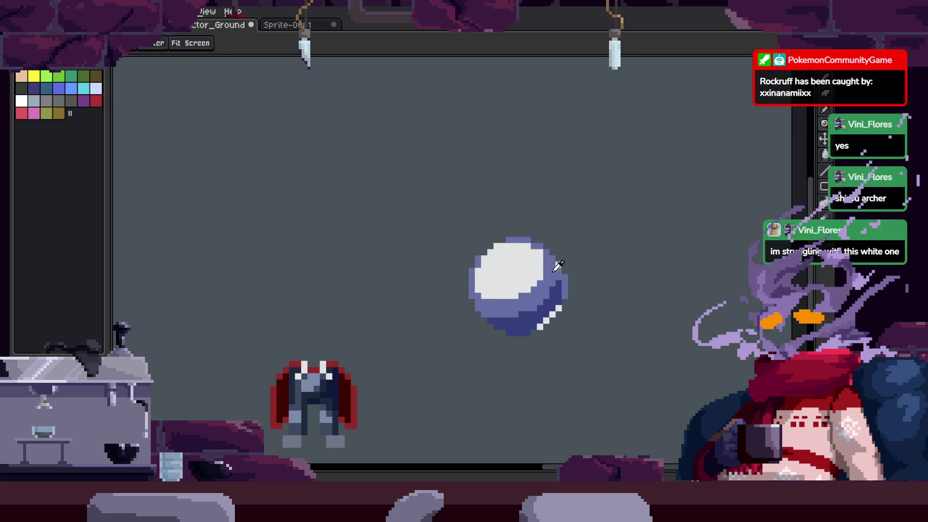
key(w)
click(406, 196)
scroll(406, 196, up, 4)
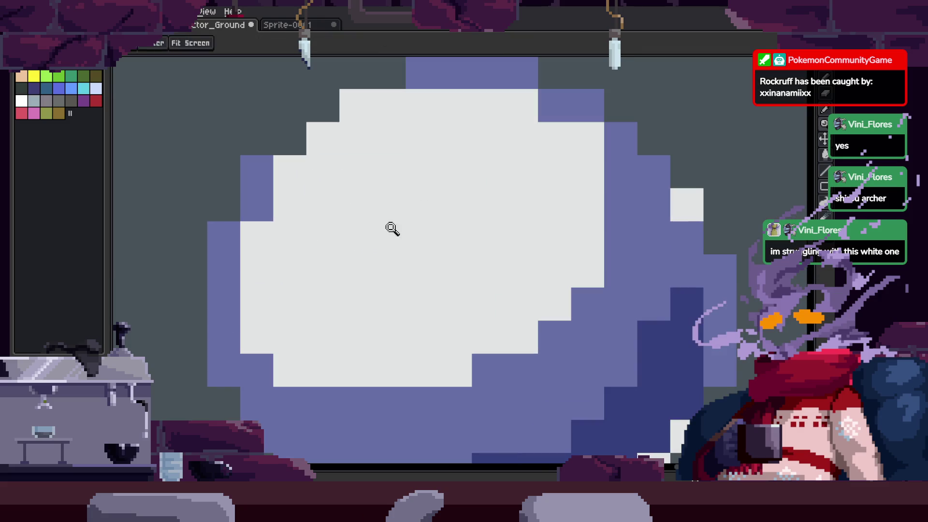
Fill the white blob with light periwinkle and paint a white highlight at the upper left
key(i)
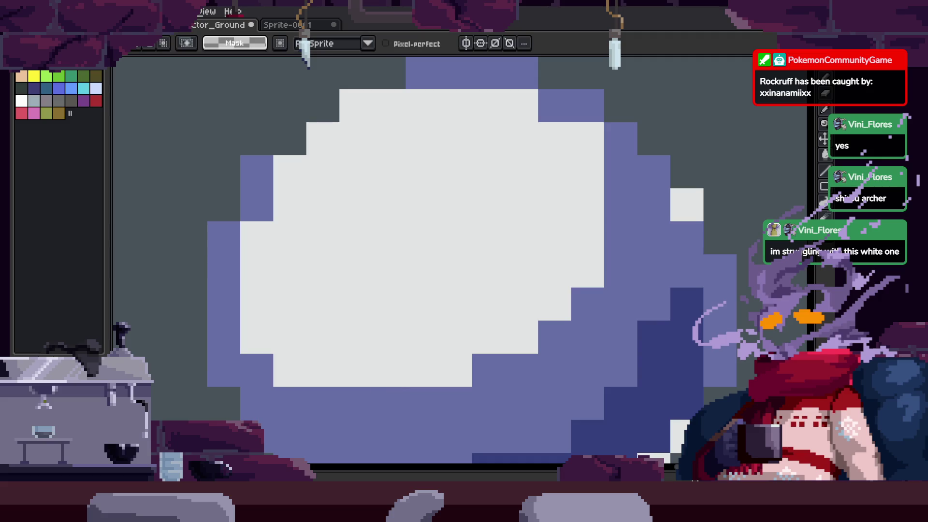
key(g)
click(384, 275)
key(i)
click(686, 204)
key(b)
drag(356, 172, 430, 168)
key(z)
scroll(395, 279, down, 5)
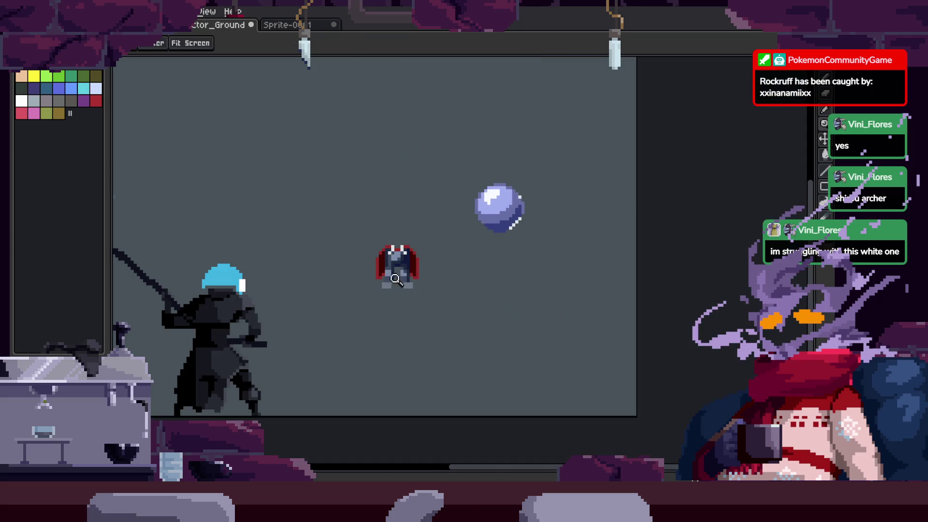
scroll(591, 228, up, 5)
scroll(483, 189, down, 5)
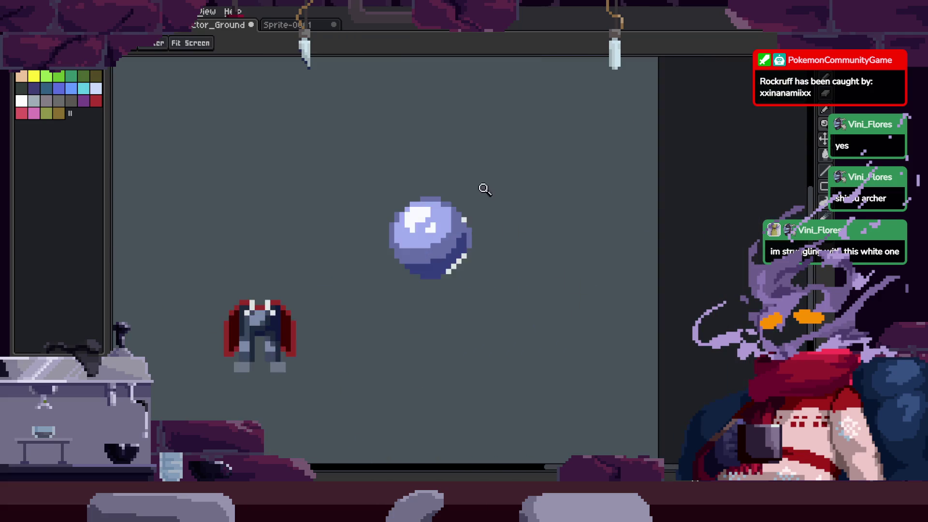
scroll(473, 225, up, 5)
Add a lavender halo down the sphere's left side and across the top highlight
key(g)
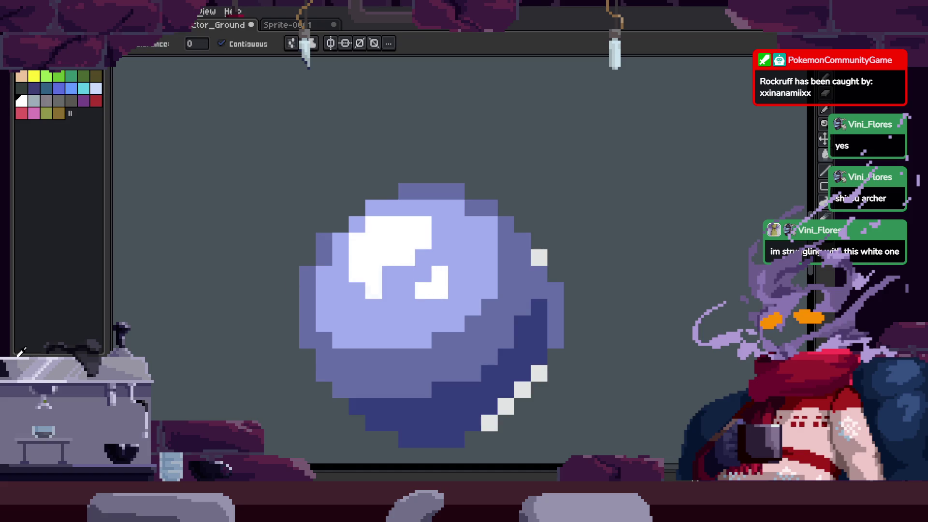
scroll(435, 240, up, 2)
key(i)
key(z)
key(v)
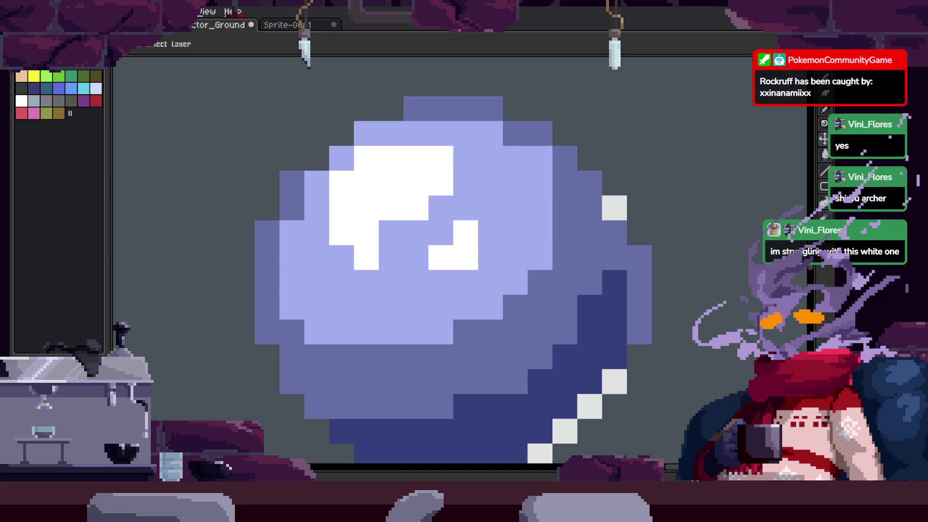
key(z)
scroll(528, 271, down, 5)
scroll(459, 259, up, 8)
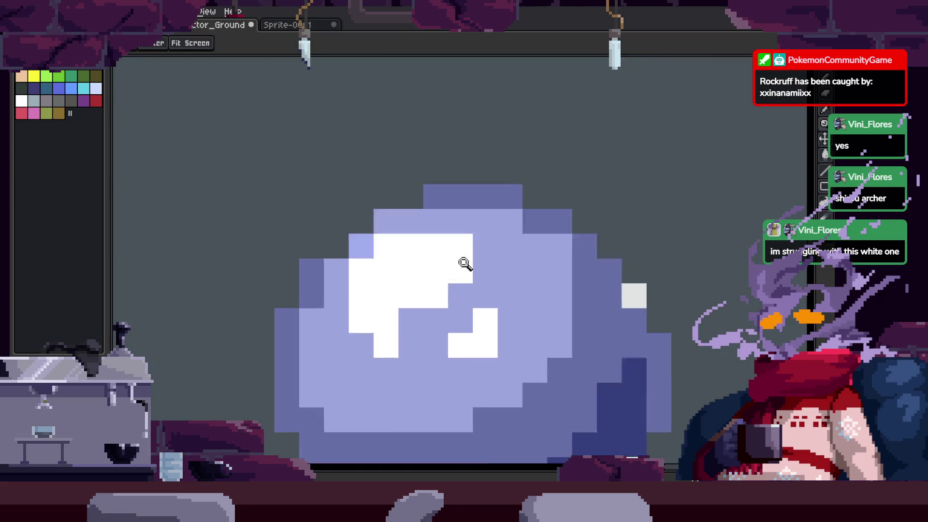
scroll(390, 305, down, 5)
scroll(394, 294, up, 3)
key(b)
alt+click(435, 209)
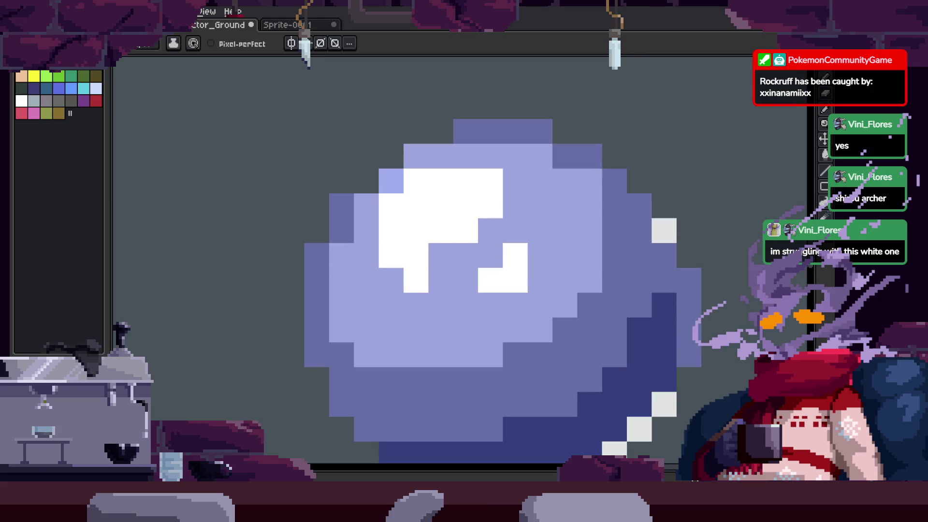
mouse_move(391, 252)
mouse_down()
mouse_move(375, 297)
mouse_move(386, 261)
mouse_up()
mouse_move(490, 181)
mouse_down()
mouse_move(501, 174)
mouse_move(488, 190)
mouse_up()
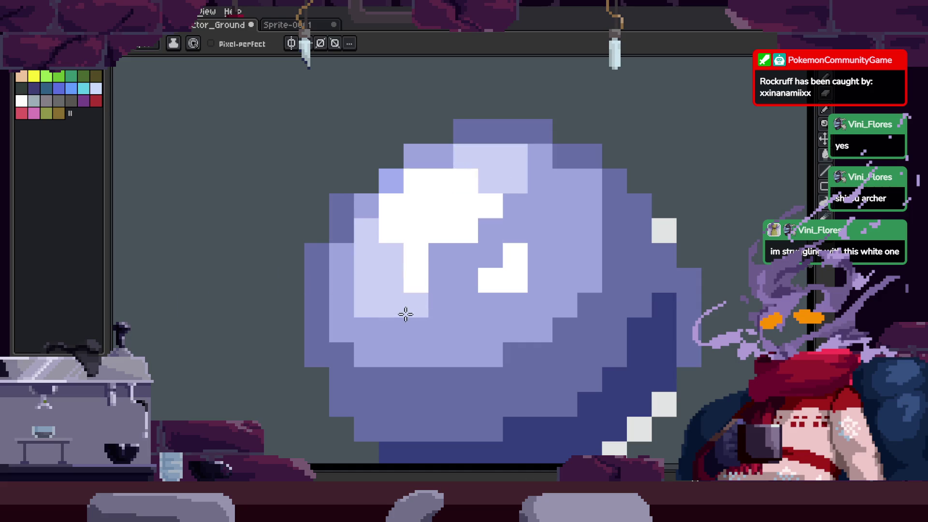
key(ctrl+z)
Darken some of the white highlight pixels on the sphere
key(z)
scroll(536, 327, down, 5)
scroll(542, 157, up, 6)
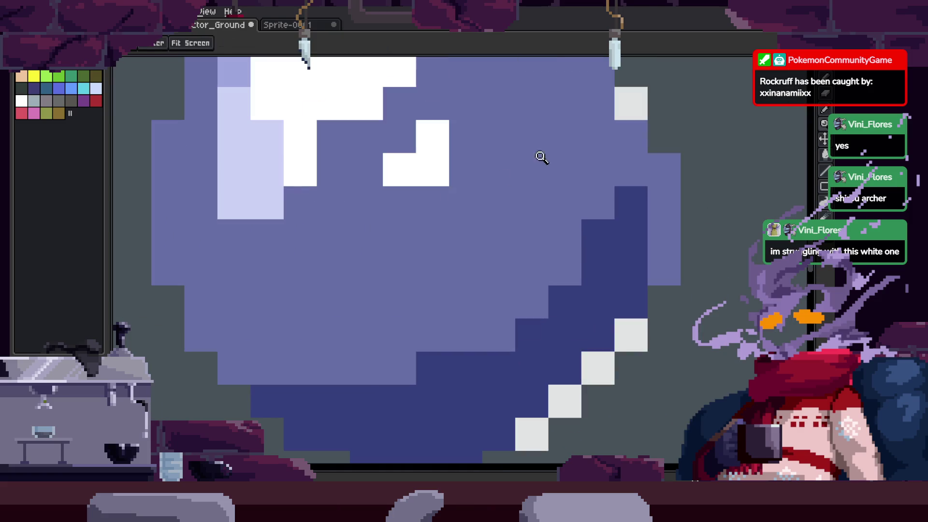
drag(369, 142, 326, 270)
scroll(354, 264, down, 3)
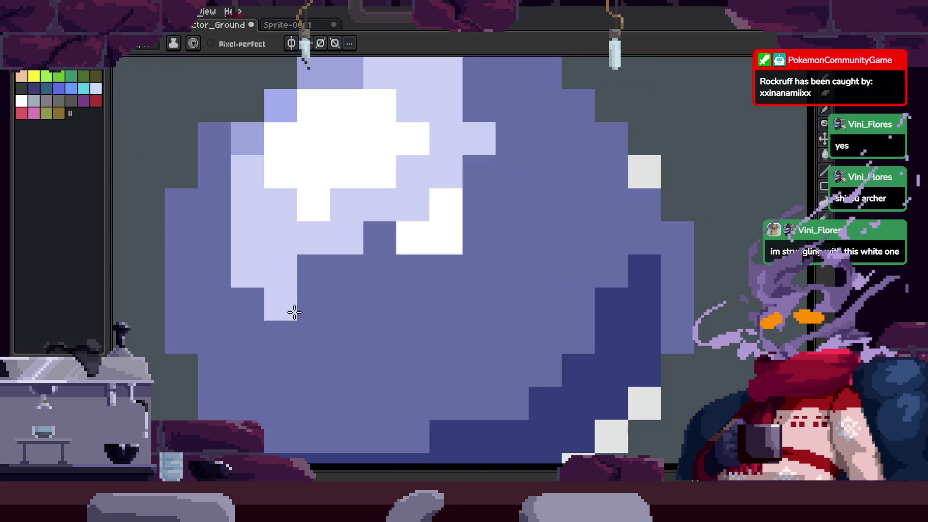
drag(389, 238, 449, 264)
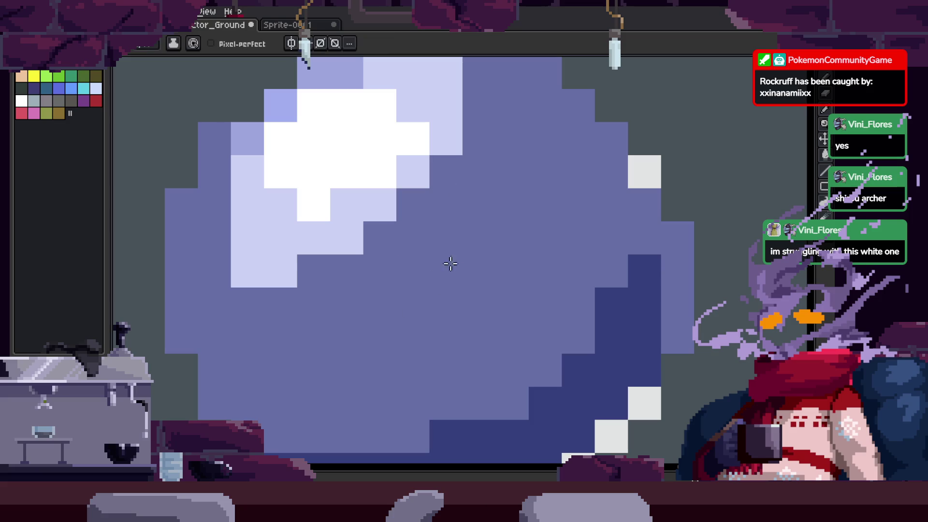
scroll(456, 247, down, 5)
scroll(561, 232, down, 1)
scroll(480, 219, up, 4)
scroll(480, 219, down, 1)
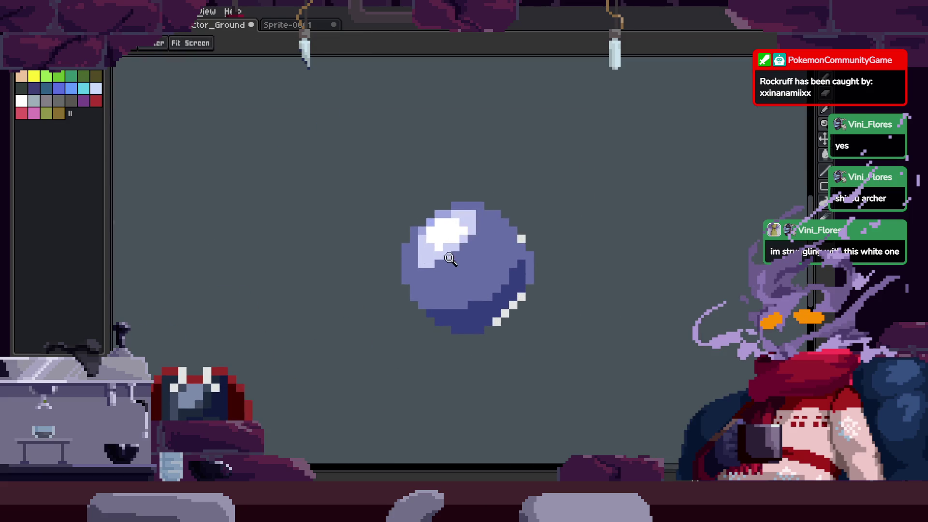
scroll(534, 239, up, 2)
Lasso the orb's right edge and refill its shadow band with darker navy
key(shift+m)
drag(332, 116, 663, 424)
scroll(495, 253, up, 1)
key(ctrl+d)
scroll(496, 254, left, 2)
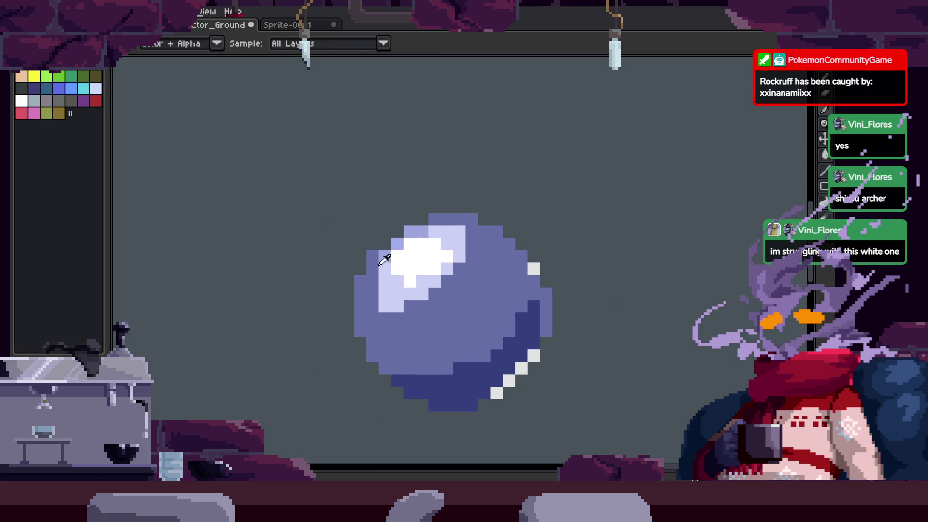
scroll(489, 242, down, 3)
key(q)
mouse_move(512, 275)
mouse_down()
mouse_move(530, 223)
mouse_move(549, 233)
mouse_up()
key(b)
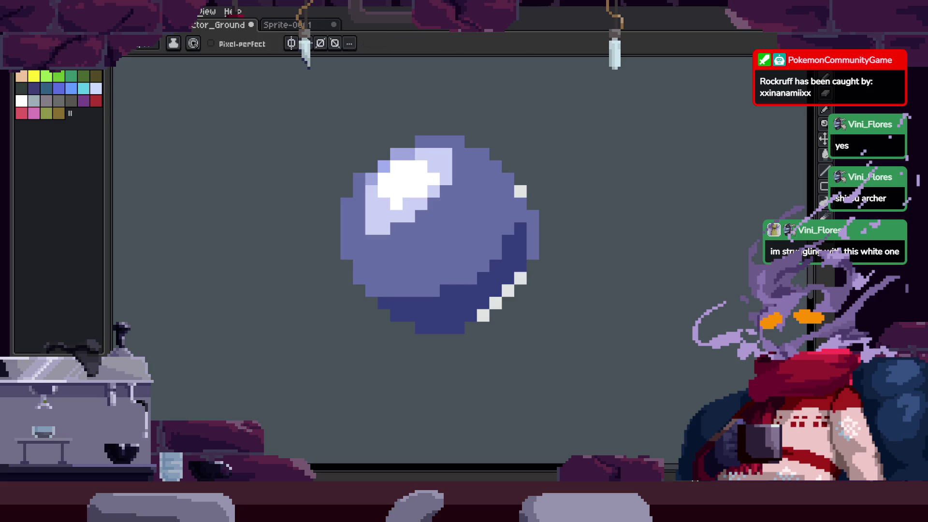
key(g)
click(458, 314)
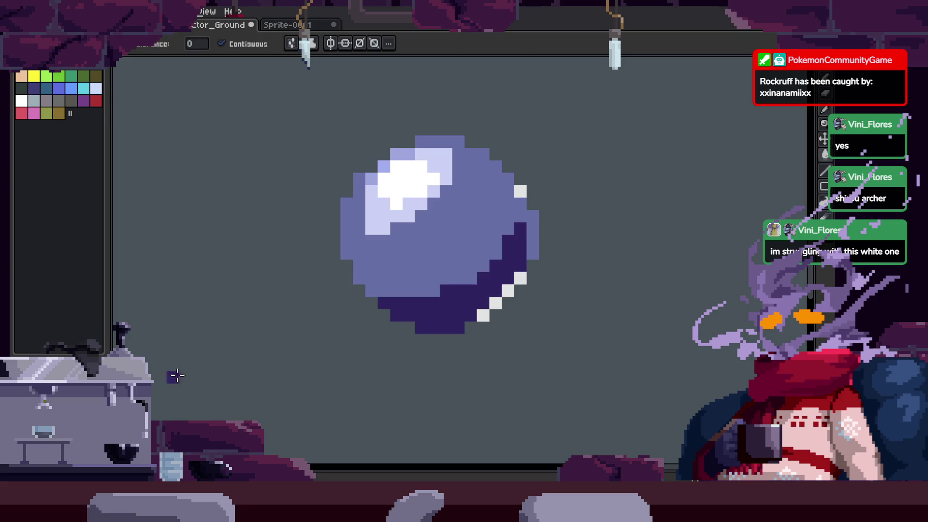
Add navy and purple pixels on the left edge, a purple row and a dark-purple right column
key(b)
click(372, 292)
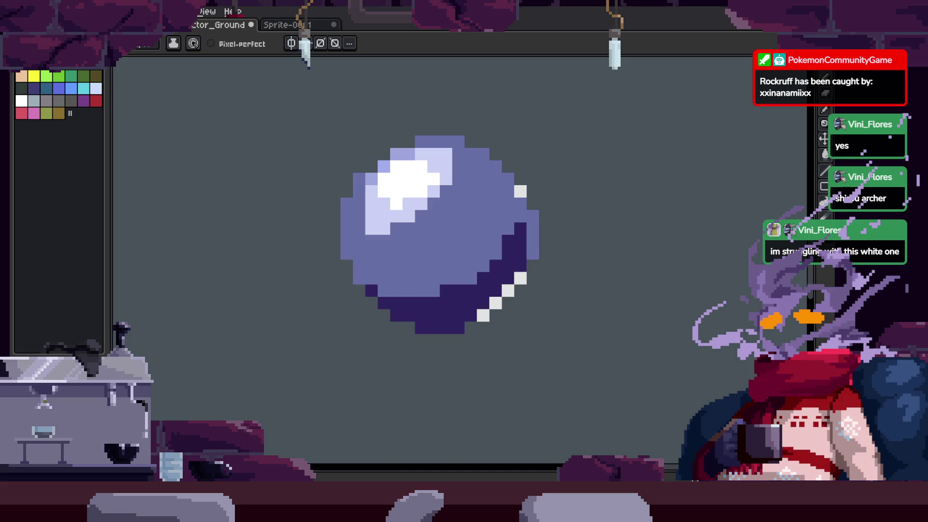
scroll(379, 276, up, 2)
click(300, 217)
click(333, 283)
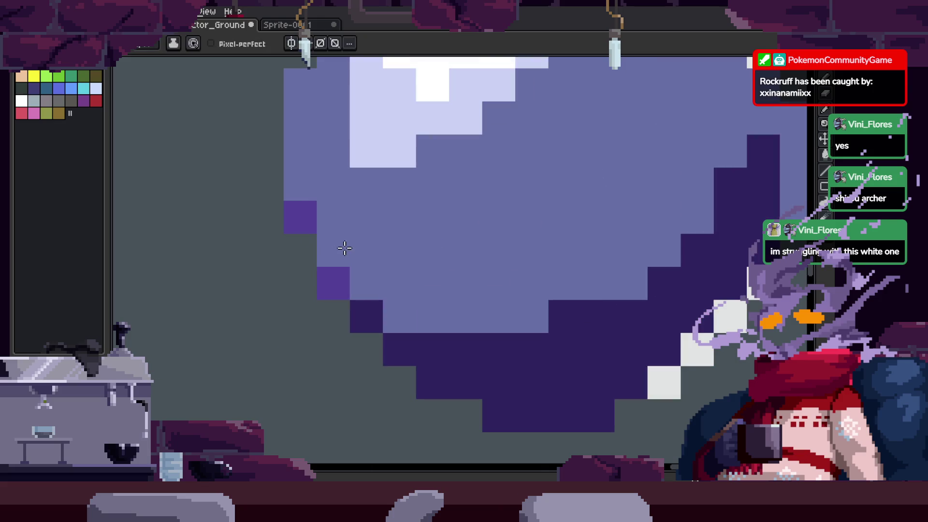
drag(399, 317, 548, 315)
mouse_move(613, 280)
mouse_down()
mouse_move(495, 341)
mouse_move(617, 261)
mouse_move(572, 284)
mouse_move(622, 161)
mouse_move(606, 185)
mouse_move(607, 120)
mouse_move(561, 327)
mouse_move(593, 304)
mouse_move(607, 159)
mouse_up()
click(441, 359)
mouse_move(411, 325)
mouse_down()
mouse_move(384, 331)
mouse_move(504, 305)
mouse_up()
Lasso-select the orb and duplicate it up and to the left
key(z)
scroll(590, 269, down, 5)
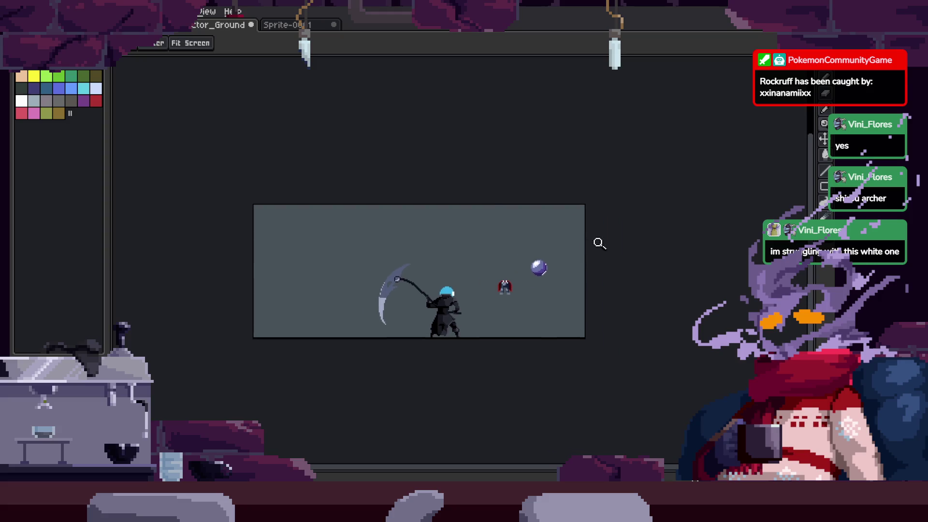
scroll(599, 243, up, 6)
key(q)
mouse_move(614, 271)
mouse_down()
mouse_move(590, 285)
mouse_move(442, 182)
mouse_up()
key(z)
scroll(473, 306, up, 4)
Paint a dark T-shaped visor across the copied orb and outline its lower-left edge dark
key(b)
drag(467, 264, 468, 356)
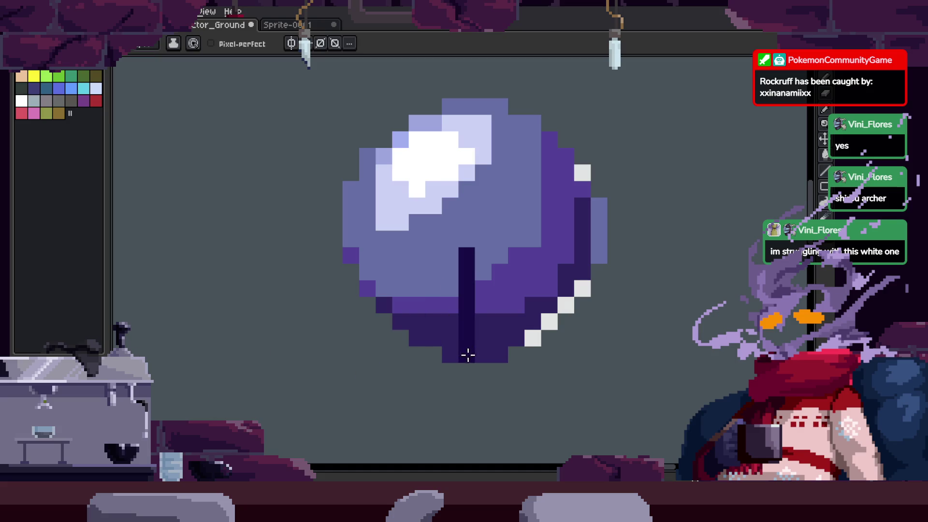
mouse_move(472, 254)
mouse_down()
mouse_move(508, 338)
mouse_move(514, 302)
mouse_move(492, 297)
mouse_up()
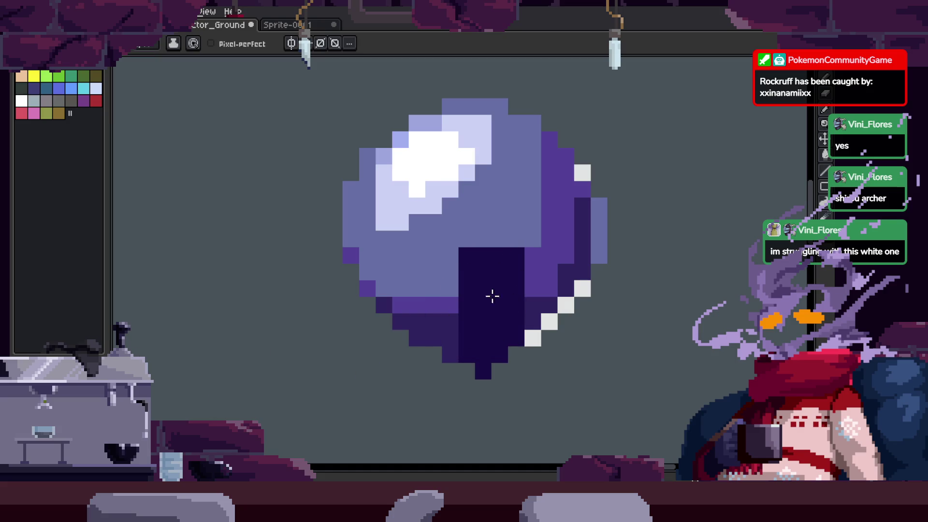
mouse_move(449, 255)
mouse_down()
mouse_move(383, 267)
mouse_move(450, 271)
mouse_up()
drag(532, 254, 576, 265)
mouse_move(510, 340)
mouse_down()
mouse_move(514, 298)
mouse_move(529, 338)
mouse_up()
mouse_move(528, 297)
mouse_down()
mouse_move(550, 275)
mouse_move(556, 311)
mouse_move(578, 266)
mouse_up()
alt+click(393, 295)
click(329, 249)
mouse_move(336, 250)
mouse_down()
mouse_move(338, 353)
mouse_move(433, 365)
mouse_move(416, 382)
mouse_move(436, 375)
mouse_up()
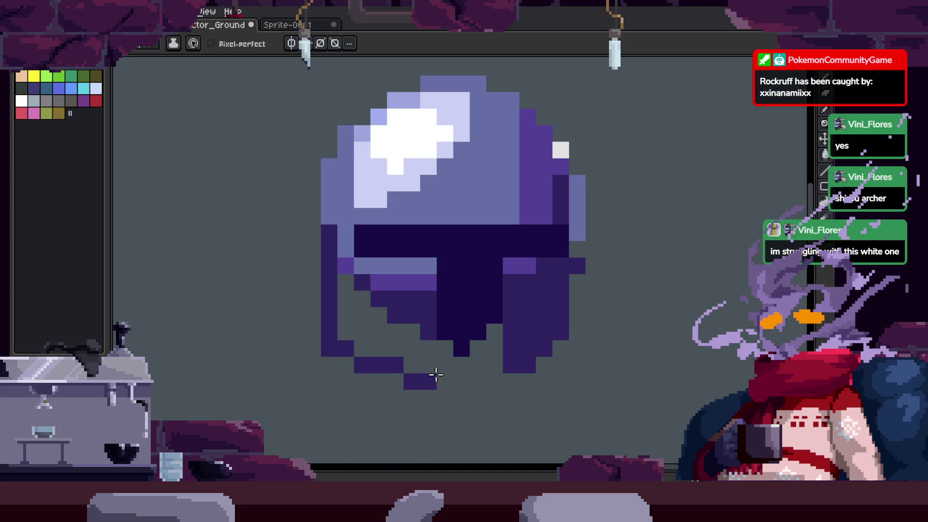
Fill the lower-left area dark, then refill it purple to form the face plate
key(g)
click(423, 338)
key(b)
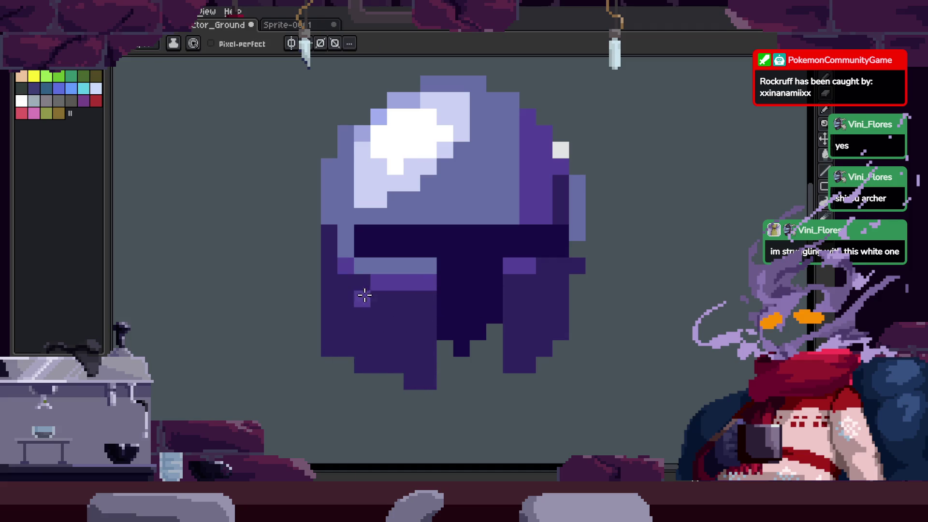
click(329, 233)
mouse_move(358, 268)
mouse_down()
mouse_move(364, 345)
mouse_move(423, 325)
mouse_move(411, 293)
mouse_move(424, 384)
mouse_move(453, 382)
mouse_up()
key(g)
click(385, 306)
click(346, 309)
Repaint the helmet's lower-right area purple and tone the upper-right white pixel lavender
key(b)
scroll(395, 307, right, 1)
key(g)
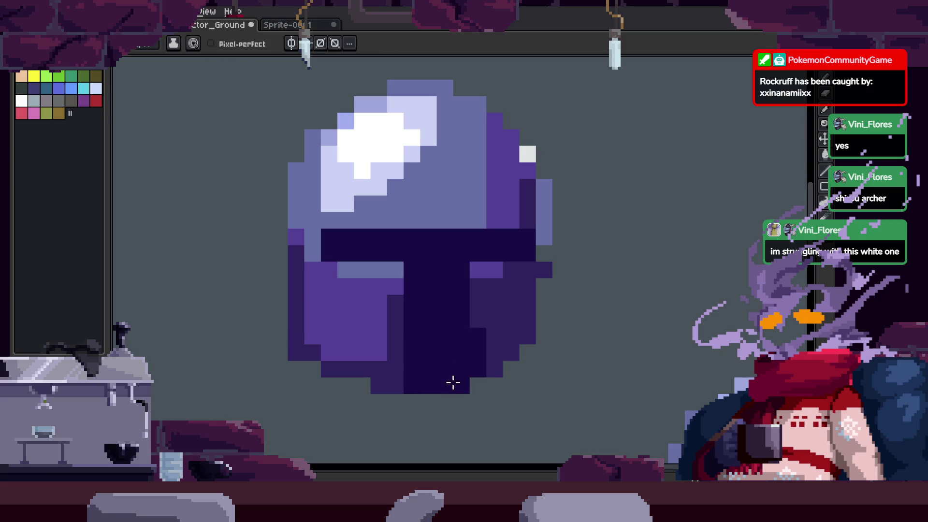
mouse_move(489, 321)
mouse_down()
mouse_move(493, 276)
mouse_move(497, 302)
mouse_move(537, 305)
mouse_up()
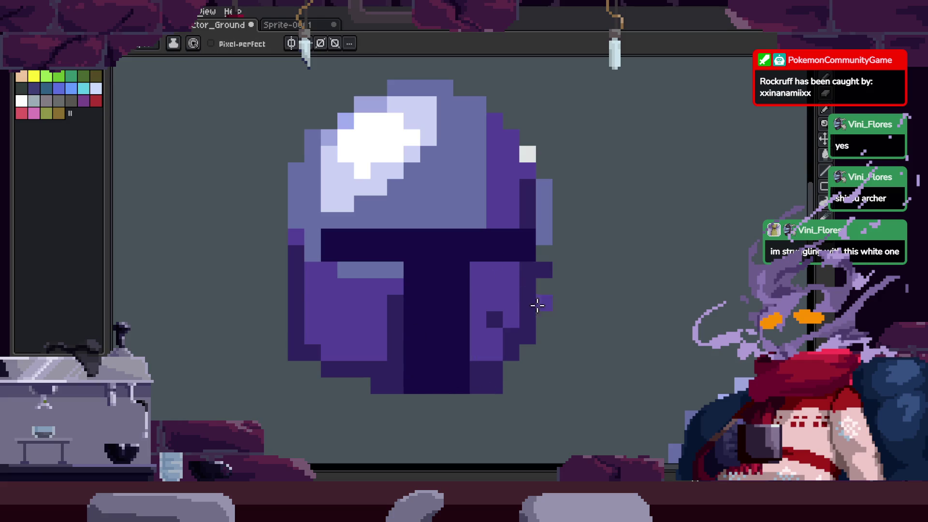
key(ctrl+z)
click(557, 271)
scroll(517, 234, up, 3)
click(512, 233)
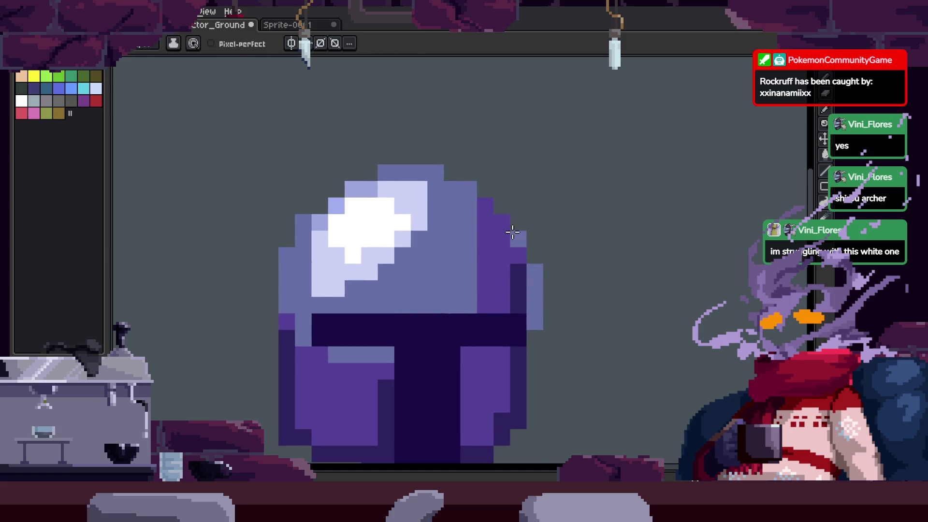
Add light lavender trim in a row under the visor brow and down its right column
key(z)
mouse_move(487, 200)
mouse_down()
mouse_move(589, 228)
mouse_move(522, 263)
mouse_move(463, 269)
mouse_up()
click(463, 269)
scroll(503, 218, down, 3)
drag(520, 266, 479, 276)
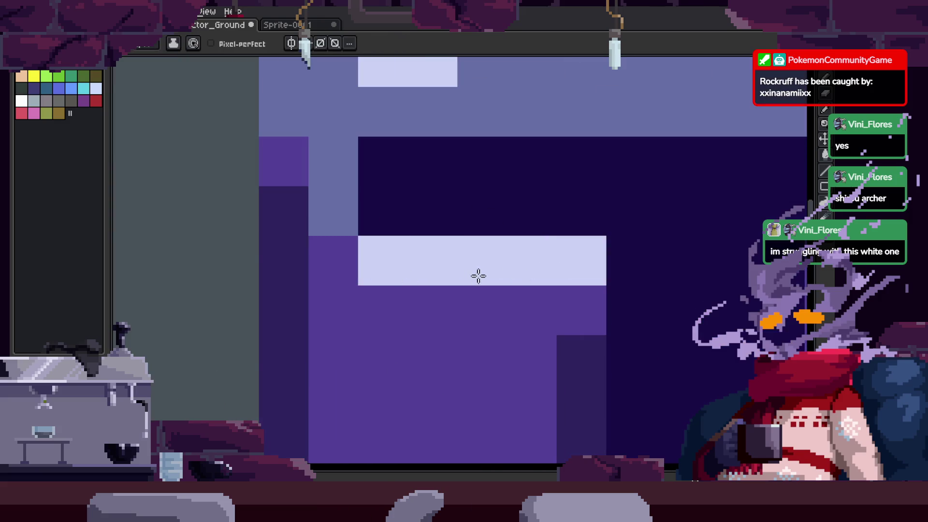
key(z)
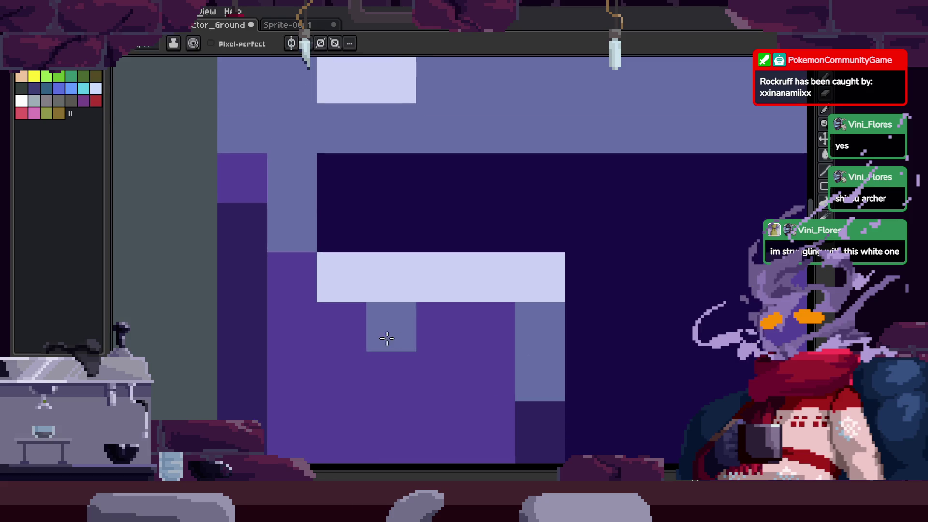
scroll(549, 323, down, 5)
scroll(548, 323, up, 4)
key(b)
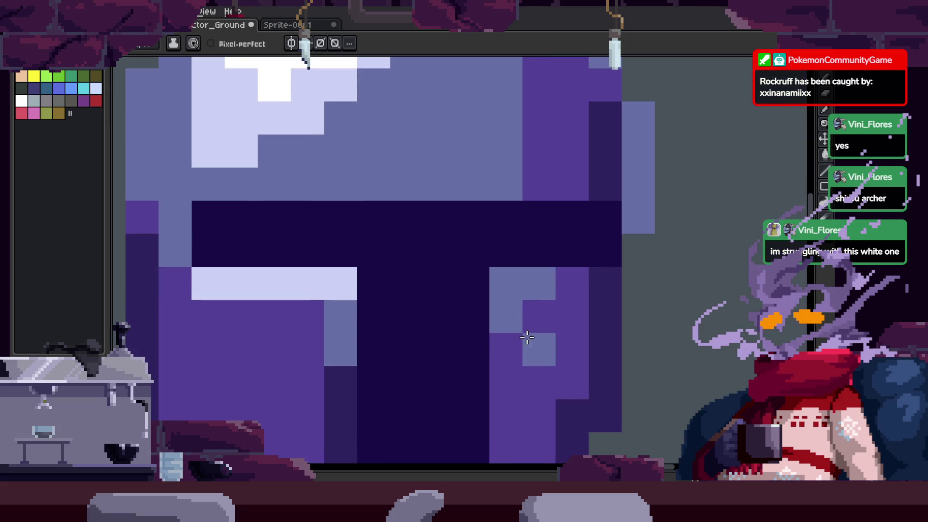
drag(510, 256, 516, 377)
key(z)
scroll(559, 336, down, 5)
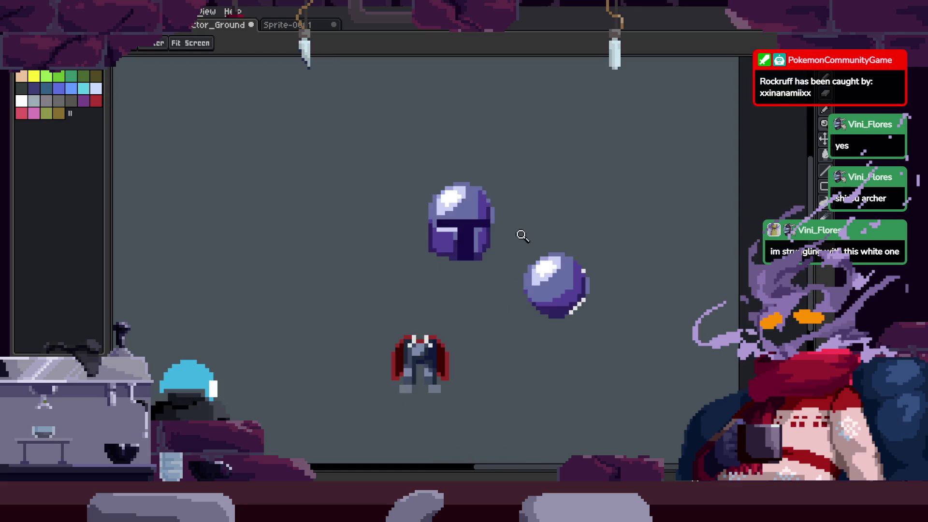
scroll(477, 242, up, 5)
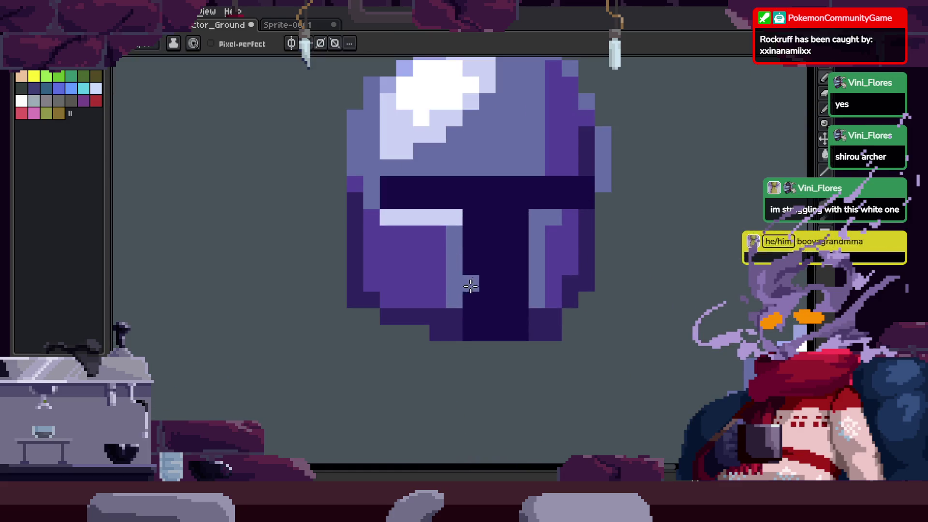
scroll(424, 292, up, 3)
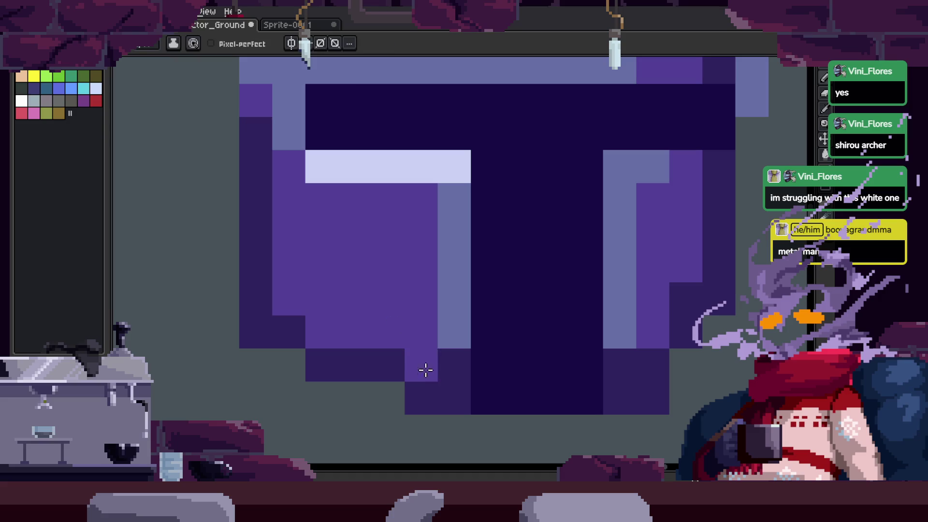
scroll(444, 298, down, 4)
scroll(439, 292, up, 3)
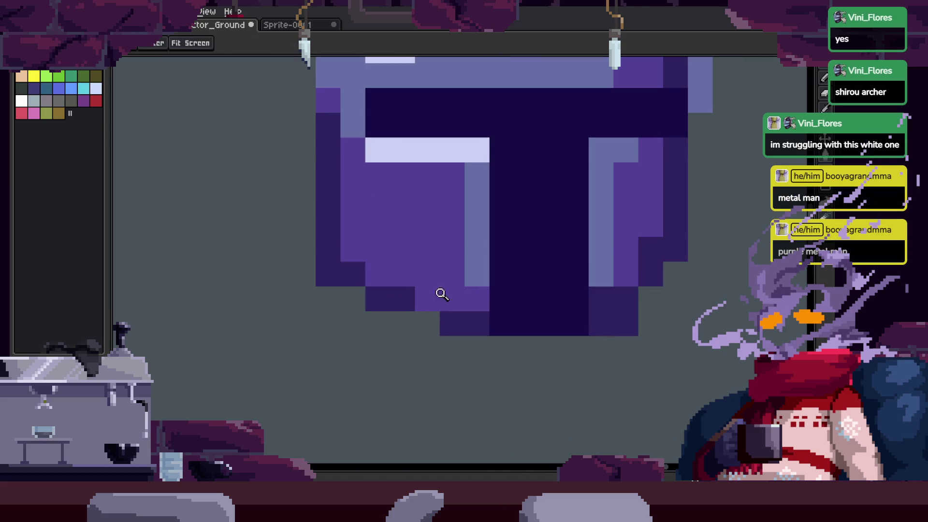
scroll(439, 293, down, 2)
scroll(507, 252, up, 1)
key(b)
key(alt)
key(z)
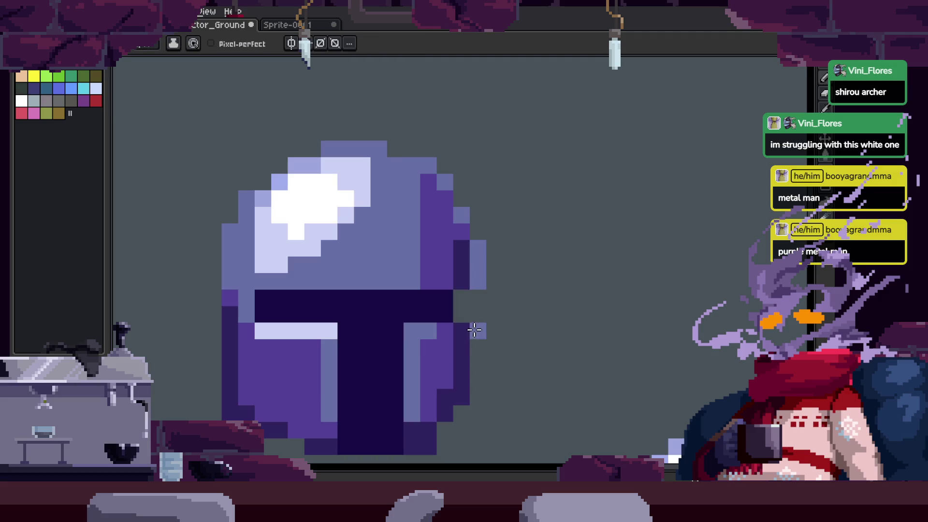
scroll(465, 382, down, 5)
scroll(512, 248, up, 2)
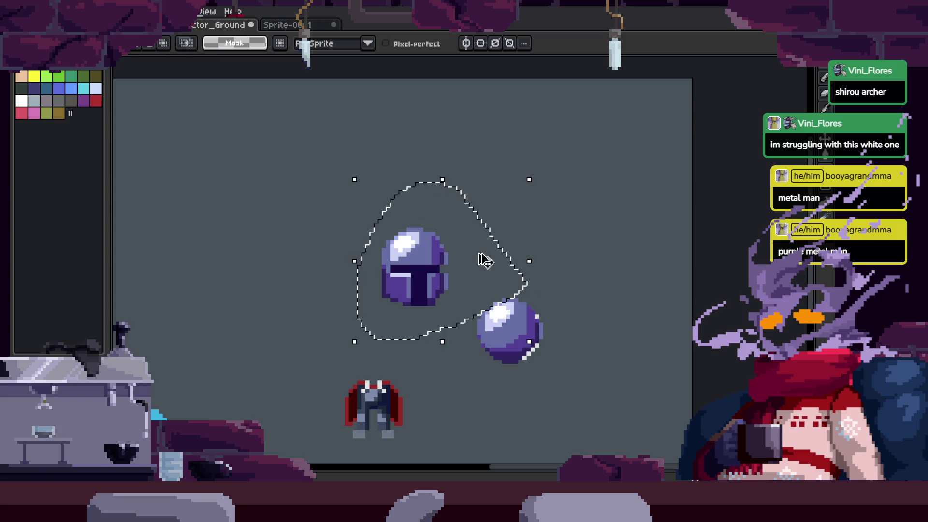
scroll(481, 249, up, 5)
Paint light and mid-tone lavender pixels along the visor's inner trim
key(b)
click(399, 236)
drag(425, 232, 464, 305)
scroll(454, 209, down, 1)
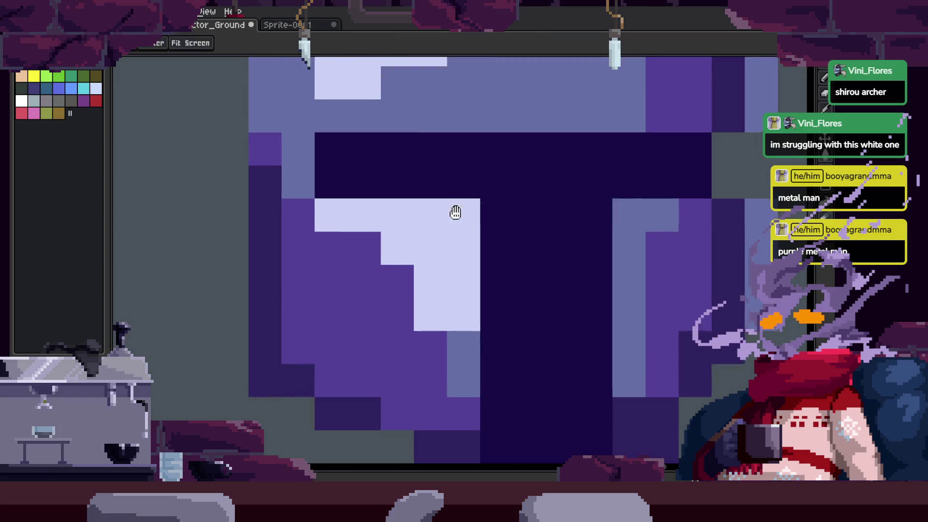
scroll(480, 377, up, 1)
alt+click(481, 396)
drag(439, 343, 408, 307)
drag(439, 377, 453, 332)
right_click(454, 332)
click(458, 306)
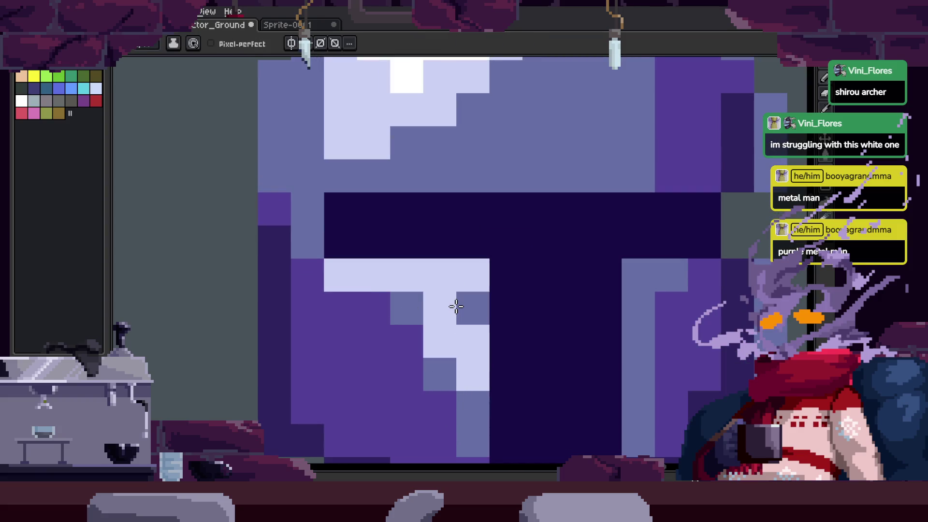
key(ctrl+z)
key(ctrl+z)
key(ctrl+y)
Cover part of the dome's white highlight and its surrounding cells with mid-lavender
scroll(391, 198, up, 2)
scroll(472, 261, down, 2)
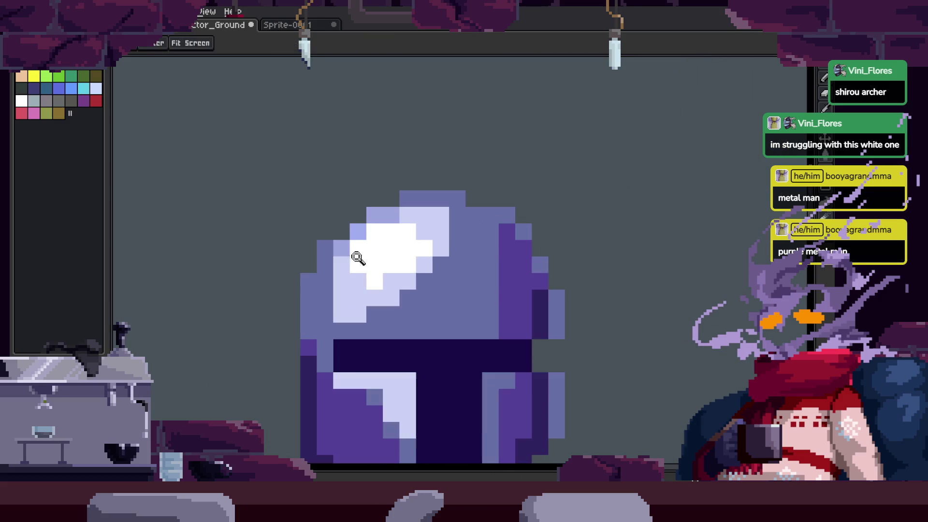
scroll(334, 255, up, 2)
alt+click(332, 242)
mouse_move(338, 252)
mouse_down()
mouse_move(377, 265)
mouse_move(426, 232)
mouse_move(431, 286)
mouse_move(422, 255)
mouse_up()
alt+click(321, 269)
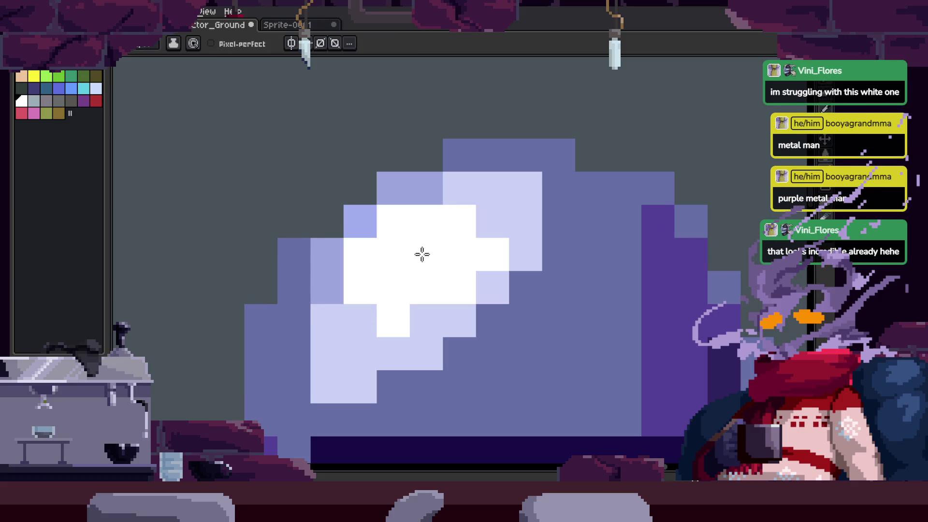
mouse_move(304, 255)
mouse_down()
mouse_move(353, 222)
mouse_move(503, 182)
mouse_up()
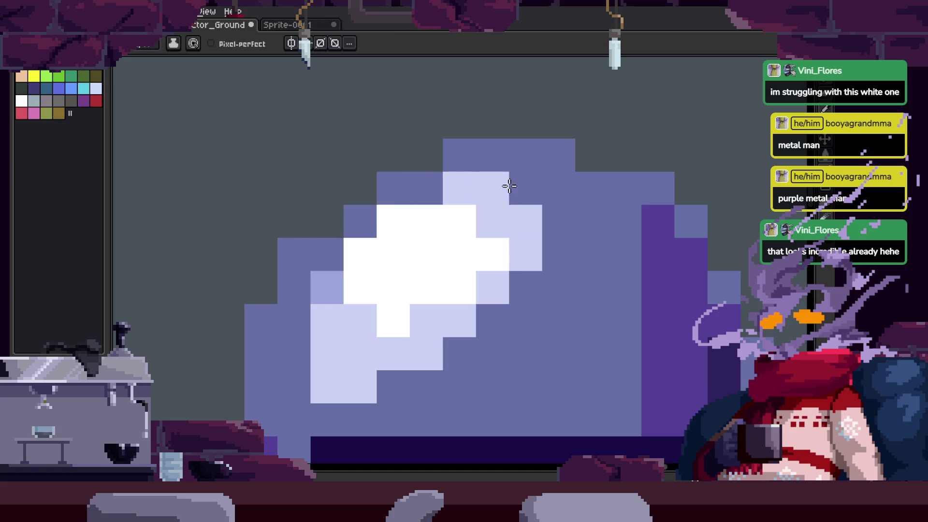
key(z)
scroll(435, 254, down, 5)
click(520, 217)
scroll(522, 215, up, 5)
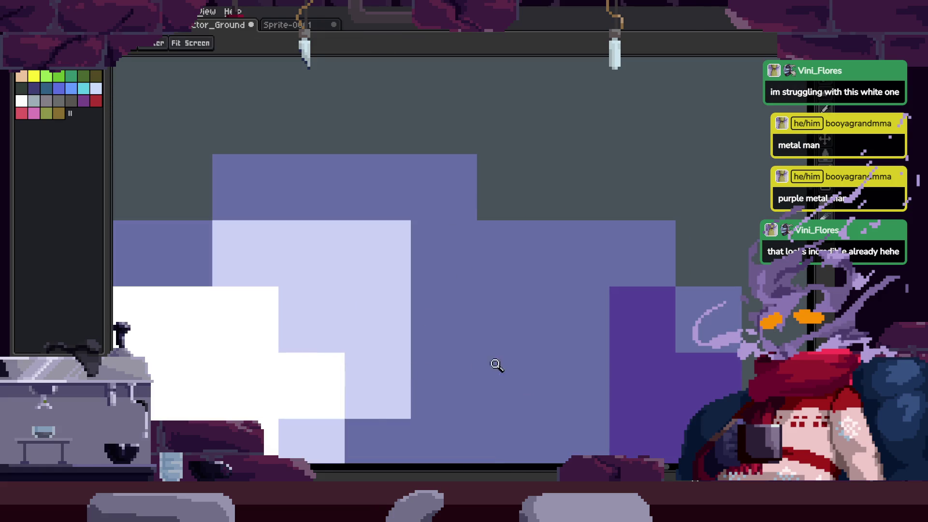
scroll(498, 367, down, 2)
drag(529, 230, 543, 245)
key(b)
mouse_move(348, 338)
mouse_down()
mouse_move(356, 325)
mouse_move(480, 269)
mouse_move(515, 159)
mouse_up()
Turn several white highlight cells light lavender
alt+click(474, 157)
click(359, 205)
drag(359, 205, 315, 257)
key(z)
scroll(425, 255, down, 5)
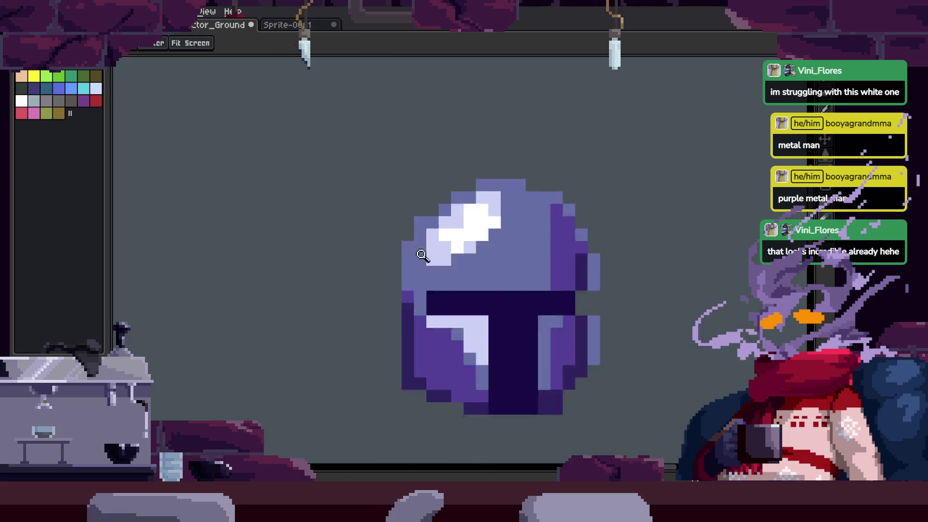
scroll(427, 284, up, 2)
Soften the highlight's edges with light lavender pixels, stepping three pixels out to the right
key(m)
drag(426, 283, 583, 232)
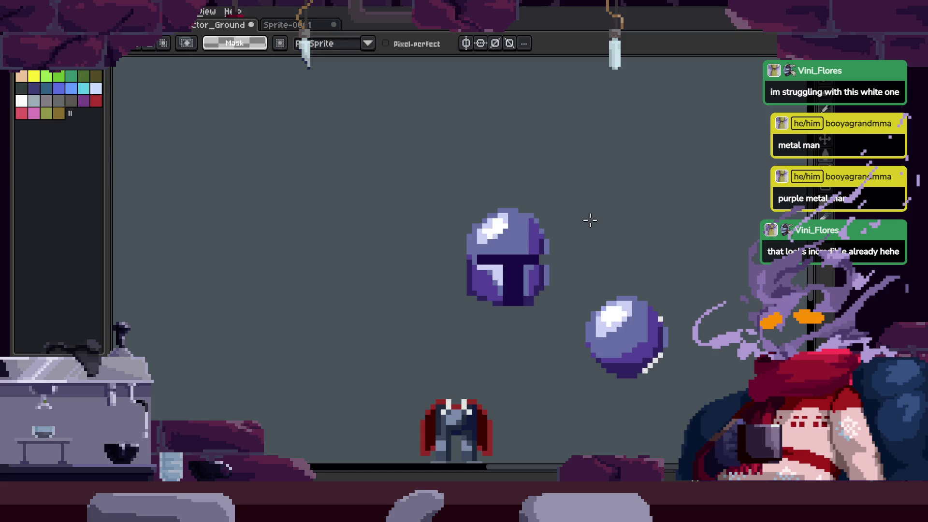
key(z)
scroll(512, 232, up, 4)
key(b)
drag(396, 324, 358, 352)
alt+click(429, 292)
click(340, 307)
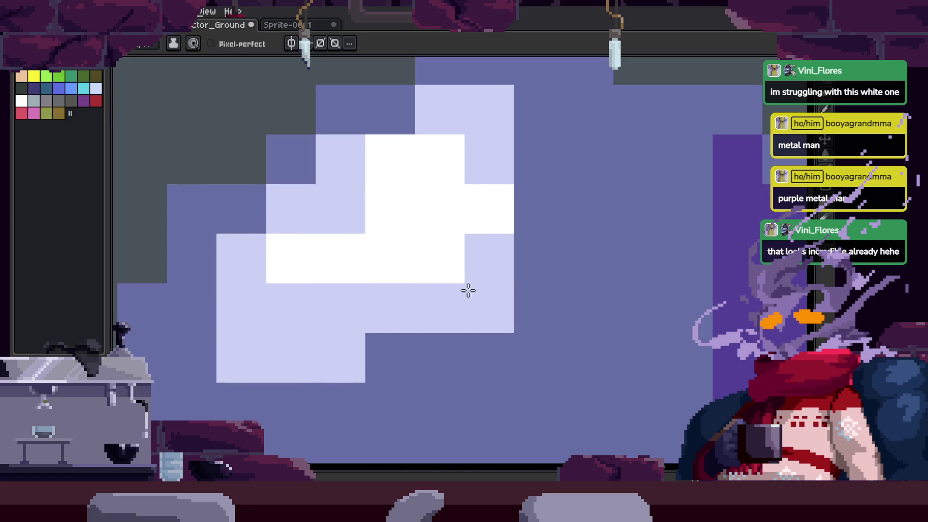
click(338, 209)
alt+click(423, 292)
mouse_move(422, 292)
mouse_down()
mouse_move(489, 214)
mouse_move(518, 226)
mouse_up()
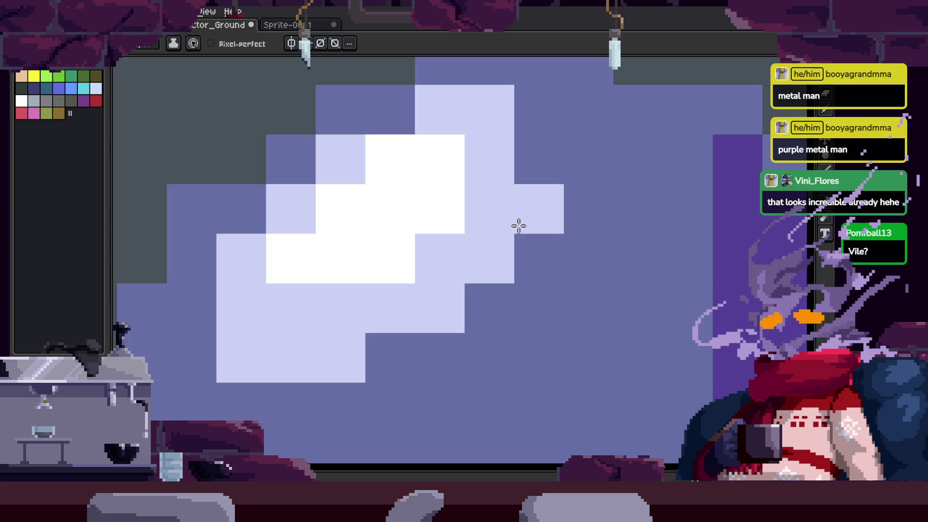
Centre the sprite pieces and move the helmet higher above the torso
mouse_move(519, 226)
mouse_down()
mouse_move(543, 253)
mouse_move(539, 309)
mouse_up()
scroll(493, 300, down, 5)
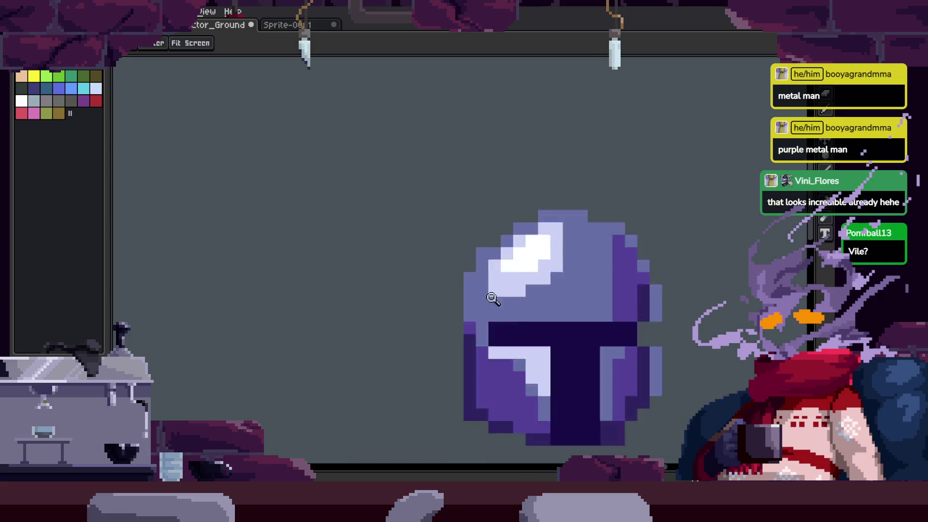
scroll(532, 221, up, 2)
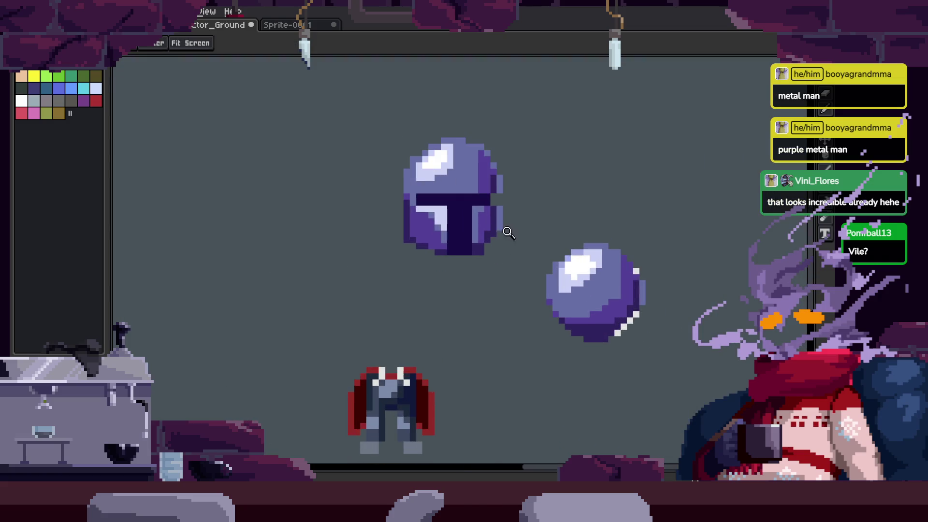
drag(386, 233, 450, 207)
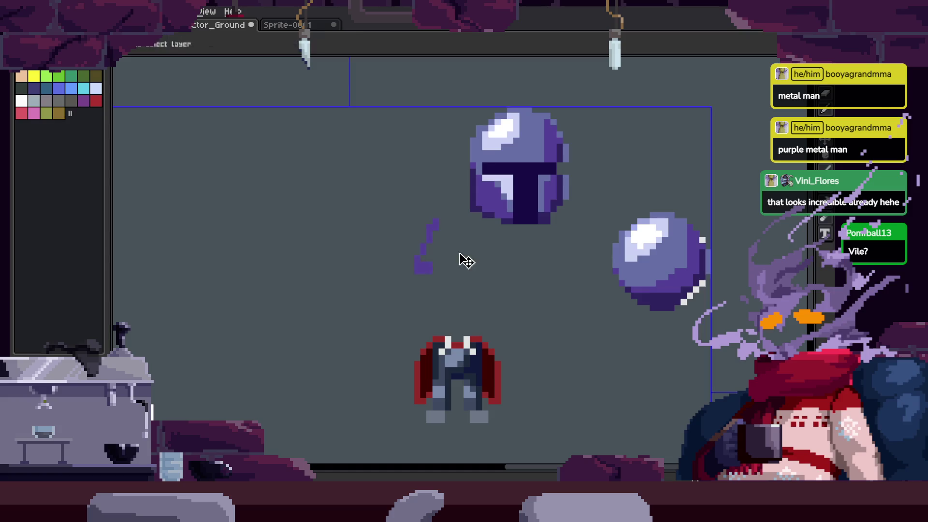
scroll(458, 252, down, 2)
drag(518, 248, 514, 172)
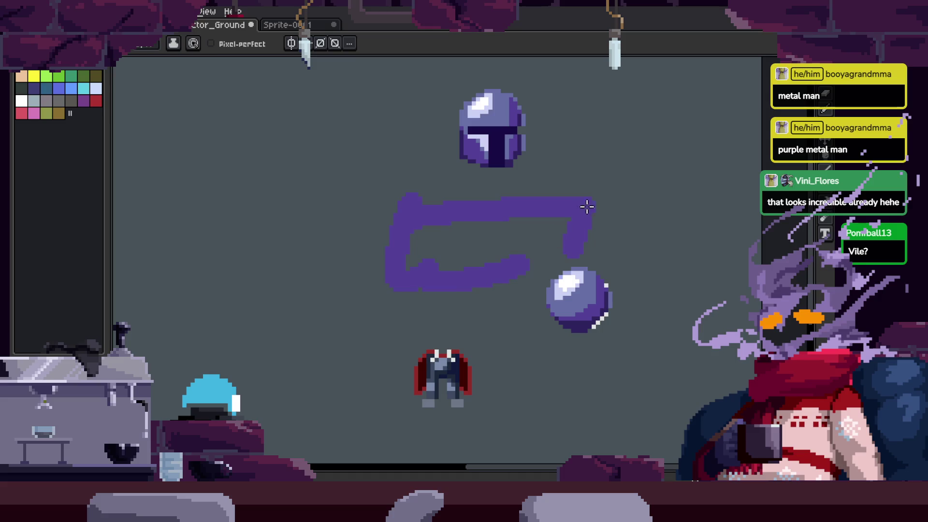
Sketch a rough purple body shape around the helmet, sphere and torso pieces
drag(651, 232, 677, 251)
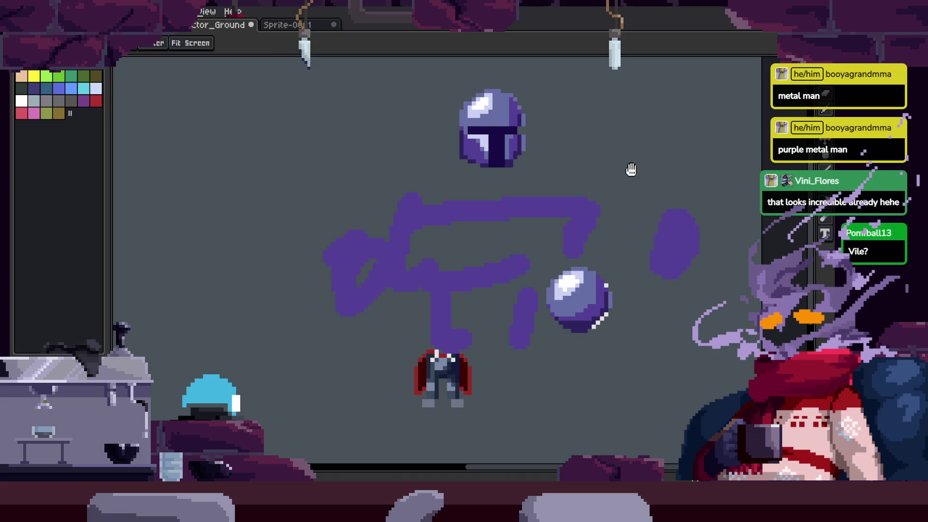
drag(469, 193, 473, 232)
scroll(506, 246, down, 1)
scroll(537, 271, up, 2)
Add dark navy marks across the sketch's shoulders and chest
alt+click(517, 179)
drag(464, 263, 457, 310)
drag(546, 269, 542, 317)
drag(435, 218, 423, 254)
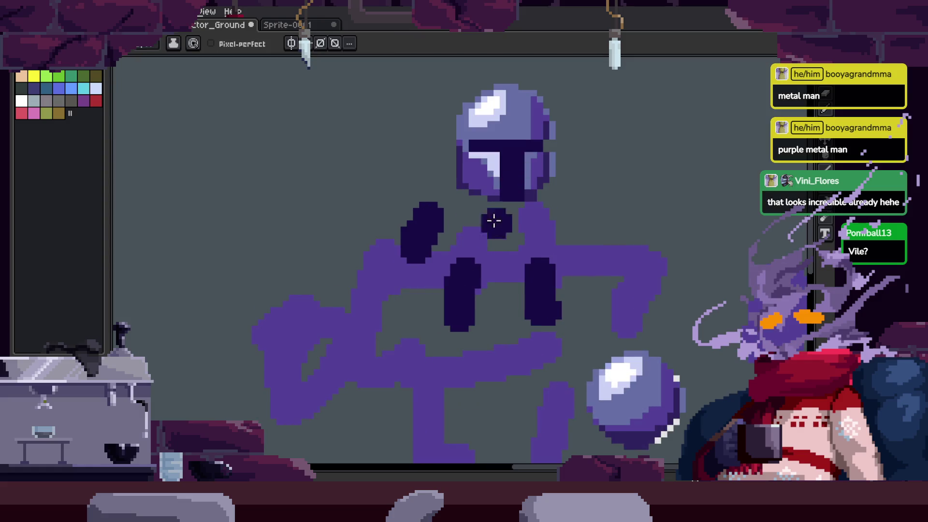
drag(583, 206, 591, 240)
key(z)
scroll(604, 249, down, 1)
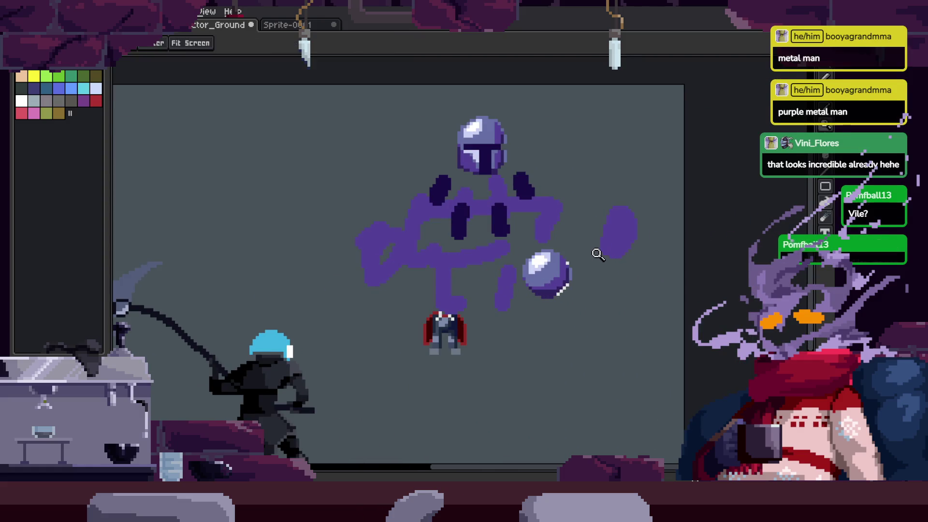
key(b)
key(z)
scroll(541, 151, down, 3)
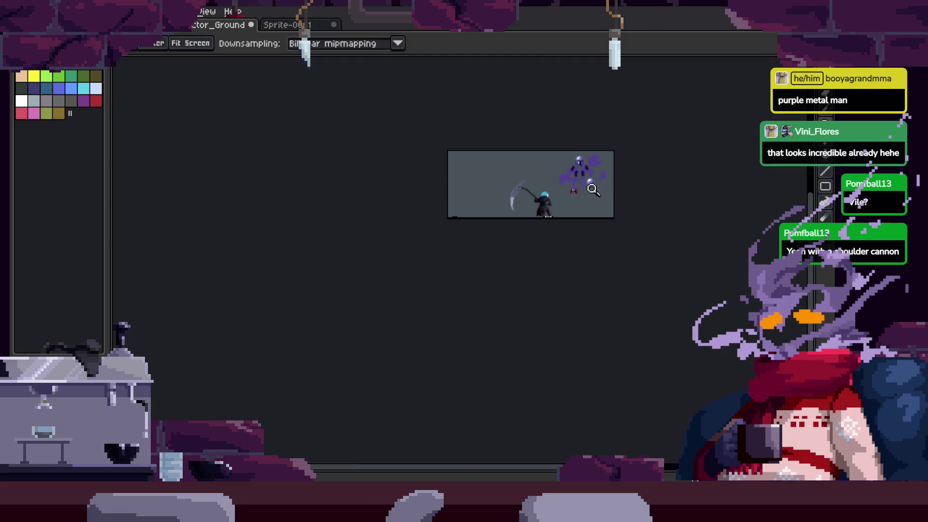
Lasso the figure, cancel the selection, and switch to the Sprite-0011 character lineup
scroll(614, 151, up, 3)
key(m)
mouse_move(339, 149)
mouse_down()
mouse_move(634, 184)
mouse_move(623, 85)
mouse_up()
key(ctrl+d)
key(ctrl+Tab)
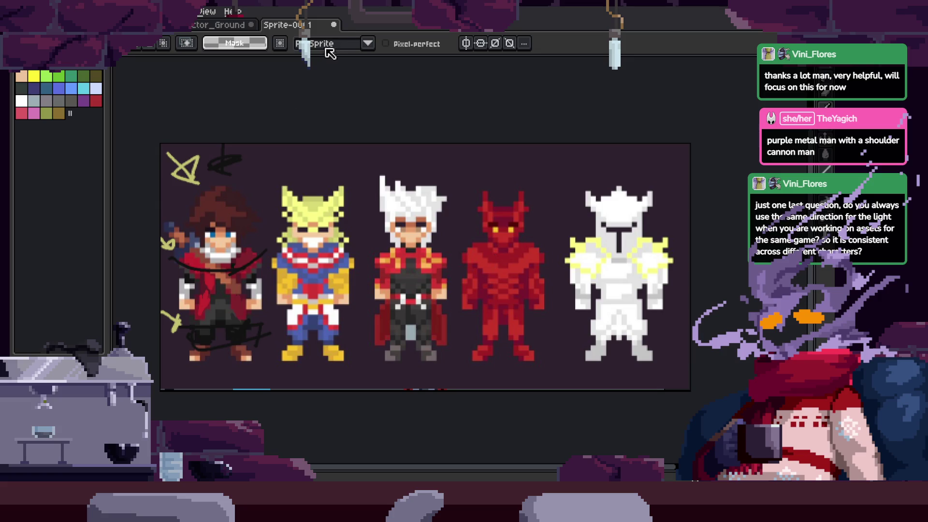
Close the character lineup sprite, discarding its unsaved changes
click(334, 24)
click(421, 271)
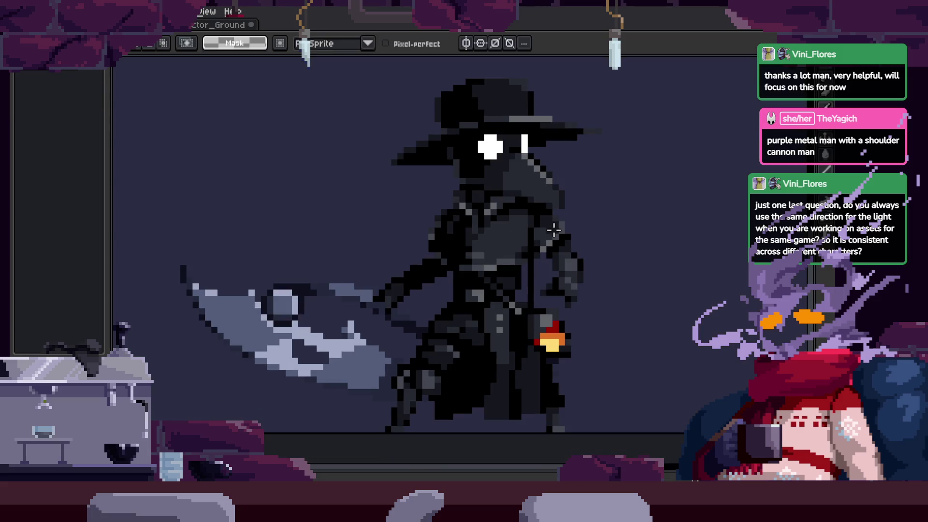
key(z)
scroll(554, 231, down, 4)
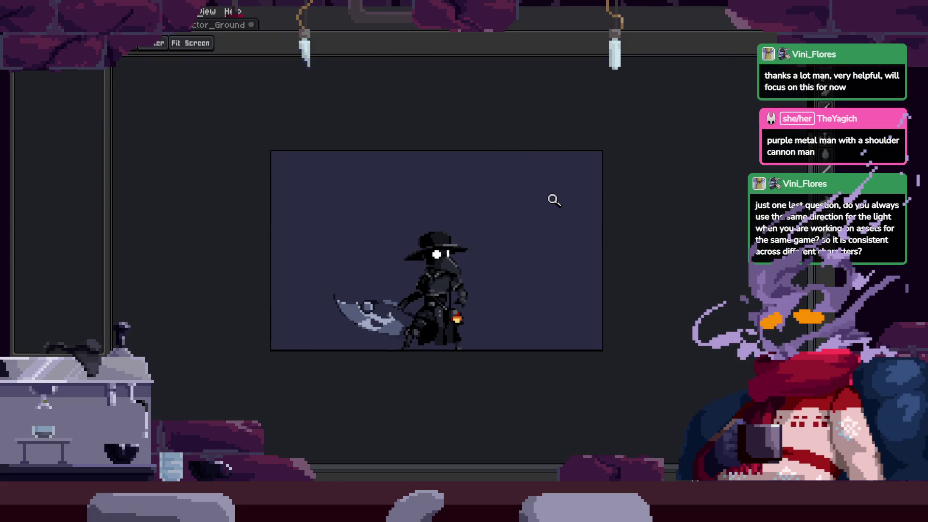
Return to the scythe character document, then lasso and deselect the purple sketch
click(228, 26)
scroll(471, 266, down, 1)
key(q)
mouse_move(411, 175)
mouse_down()
mouse_move(382, 206)
mouse_move(669, 97)
mouse_up()
key(ctrl+d)
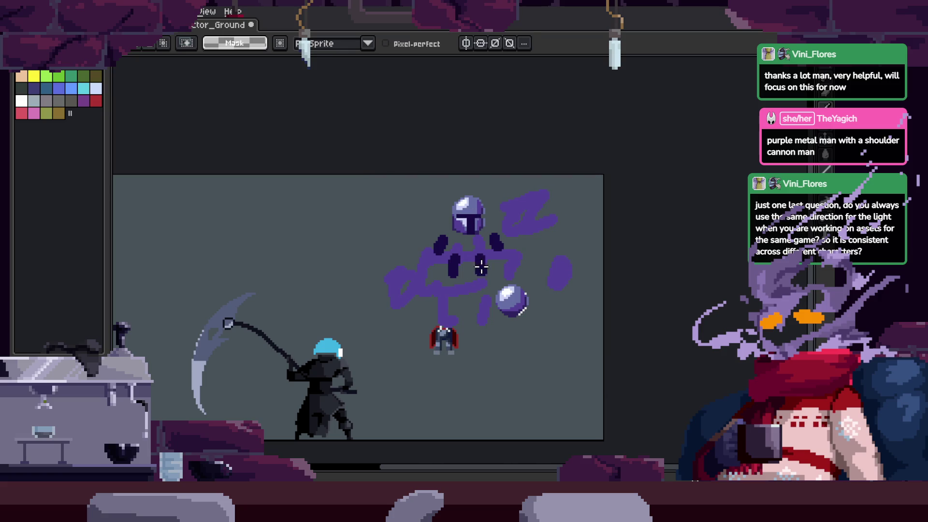
Select the Body layer in the timeline and pan toward the sketch
key(v)
key(Tab)
click(556, 236)
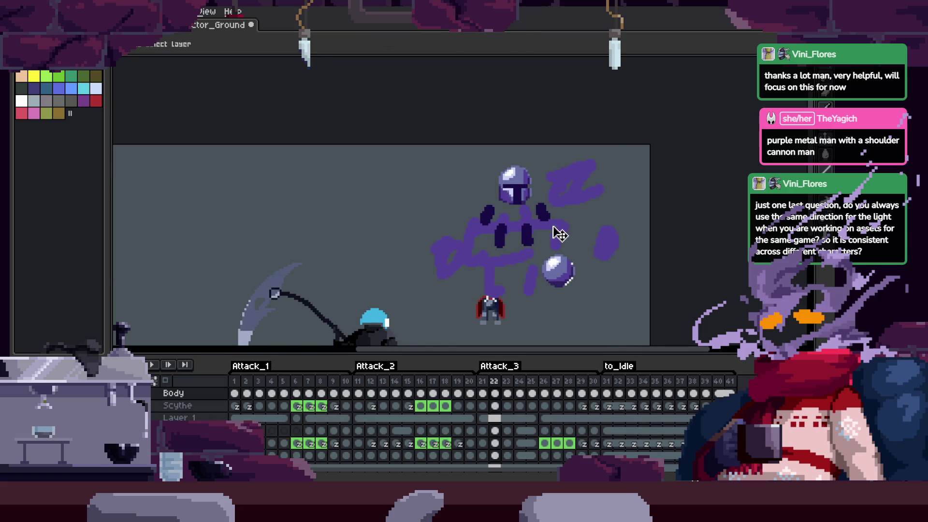
key(Tab)
drag(619, 198, 564, 201)
Delete the purple sketch, helmet, orb and caped figure, then re-centre on the scythe character
key(q)
mouse_move(398, 141)
mouse_down()
mouse_move(375, 167)
mouse_move(754, 39)
mouse_up()
key(Delete)
key(z)
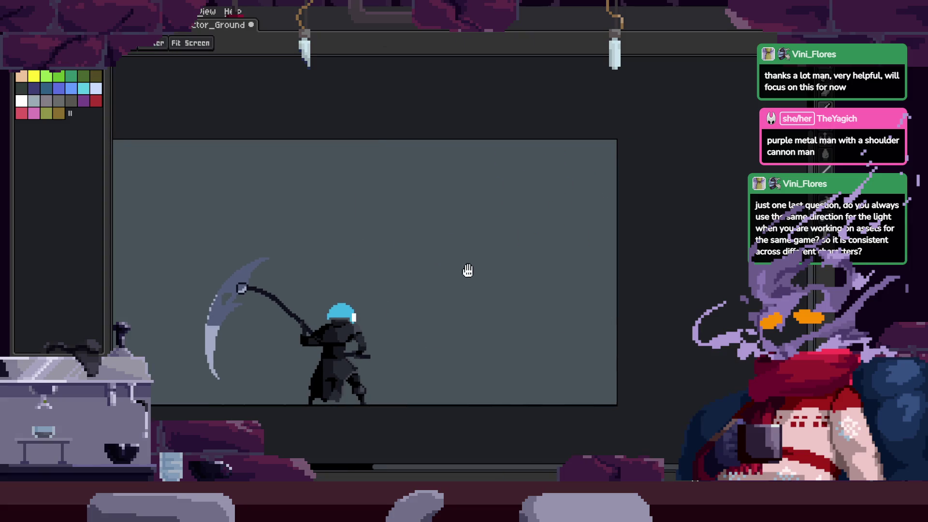
drag(467, 270, 523, 230)
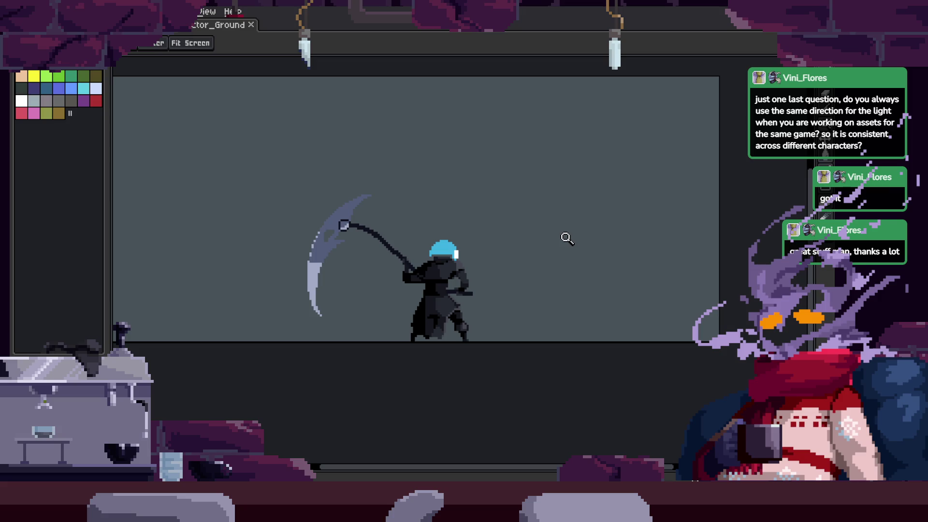
Show the animation timeline and step back two frames in the attack animation
scroll(502, 256, up, 2)
scroll(504, 230, down, 3)
scroll(532, 234, up, 3)
scroll(539, 240, down, 1)
scroll(539, 240, up, 1)
scroll(535, 221, up, 1)
key(Tab)
scroll(539, 220, down, 1)
key(v)
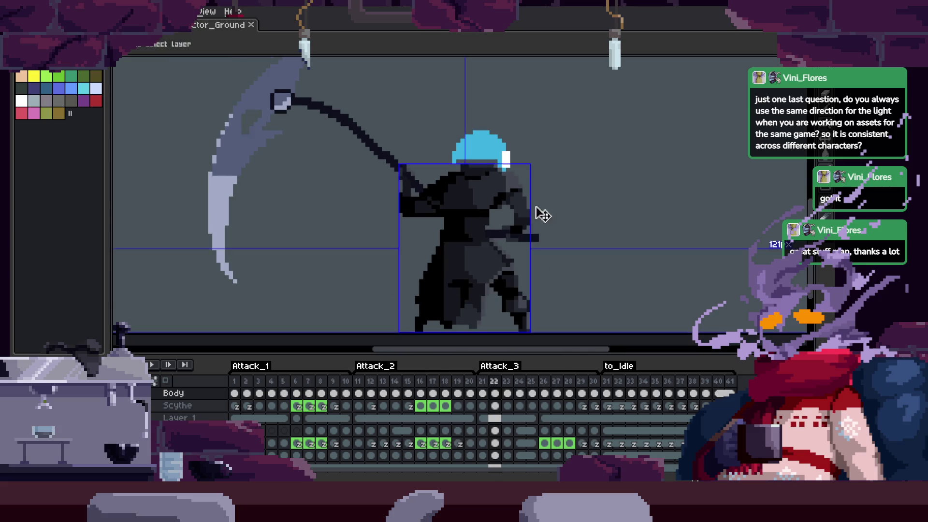
key(z)
key(Left)
key(Left)
Open the F7 Preview window to play the attack animation beside the canvas
key(F7)
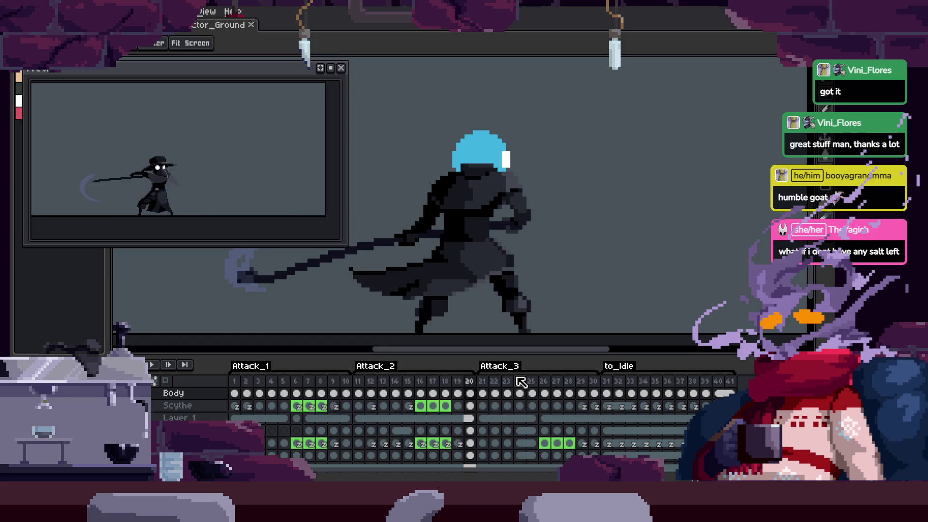
key(z)
scroll(437, 304, down, 2)
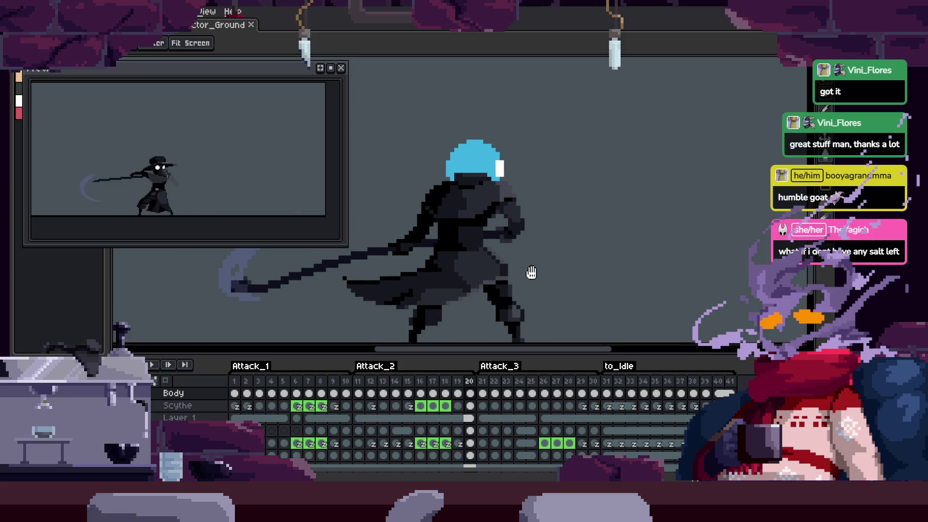
key(Tab)
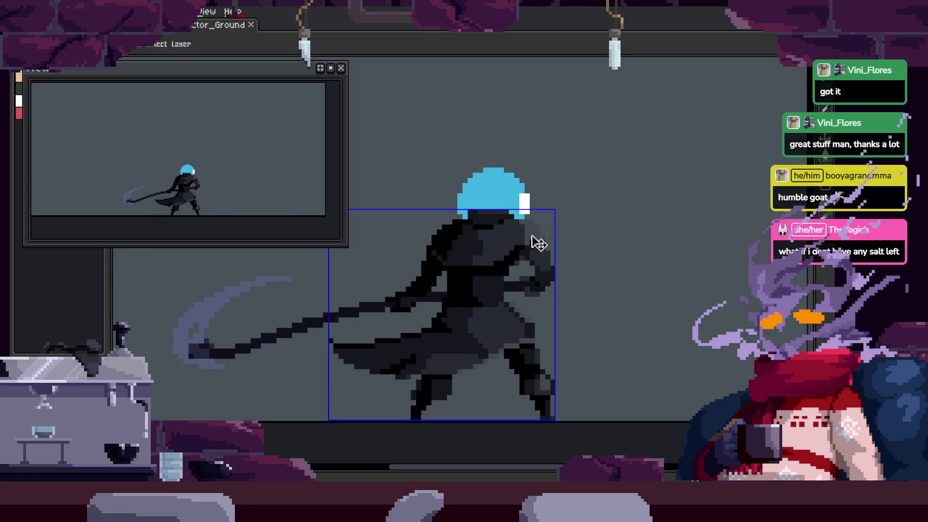
scroll(530, 242, up, 2)
key(v)
key(z)
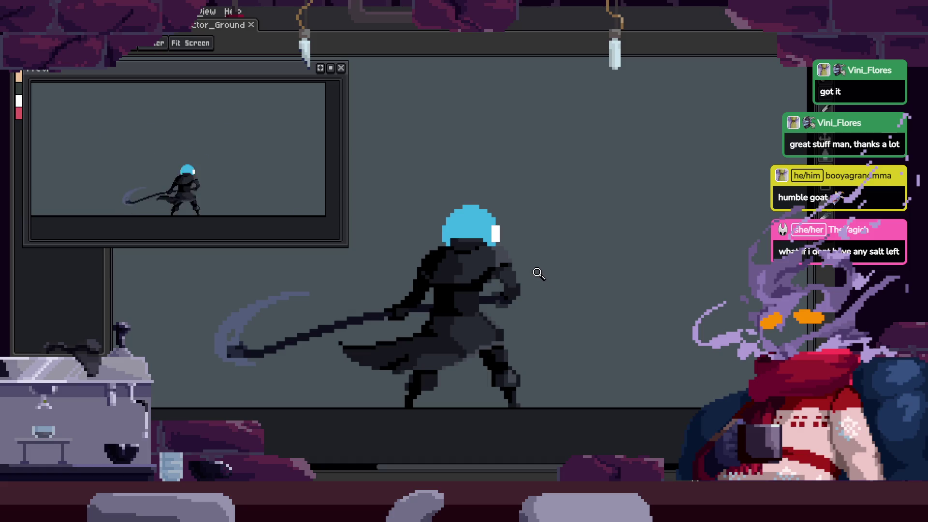
scroll(559, 261, down, 2)
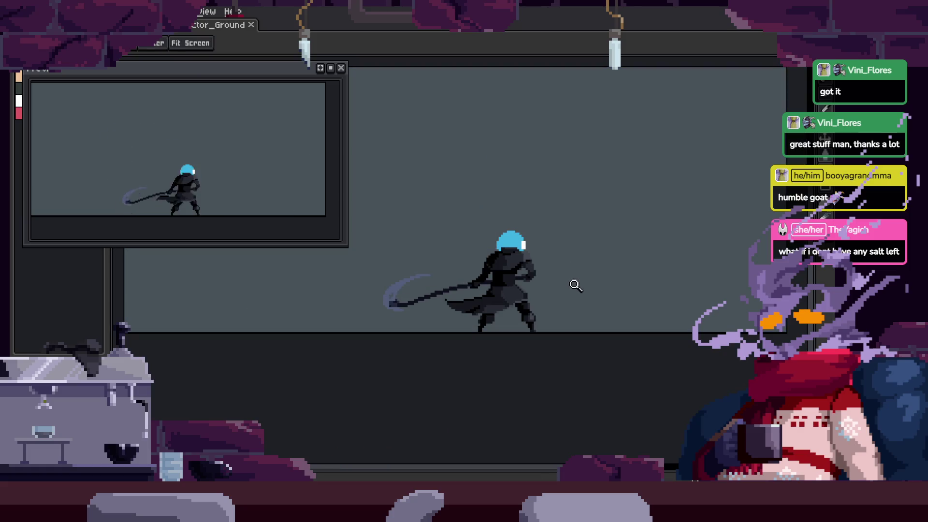
scroll(580, 255, up, 2)
key(v)
key(z)
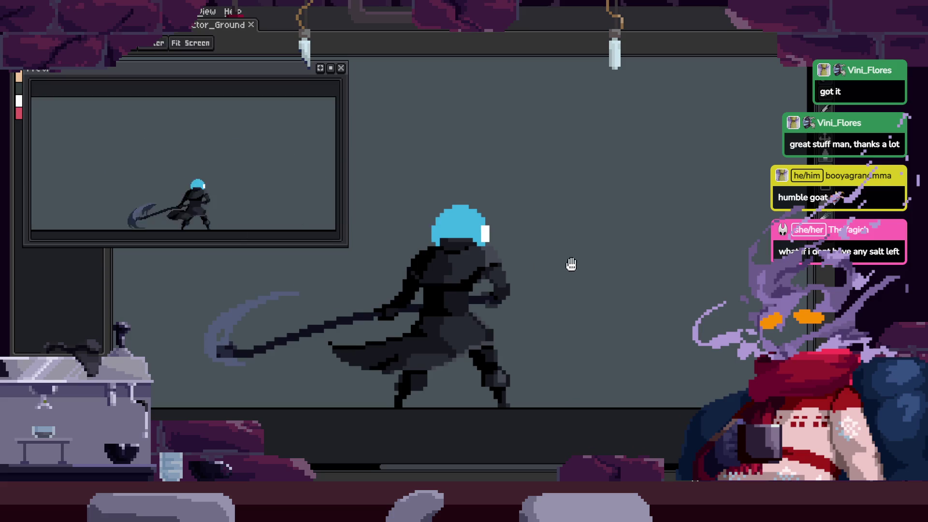
scroll(572, 263, down, 1)
scroll(572, 263, up, 1)
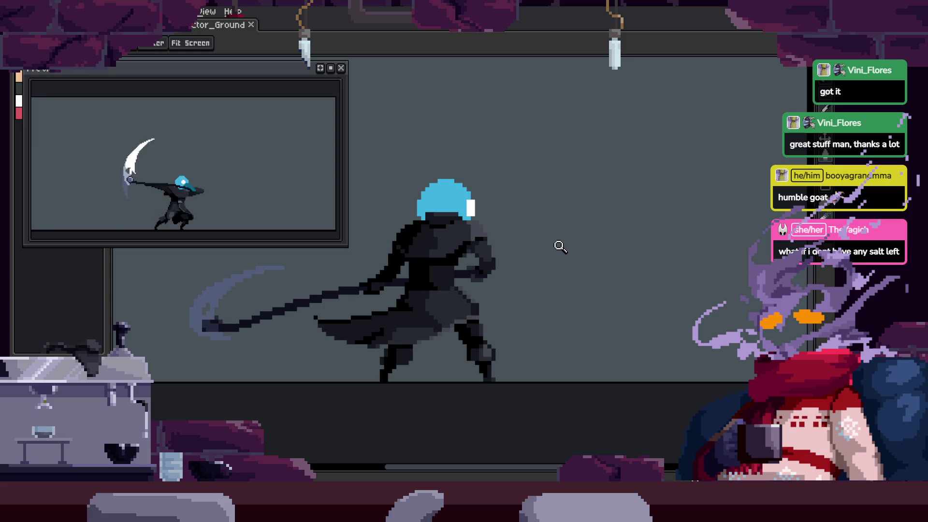
Zoom into the character's dark outline and pencil in black touch-up pixels
click(227, 307)
click(673, 353)
key(b)
mouse_move(382, 348)
mouse_down()
mouse_move(404, 353)
mouse_move(422, 325)
mouse_up()
scroll(423, 325, down, 2)
drag(379, 348, 405, 380)
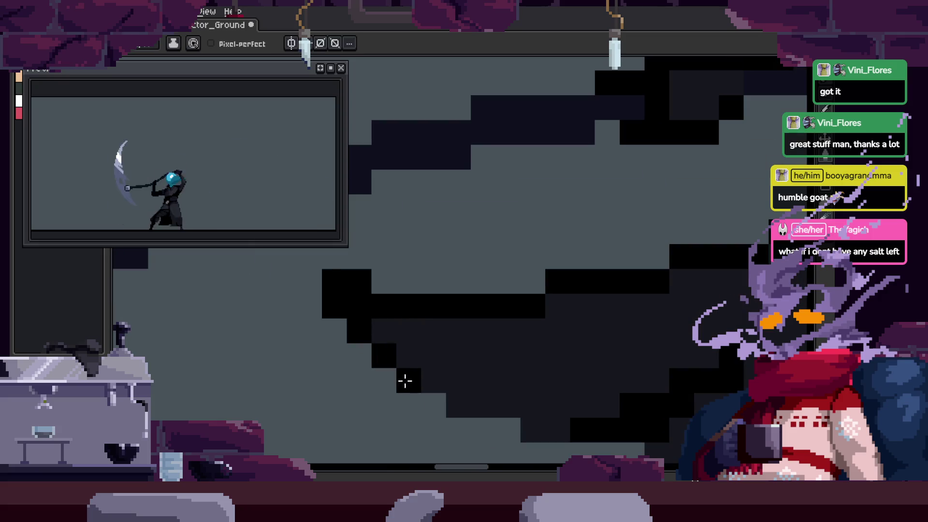
key(z)
scroll(518, 379, down, 5)
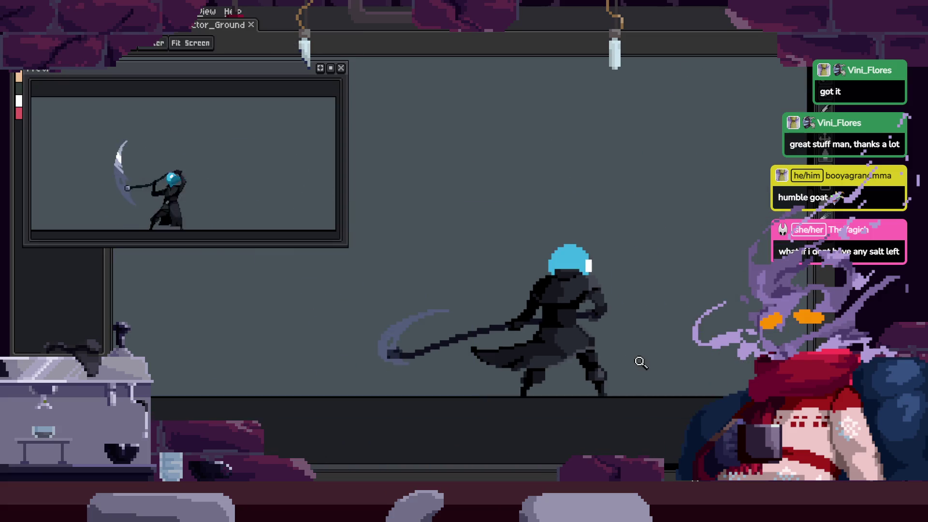
key(Tab)
scroll(609, 300, down, 1)
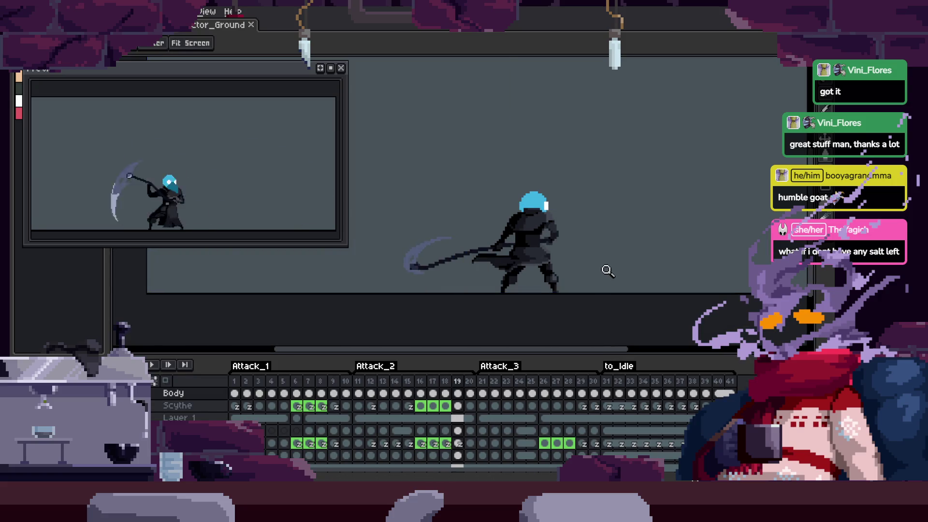
Go back to frame 15's raised-scythe pose and start the animation playing
key(comma)
key(comma)
key(comma)
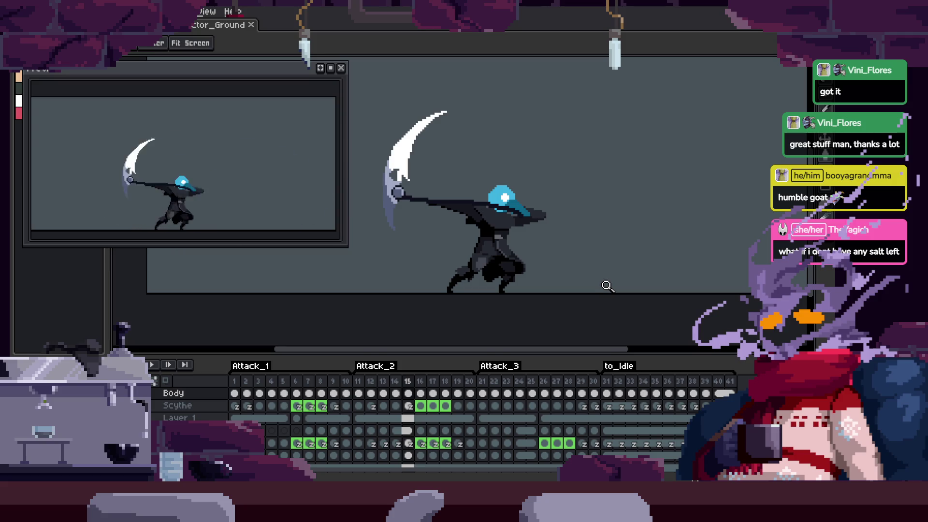
scroll(539, 276, up, 2)
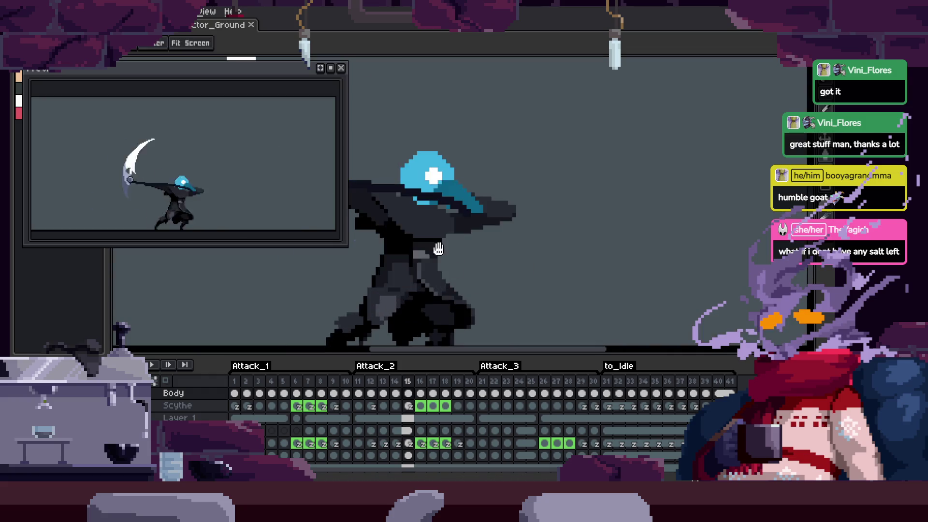
scroll(555, 238, down, 1)
scroll(556, 235, up, 1)
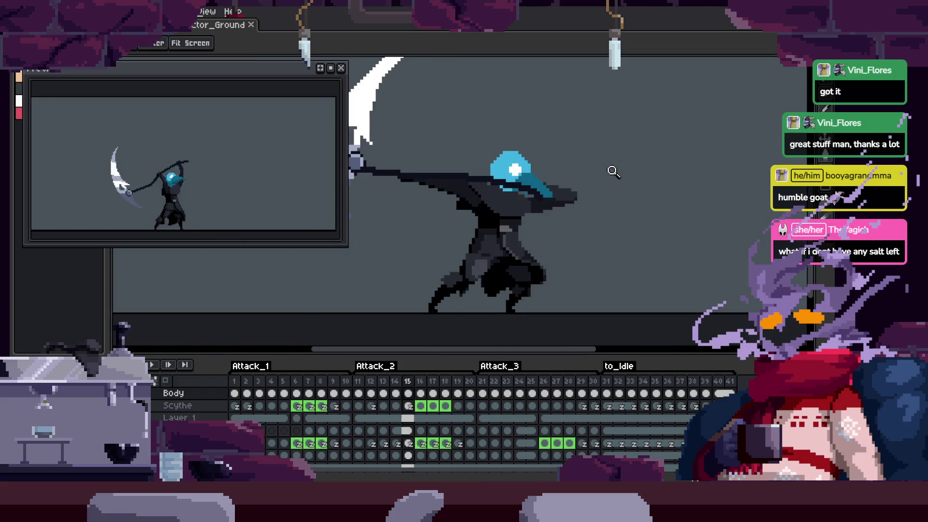
key(Tab)
key(ctrl+s)
key(Tab)
key(Return)
key(Tab)
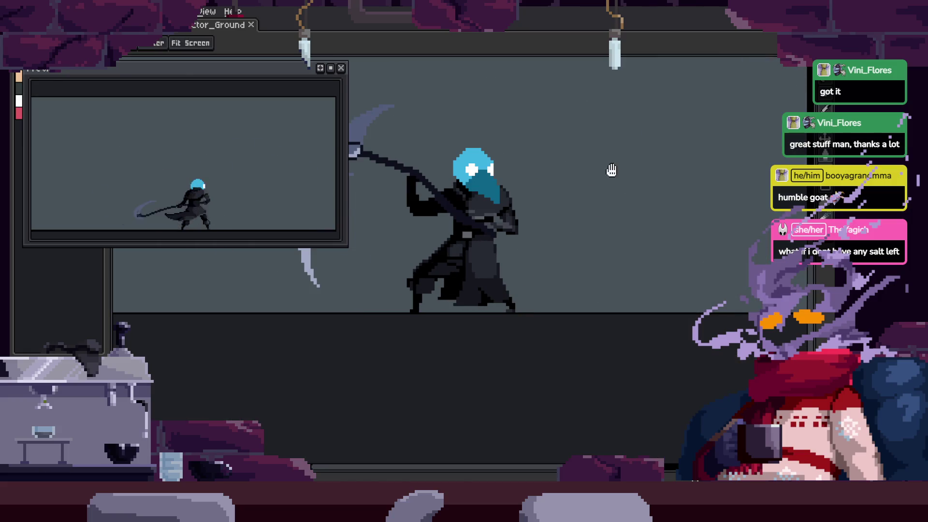
Save the updated sprite with Ctrl+S and watch playback with the timeline toggled
scroll(611, 170, up, 1)
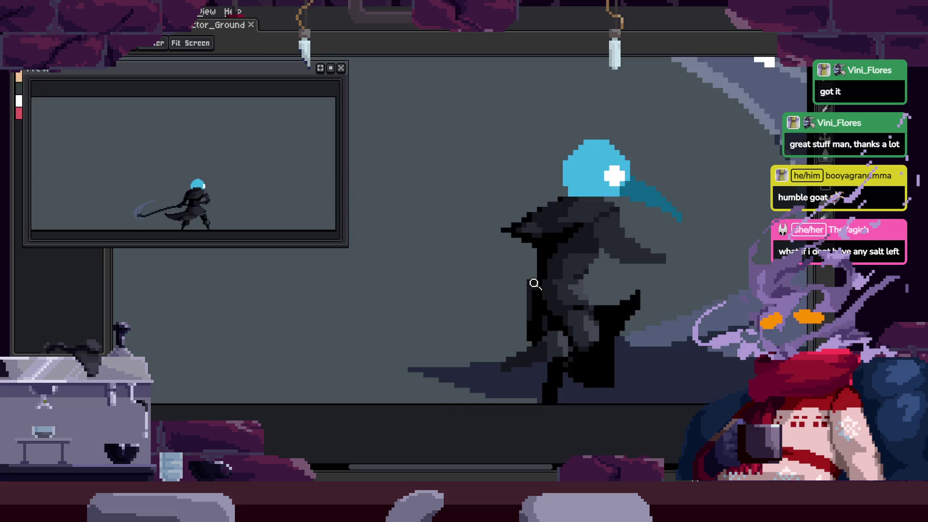
scroll(596, 292, down, 1)
key(ctrl+s)
key(z)
key(Tab)
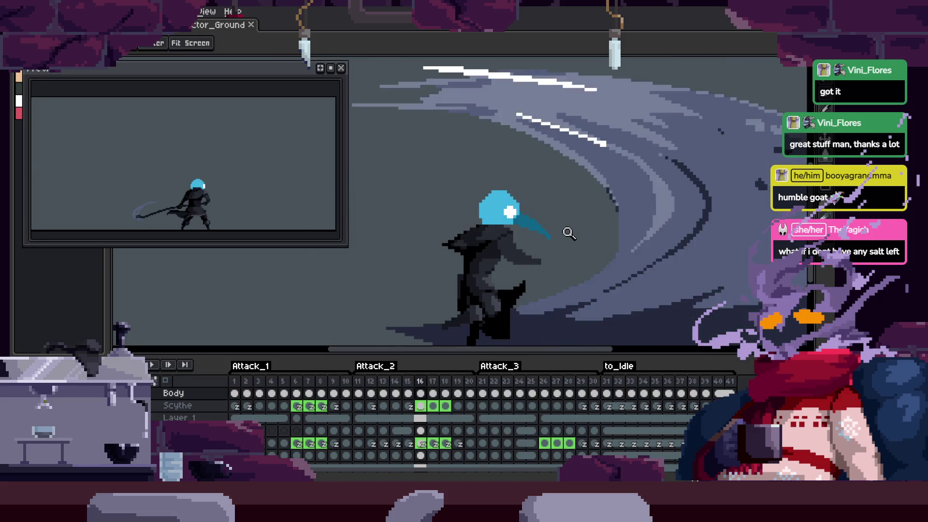
key(Tab)
key(Tab)
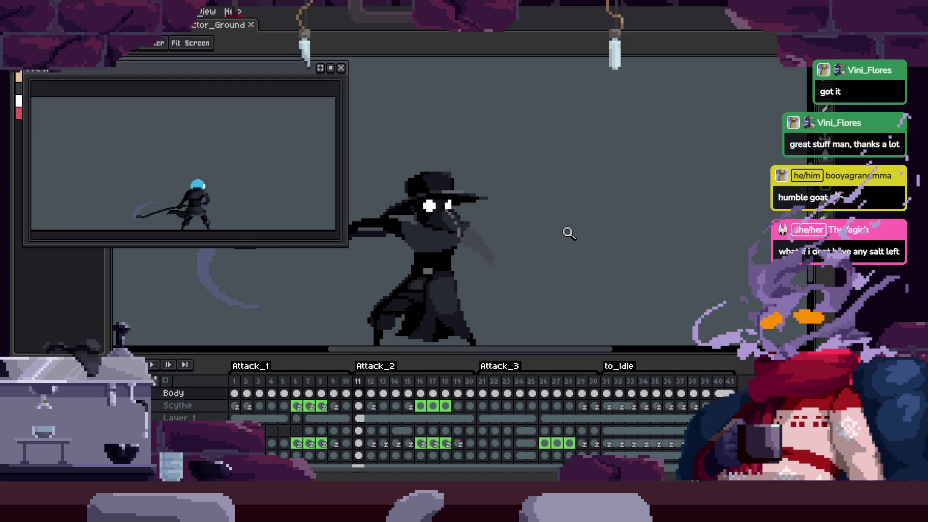
key(Tab)
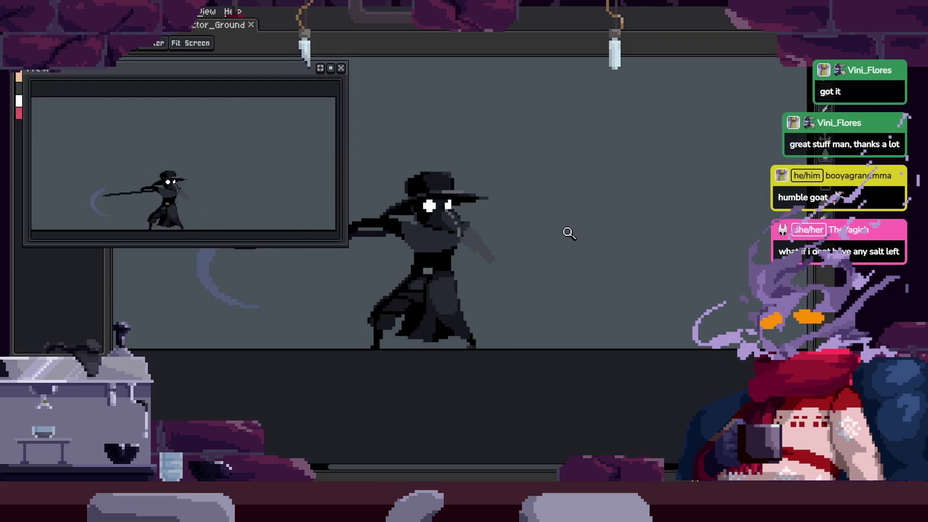
right_click(568, 233)
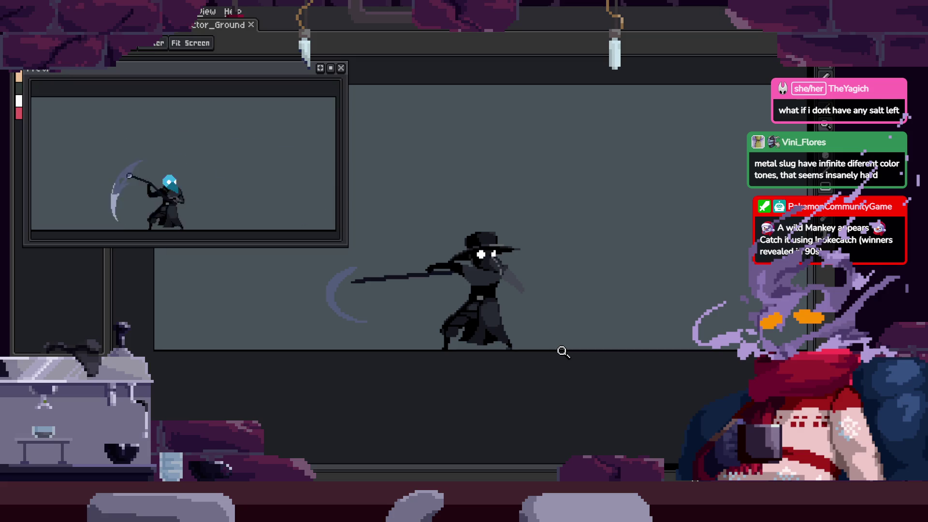
click(564, 209)
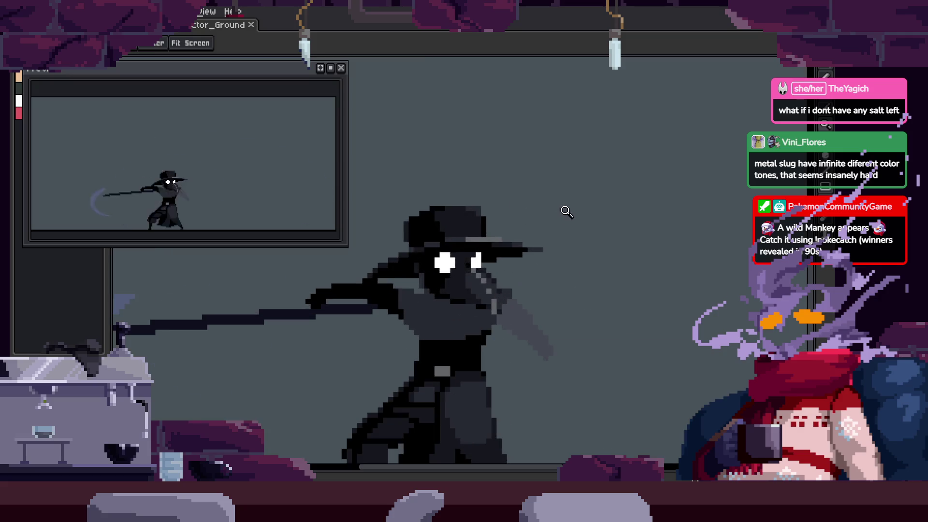
scroll(597, 234, down, 2)
scroll(588, 251, up, 3)
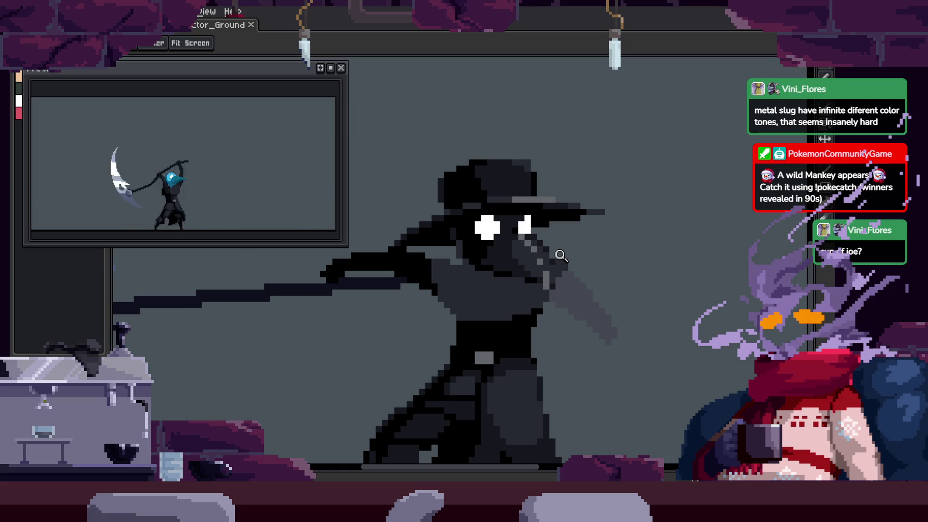
scroll(567, 269, down, 2)
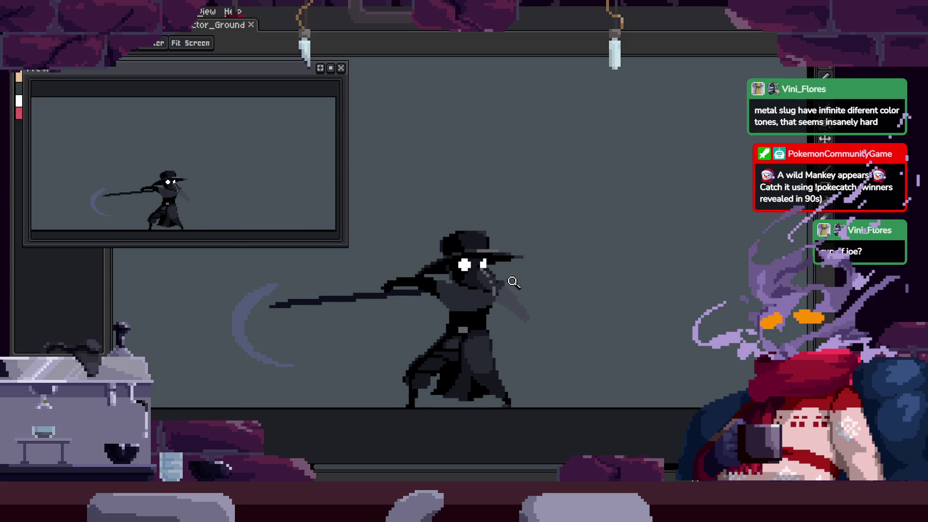
Switch back to the scythe character sprite and step to the overhead-scythe frame
click(512, 276)
key(Right)
key(Right)
key(Right)
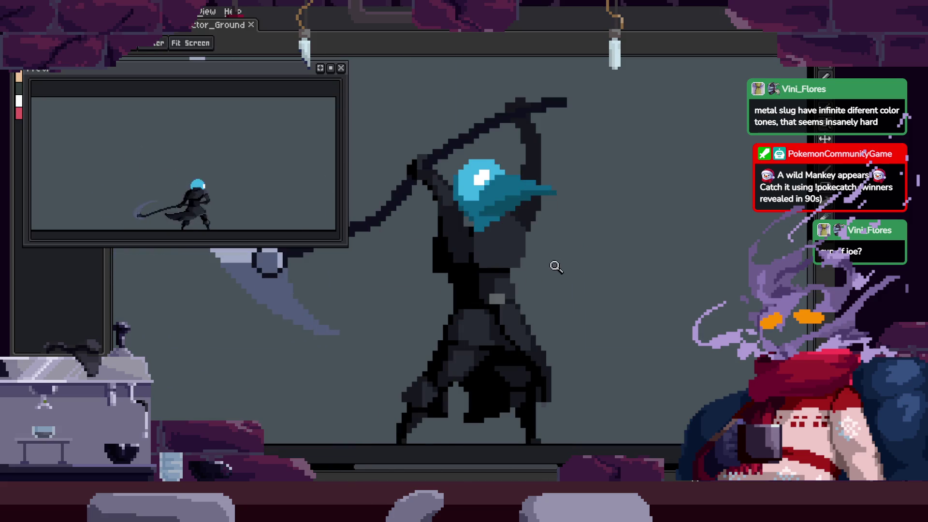
key(Tab)
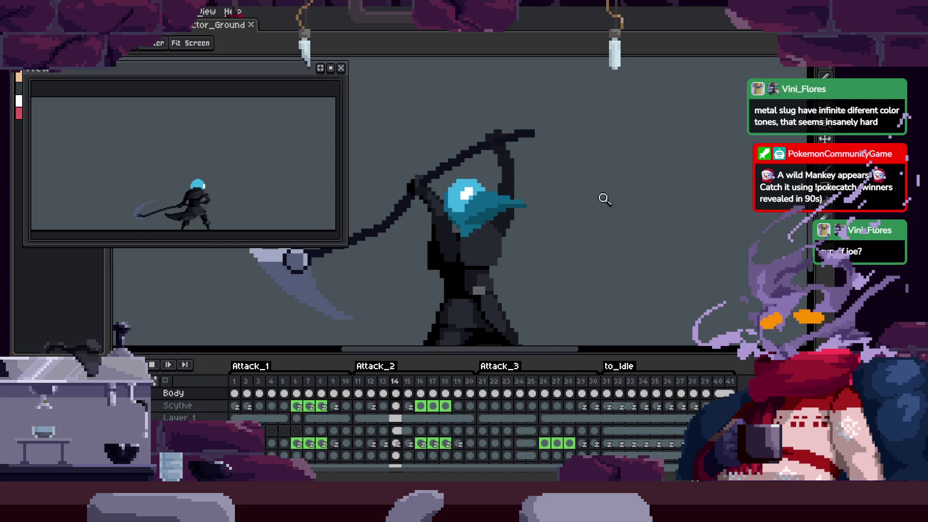
key(Return)
key(Tab)
key(Return)
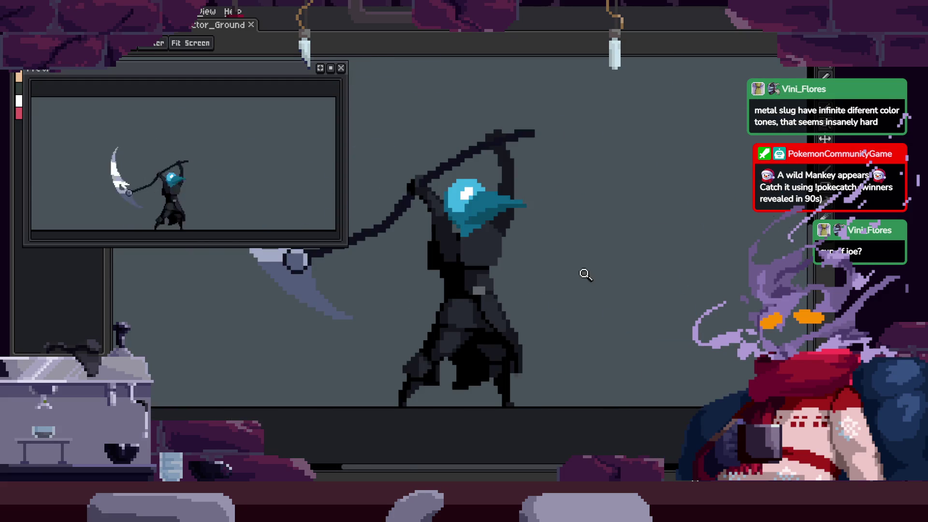
Zoom in on the character's blue head on the overhead frame
click(470, 217)
click(497, 259)
click(508, 269)
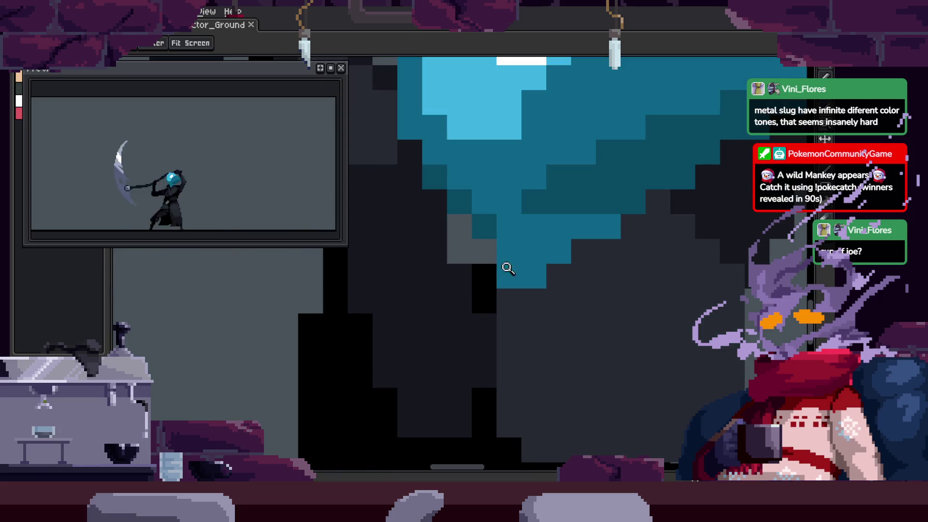
right_click(483, 280)
key(Return)
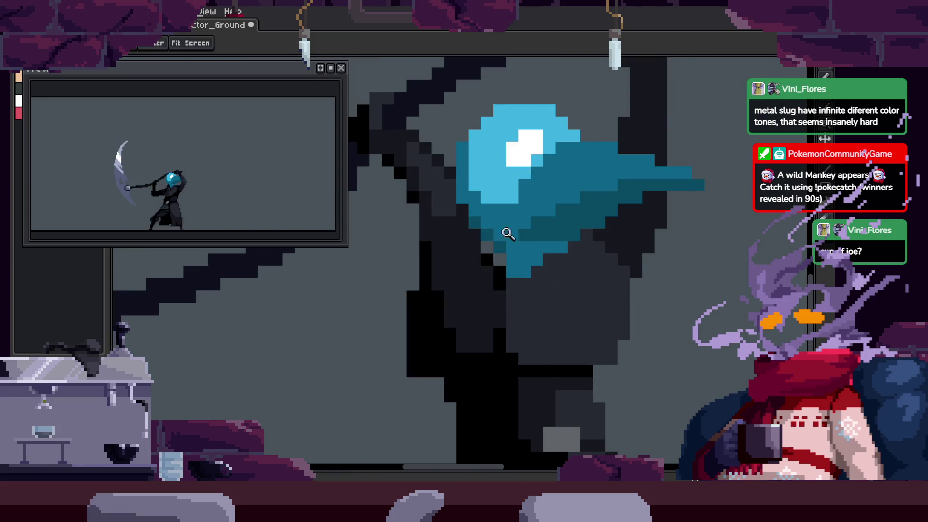
scroll(507, 234, up, 3)
scroll(497, 248, down, 4)
key(v)
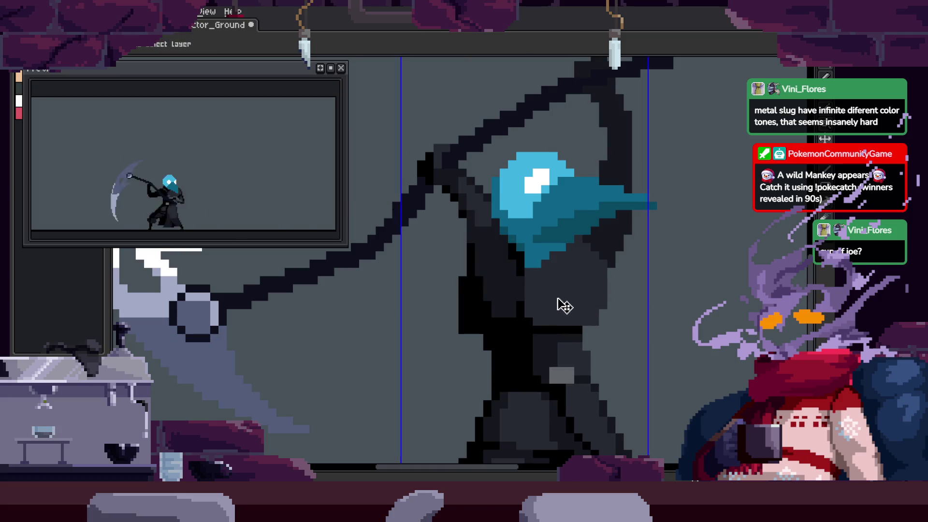
key(z)
Paint dark pixels under the hood, undoing the last stroke
click(555, 263)
key(b)
click(434, 247)
click(457, 222)
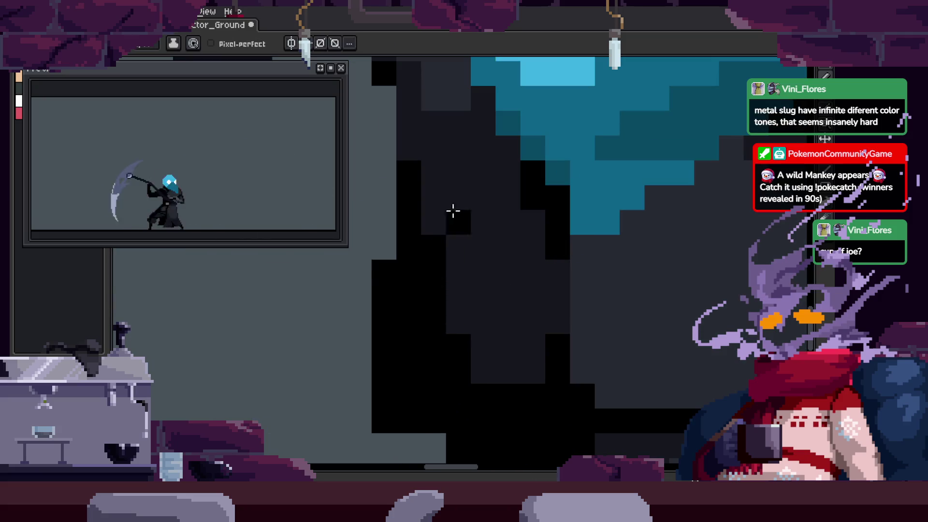
key(Right)
click(441, 275)
key(Right)
click(507, 265)
click(545, 328)
key(ctrl+z)
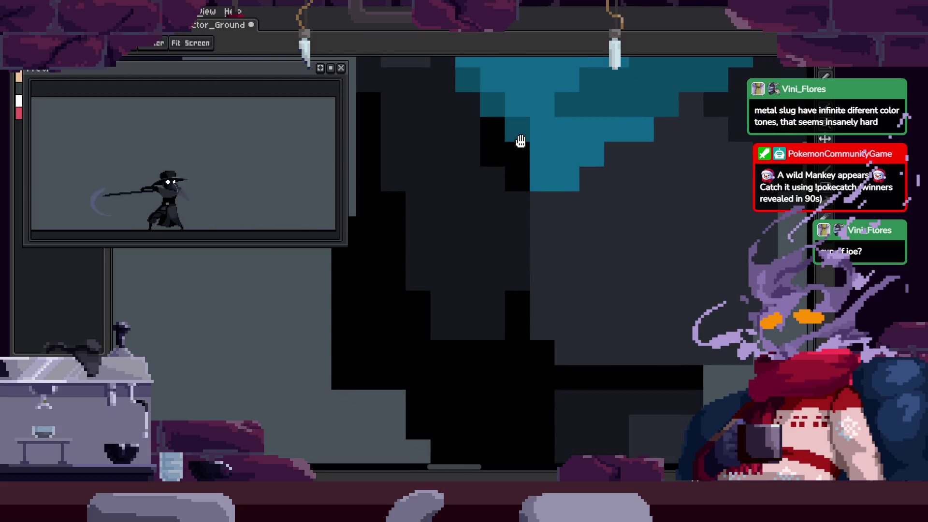
Pan to show more of the hood and pick black and the near-black cloak colour
drag(520, 140, 489, 250)
key(alt)
key(alt)
key(alt)
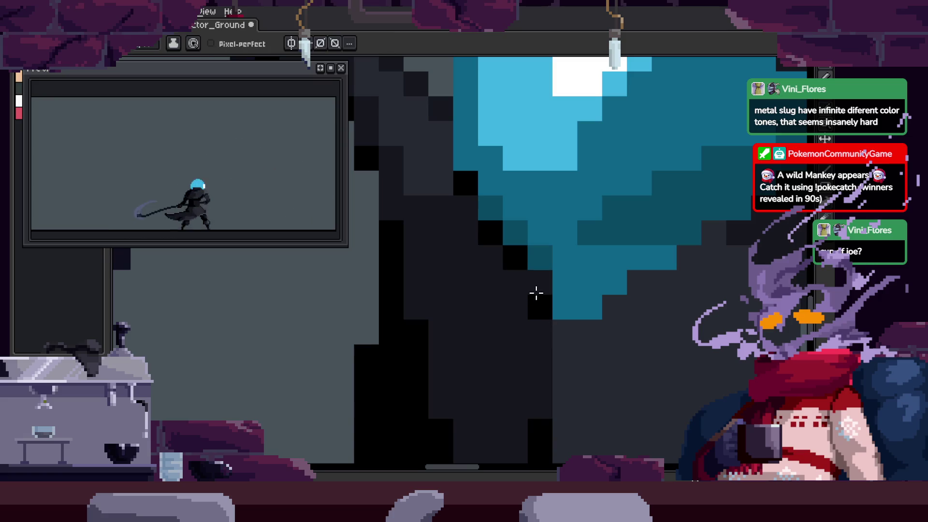
alt+click(541, 298)
key(alt)
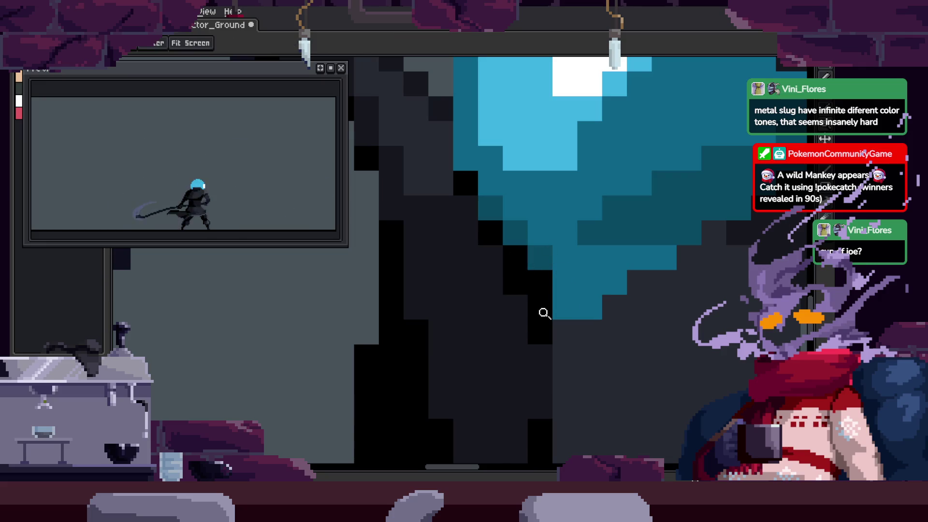
alt+click(524, 356)
scroll(543, 302, down, 1)
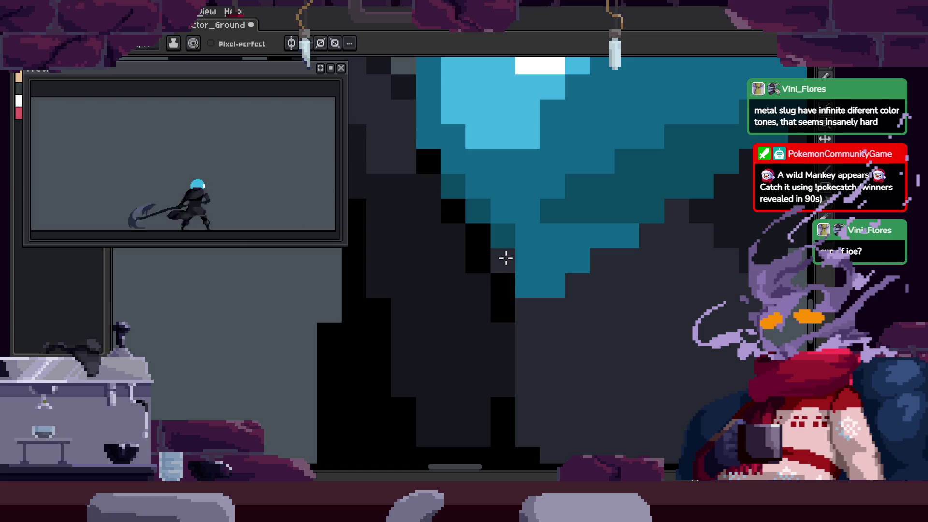
scroll(607, 307, down, 3)
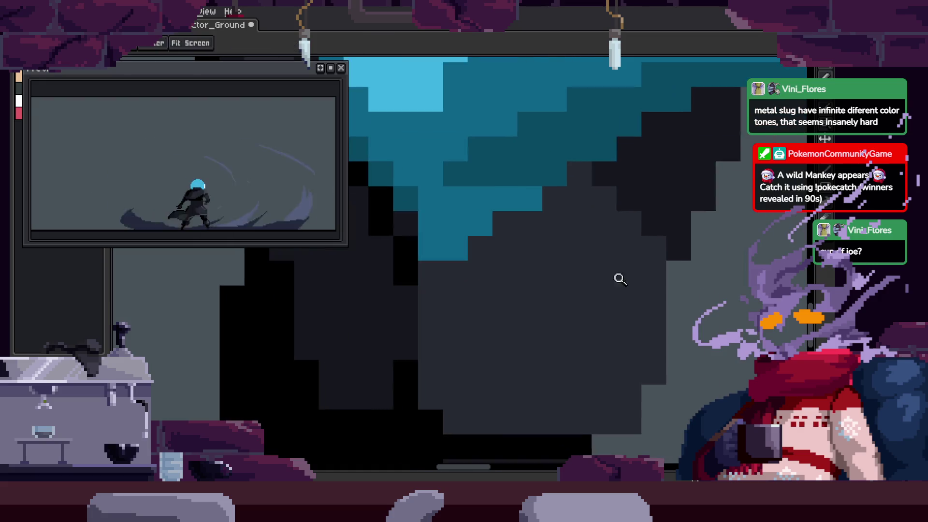
Zoom in close on the character's blue hood and dark cloak
key(v)
key(Return)
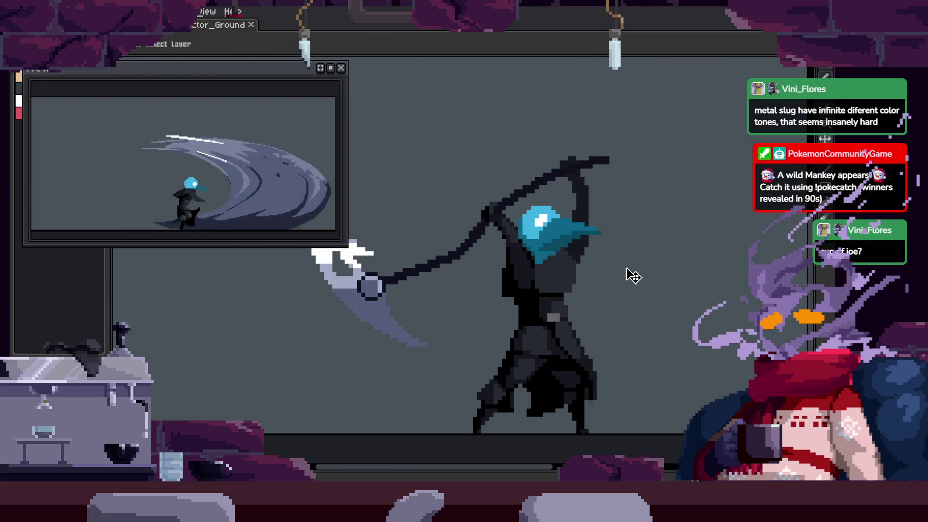
key(z)
click(606, 191)
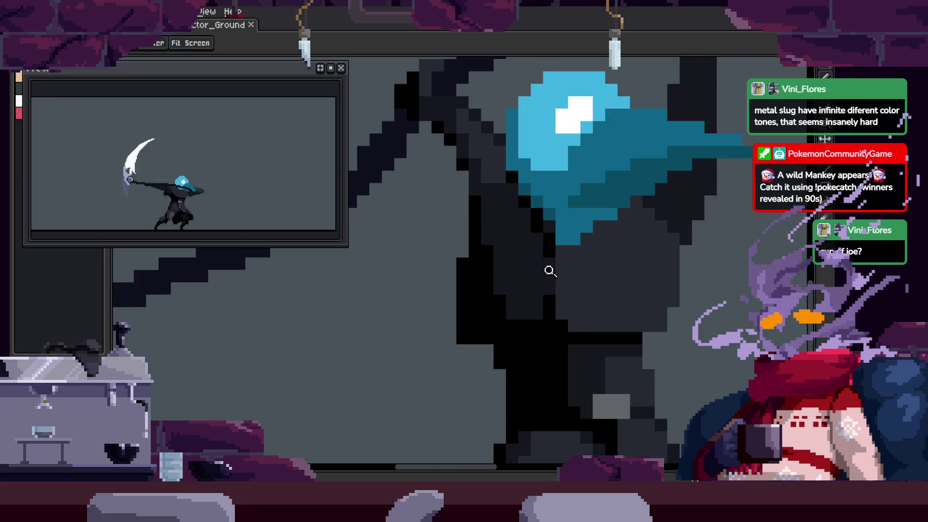
click(519, 290)
scroll(521, 291, down, 3)
scroll(616, 240, up, 3)
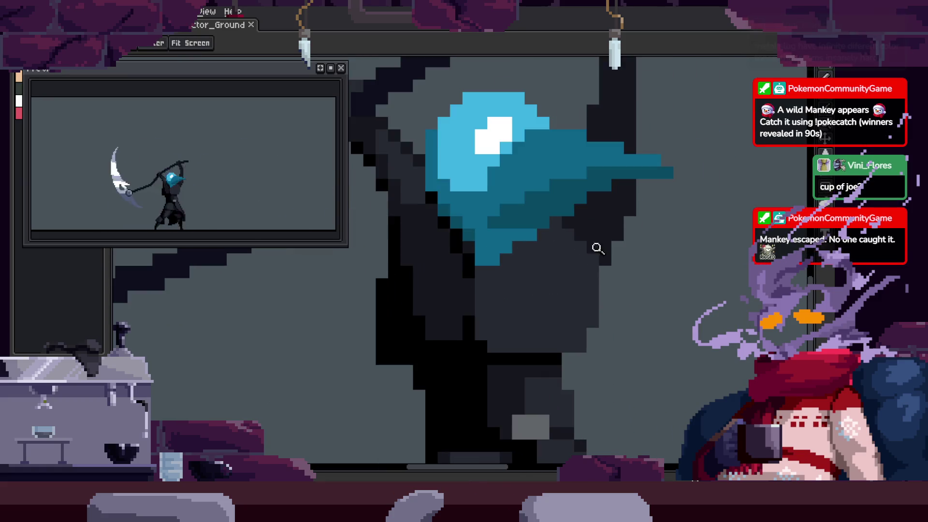
click(589, 274)
Paint black pixels over and alongside the dark cloak
key(b)
mouse_move(503, 261)
mouse_down()
mouse_move(566, 282)
mouse_move(595, 345)
mouse_up()
click(578, 196)
drag(638, 300, 666, 186)
Shade the cloak edge with dark-grey pixels
key(z)
scroll(572, 261, down, 2)
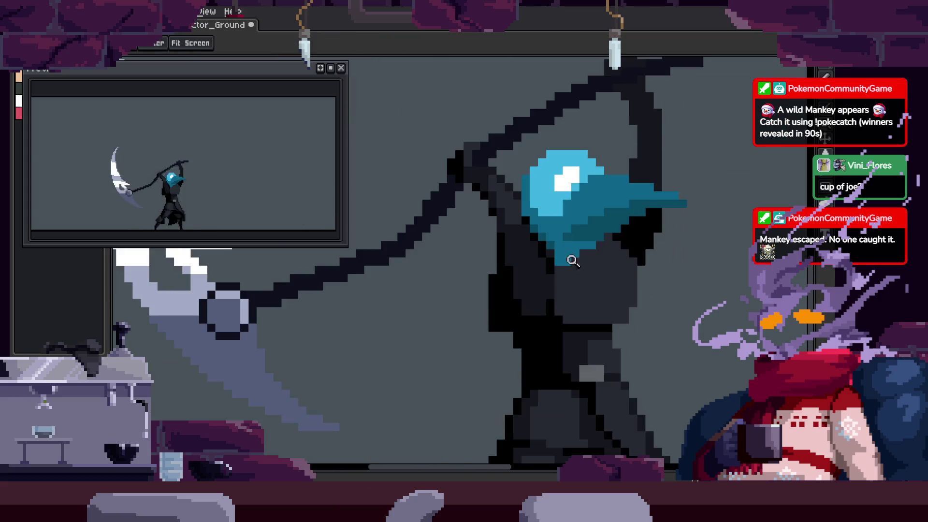
scroll(622, 251, up, 1)
scroll(619, 244, up, 3)
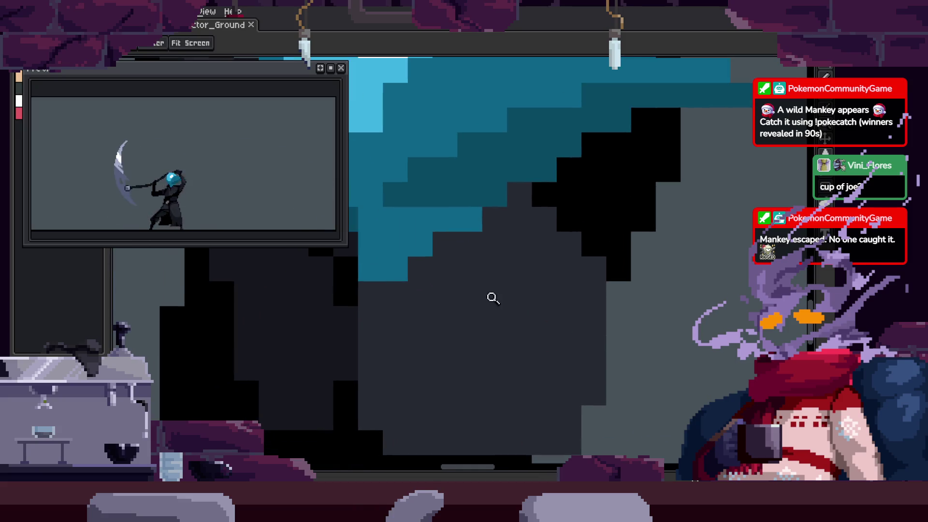
key(b)
drag(516, 218, 545, 215)
mouse_move(569, 244)
mouse_down()
mouse_move(570, 295)
mouse_move(594, 408)
mouse_move(425, 356)
mouse_move(474, 294)
mouse_up()
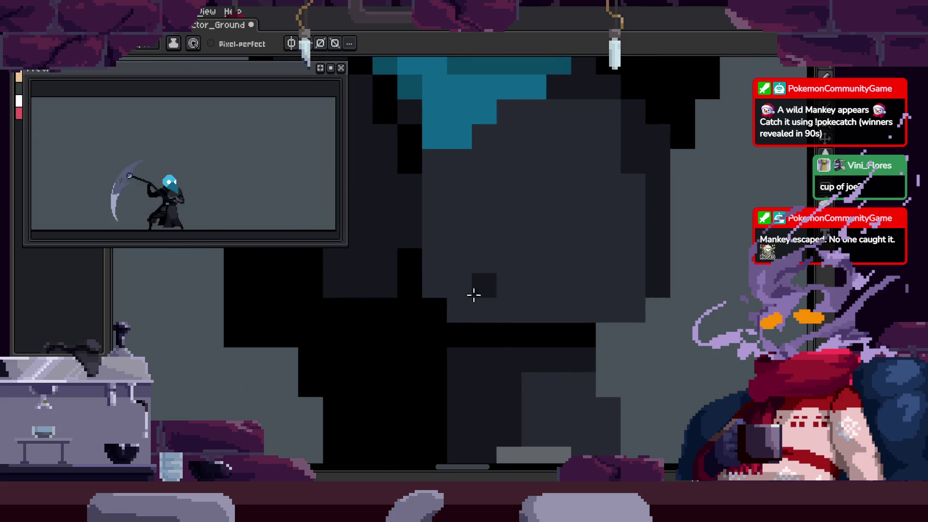
Sample black from the sprite and paint one cloak cell black
alt+click(413, 317)
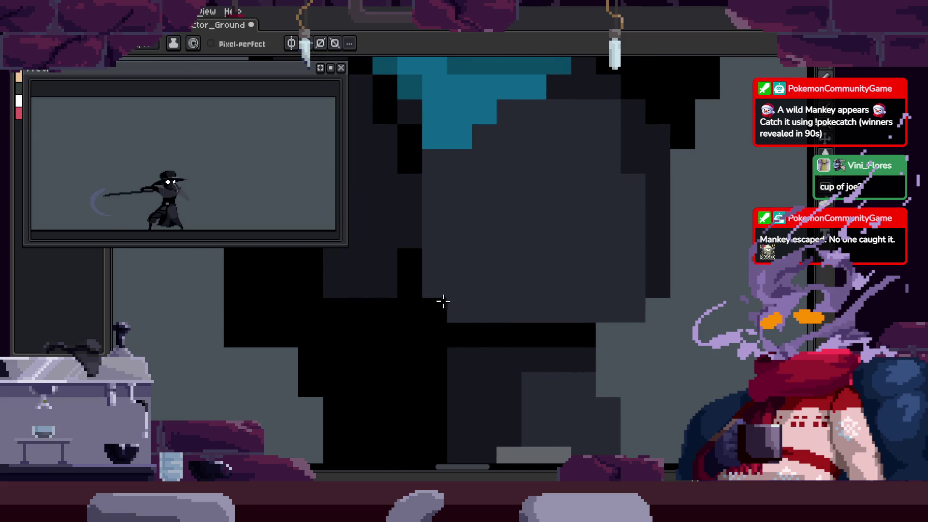
click(437, 287)
scroll(509, 302, down, 3)
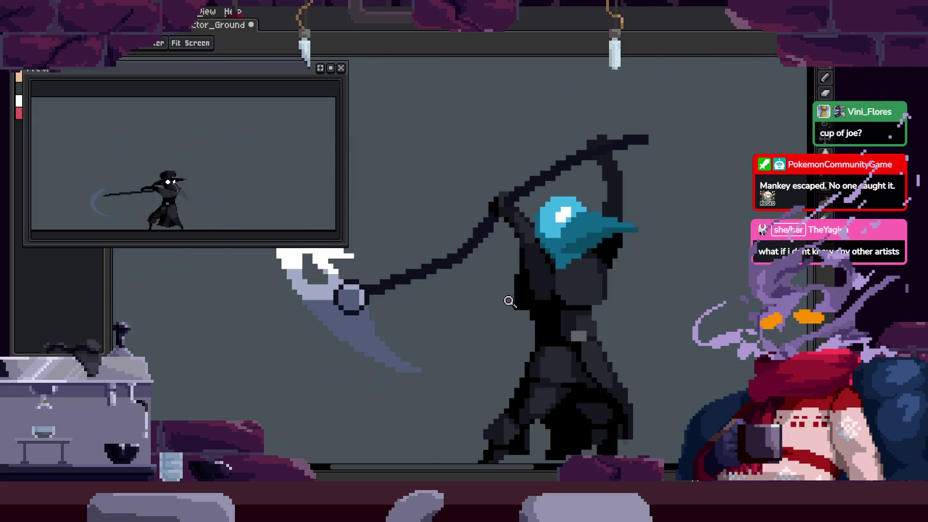
scroll(607, 275, up, 3)
scroll(538, 255, down, 2)
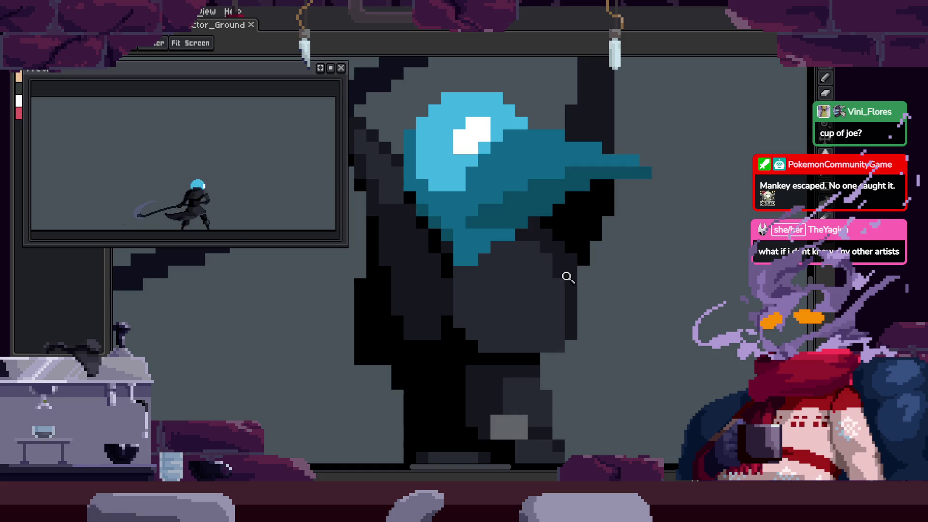
scroll(606, 232, up, 3)
Try a dark outline stroke on the hood, then undo it
key(b)
mouse_move(464, 277)
mouse_down()
mouse_move(443, 296)
mouse_move(503, 251)
mouse_move(530, 275)
mouse_up()
key(ctrl+z)
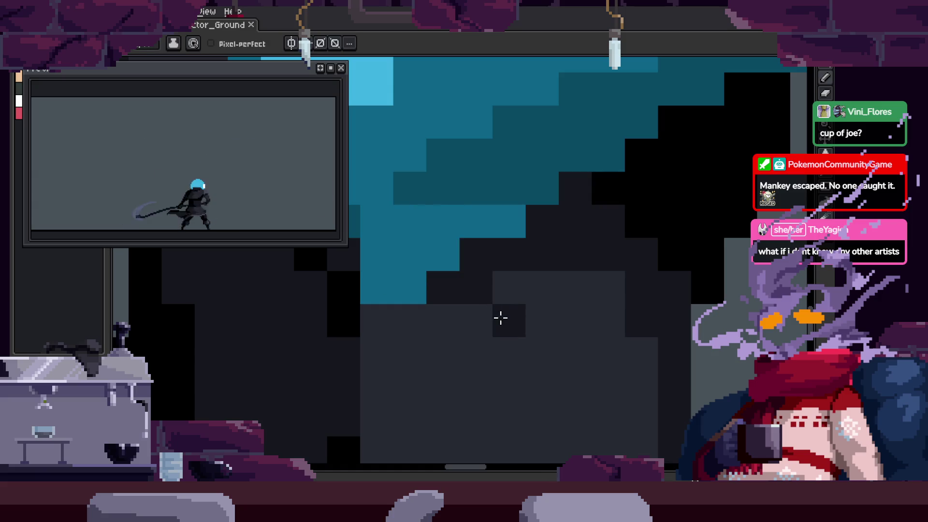
scroll(536, 286, down, 5)
key(z)
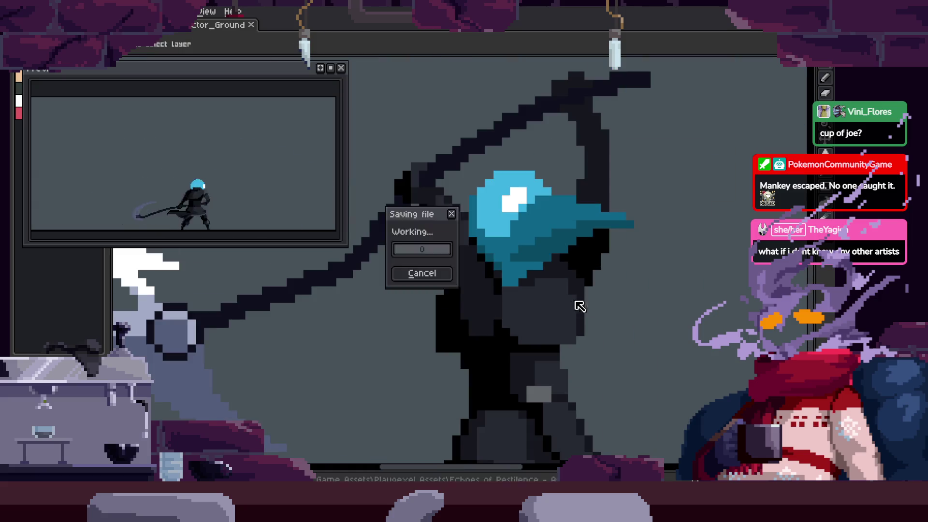
scroll(623, 247, up, 4)
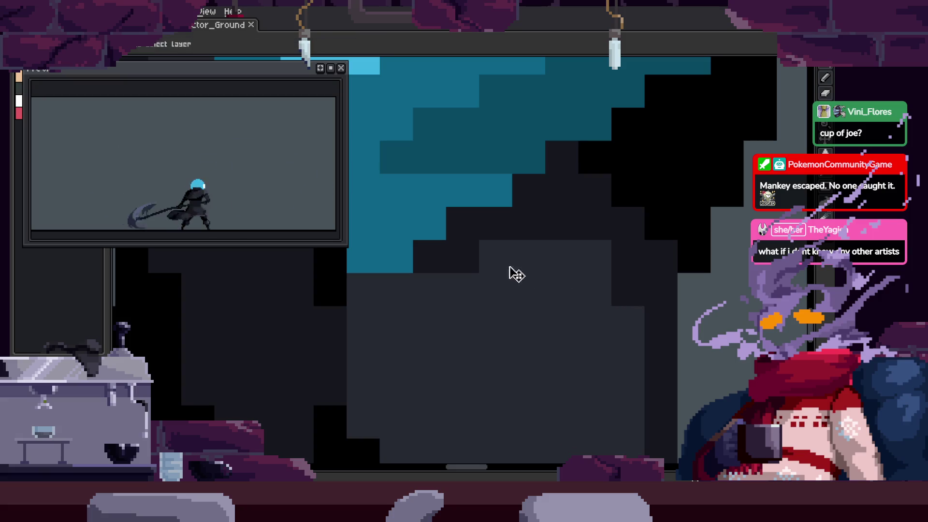
scroll(511, 296, up, 1)
scroll(537, 280, down, 3)
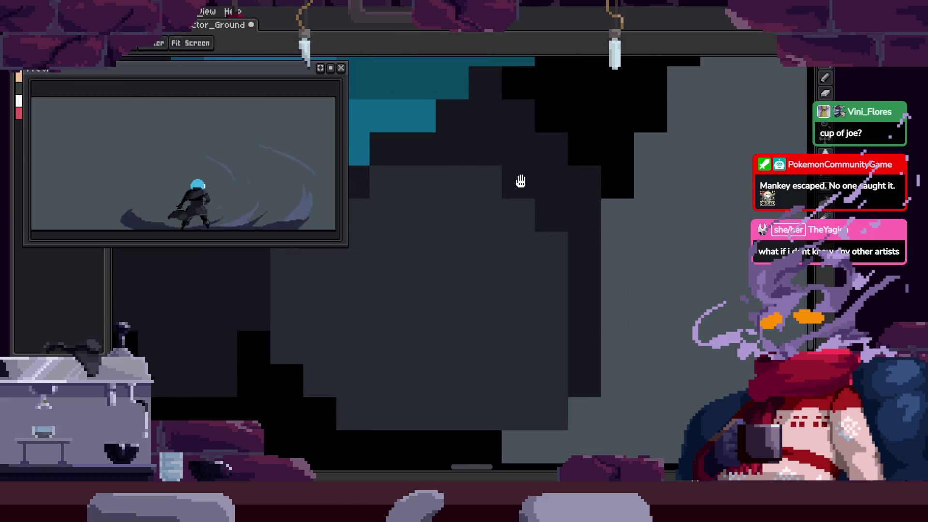
Pick a dark shade from the hood and draw a column of dark pixels beneath it
key(b)
key(z)
scroll(556, 256, down, 4)
scroll(604, 279, up, 4)
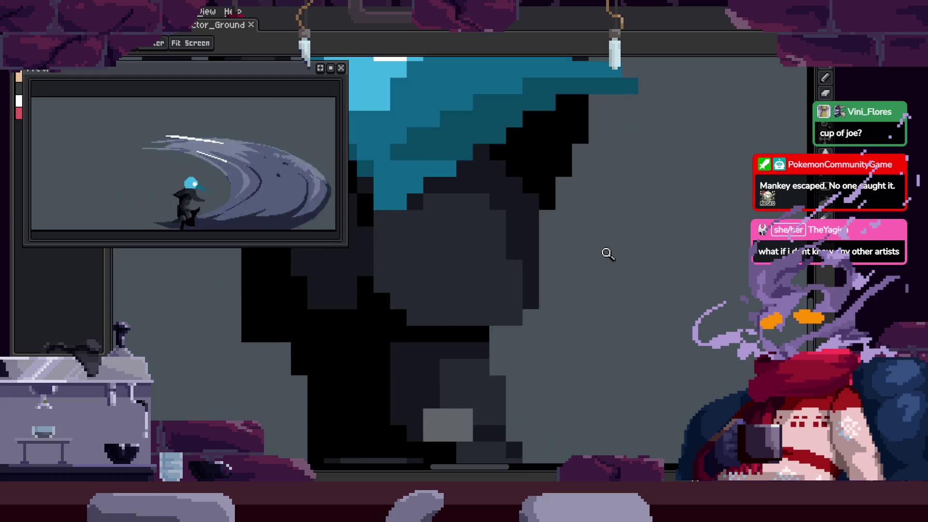
scroll(600, 279, down, 3)
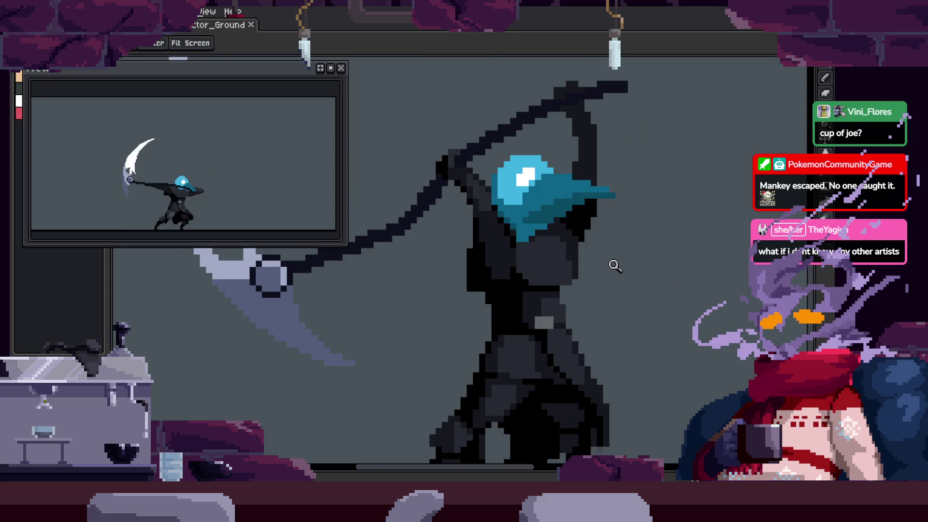
scroll(623, 232, down, 1)
scroll(586, 234, up, 5)
key(i)
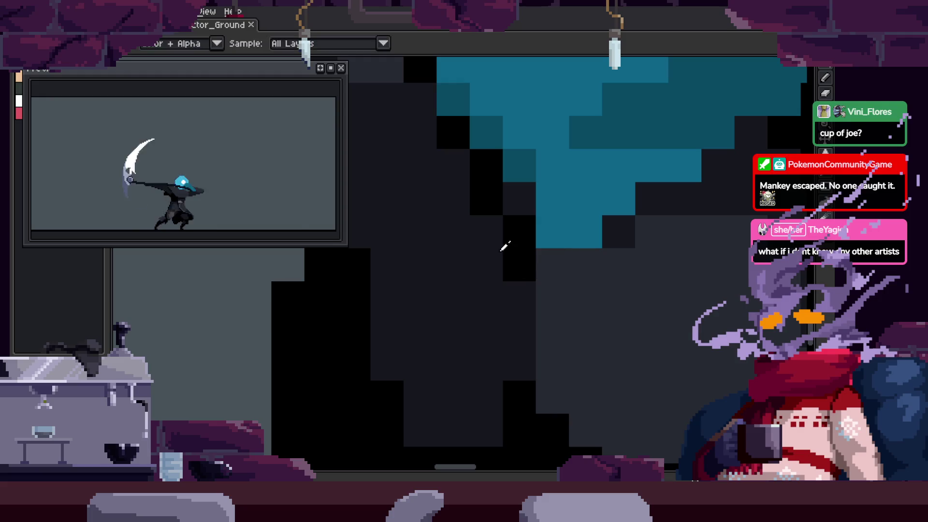
key(z)
key(b)
drag(489, 205, 487, 336)
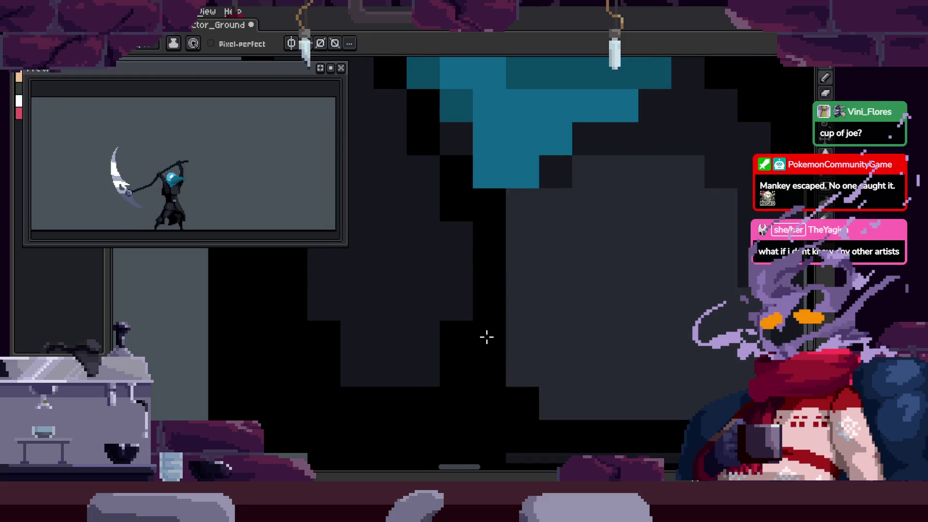
Save the touched-up sprite with Ctrl+S
key(z)
scroll(544, 284, down, 1)
scroll(544, 284, up, 1)
scroll(544, 284, down, 5)
key(ctrl+s)
key(Return)
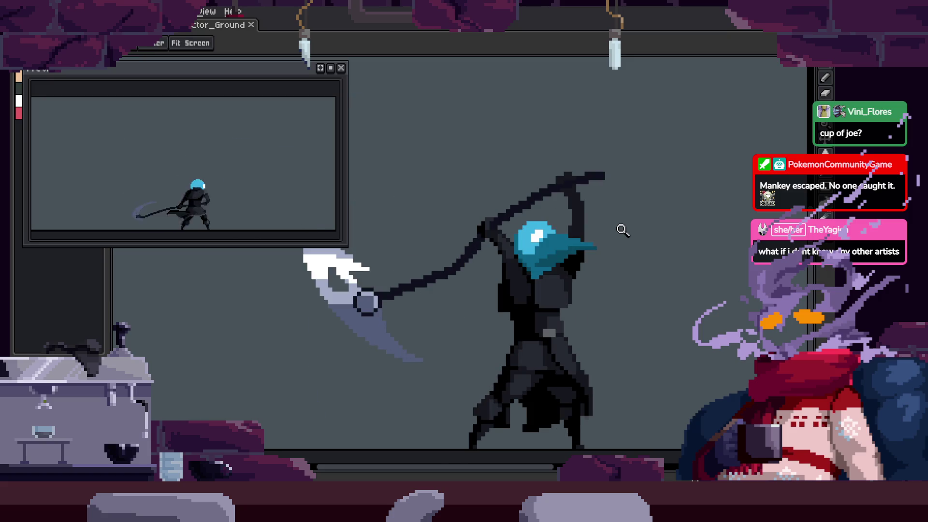
Zoom in on the hood and body and paint grey pixels under the blue head
click(604, 292)
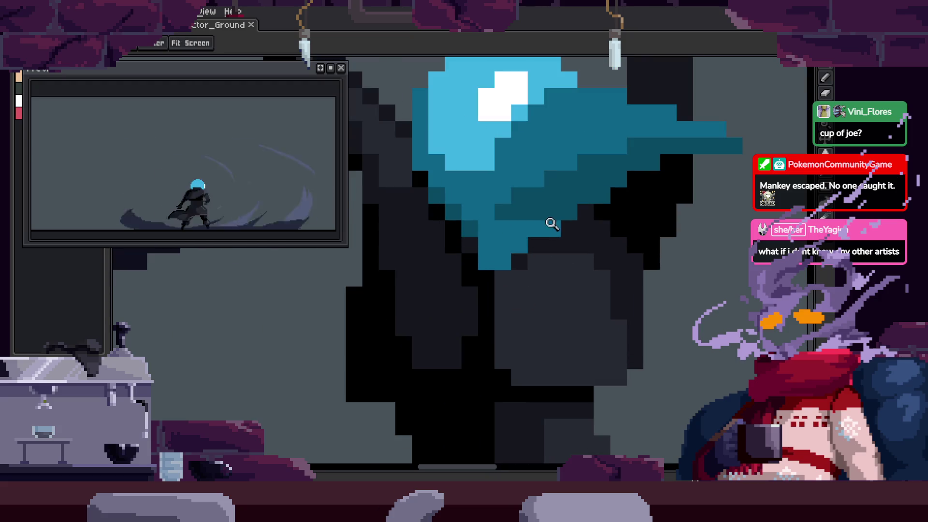
scroll(553, 224, up, 1)
scroll(516, 240, up, 1)
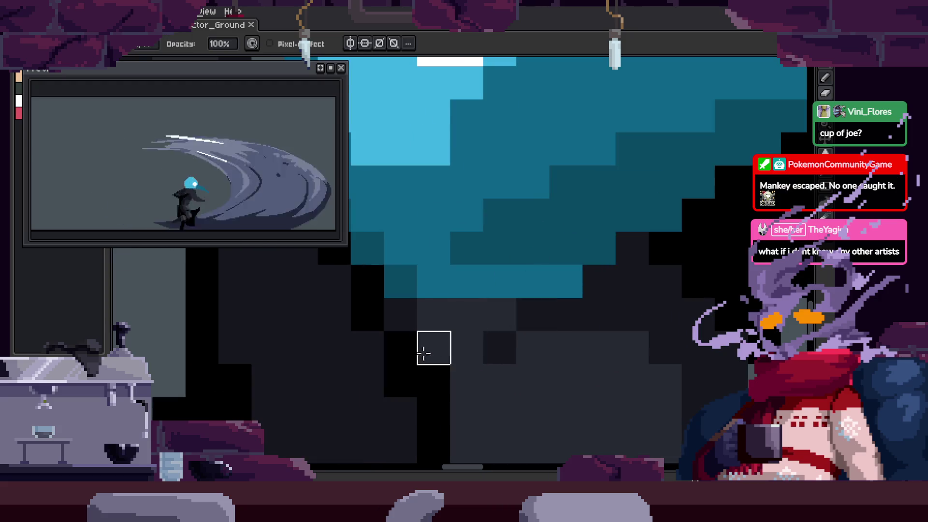
key(z)
scroll(516, 336, down, 3)
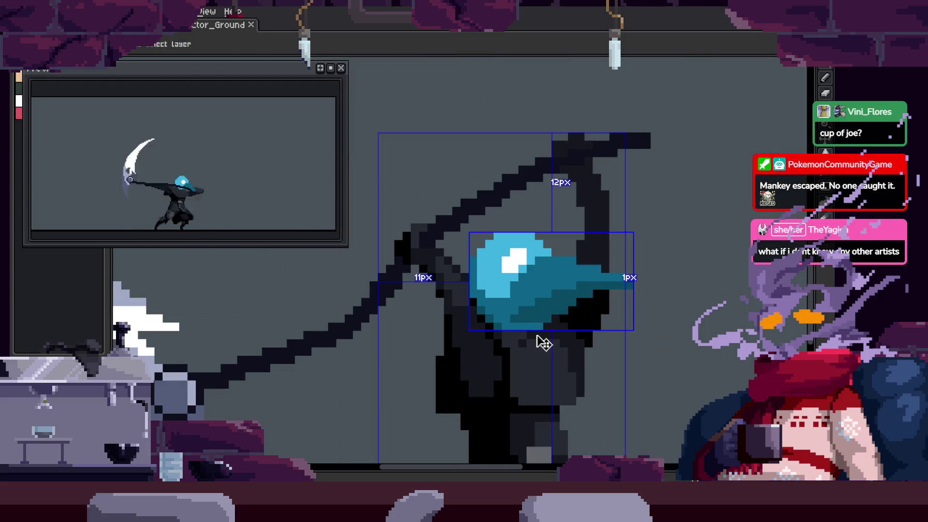
scroll(571, 335, up, 1)
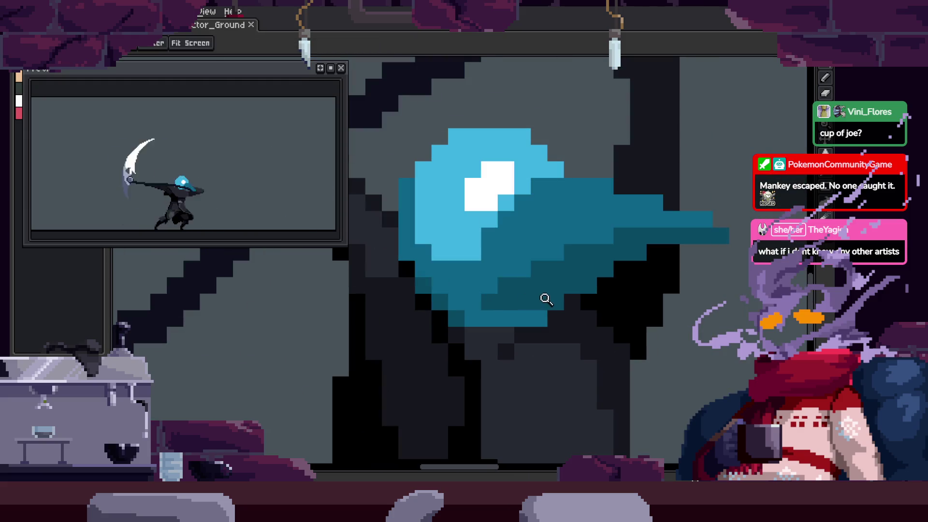
scroll(502, 276, up, 1)
key(b)
mouse_move(379, 278)
mouse_down()
mouse_move(445, 377)
mouse_move(611, 346)
mouse_up()
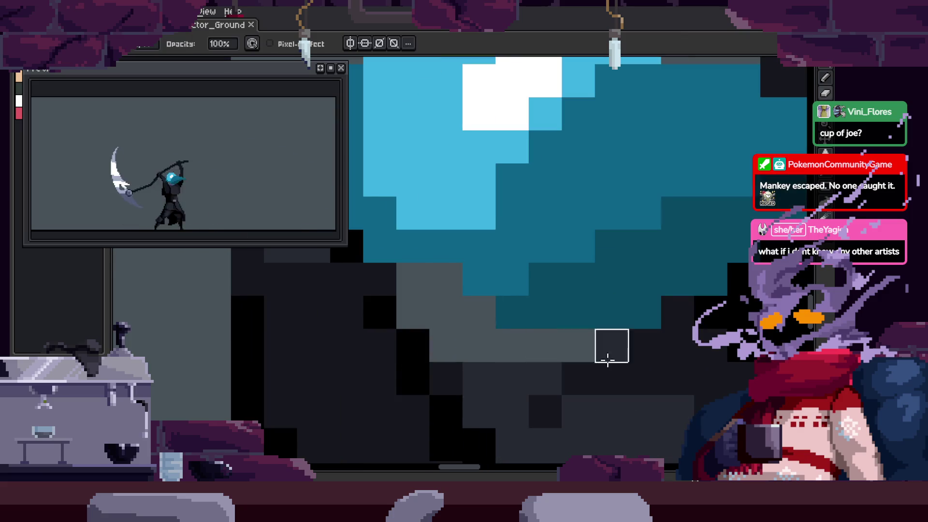
Repaint the grey pixels just below the head black
scroll(604, 351, down, 1)
scroll(580, 338, down, 2)
scroll(530, 317, up, 2)
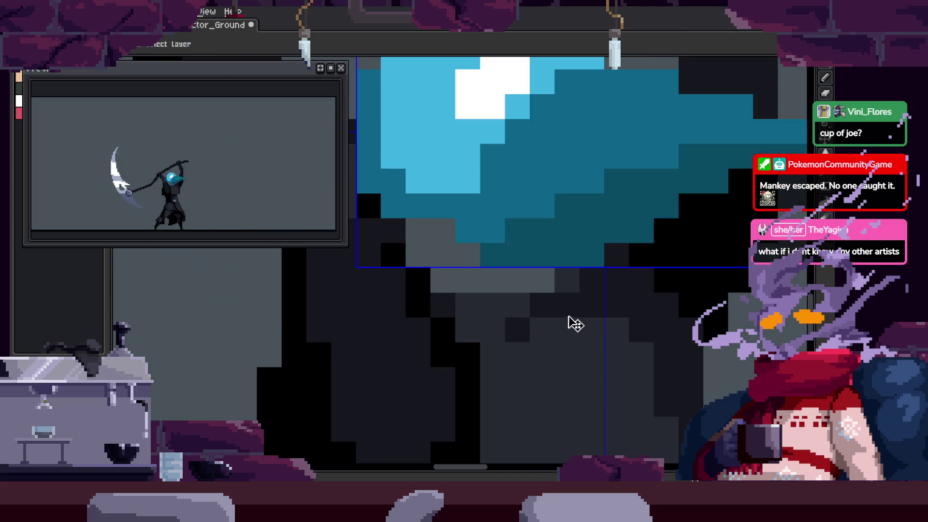
key(b)
mouse_move(420, 251)
mouse_down()
mouse_move(425, 245)
mouse_move(488, 289)
mouse_up()
Place dark-grey pixels under the hood, turning two dark pixels dark grey
click(448, 303)
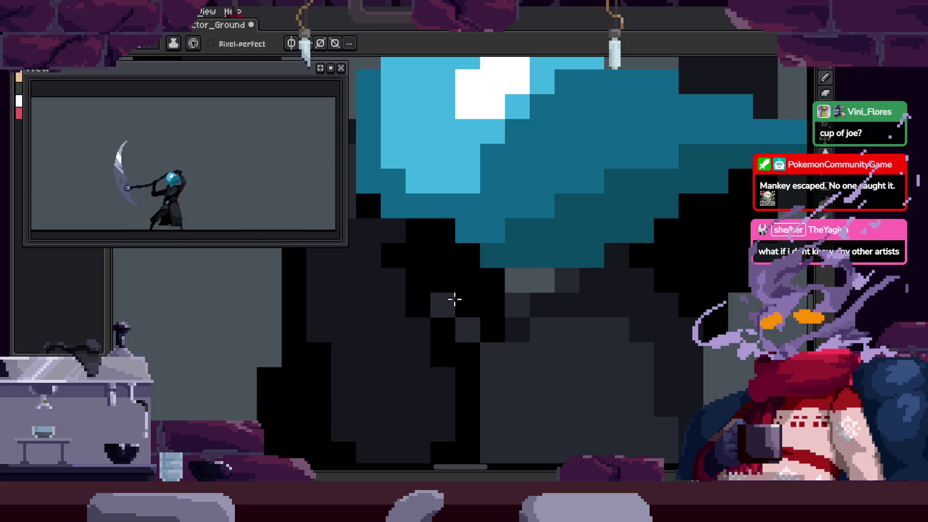
click(494, 279)
click(467, 256)
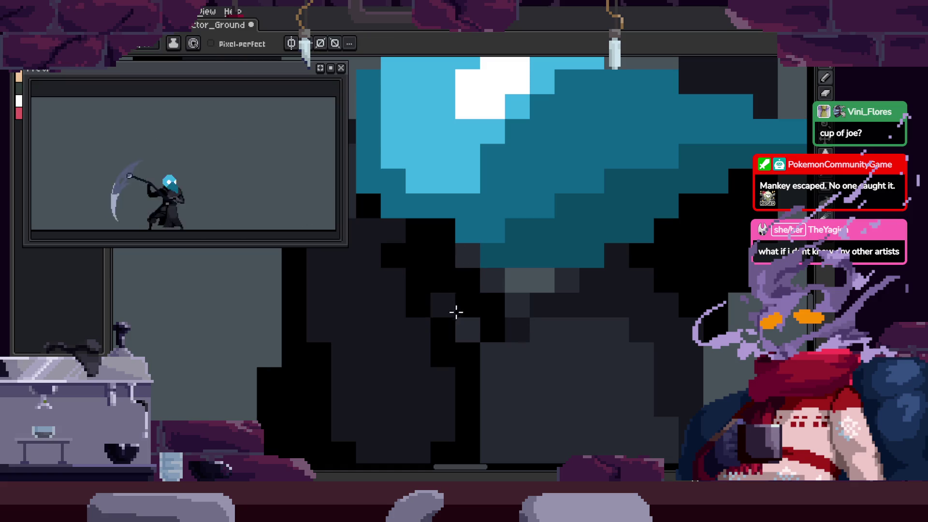
click(468, 330)
click(493, 331)
Darken several pixels on the body beneath the hood
drag(518, 280, 565, 271)
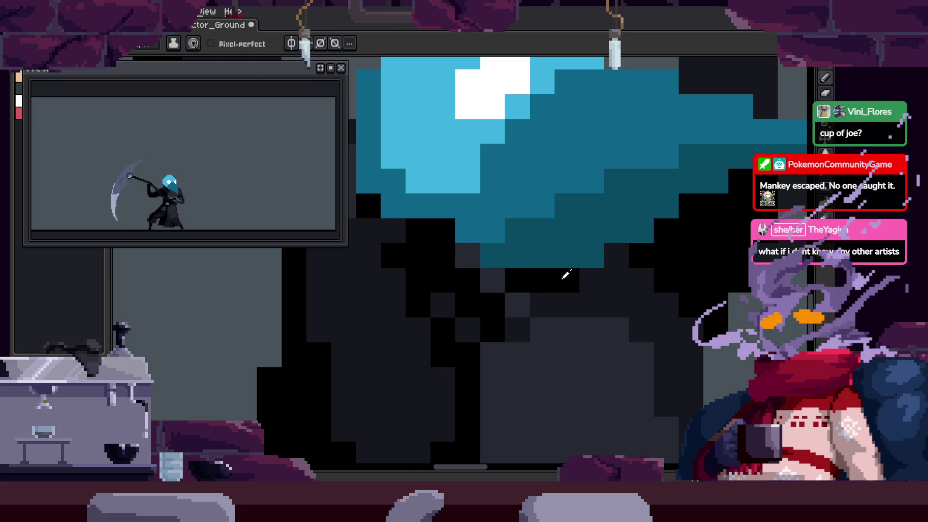
drag(542, 305, 575, 321)
alt+click(586, 280)
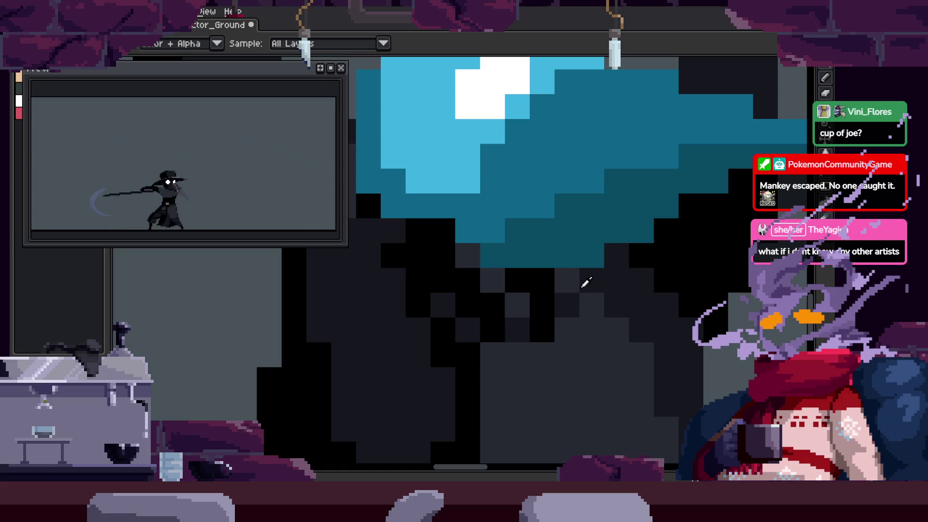
drag(561, 281, 594, 281)
key(z)
scroll(536, 298, down, 3)
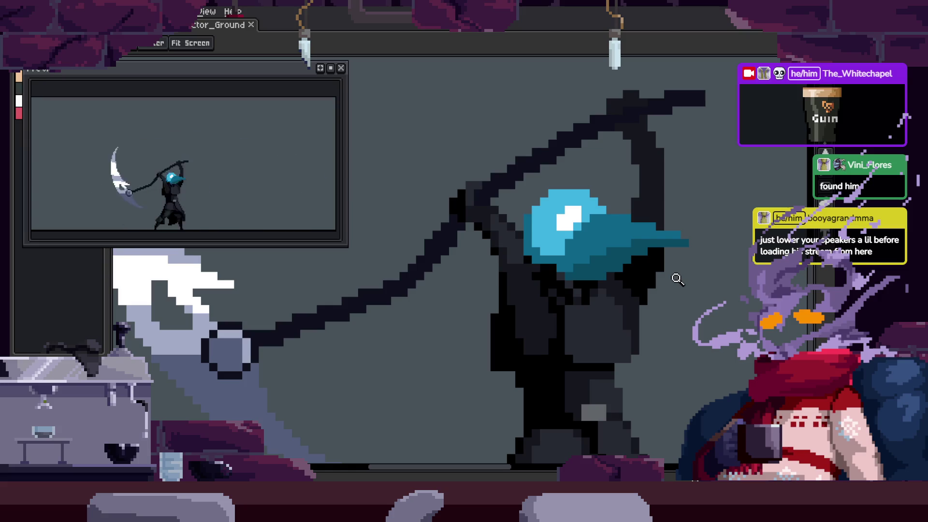
Show the animation timeline beneath the canvas
scroll(503, 288, down, 2)
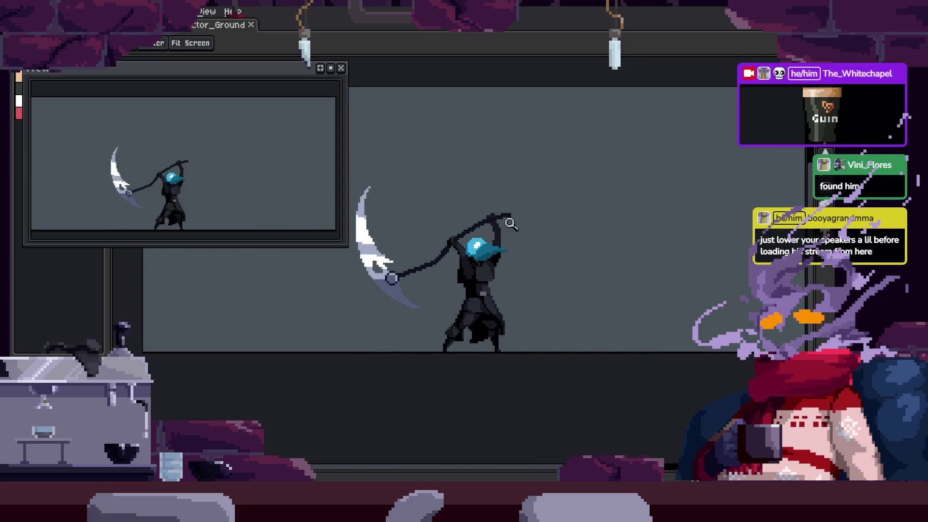
scroll(535, 226, up, 1)
key(v)
key(Tab)
key(z)
scroll(529, 201, down, 3)
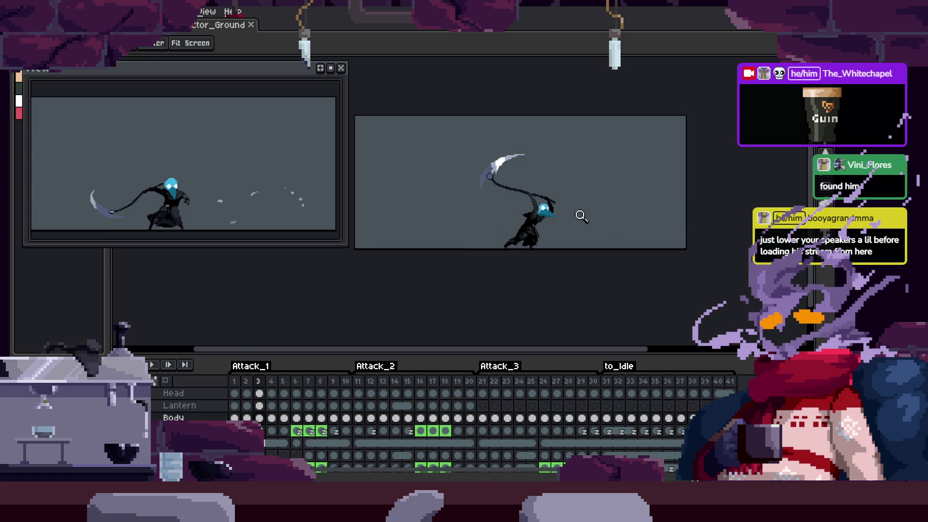
Play the scythe attack animation twice, stopping back at frame 1 each time
key(Return)
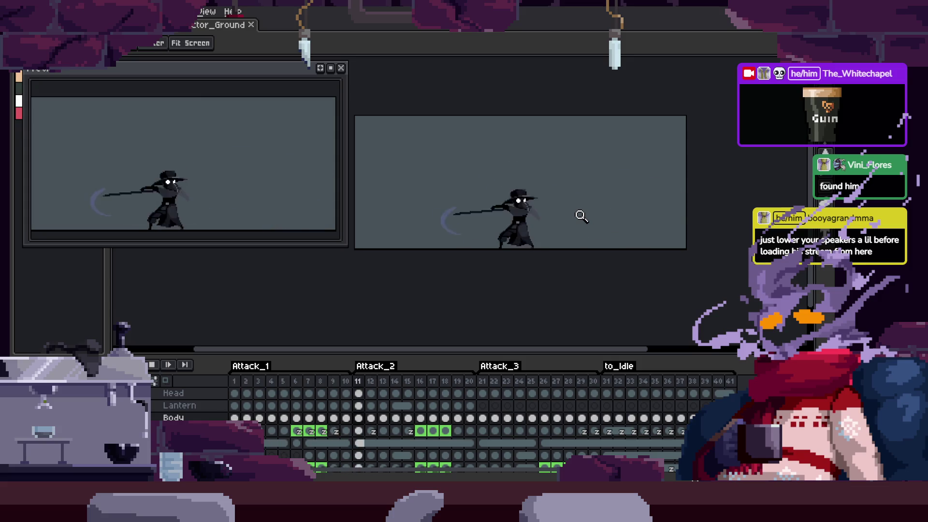
key(Return)
scroll(581, 222, up, 3)
scroll(559, 241, down, 1)
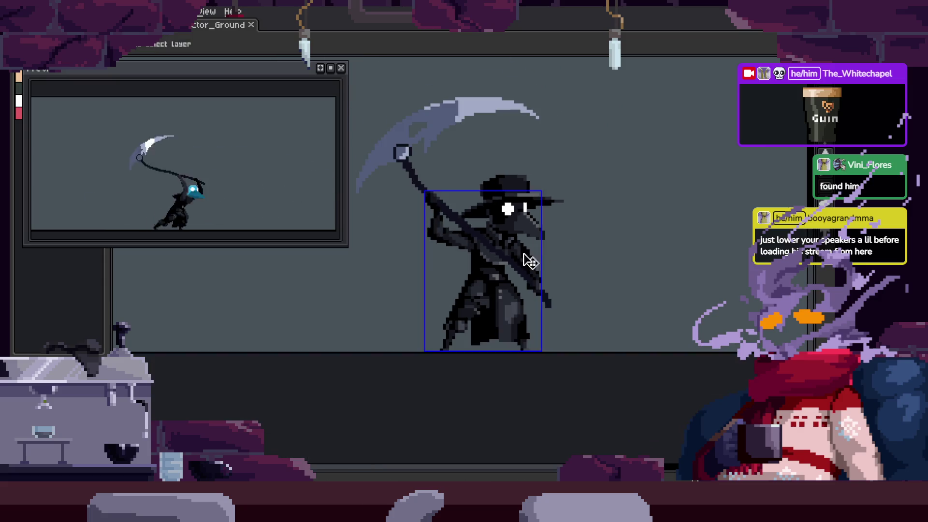
scroll(560, 242, down, 1)
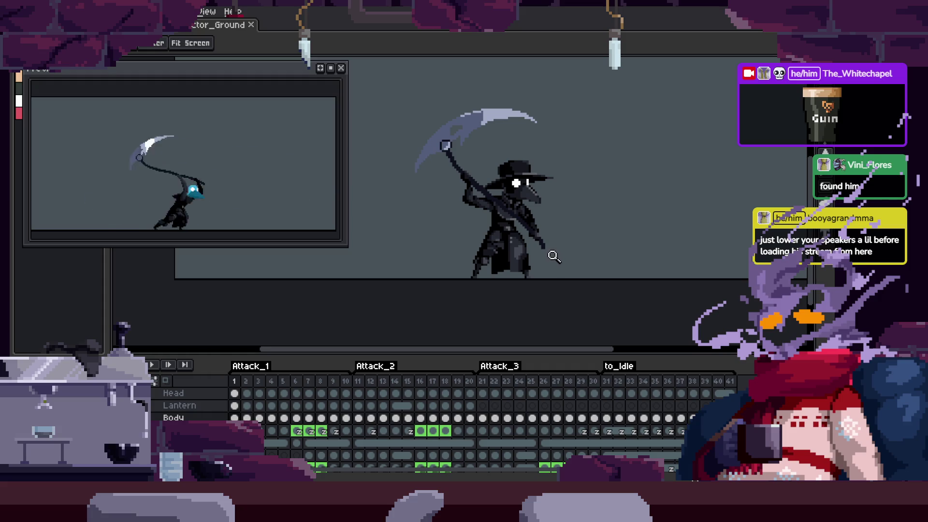
key(Return)
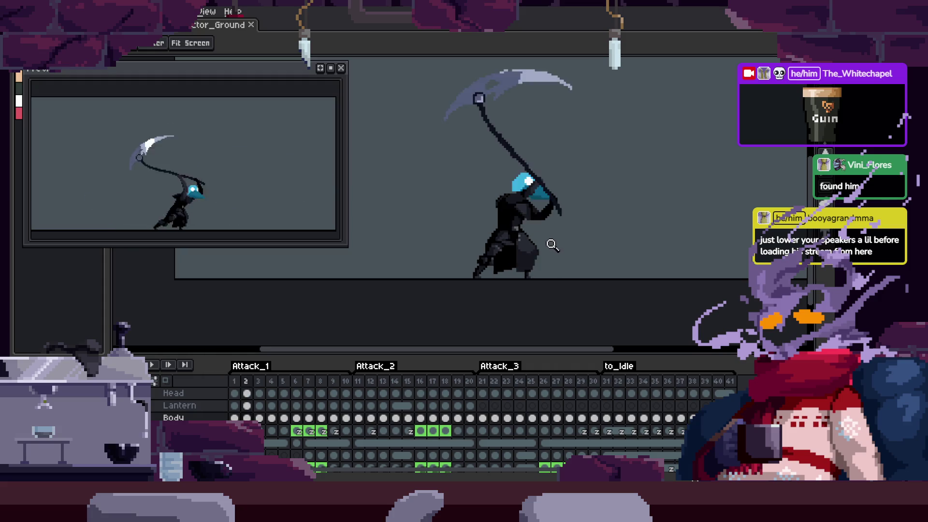
scroll(551, 244, up, 3)
scroll(536, 251, down, 3)
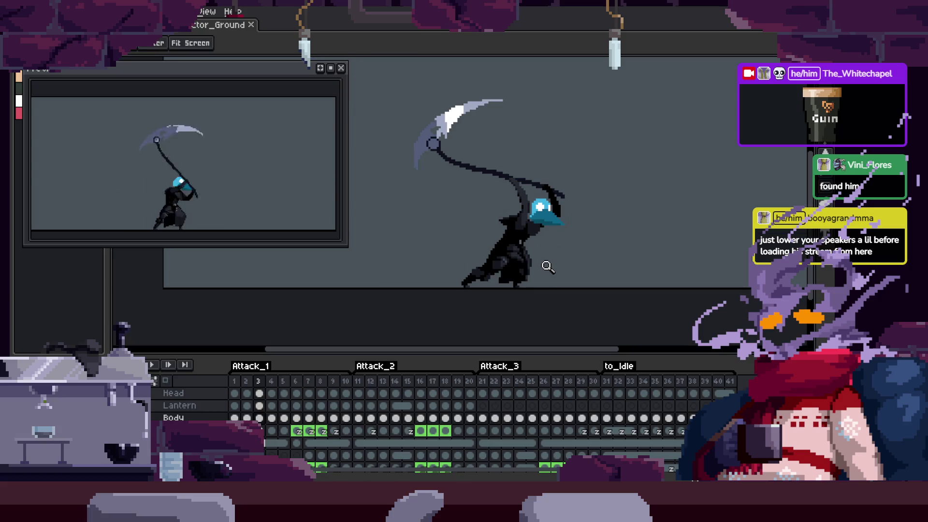
key(Return)
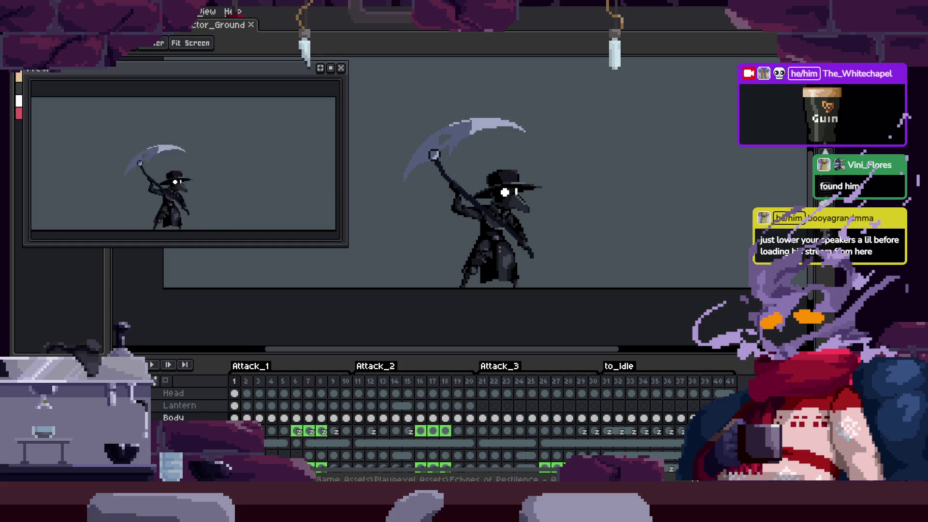
Toggle the Preview window off and on, then hide, show and hide the timeline
key(F7)
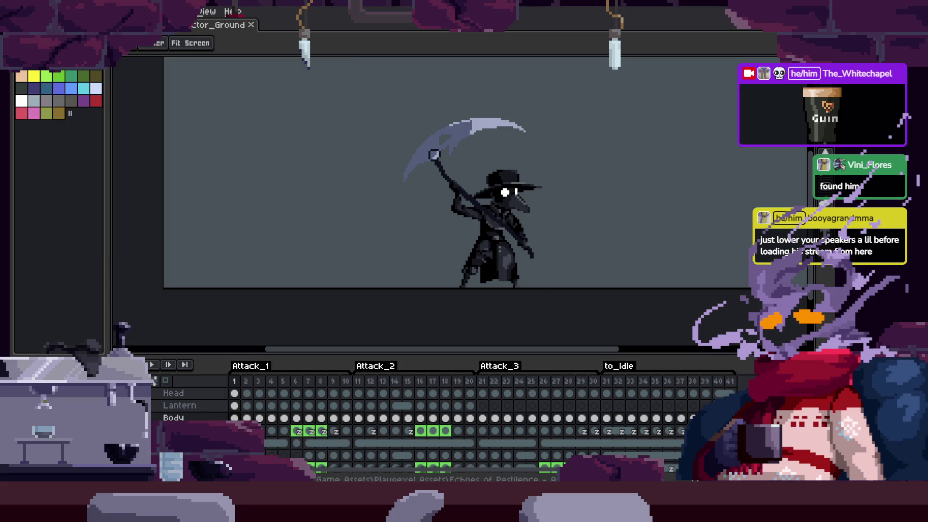
key(F7)
scroll(562, 265, up, 2)
key(Tab)
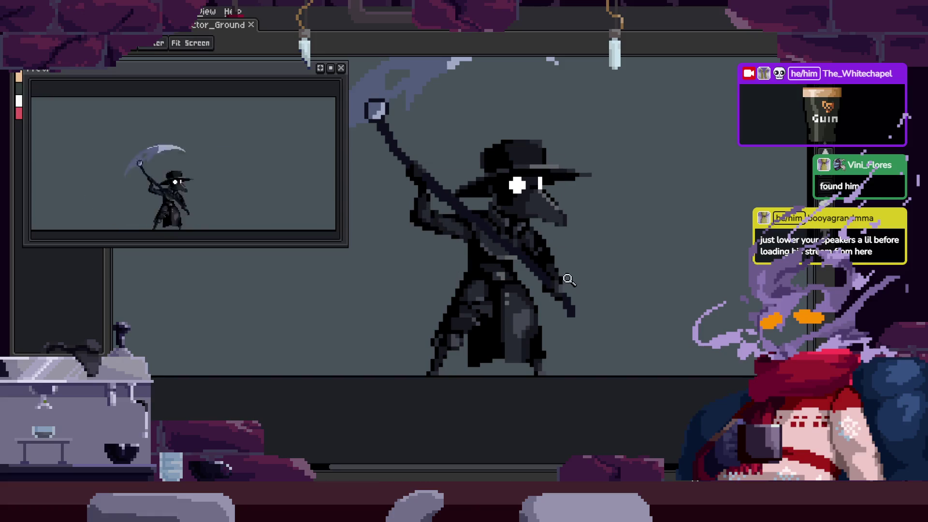
key(Tab)
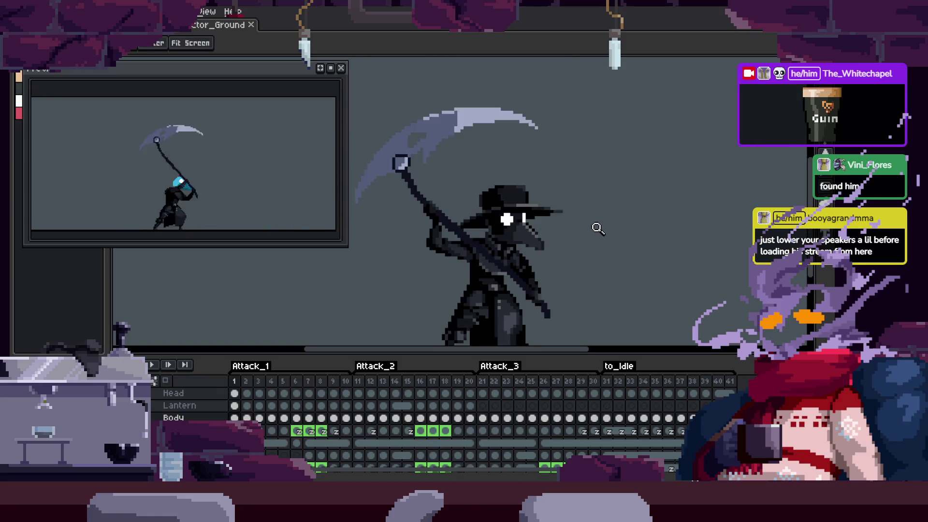
key(Tab)
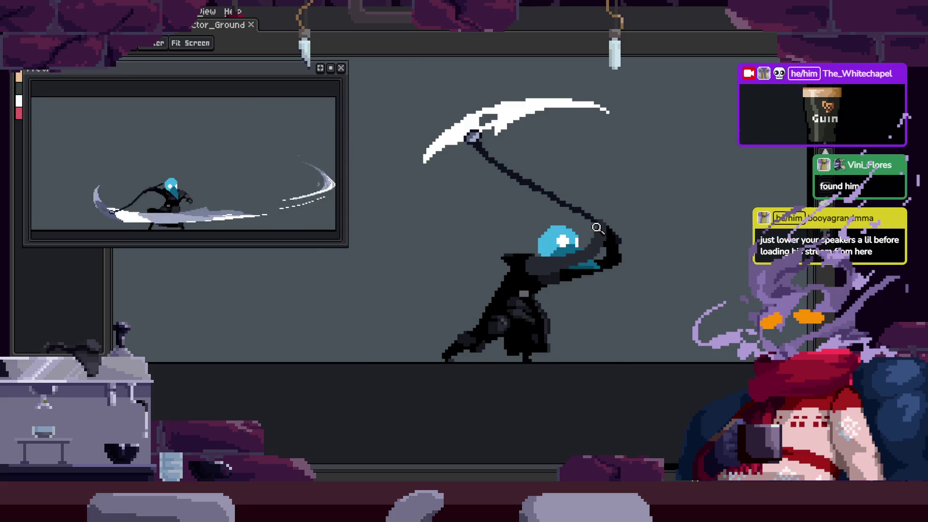
Zoom in on the head and repaint the dark grey pixels under the scythe black
click(612, 256)
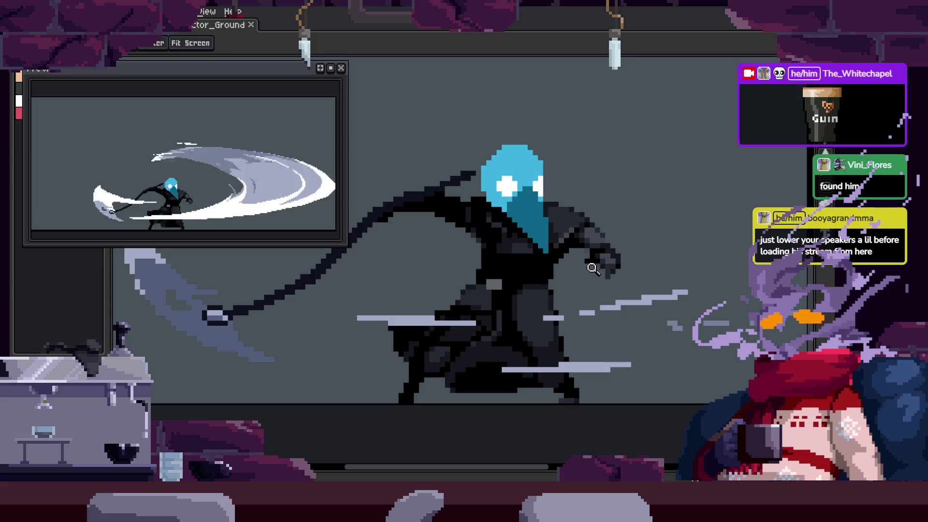
key(b)
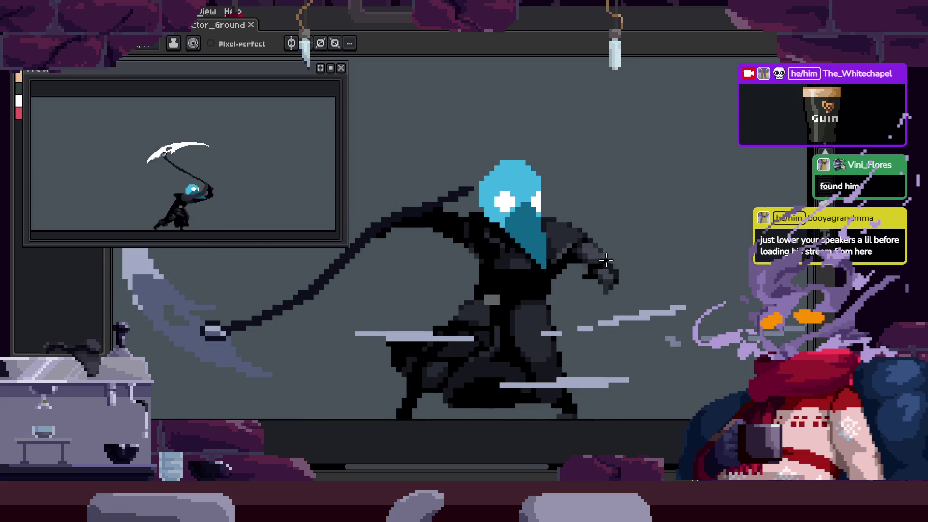
key(z)
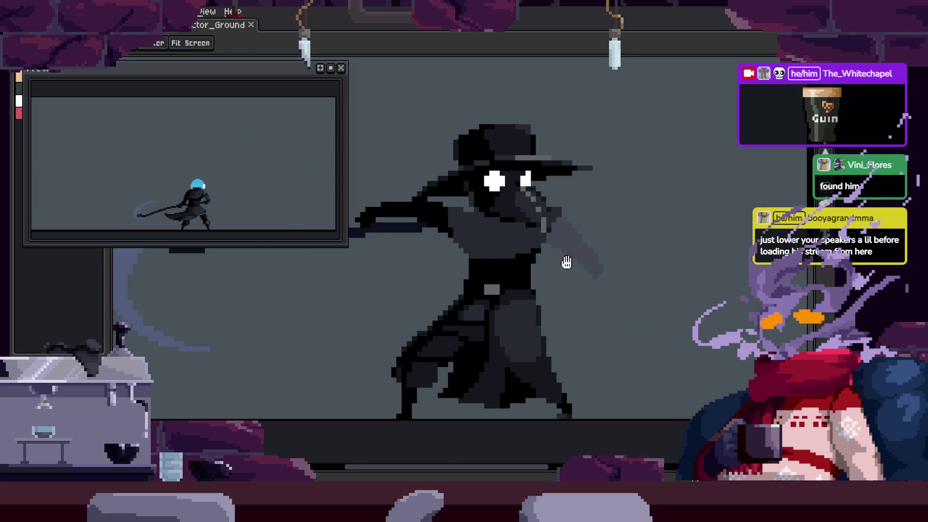
click(585, 246)
key(v)
key(z)
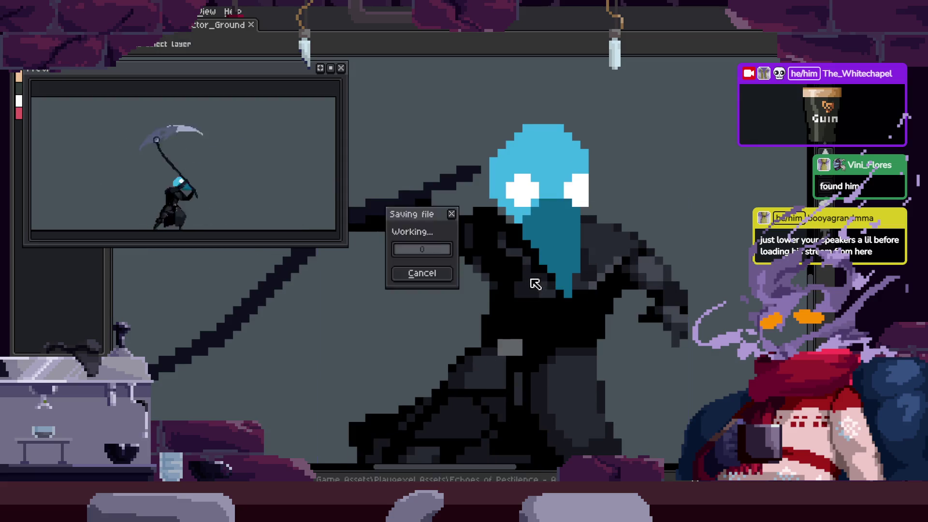
click(464, 230)
key(b)
mouse_move(415, 213)
mouse_down()
mouse_move(452, 232)
mouse_move(425, 285)
mouse_move(420, 232)
mouse_move(425, 238)
mouse_up()
scroll(425, 238, down, 1)
click(441, 308)
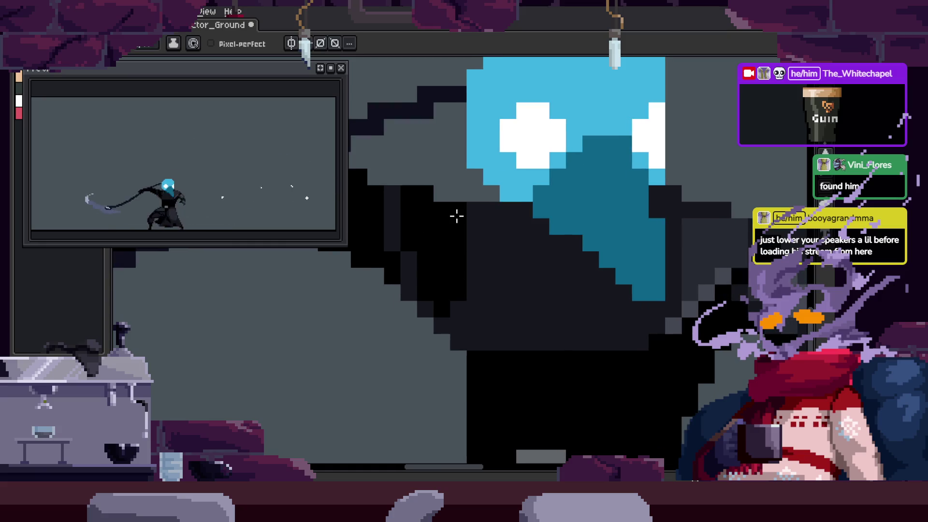
Zoom back out, save the sprite and play the animation to review it
key(z)
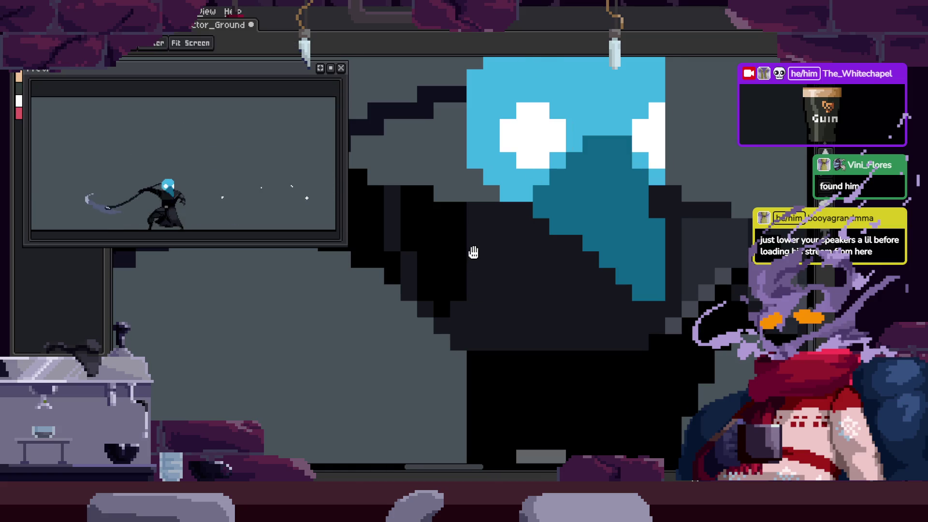
right_click(521, 277)
key(ctrl+s)
key(Return)
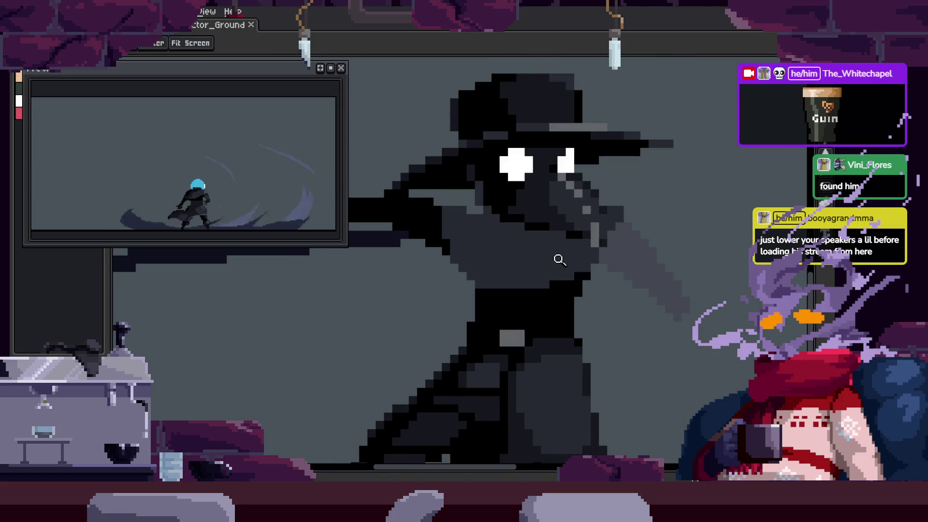
Paint stray cloak pixels black on two adjacent animation frames
click(559, 267)
key(b)
drag(391, 275, 408, 280)
key(Right)
key(Right)
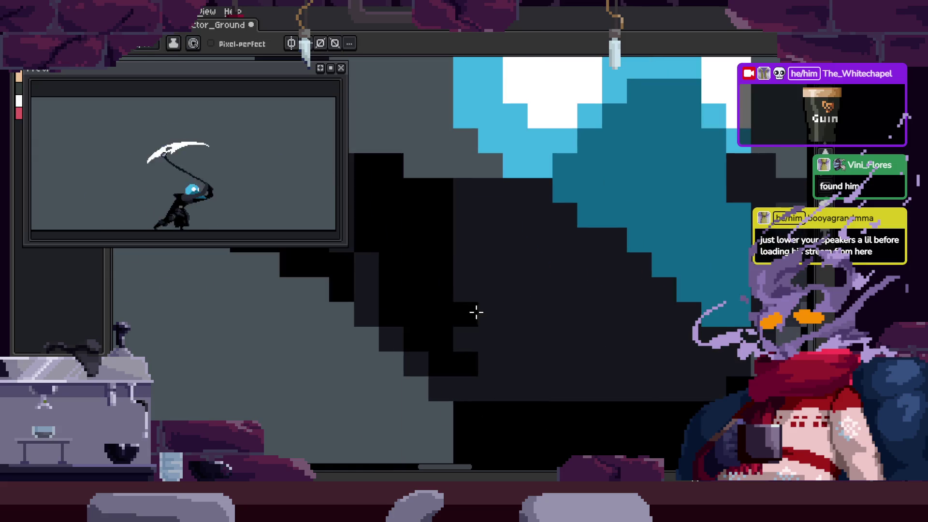
drag(477, 311, 476, 302)
key(i)
scroll(477, 302, down, 2)
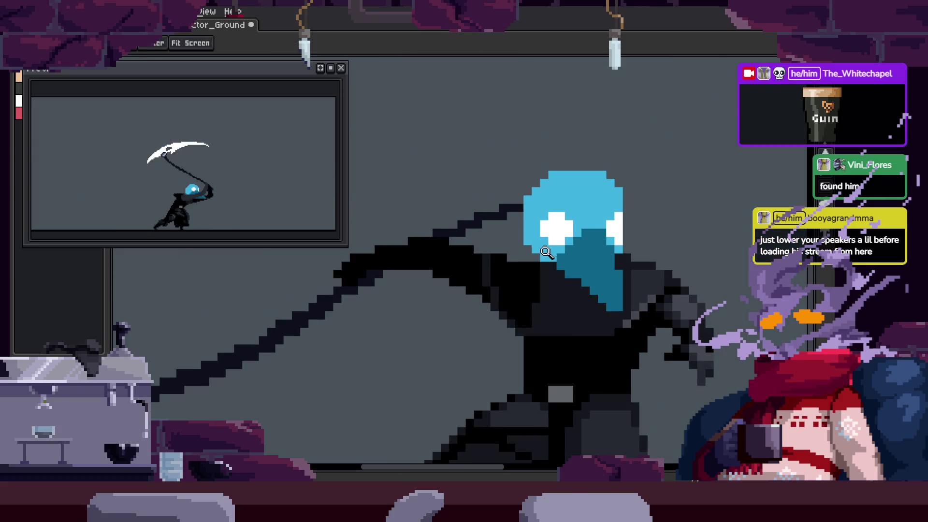
scroll(484, 251, up, 3)
key(b)
click(507, 295)
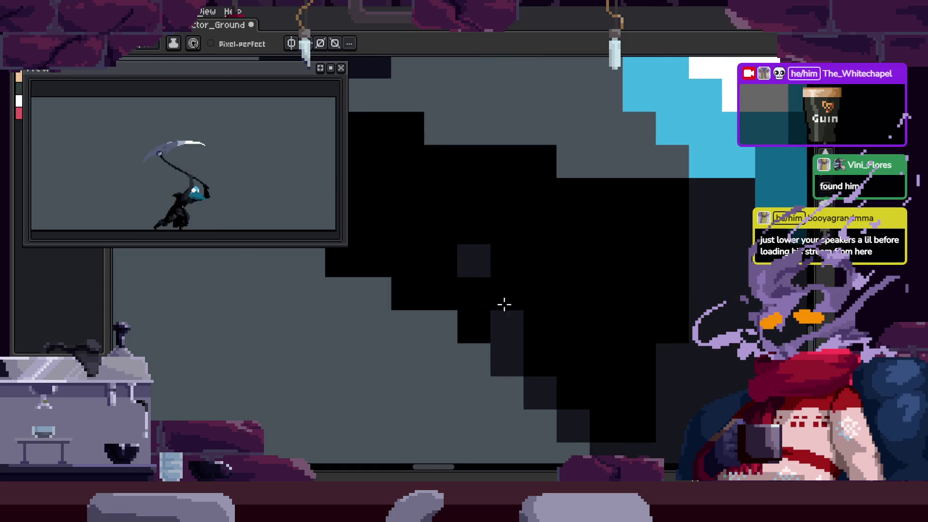
Move to another frame, save the sprite and play the animation again
key(Right)
key(z)
scroll(435, 274, down, 4)
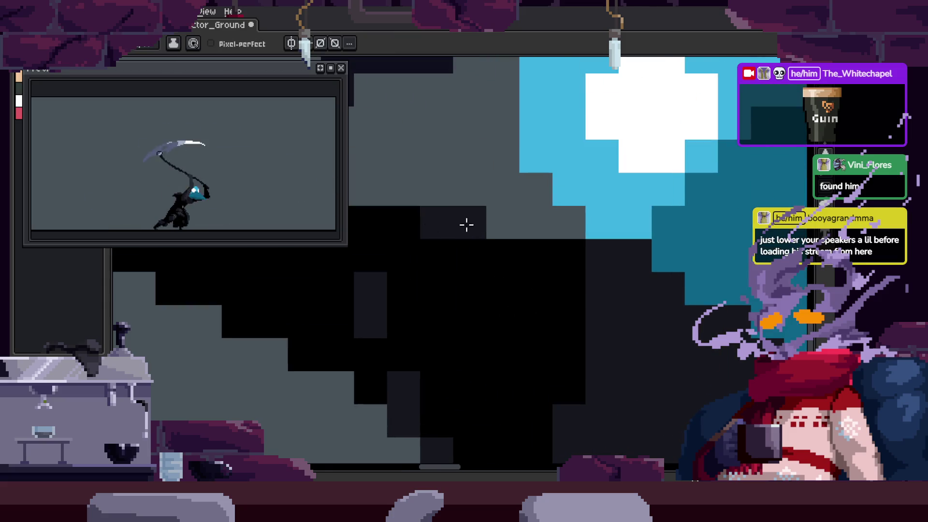
key(ctrl+s)
key(Return)
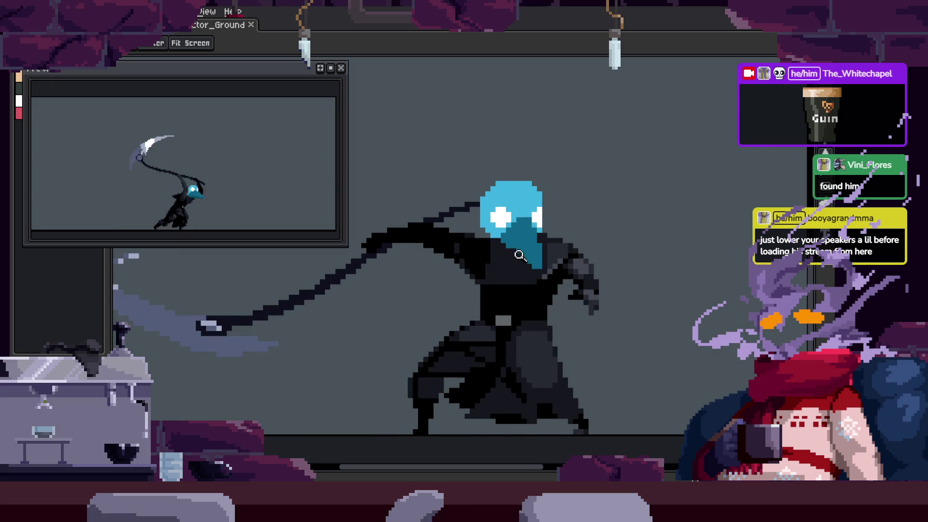
Lasso the beak and chest area and drop the nudged selection into place
click(512, 264)
key(q)
drag(481, 203, 563, 272)
scroll(564, 263, up, 1)
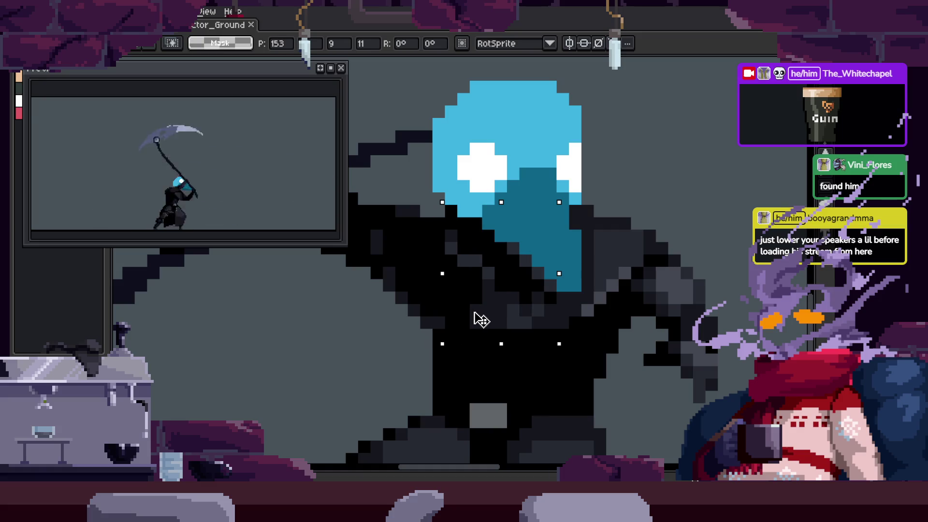
key(ctrl+d)
Sample grey shades from the cloak with the Eyedropper and darken a cloak pixel
key(b)
scroll(536, 295, up, 2)
key(alt)
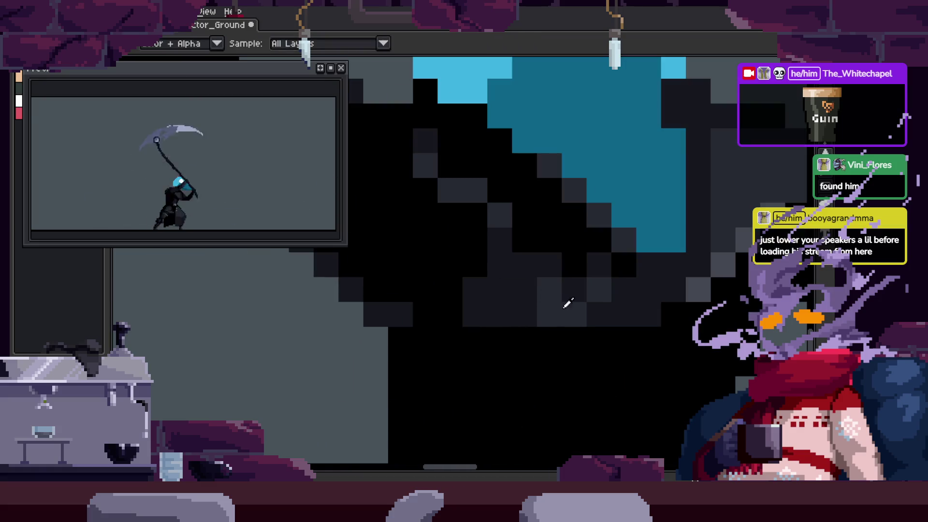
click(600, 314)
drag(611, 276, 507, 317)
key(alt)
alt+click(473, 261)
click(518, 281)
scroll(501, 276, down, 3)
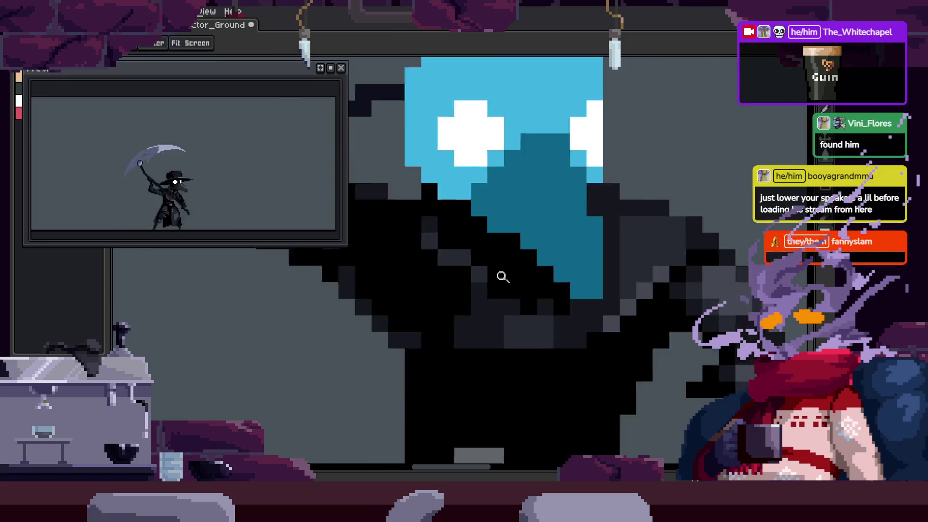
scroll(549, 242, up, 3)
Zoom in and paint a row of dark pixels across the cloak
key(z)
key(b)
key(z)
click(489, 259)
key(b)
drag(505, 276, 605, 278)
Undo the dark stroke, view the whole sprite and save it
key(ctrl+z)
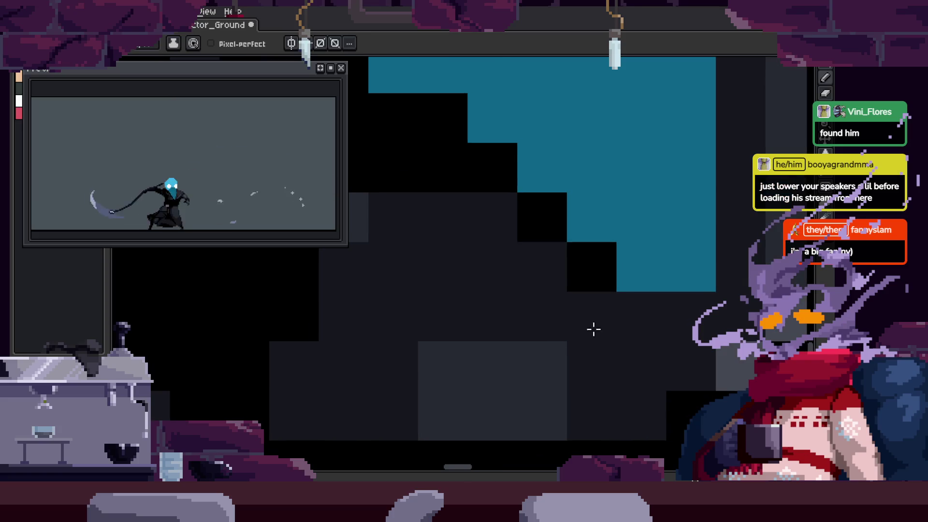
key(z)
scroll(518, 311, down, 3)
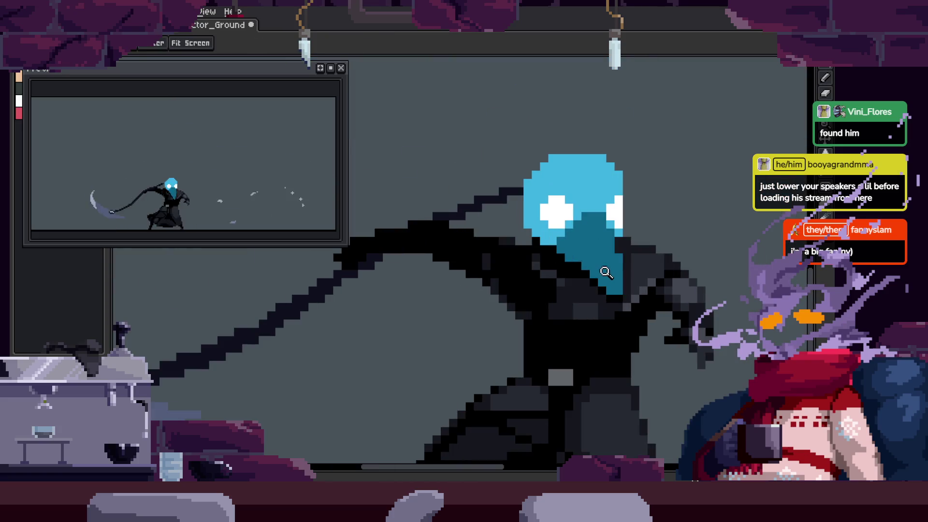
scroll(598, 318, up, 5)
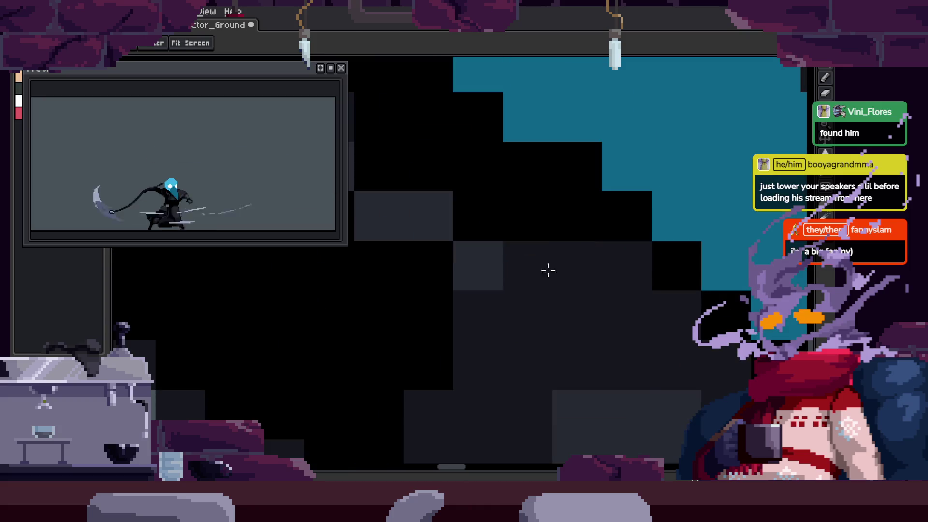
scroll(532, 328, down, 3)
key(ctrl+s)
scroll(483, 296, up, 3)
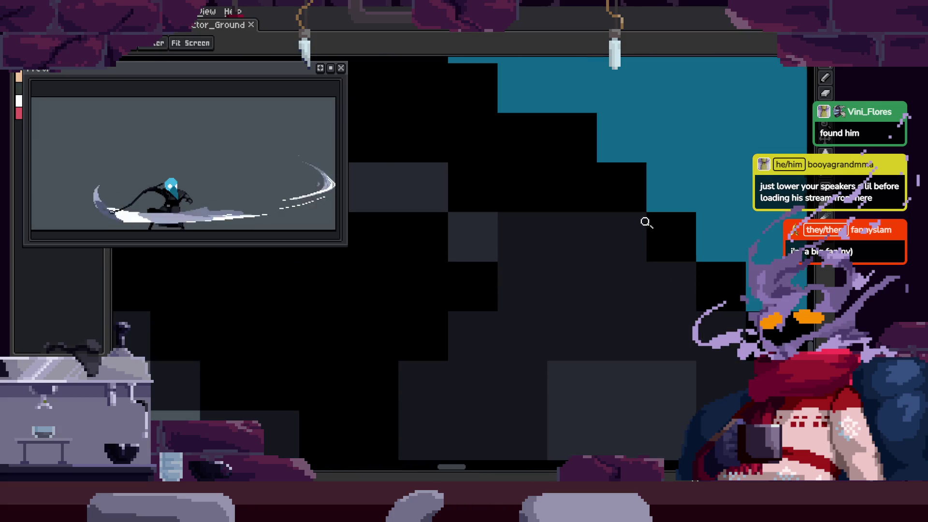
scroll(532, 242, down, 3)
key(ctrl+s)
Lighten two individual pixels on the cloak
scroll(522, 271, up, 2)
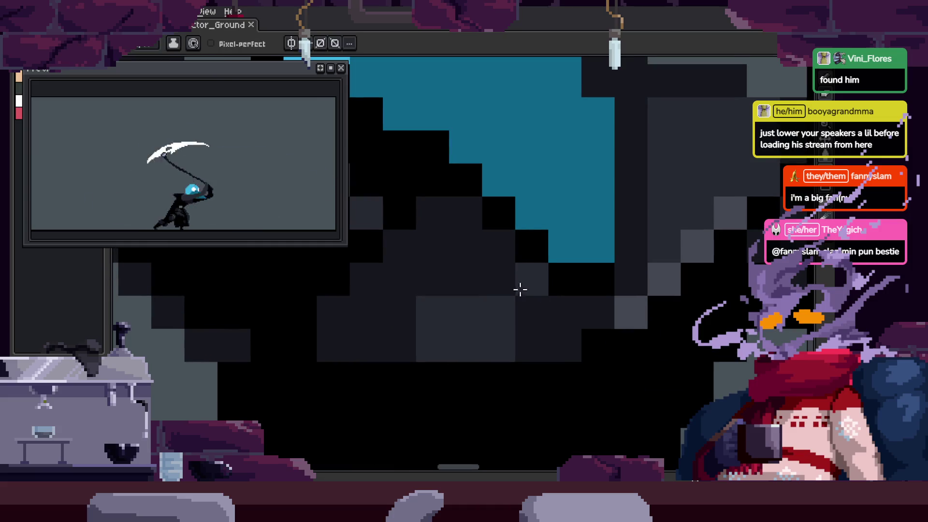
scroll(520, 286, down, 2)
scroll(489, 289, up, 2)
scroll(489, 289, up, 1)
key(b)
click(465, 293)
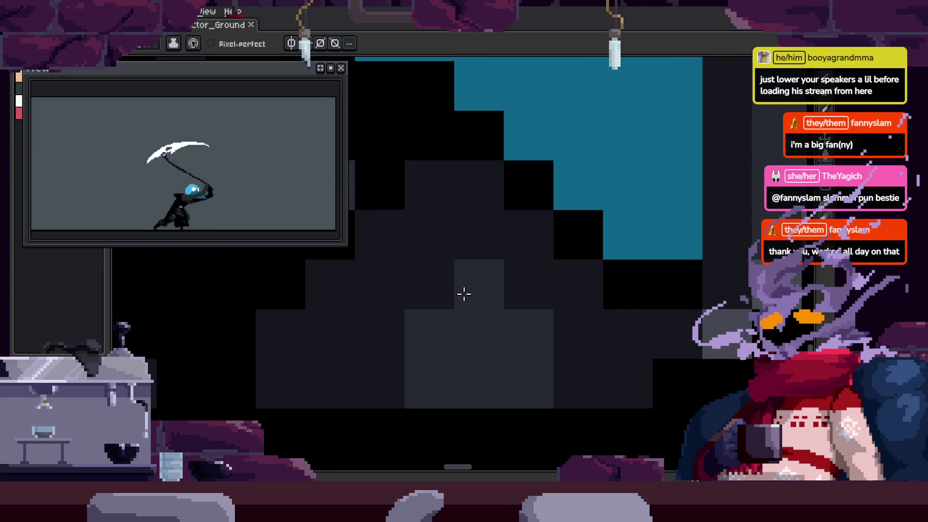
click(569, 384)
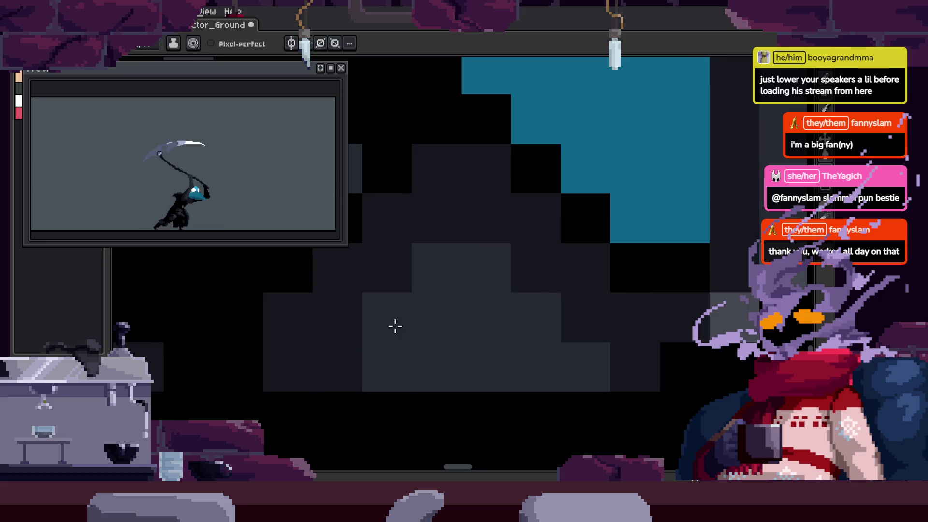
Save the touched-up sprite again
key(z)
scroll(427, 331, down, 3)
scroll(493, 284, down, 2)
scroll(551, 305, up, 4)
key(ctrl+s)
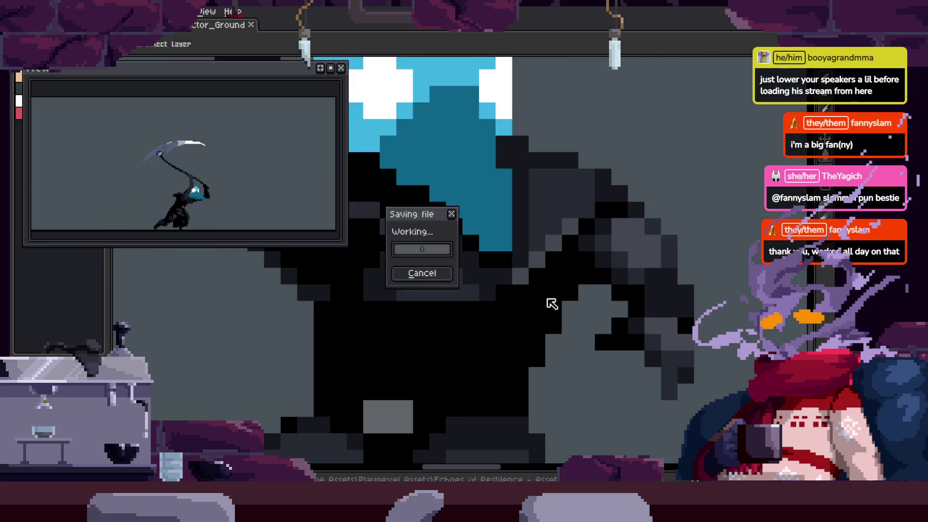
scroll(556, 293, down, 3)
scroll(559, 290, up, 3)
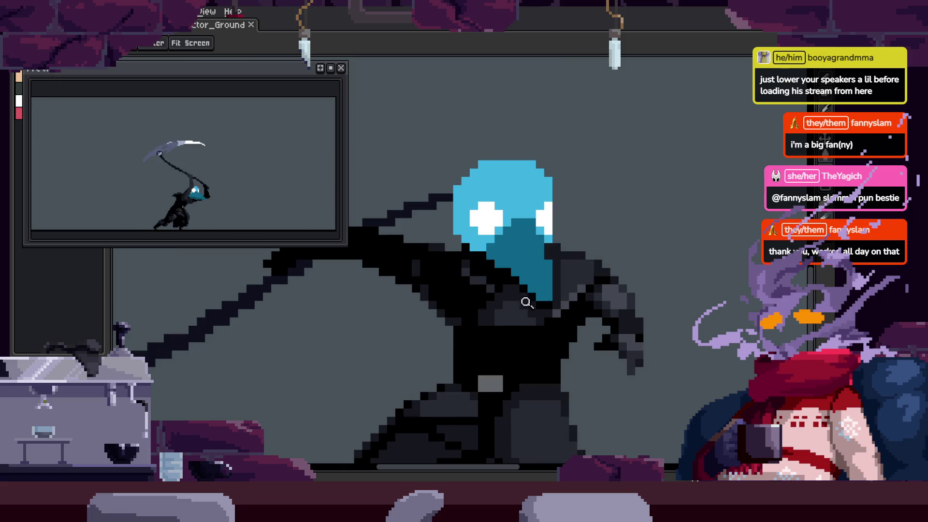
scroll(563, 292, up, 3)
scroll(567, 292, down, 3)
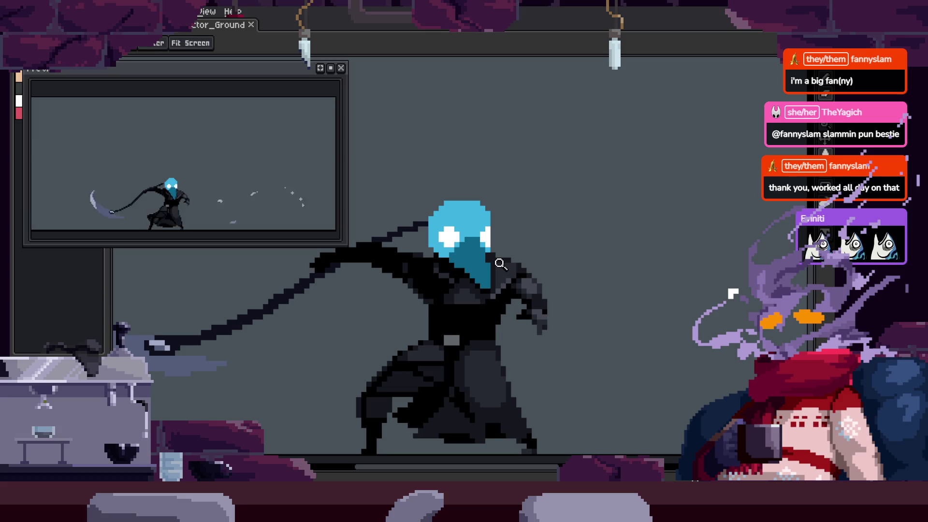
key(b)
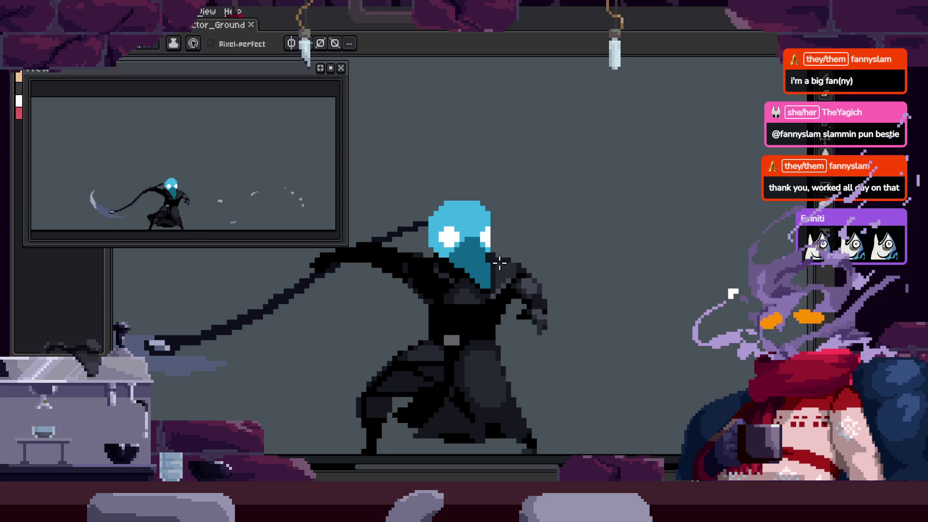
key(z)
scroll(561, 261, down, 3)
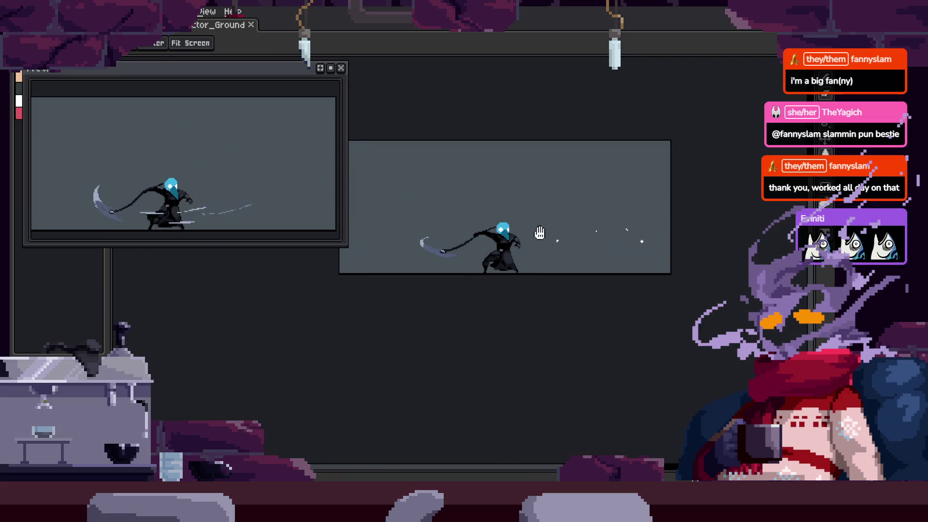
scroll(561, 261, up, 3)
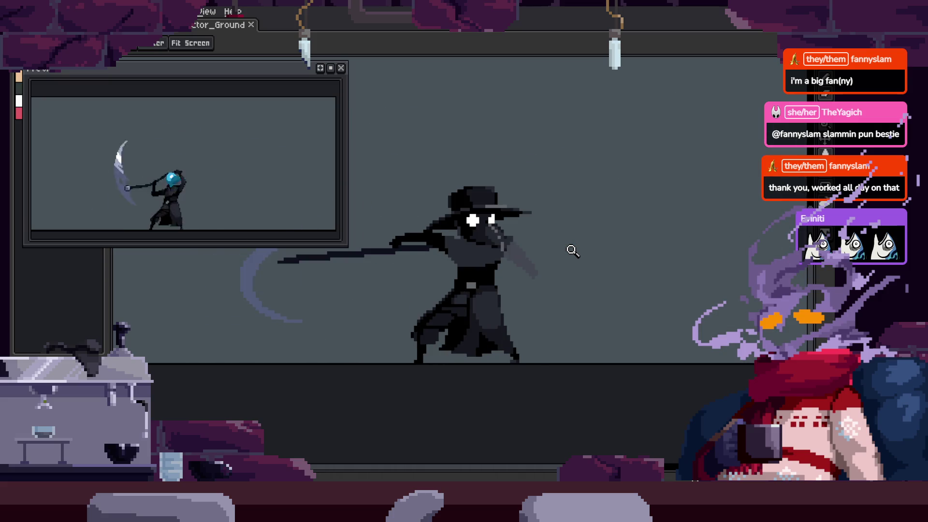
key(Tab)
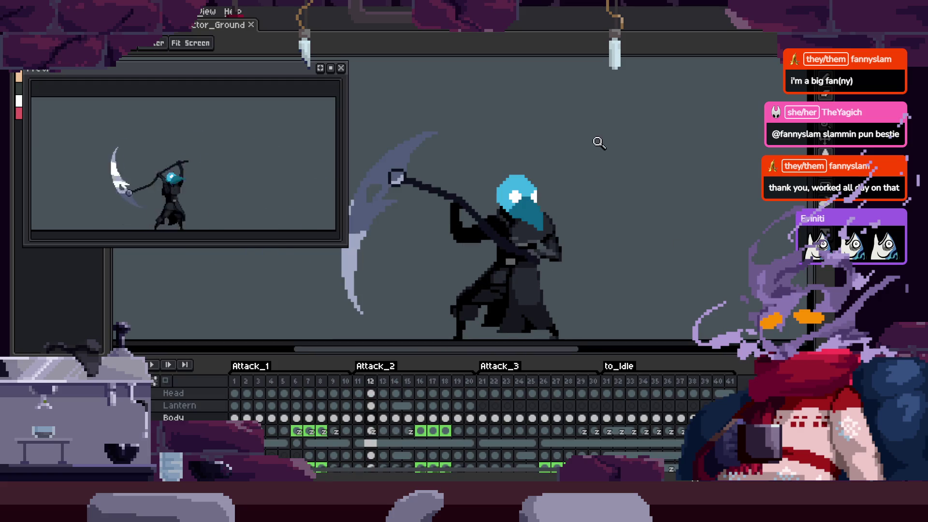
key(Tab)
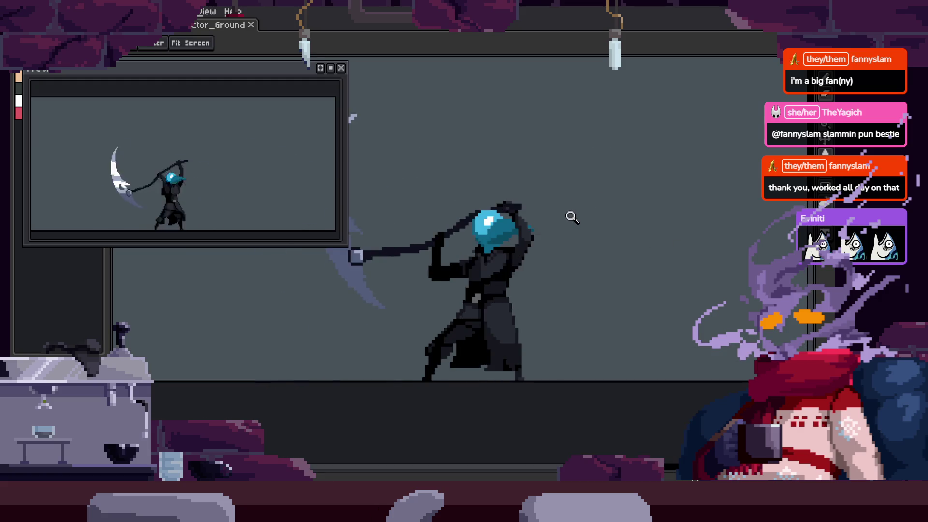
click(494, 251)
key(v)
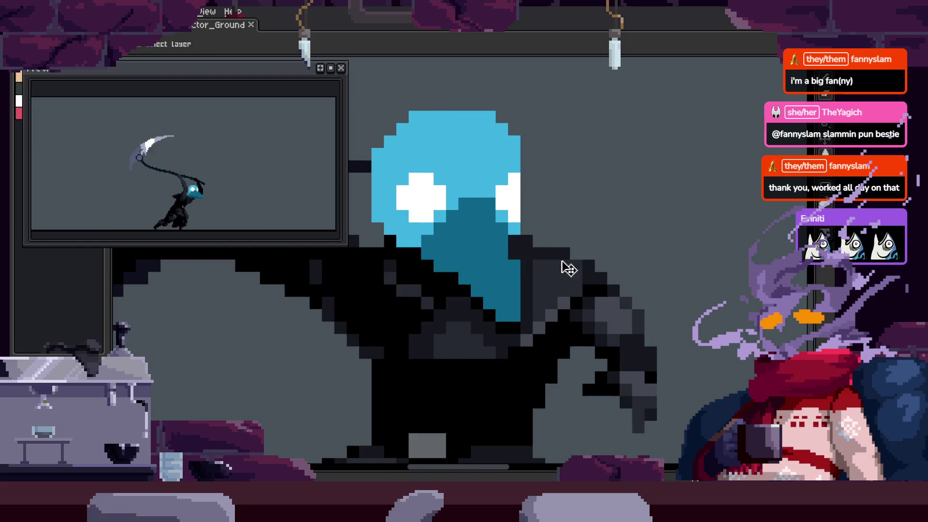
key(z)
key(b)
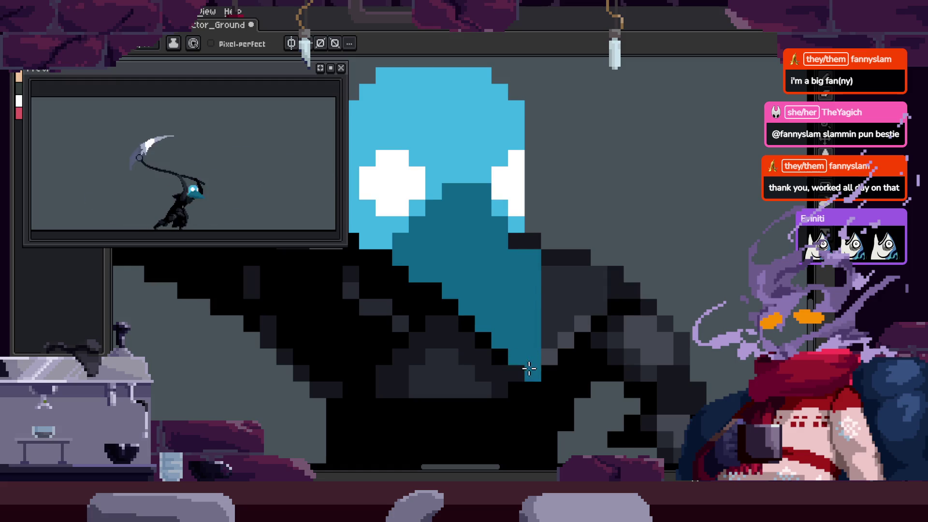
key(z)
right_click(504, 290)
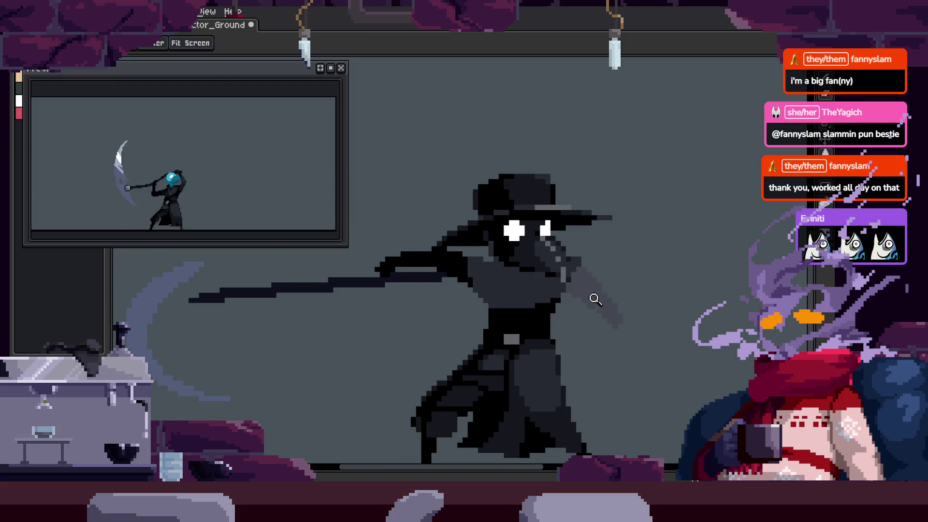
key(Return)
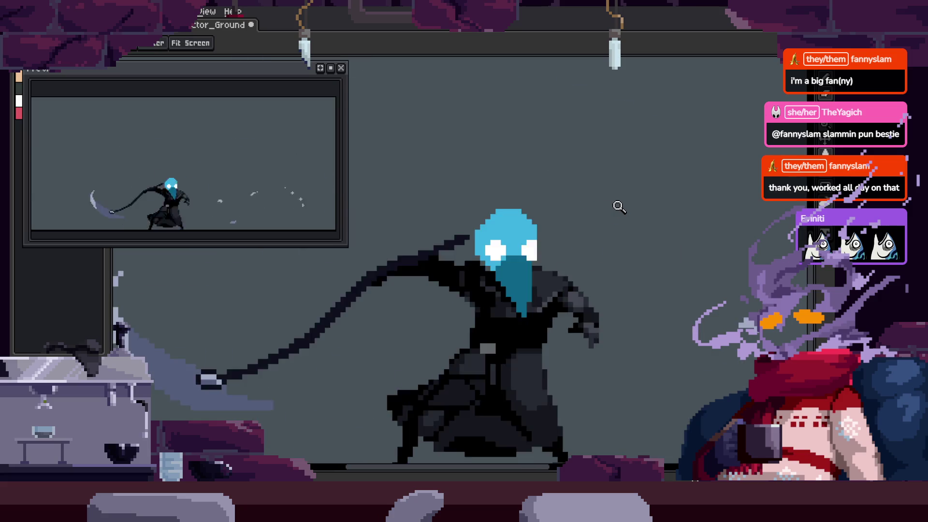
key(v)
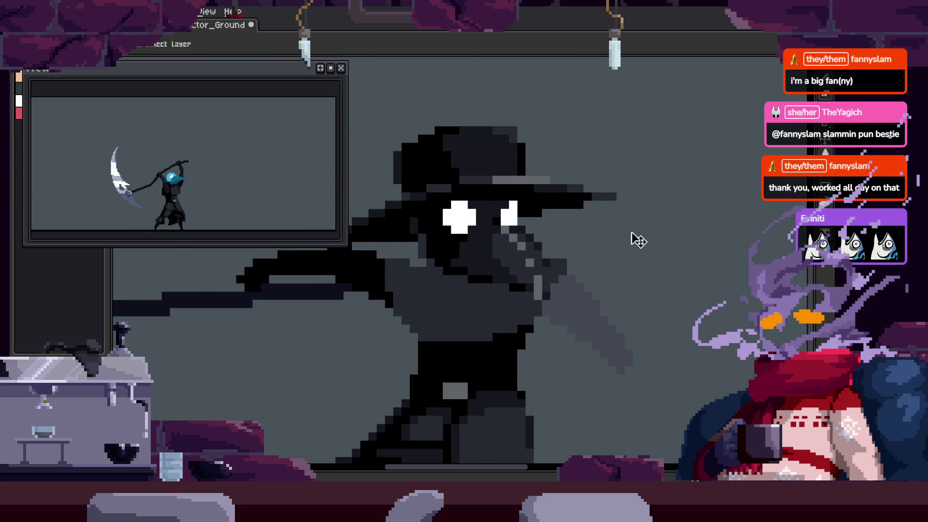
scroll(623, 256, up, 1)
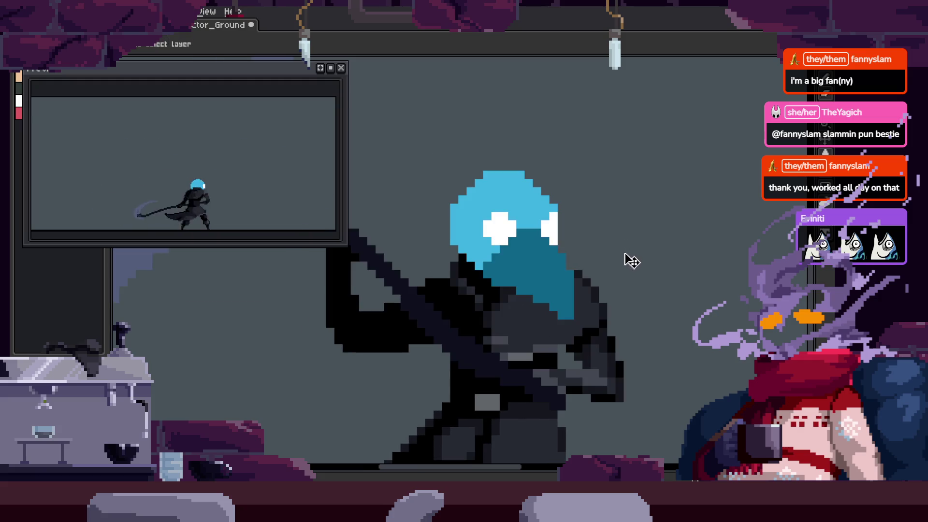
key(m)
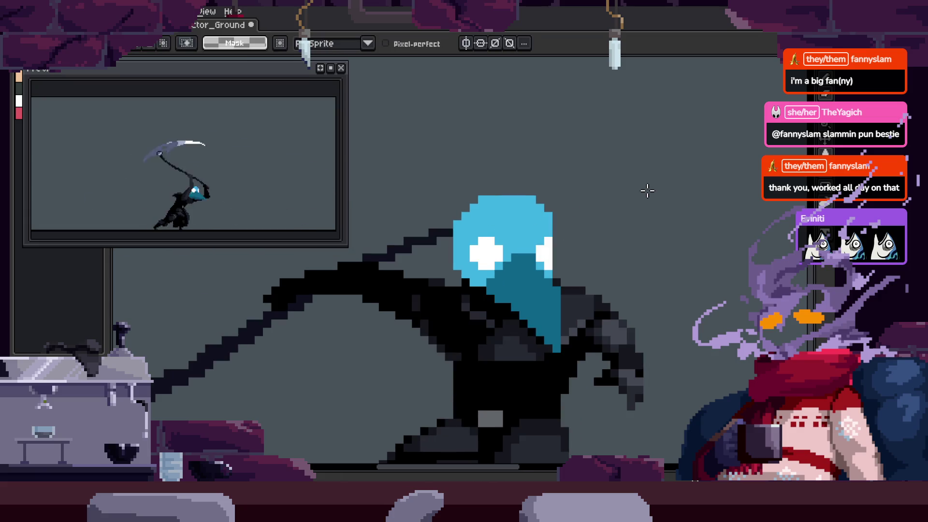
Zoom around the reaper sprite to inspect the head and cloak
key(z)
scroll(531, 242, down, 3)
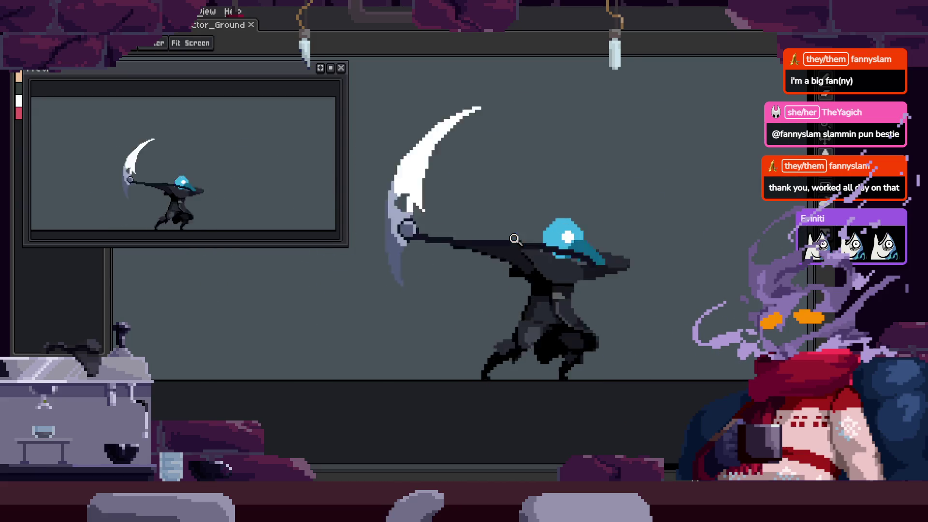
scroll(590, 208, up, 3)
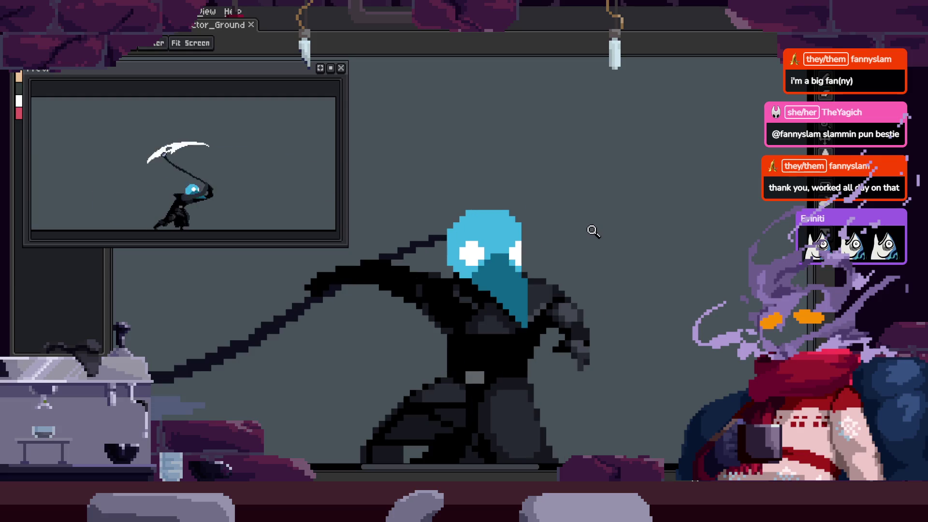
scroll(532, 262, up, 2)
scroll(556, 250, up, 1)
key(b)
scroll(561, 252, down, 5)
key(m)
key(z)
scroll(633, 252, down, 1)
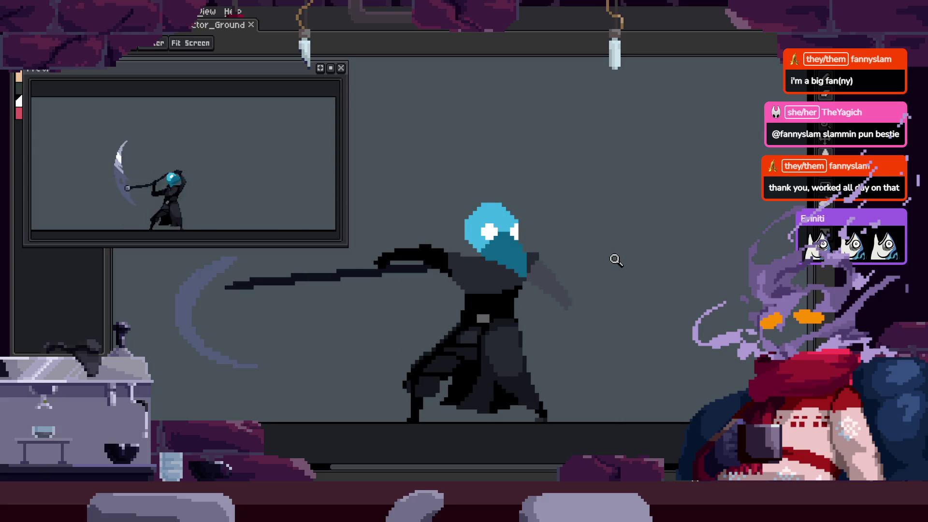
Lasso the beak and shoulder, then zoom in closely on the head
key(v)
scroll(493, 261, up, 2)
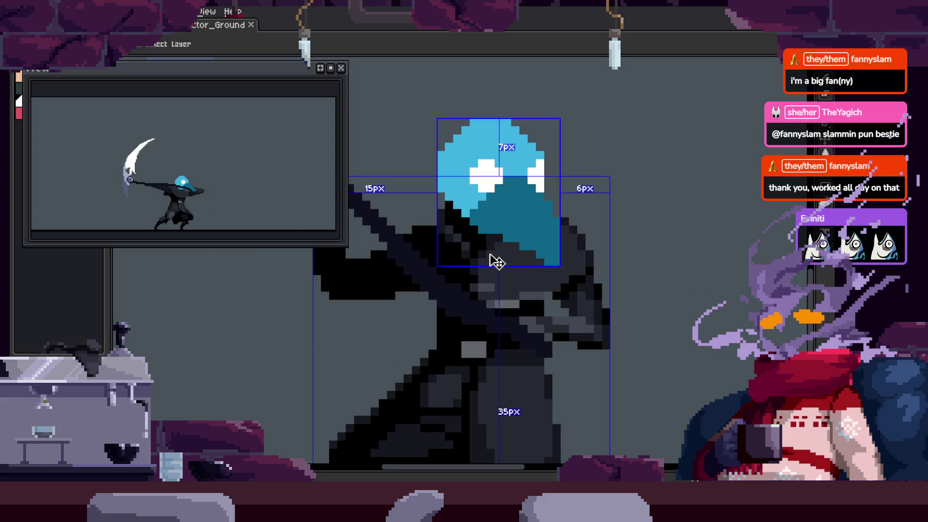
key(q)
mouse_move(464, 170)
mouse_down()
mouse_move(435, 300)
mouse_move(601, 177)
mouse_up()
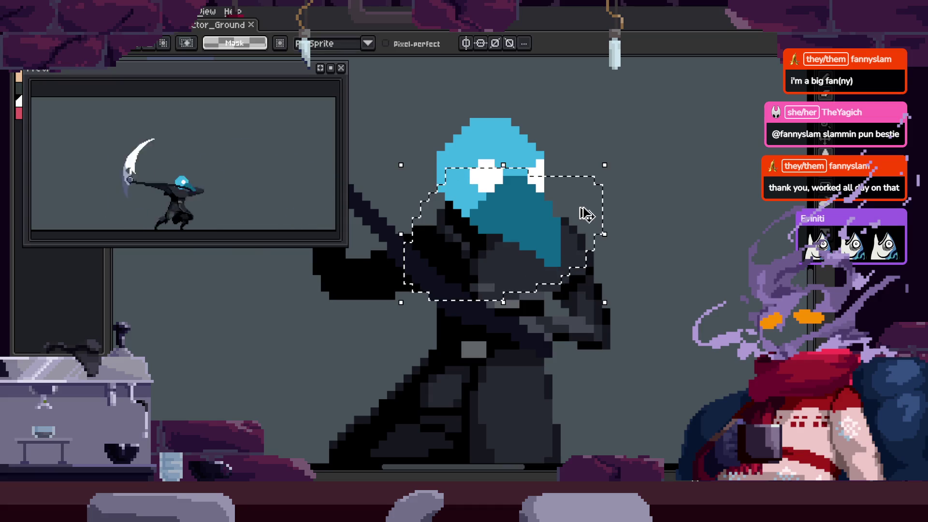
key(z)
click(634, 215)
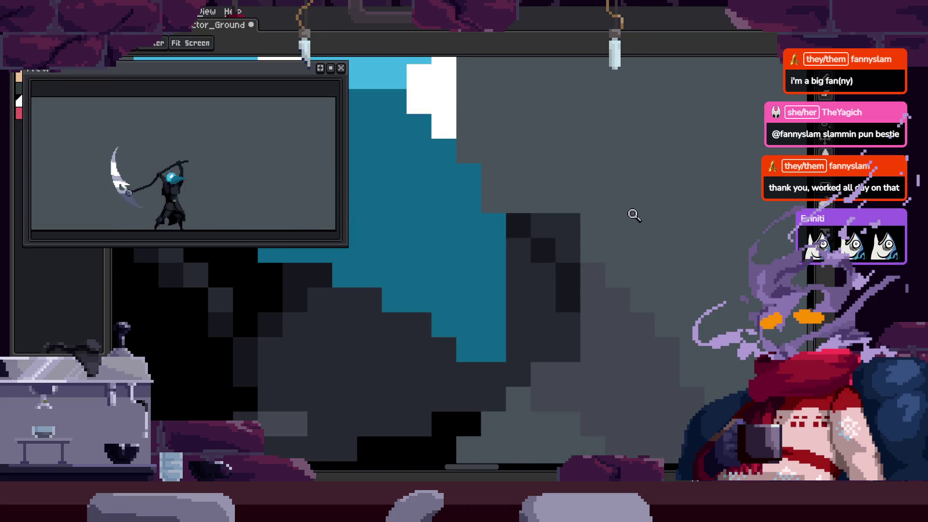
scroll(634, 243, down, 3)
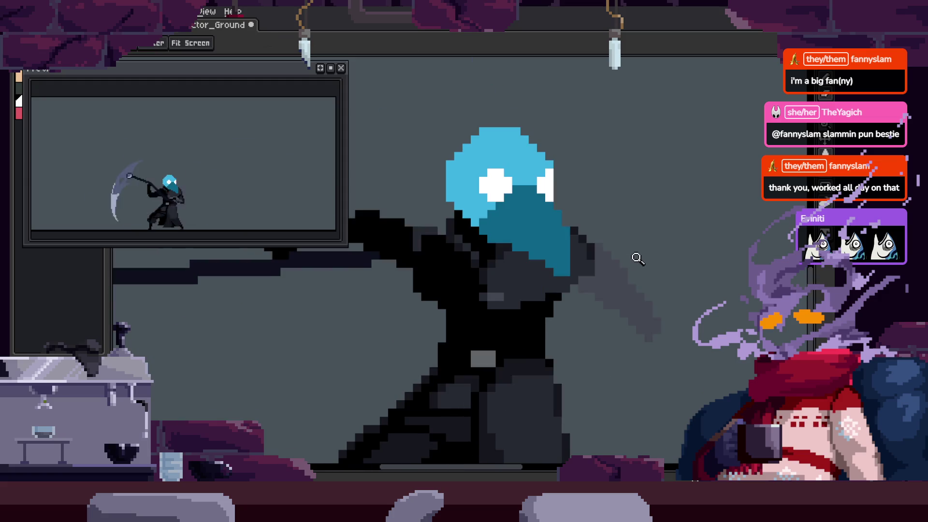
Step forward to the scythe-raised-overhead frame and lasso the raised hand
key(Right)
key(Right)
key(Right)
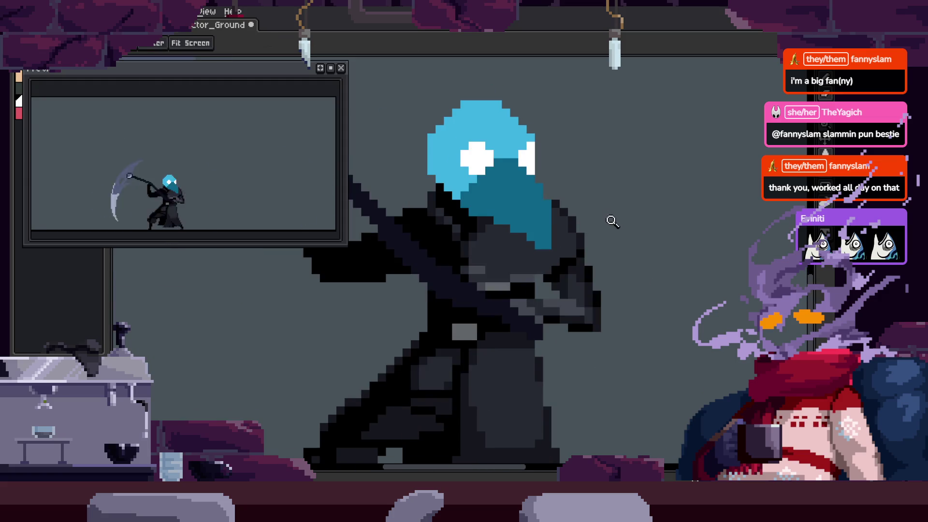
key(Right)
key(Right)
key(Right)
key(Right)
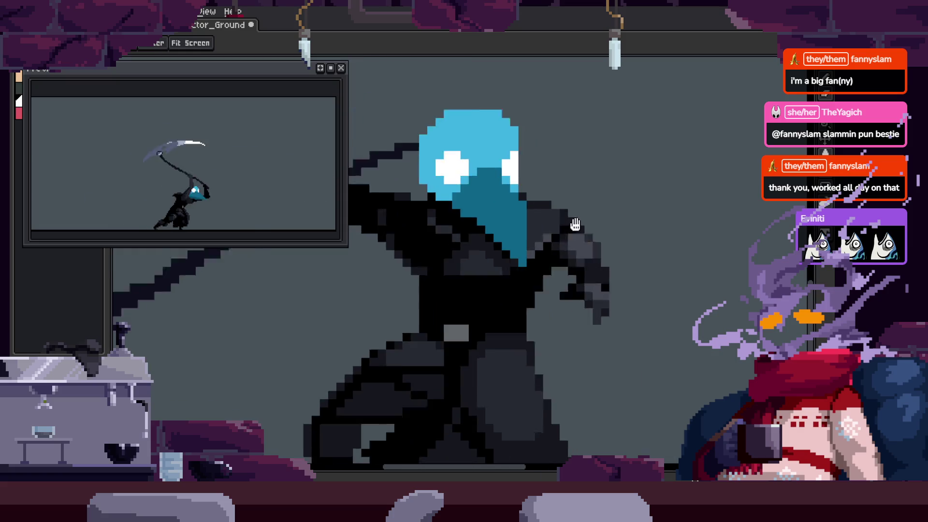
key(Right)
key(q)
drag(530, 151, 622, 236)
key(Right)
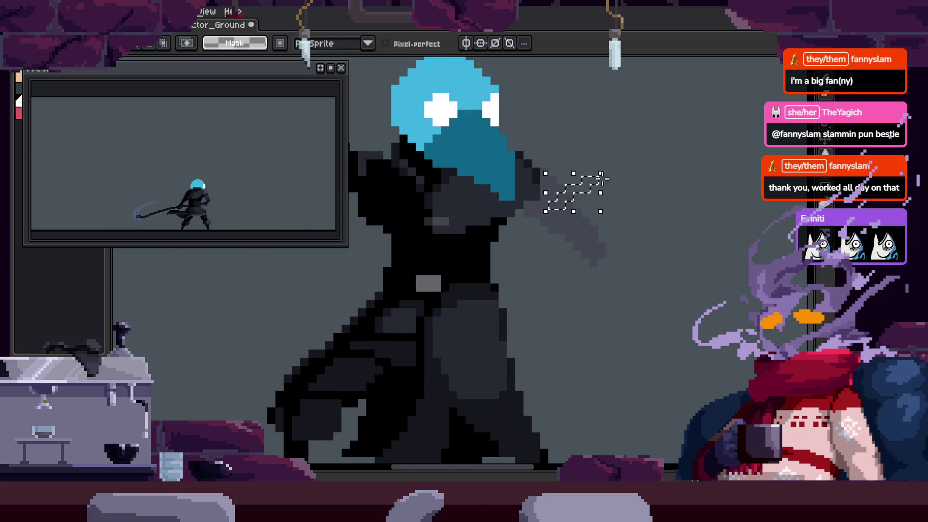
Magic-wand the grey hand and move it up and to the right
key(w)
click(583, 227)
key(ctrl+t)
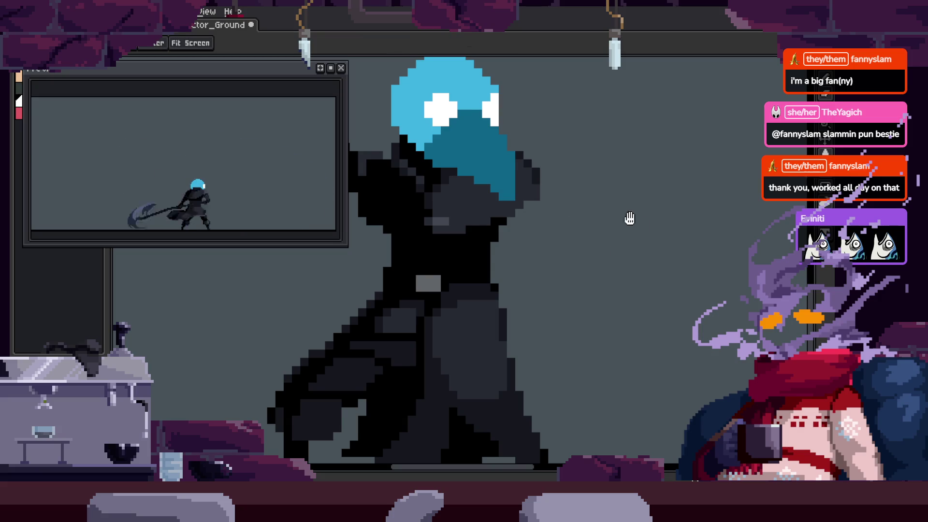
scroll(638, 232, up, 3)
drag(503, 325, 517, 257)
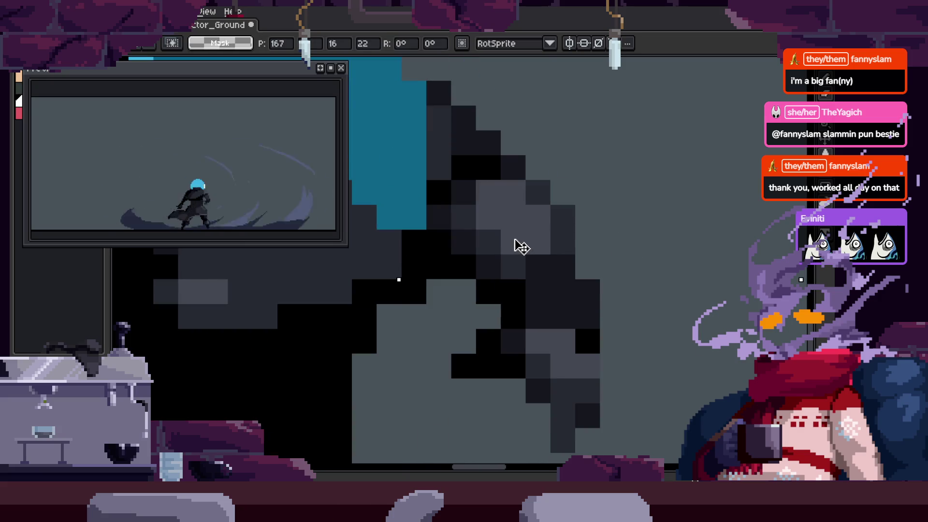
key(Return)
Flip to a neighbouring frame and back to check the moved hand
key(z)
scroll(583, 273, down, 2)
key(Right)
key(Left)
key(Right)
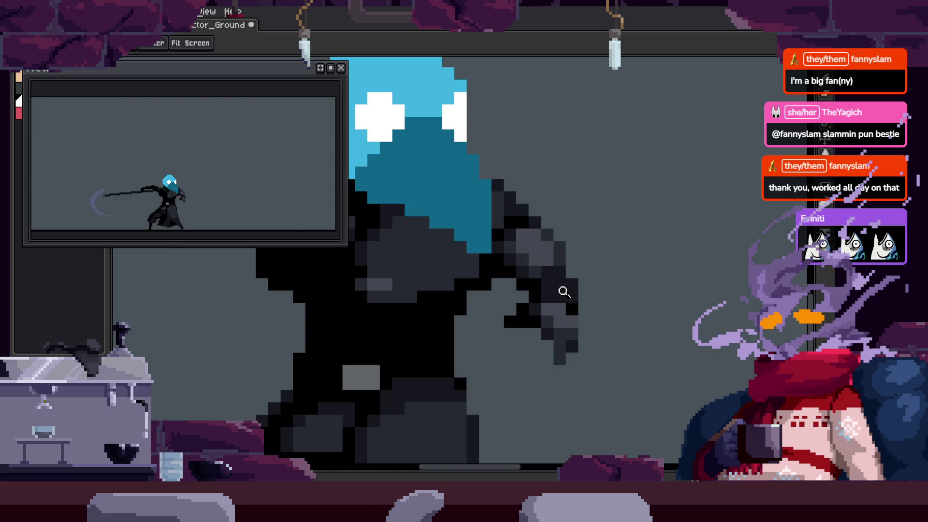
scroll(497, 270, up, 3)
key(b)
key(z)
scroll(601, 266, down, 3)
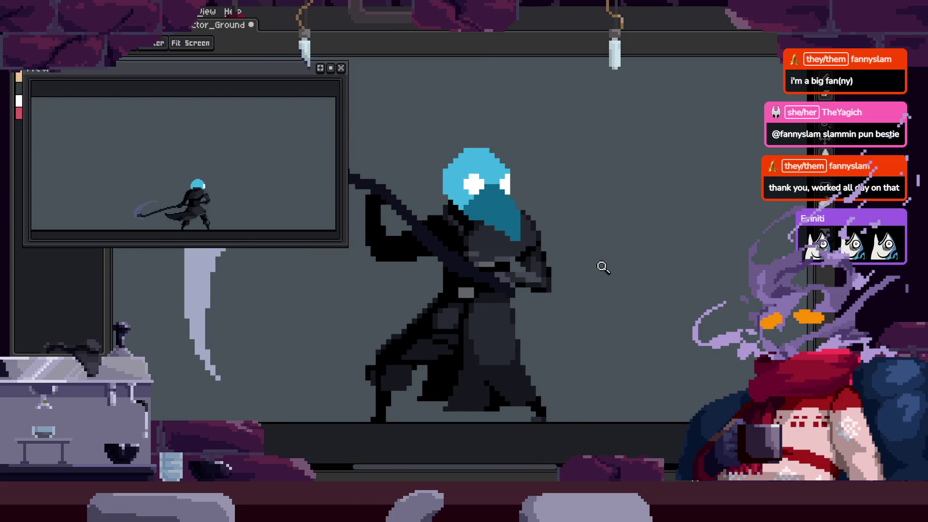
scroll(580, 271, down, 2)
Compare the raised-scythe windup and extended-scythe frames back and forth
key(Right)
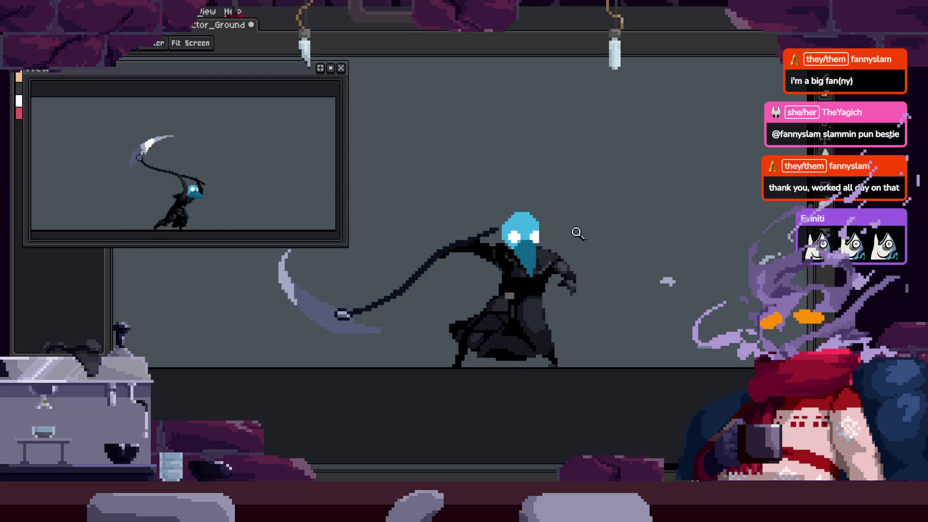
key(Right)
key(Right)
key(Right)
key(Right)
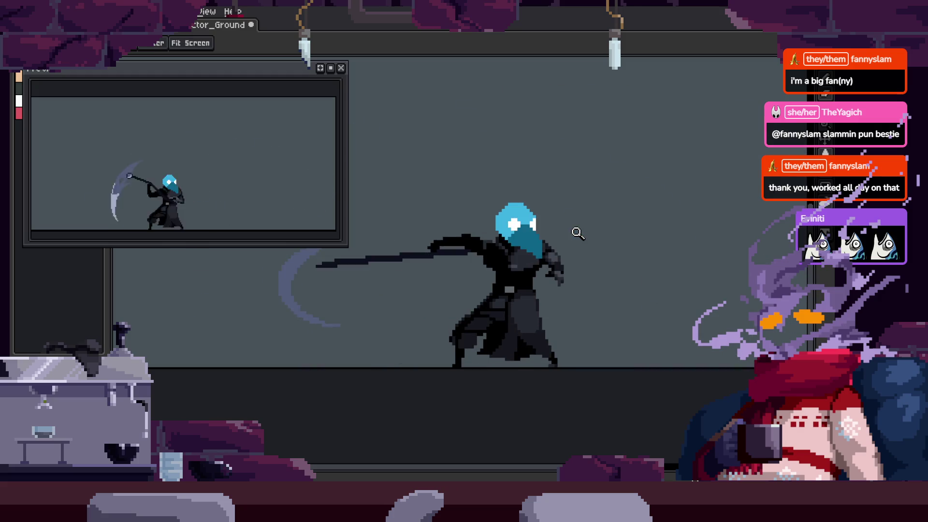
key(Right)
key(Left)
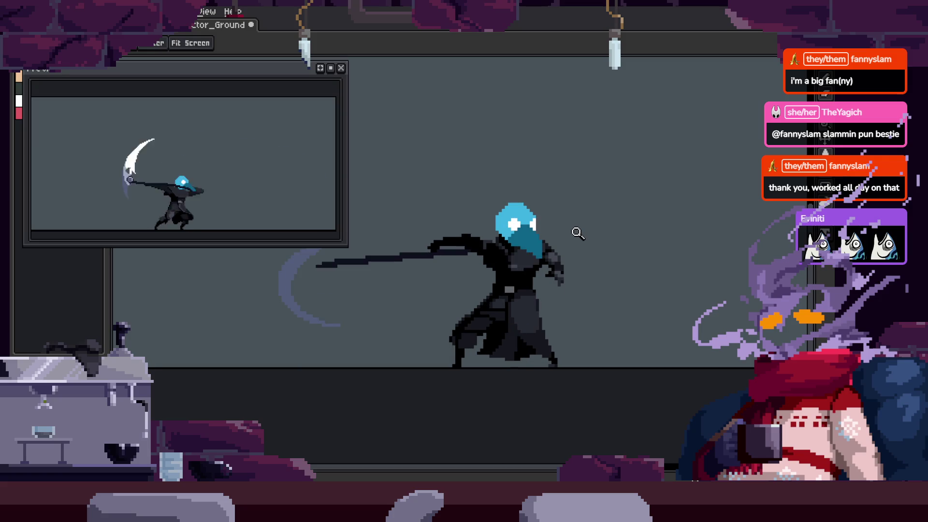
key(Right)
key(Left)
key(Left)
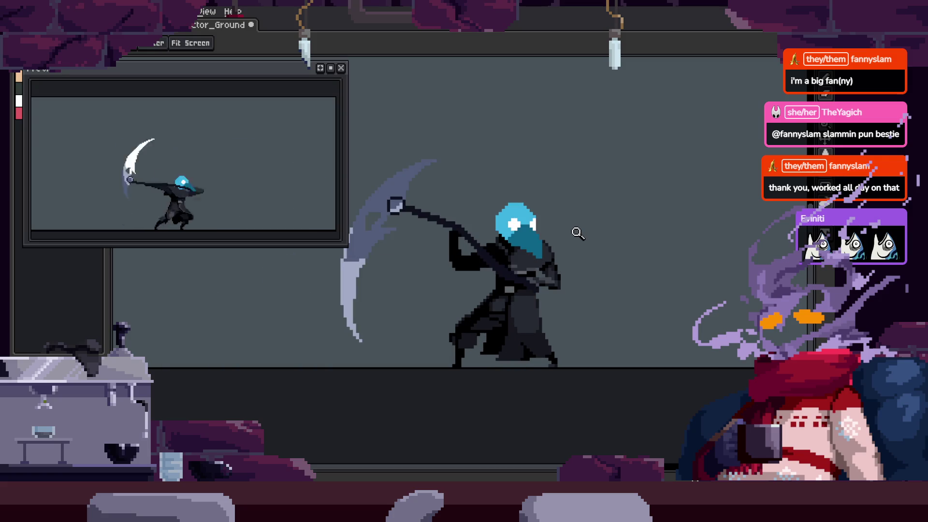
key(Right)
key(Left)
key(Right)
key(Left)
key(Right)
key(Left)
Lasso the dark pixel cluster and shift it down and left
scroll(601, 265, up, 3)
key(q)
mouse_move(524, 311)
mouse_down()
mouse_move(653, 259)
mouse_move(663, 271)
mouse_move(647, 290)
mouse_up()
scroll(648, 211, up, 2)
Pick up the cloak's dark grey and repaint cloak pixels with it
key(b)
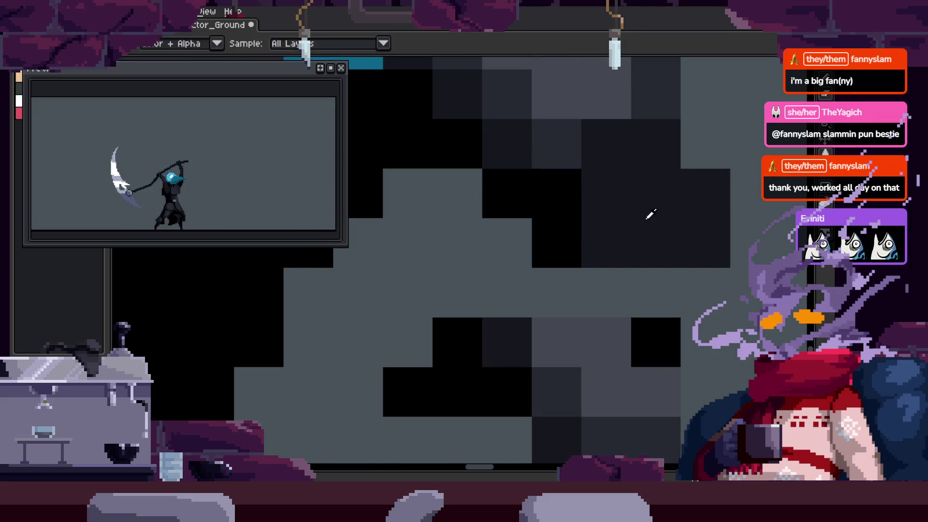
alt+click(635, 252)
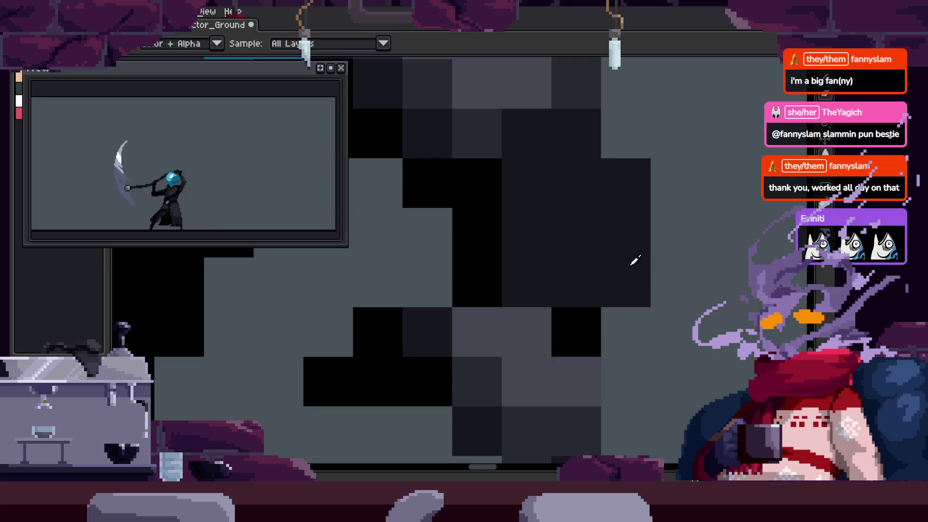
mouse_move(607, 321)
mouse_down()
mouse_move(572, 288)
mouse_move(604, 305)
mouse_move(576, 210)
mouse_move(555, 231)
mouse_up()
drag(626, 380, 626, 334)
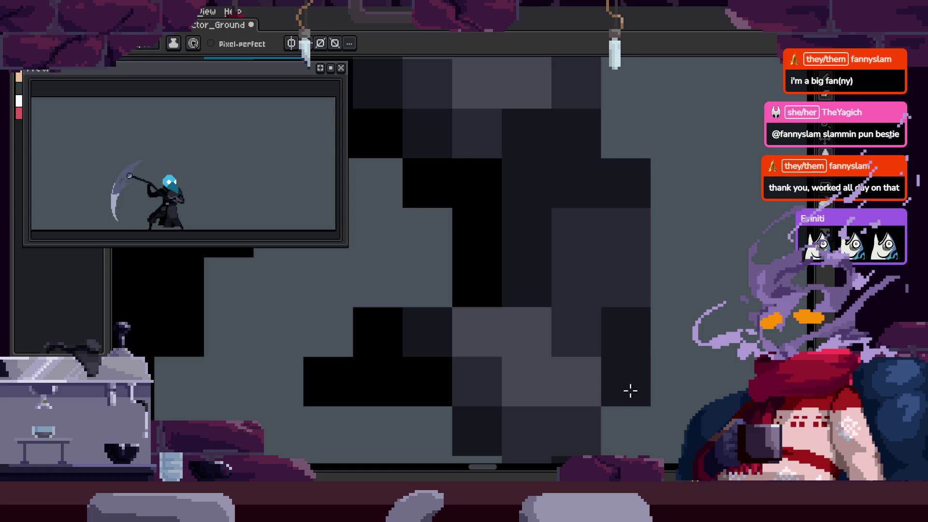
key(z)
scroll(566, 342, down, 3)
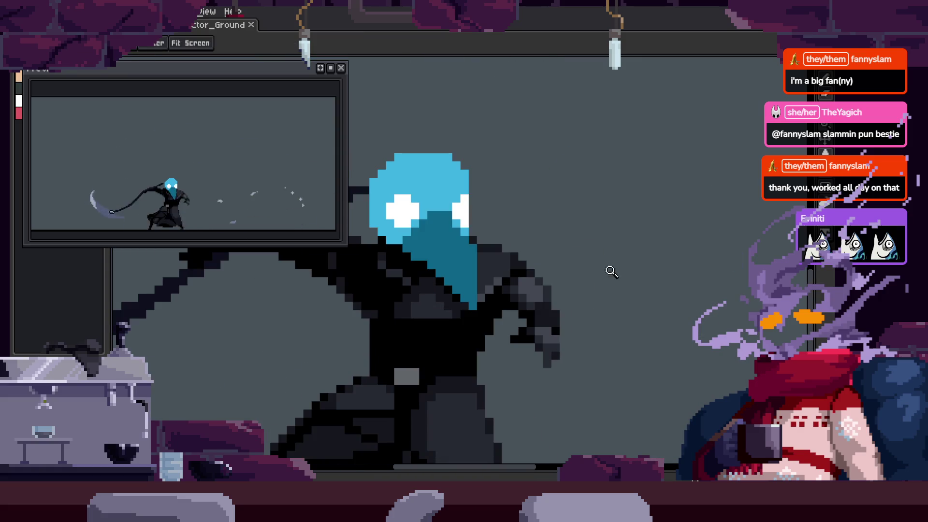
Zoom in closely on the character's individual sprite pixels
scroll(612, 272, down, 3)
key(Tab)
key(Tab)
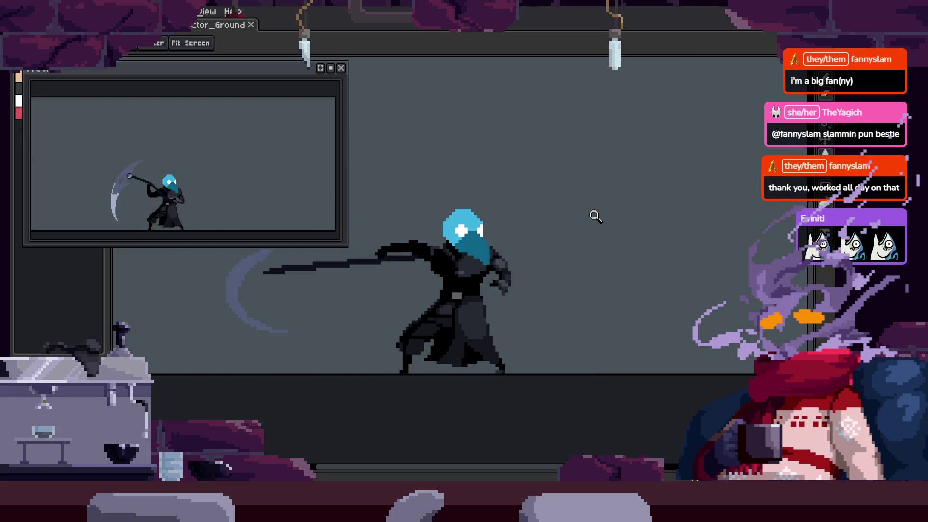
click(563, 209)
click(472, 325)
click(482, 295)
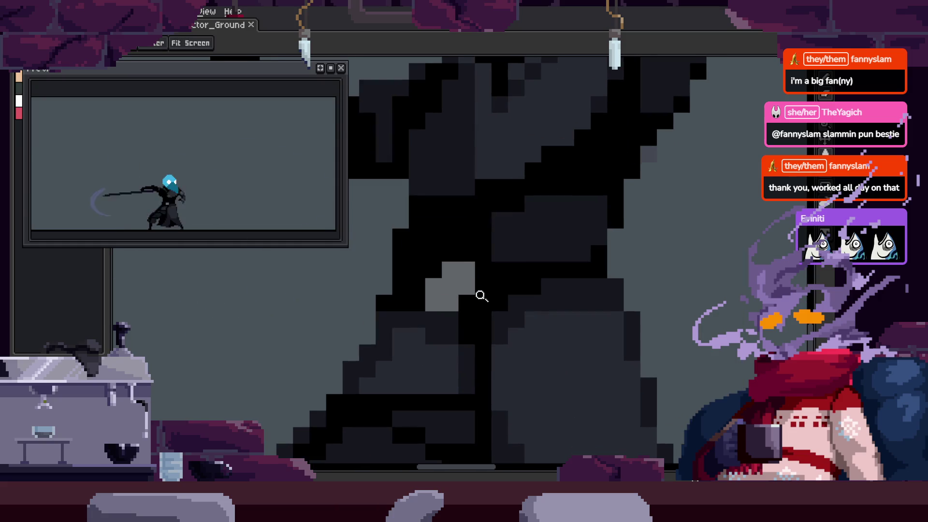
scroll(527, 278, down, 3)
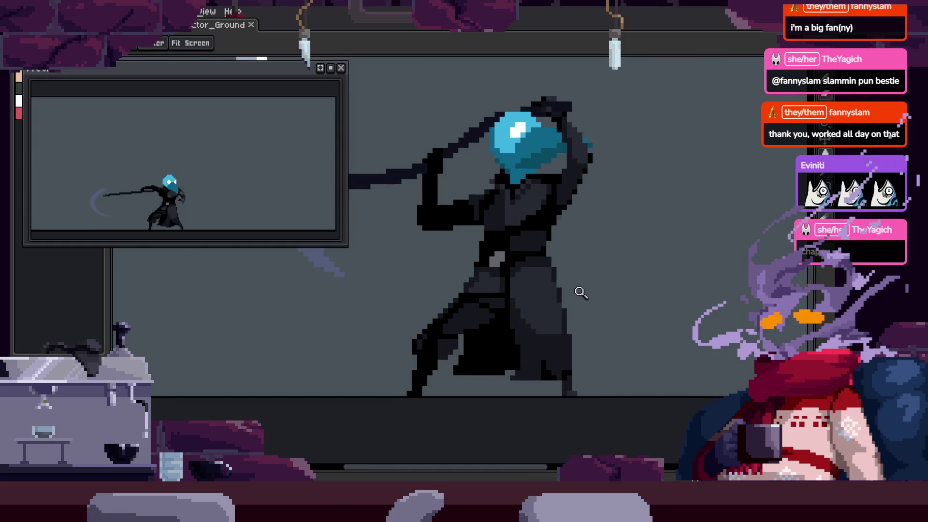
Show the timeline and play the scythe attack animation with Enter
key(Tab)
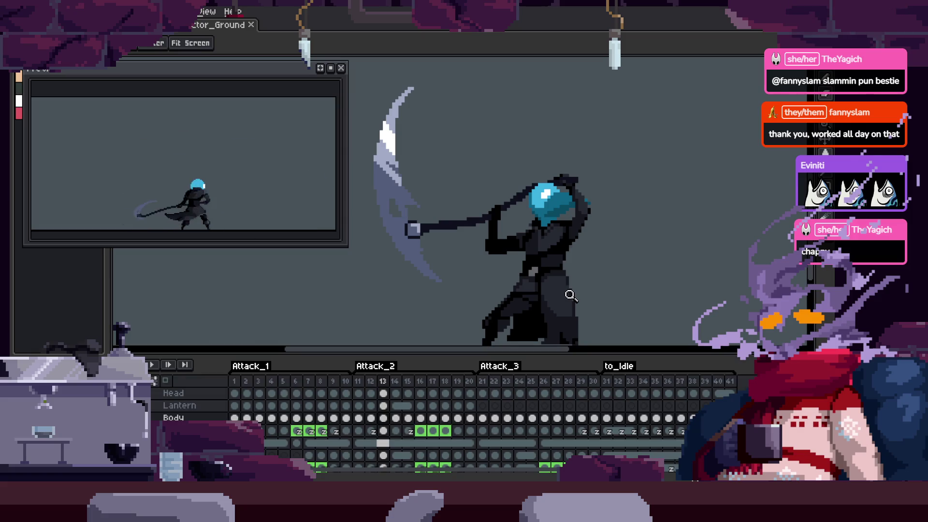
key(Tab)
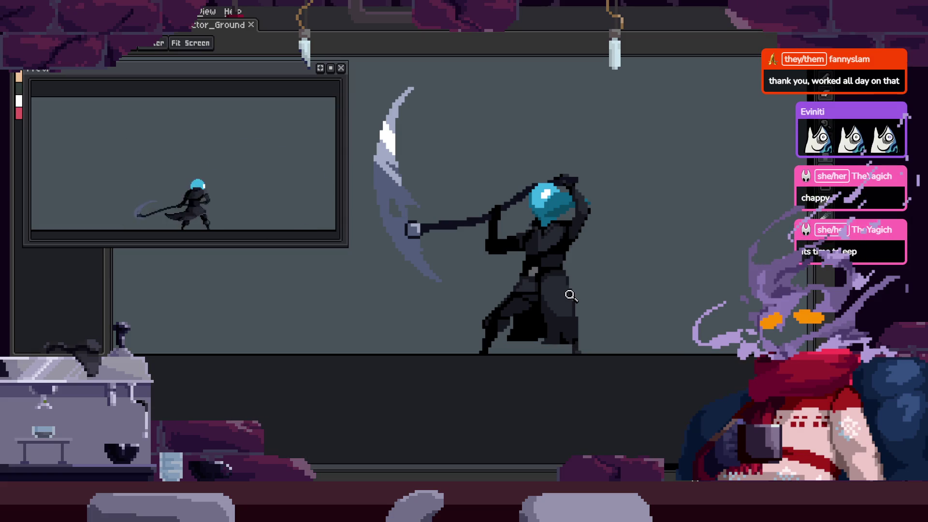
key(Tab)
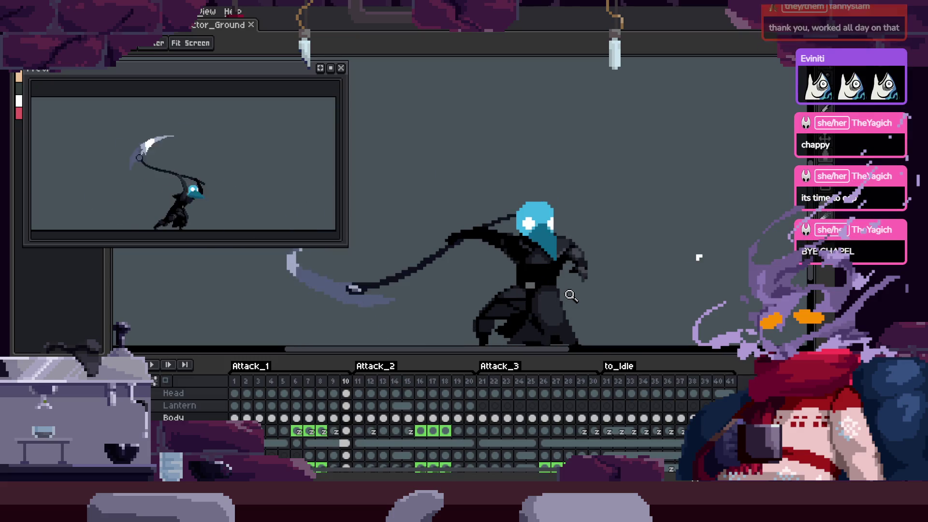
key(Return)
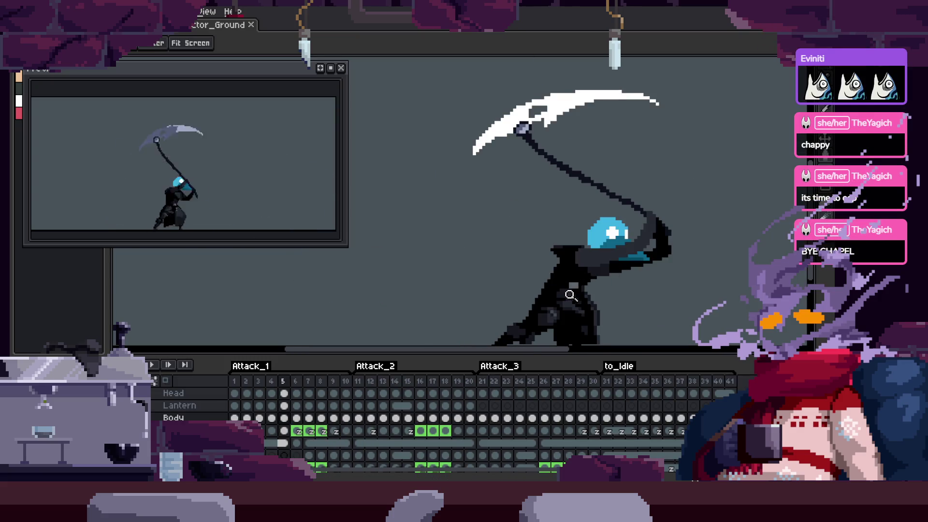
key(Tab)
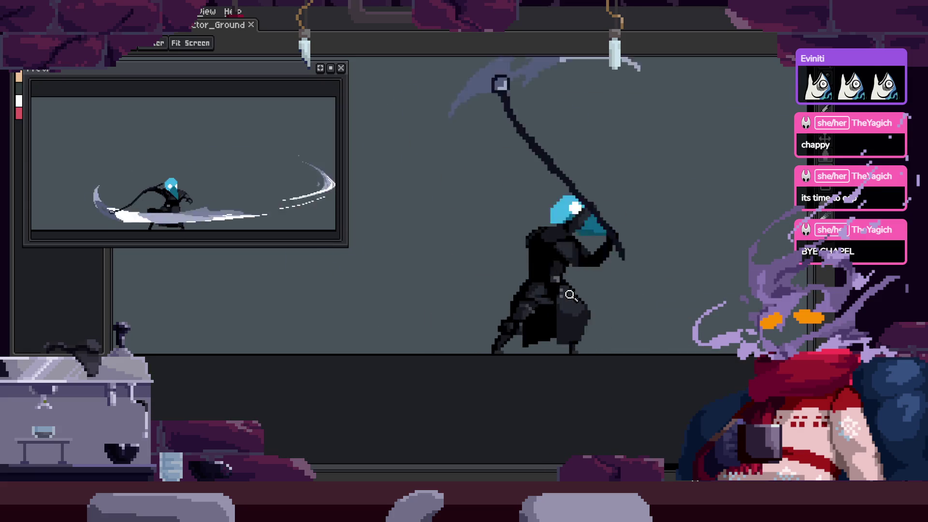
key(Tab)
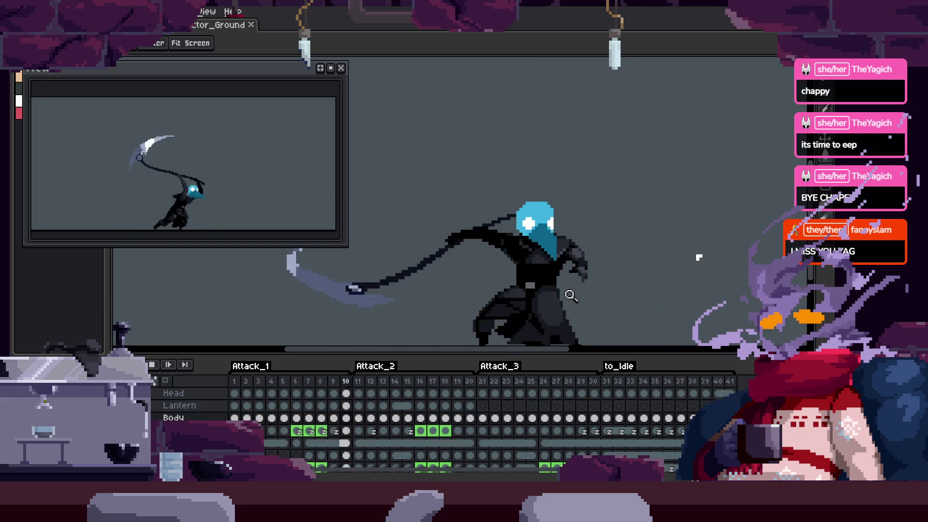
key(Tab)
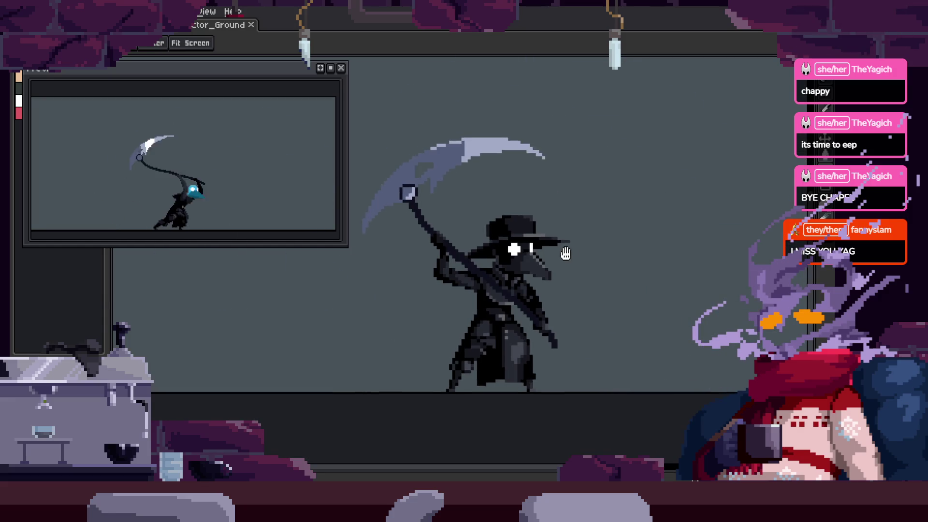
Toggle the timeline and switch between the hand and zoom tools while adjusting the view
scroll(597, 232, up, 2)
scroll(615, 203, down, 3)
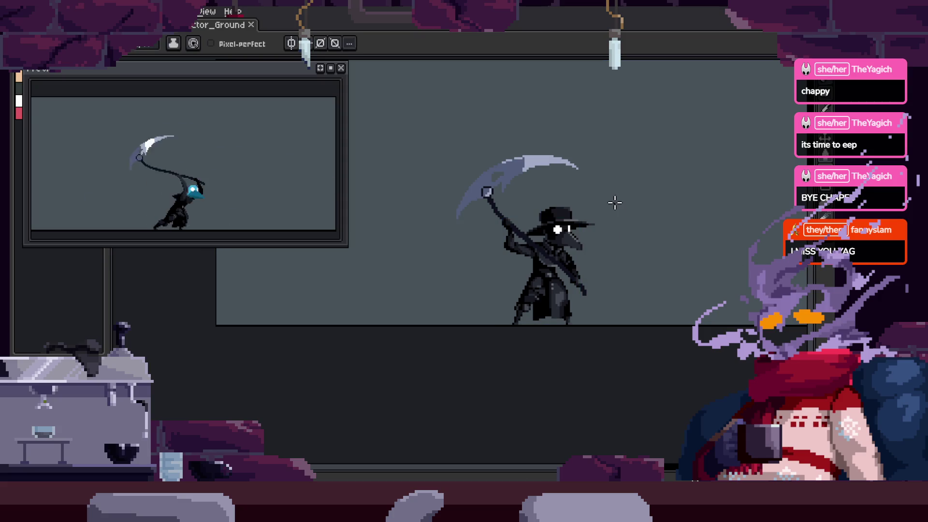
key(Tab)
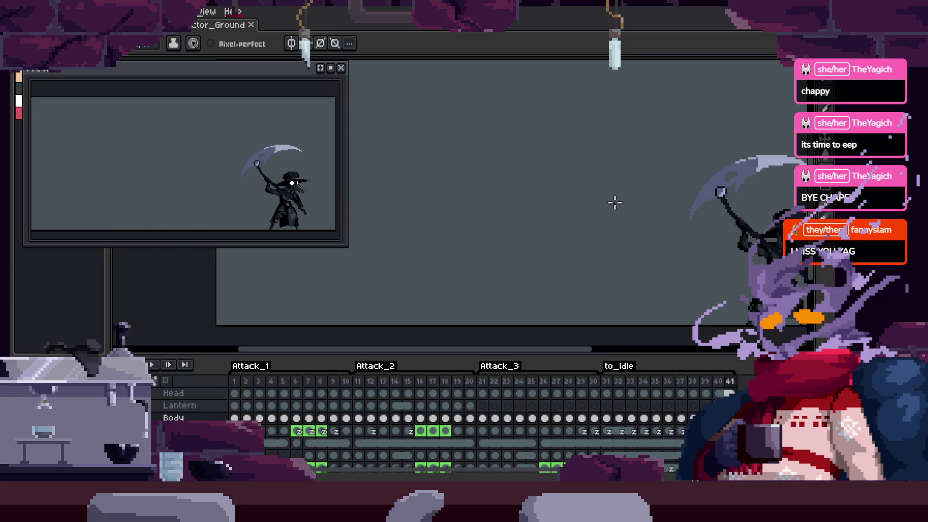
key(Tab)
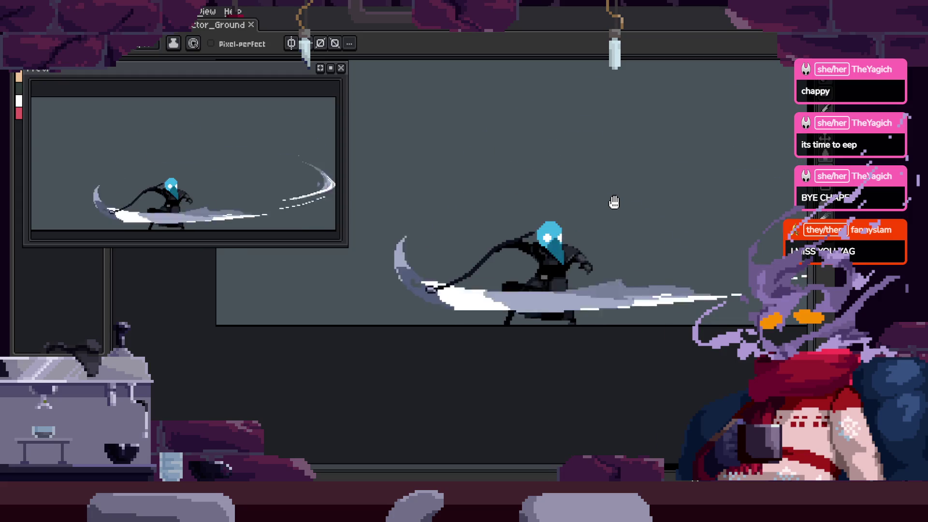
key(h)
scroll(569, 251, up, 1)
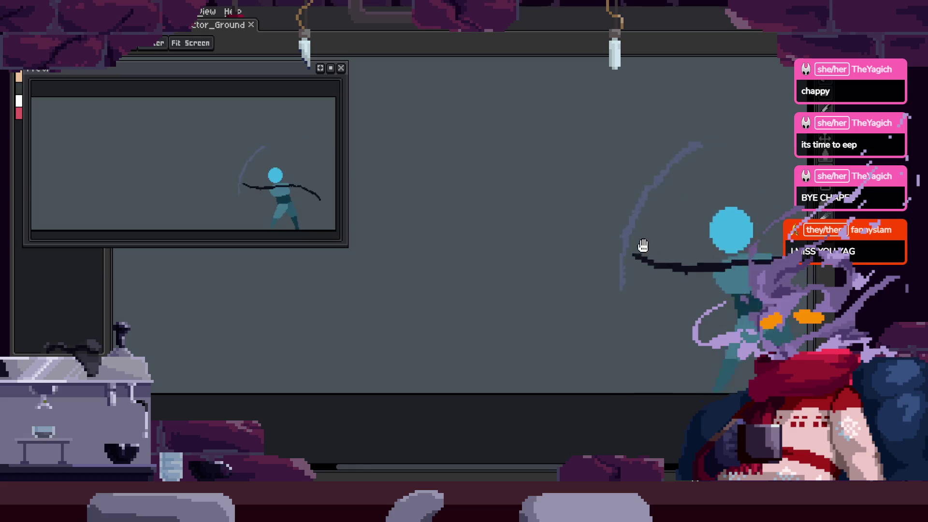
key(z)
scroll(624, 203, down, 2)
key(Tab)
key(Tab)
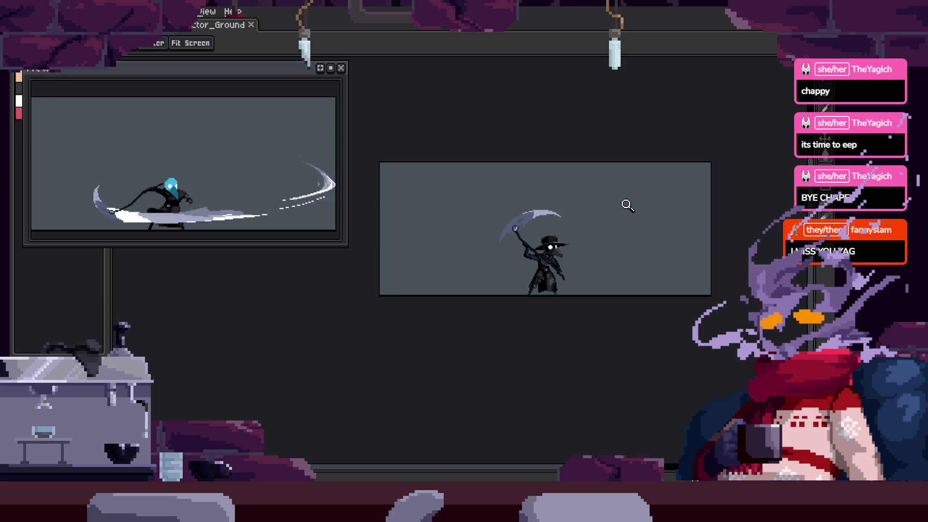
Zoom in on the character, reveal the timeline during playback, and save with Ctrl+S
click(624, 202)
key(v)
key(z)
key(Tab)
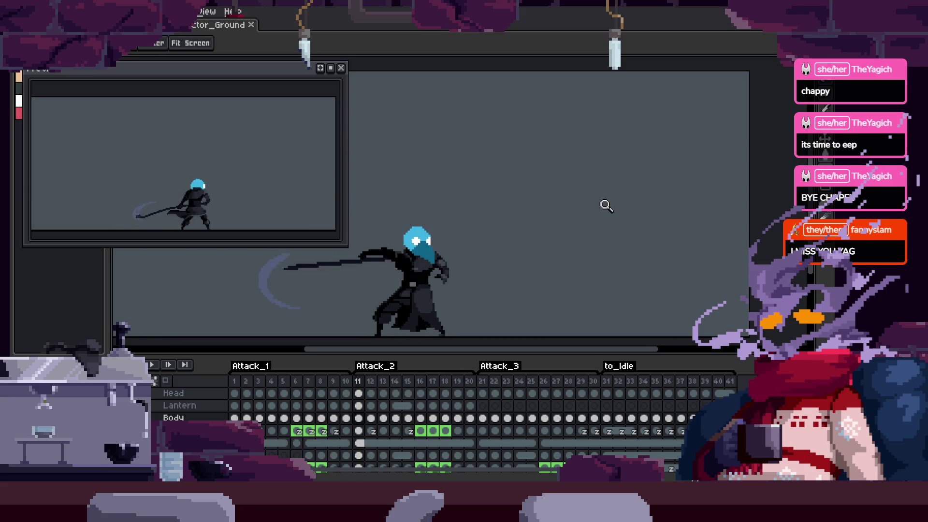
key(ctrl+s)
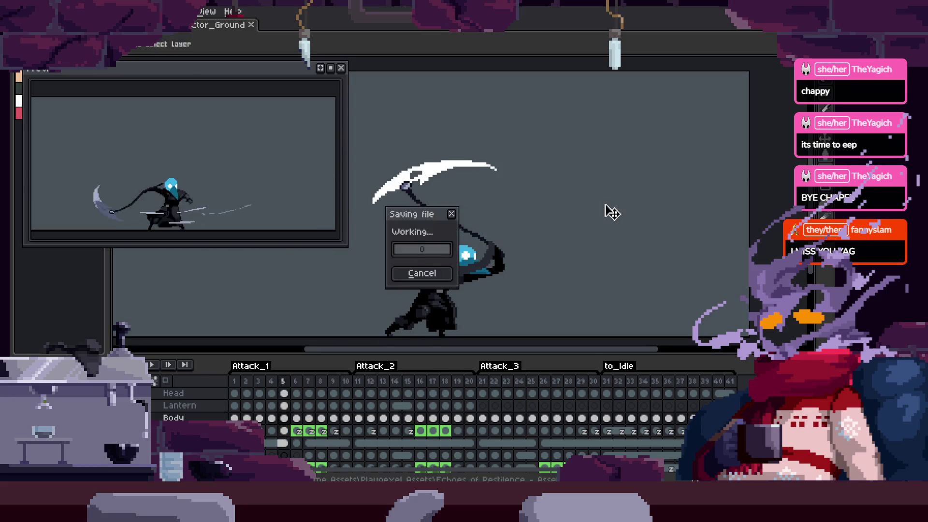
Close the floating animation Preview window
key(Tab)
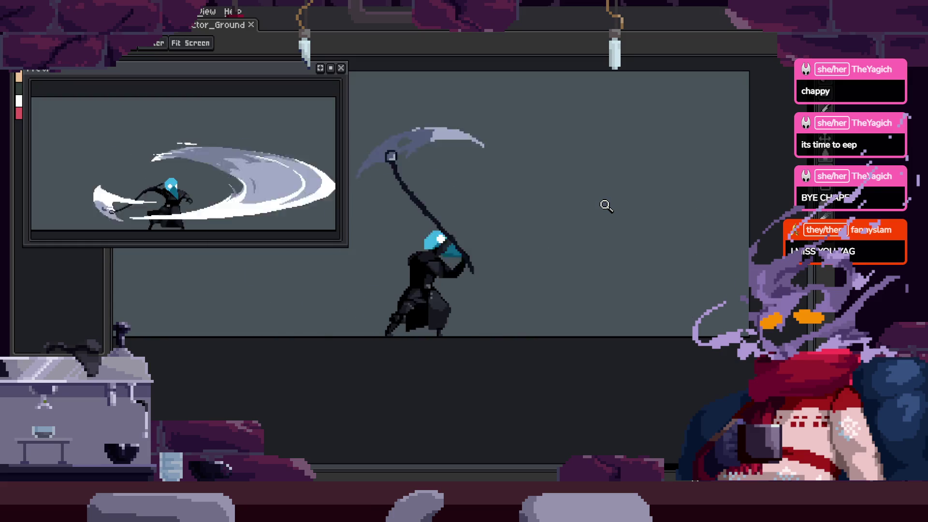
key(Tab)
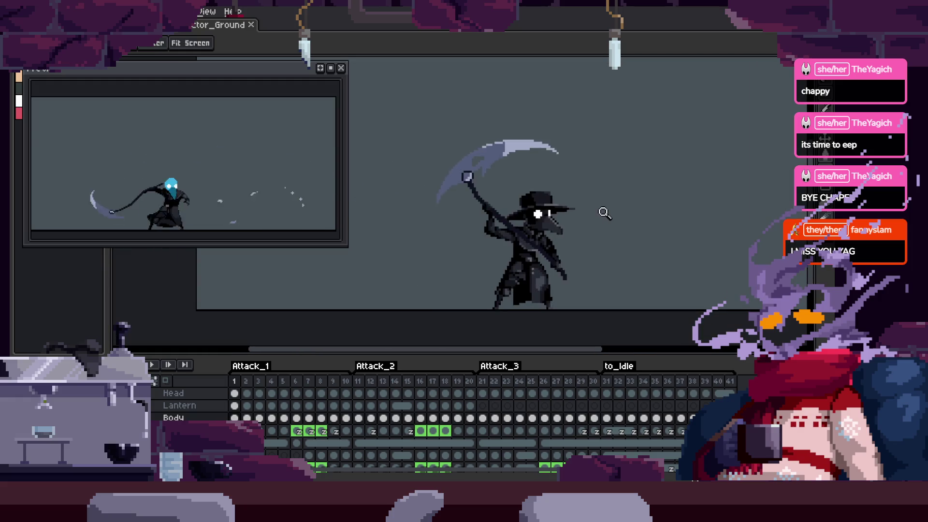
click(341, 68)
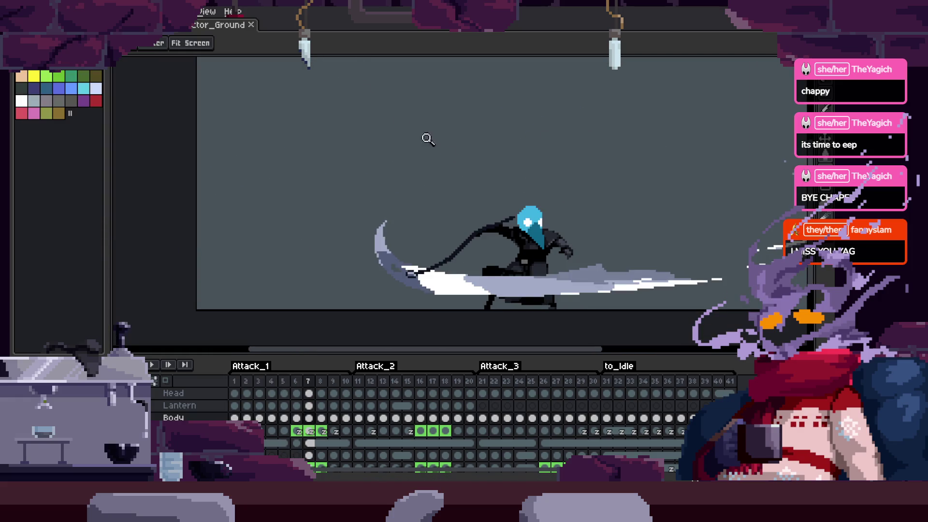
Step through frames 9–18 to compare the scythe poses, ending on the follow-through
key(Left)
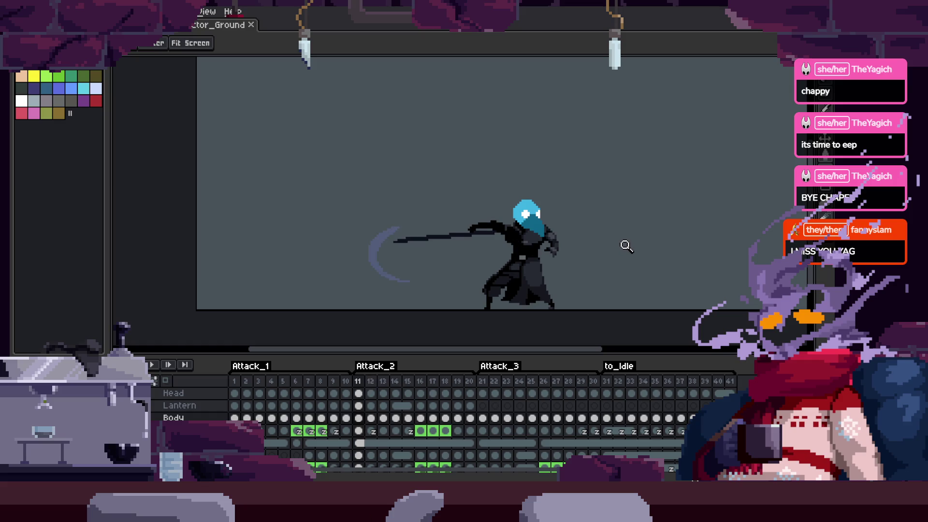
key(Right)
key(Right)
key(Left)
key(Left)
key(Right)
key(Right)
key(Left)
key(Left)
key(Left)
key(Right)
key(Left)
key(Left)
key(Right)
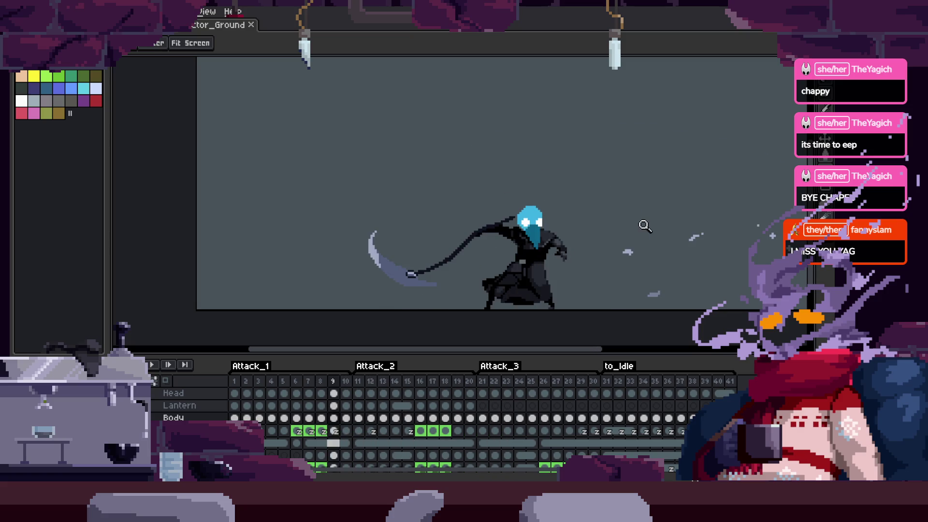
key(Right)
key(Right)
key(Left)
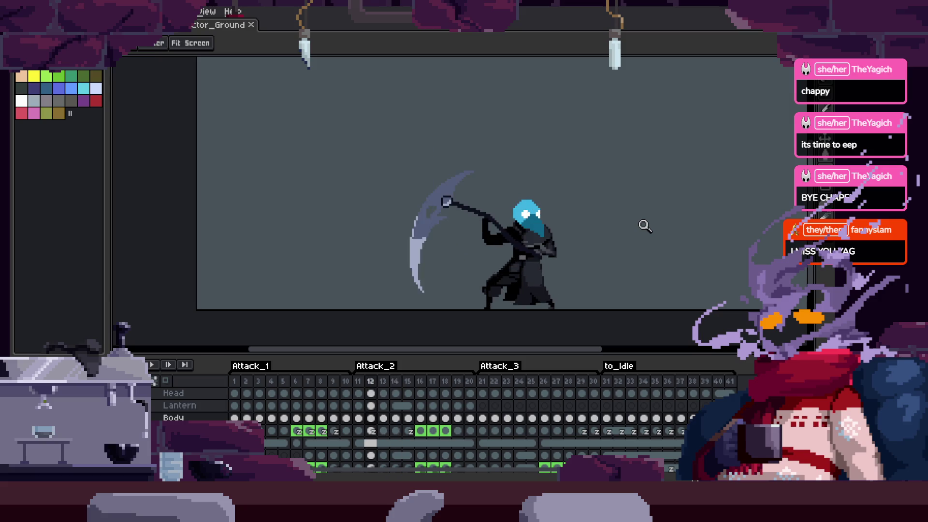
key(Right)
key(Right)
key(Right)
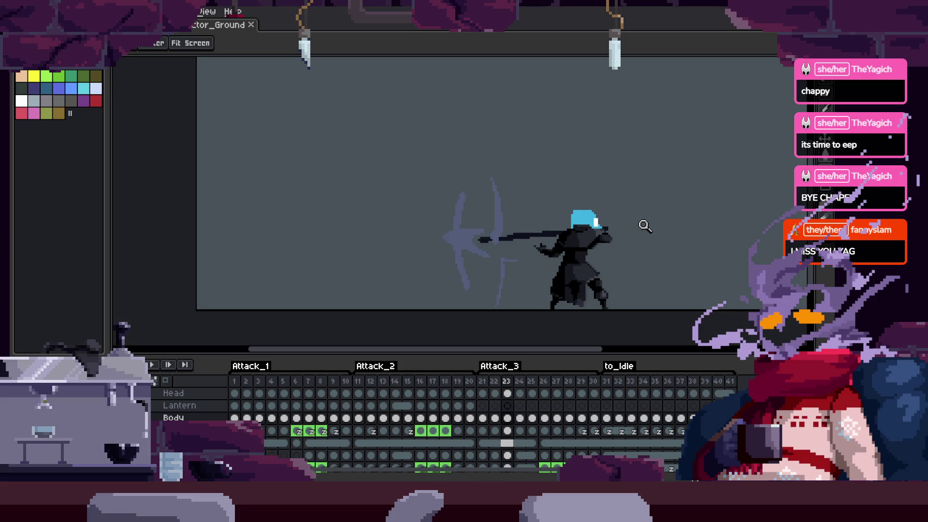
Play the attack, narrow the palette panel, hide the timeline and zoom out
key(F5)
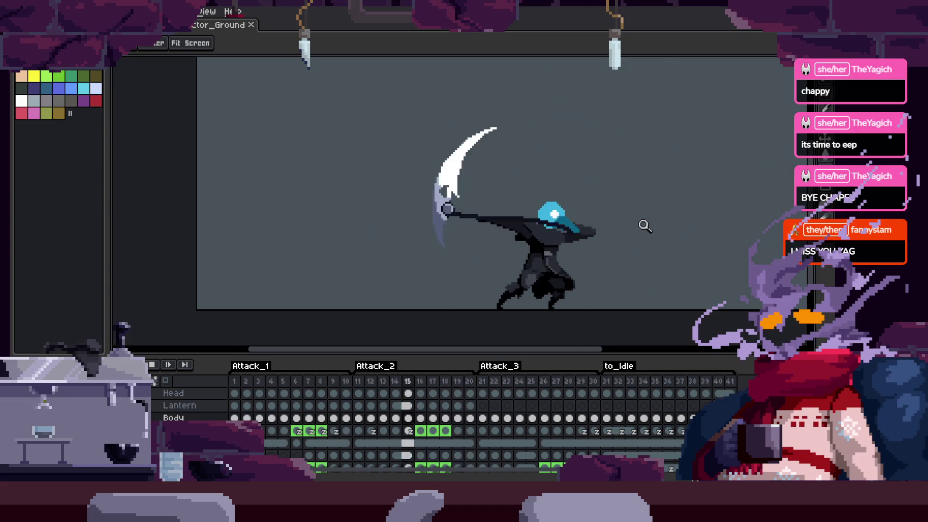
drag(645, 226, 574, 224)
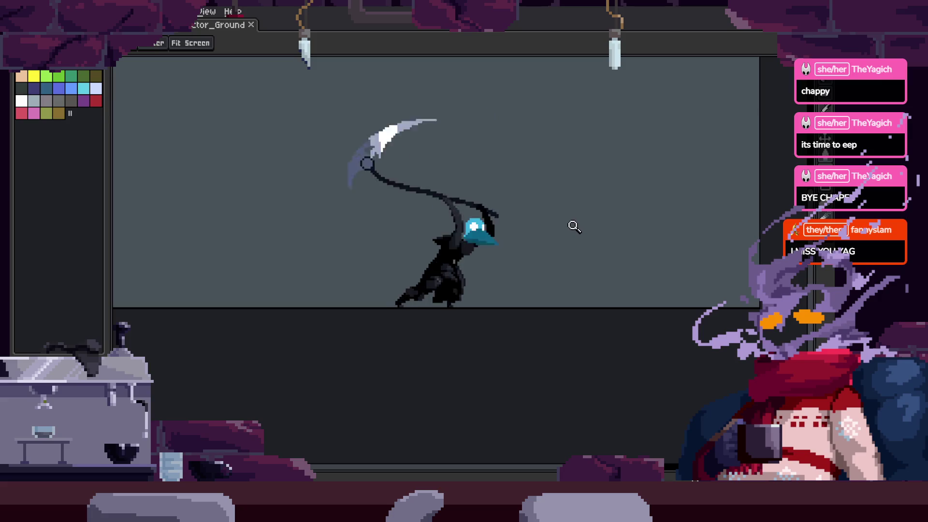
mouse_move(107, 167)
mouse_down()
mouse_move(37, 172)
mouse_move(92, 181)
mouse_move(68, 197)
mouse_move(38, 187)
mouse_up()
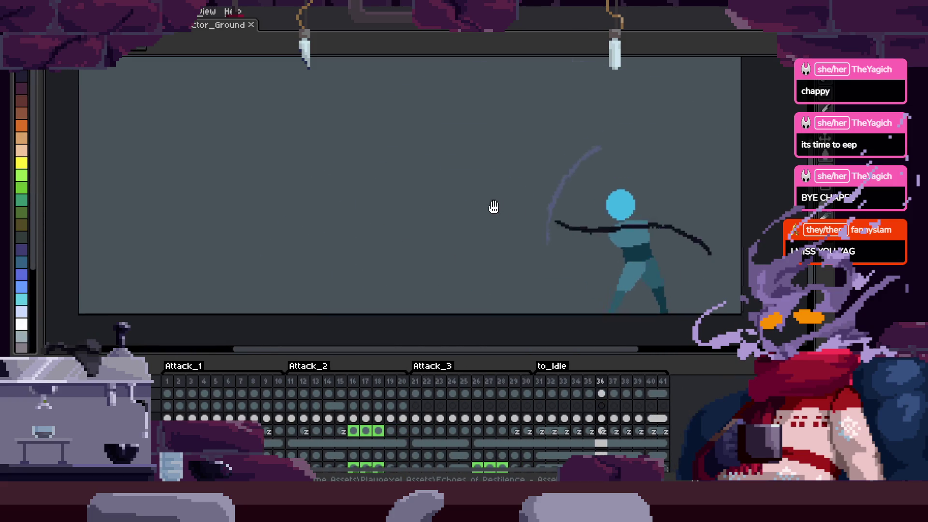
scroll(522, 224, down, 1)
key(Tab)
scroll(580, 225, up, 1)
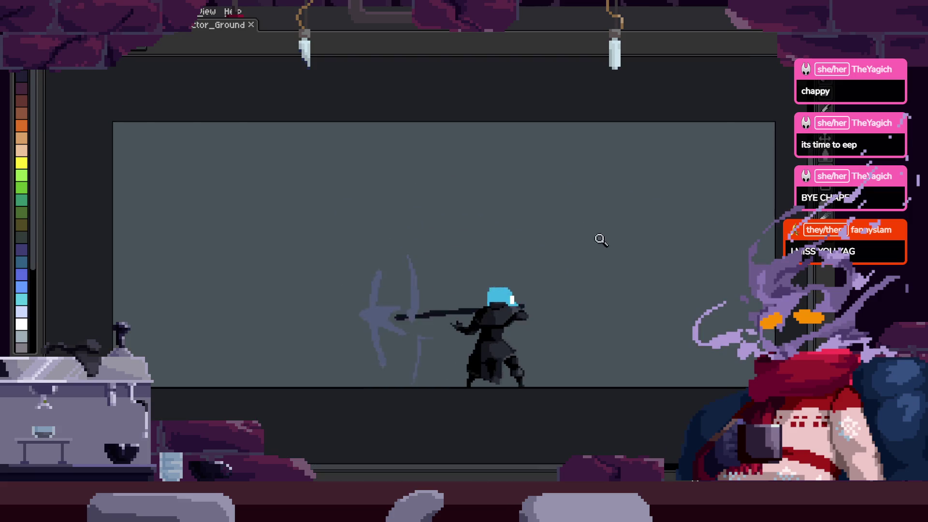
scroll(583, 244, down, 1)
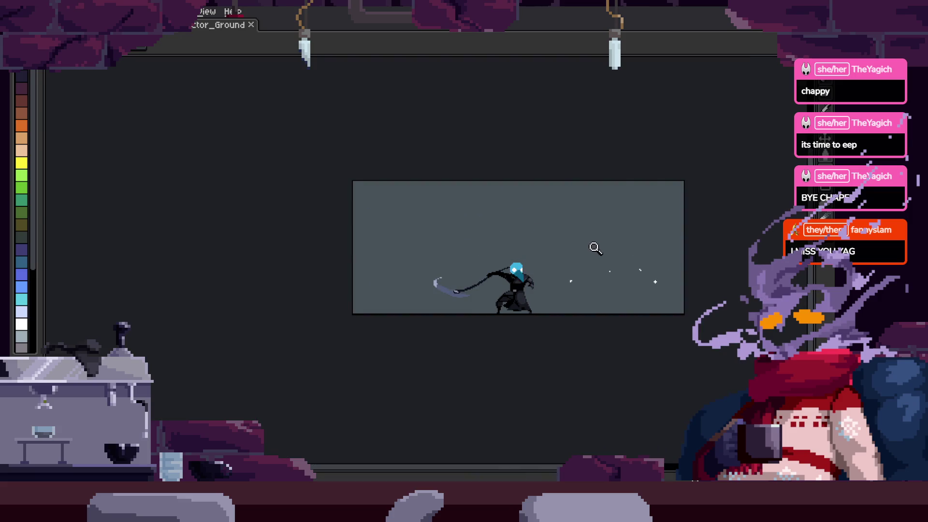
scroll(594, 247, right, 1)
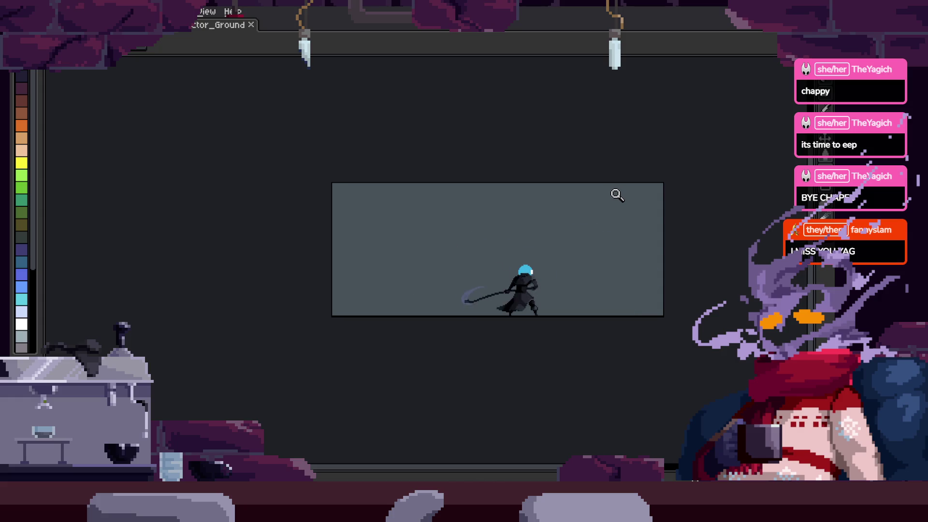
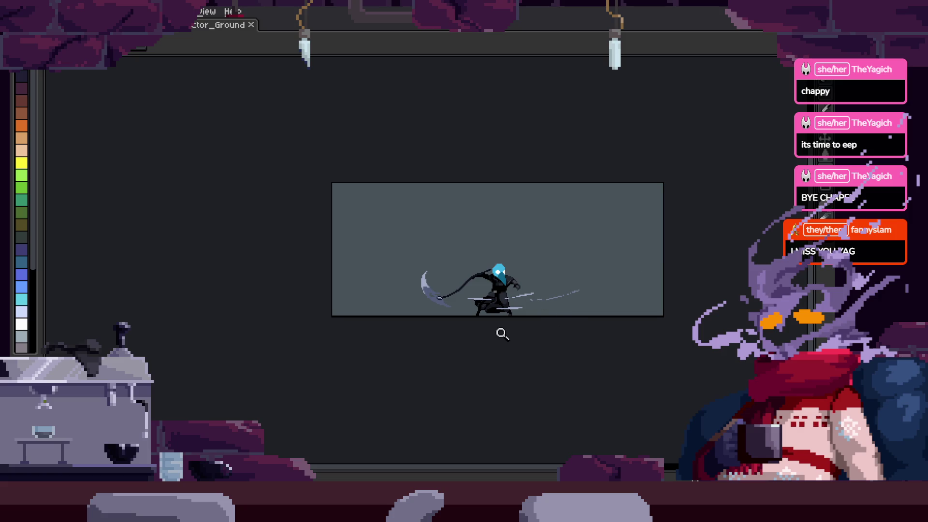
Briefly show the animation timeline, then hide it to free up the canvas
scroll(503, 253, up, 5)
scroll(526, 234, down, 2)
key(Tab)
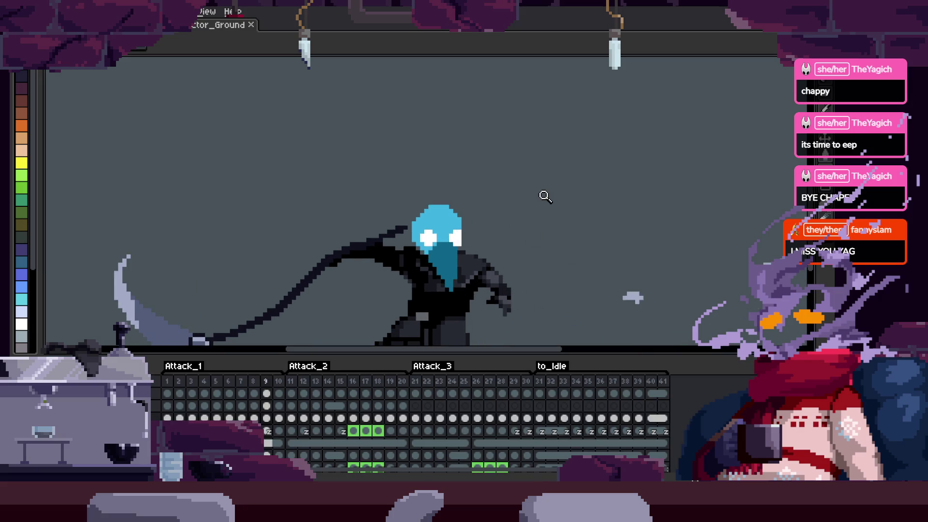
key(Tab)
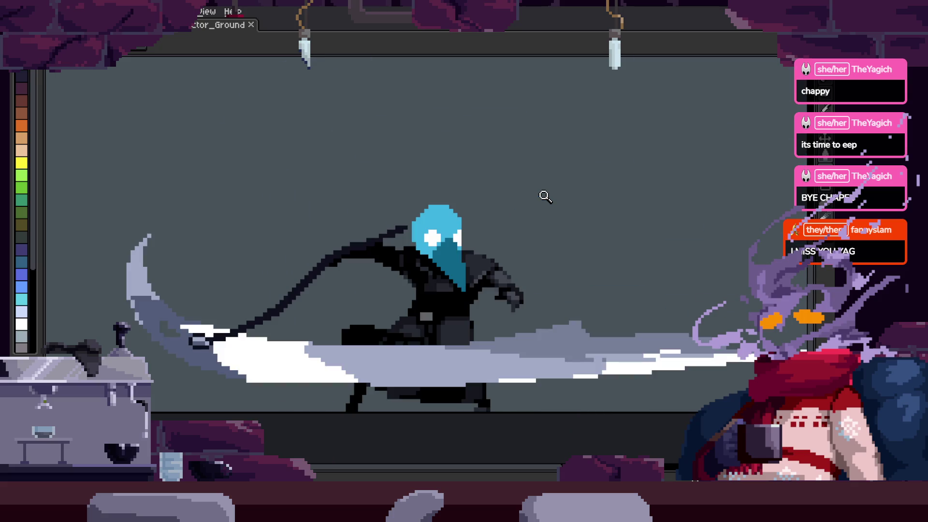
scroll(587, 259, down, 2)
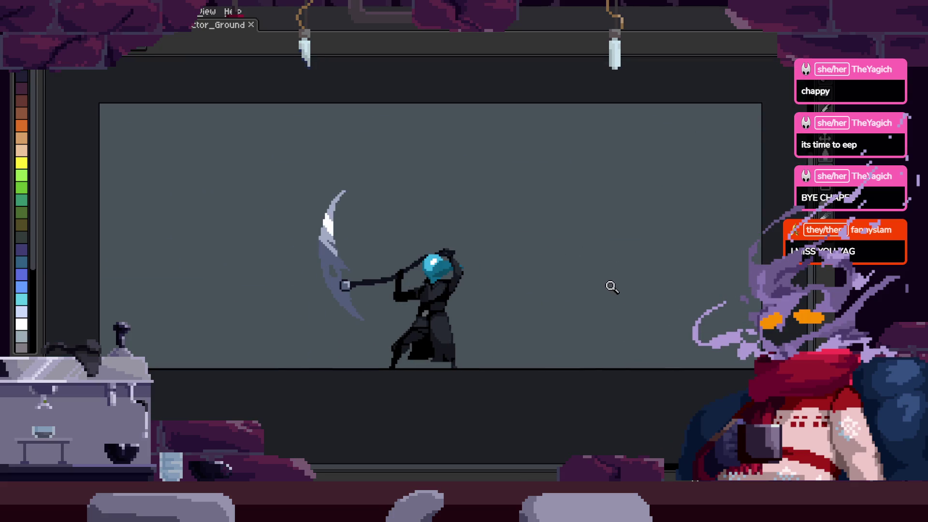
Zoom in on the character's body and open the F7 preview of the whole animation
key(b)
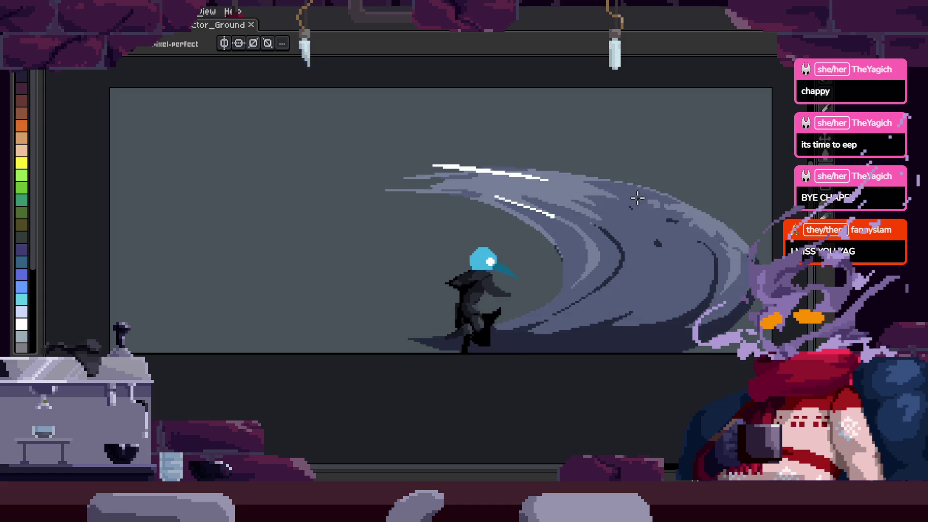
key(z)
click(408, 352)
click(517, 279)
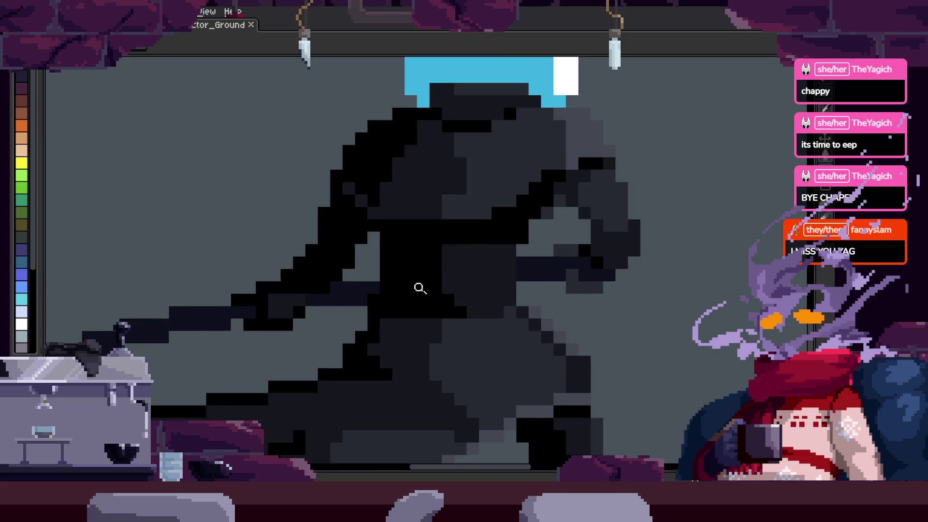
click(464, 272)
key(F7)
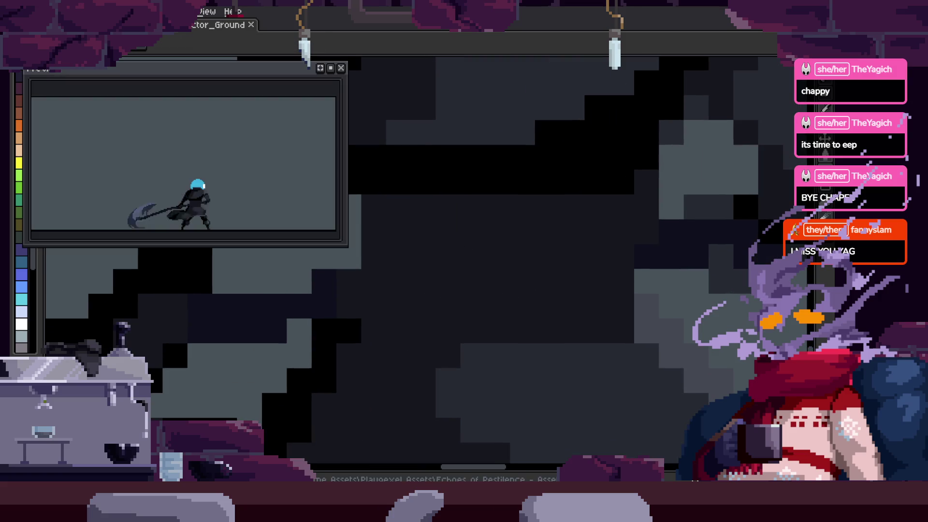
Touch up the character's dark body pixels with the Pencil, zooming in and out around it
scroll(626, 241, left, 3)
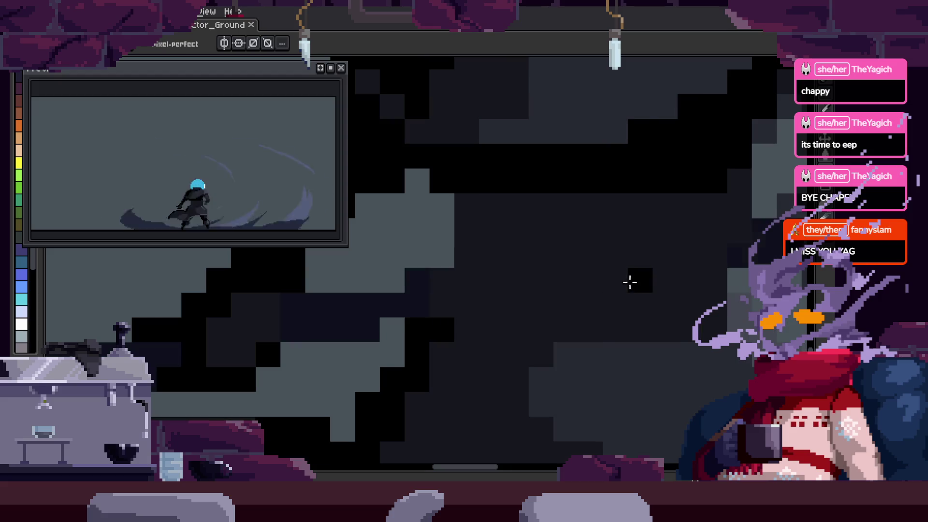
scroll(626, 263, up, 1)
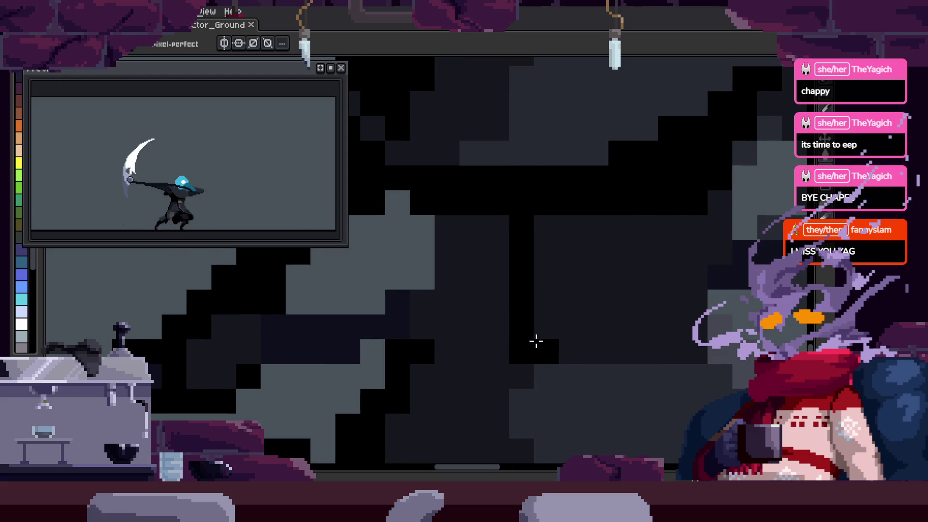
key(z)
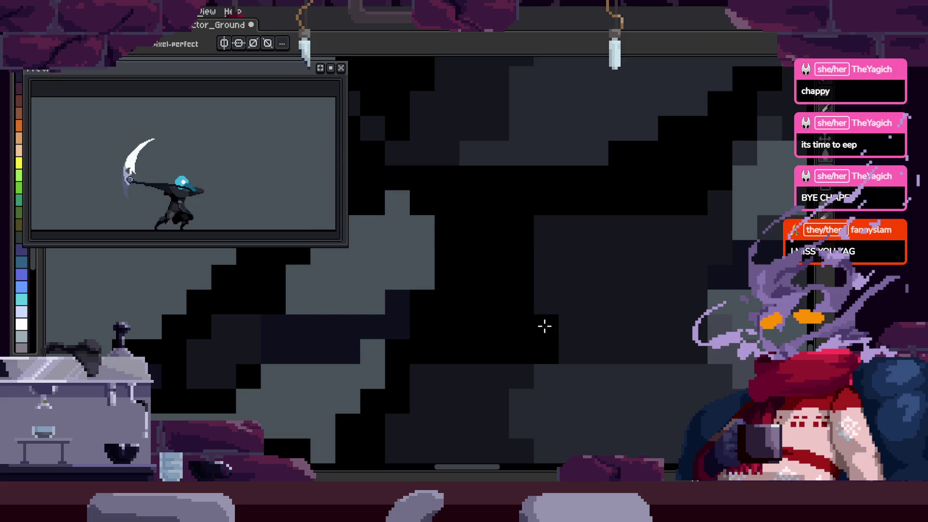
scroll(569, 344, down, 2)
scroll(569, 344, down, 3)
key(b)
scroll(580, 301, up, 3)
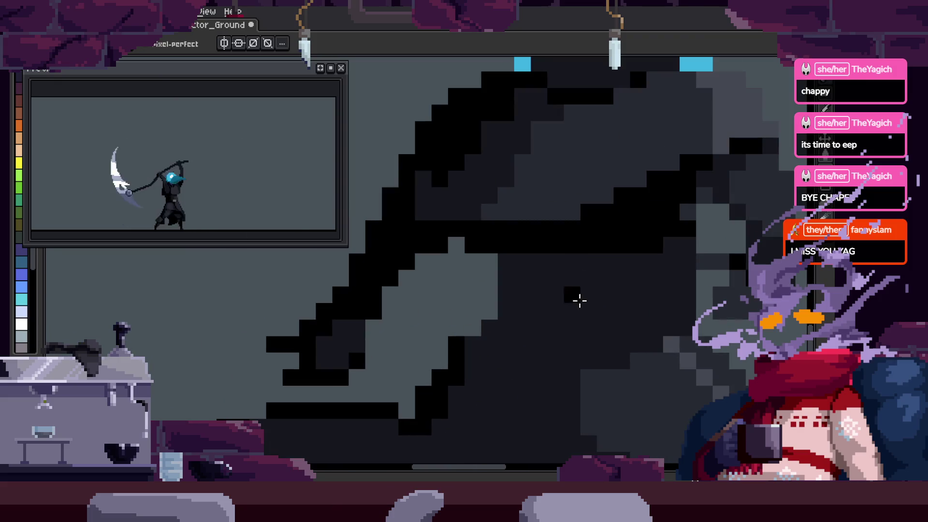
scroll(572, 350, down, 2)
scroll(567, 301, up, 3)
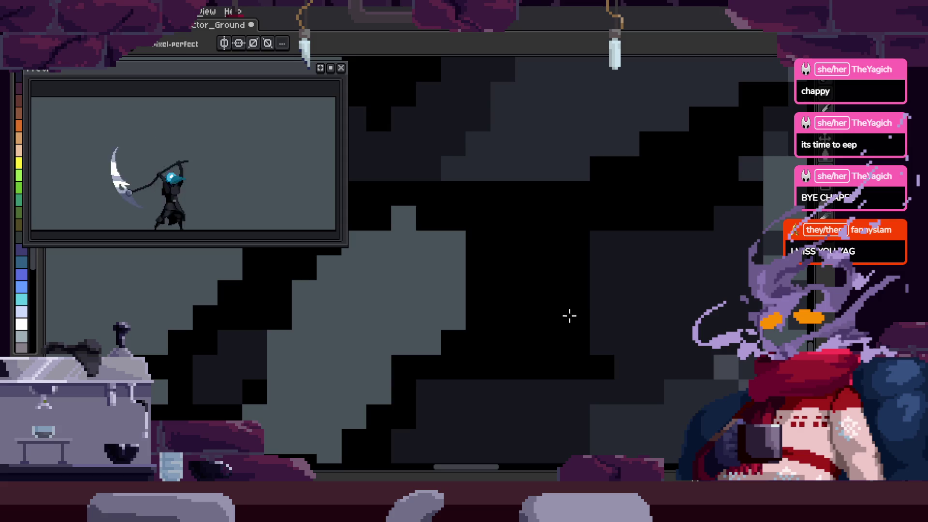
scroll(659, 362, down, 3)
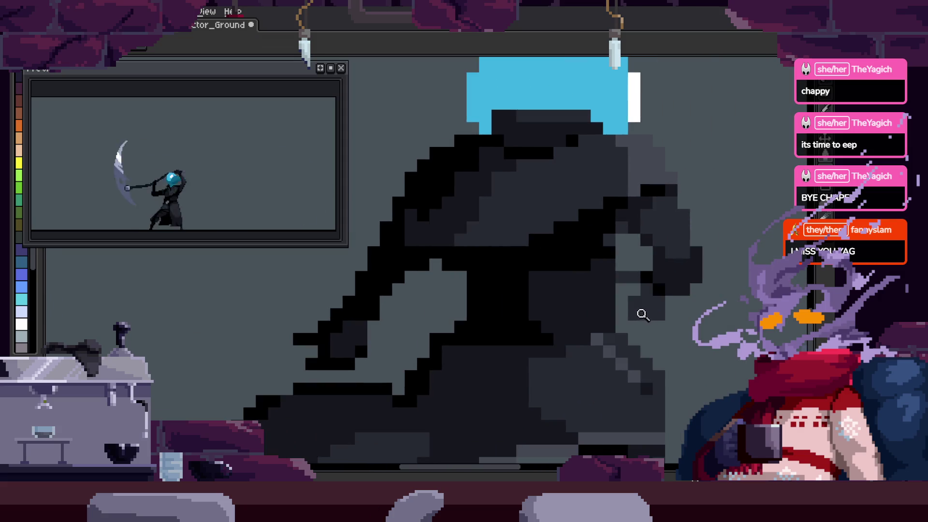
scroll(571, 290, up, 3)
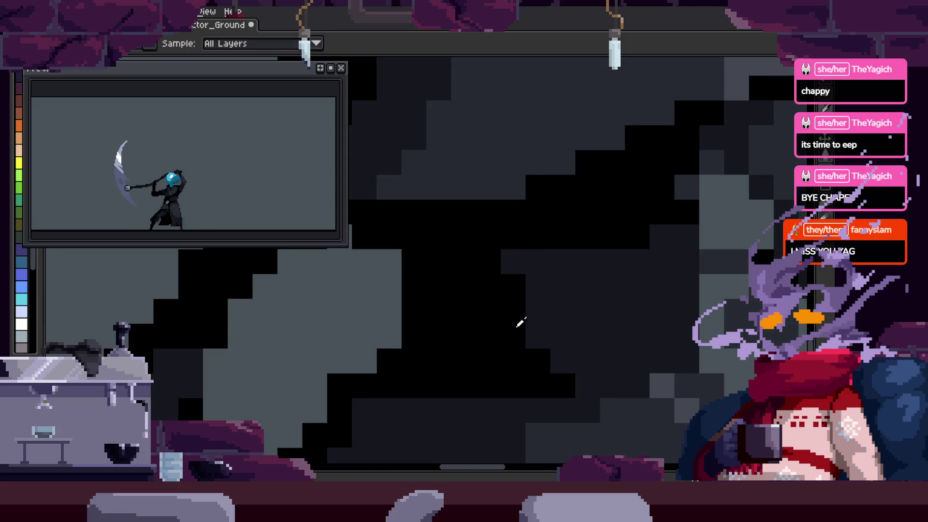
scroll(615, 377, down, 3)
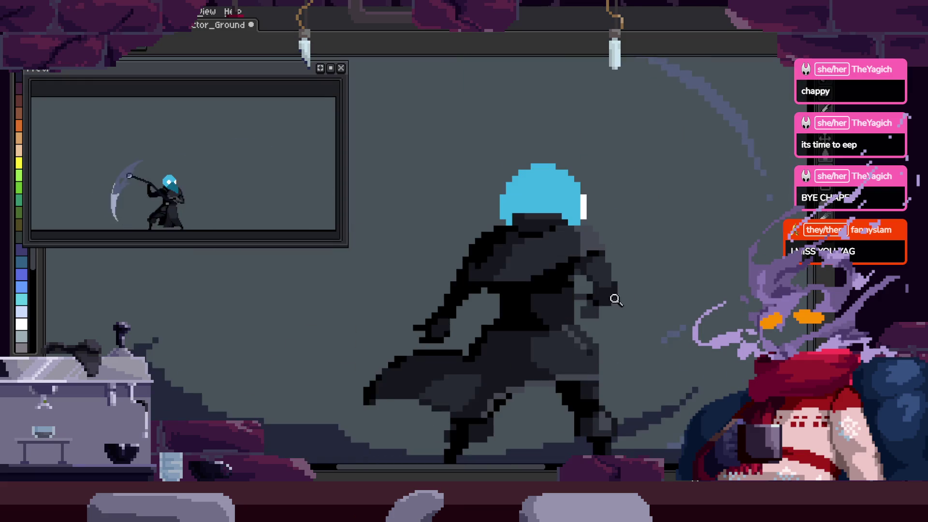
scroll(612, 290, up, 2)
Play the animation, sample a body colour, and fix more pixels after zooming in
key(Return)
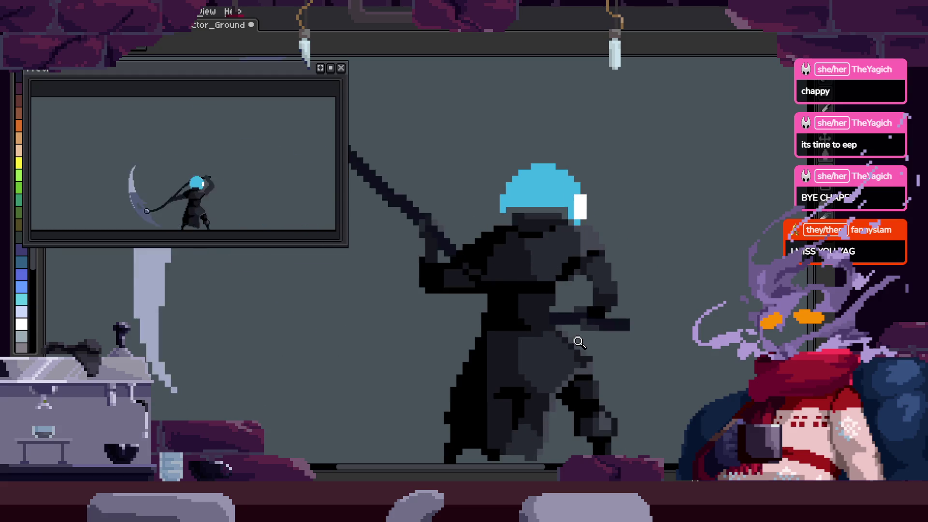
scroll(453, 368, up, 1)
key(i)
key(b)
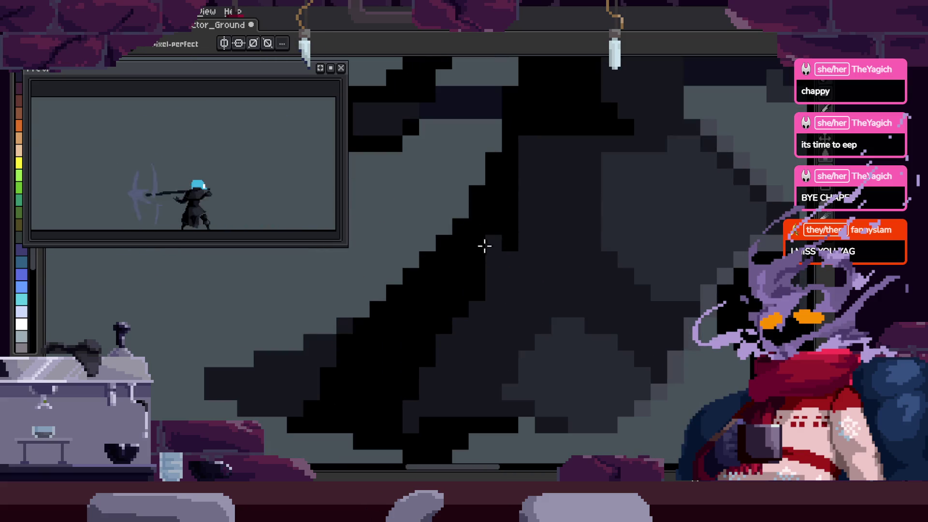
key(z)
scroll(556, 257, down, 1)
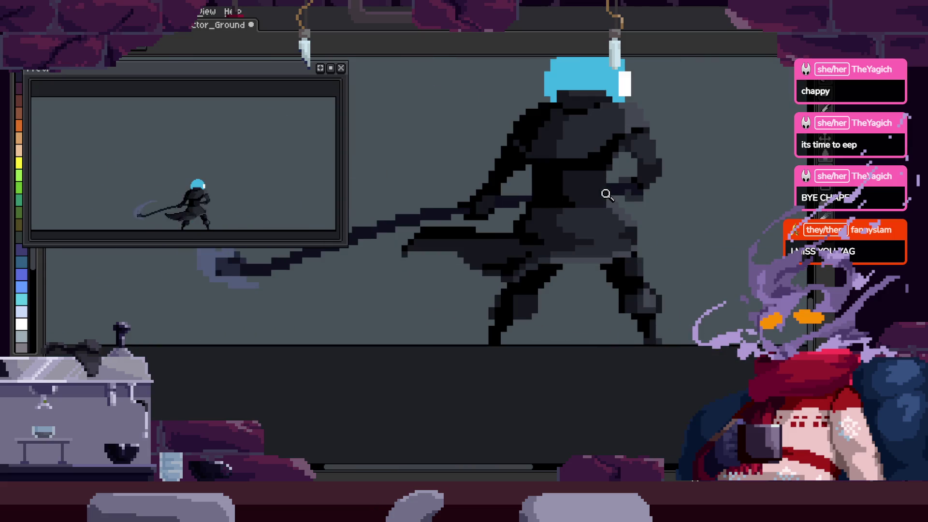
click(562, 298)
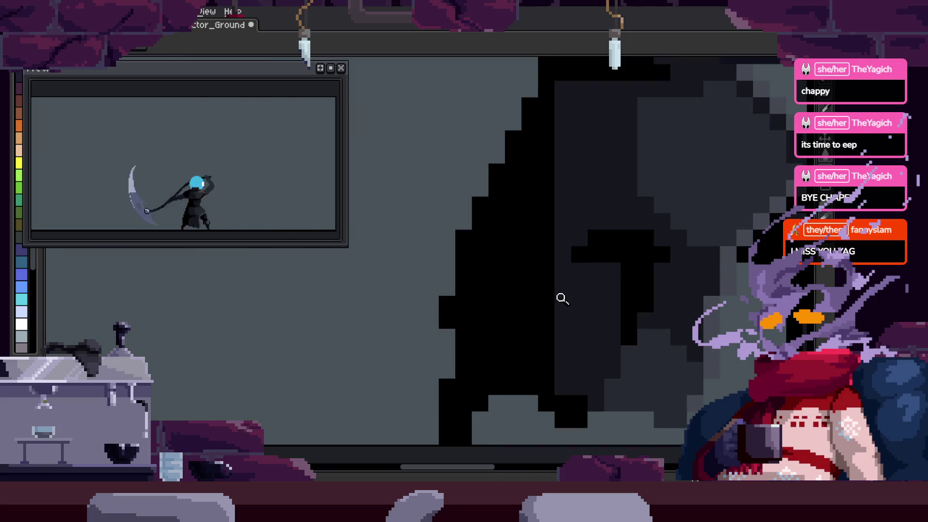
key(b)
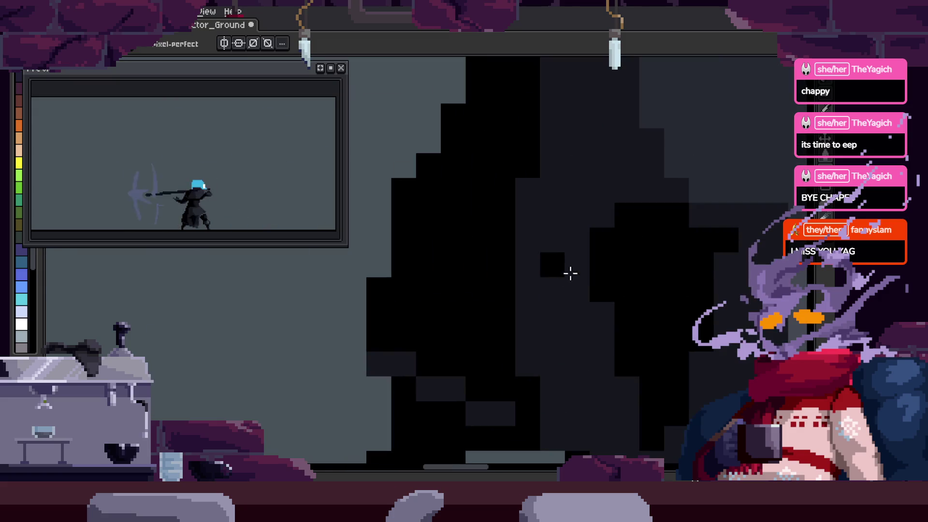
Zoom back out and bring the animation timeline into view
key(z)
scroll(644, 281, down, 3)
scroll(642, 281, down, 3)
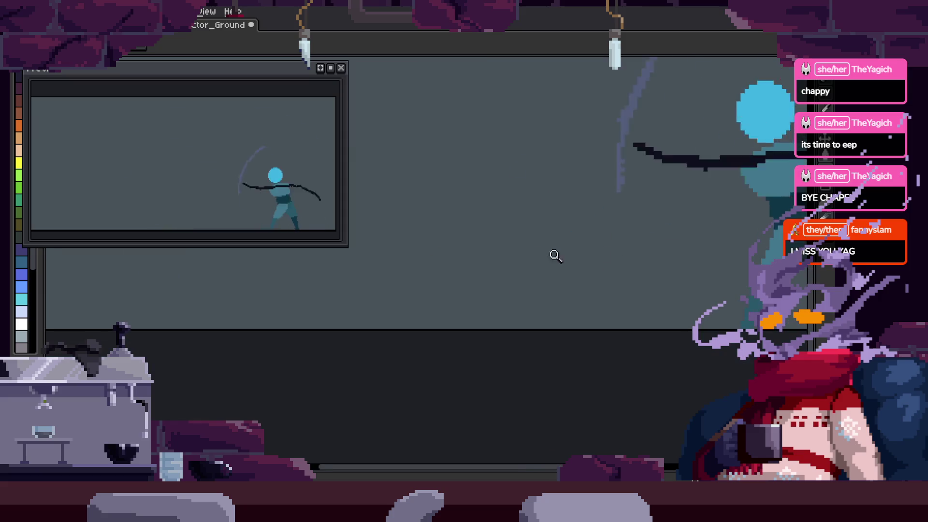
key(Tab)
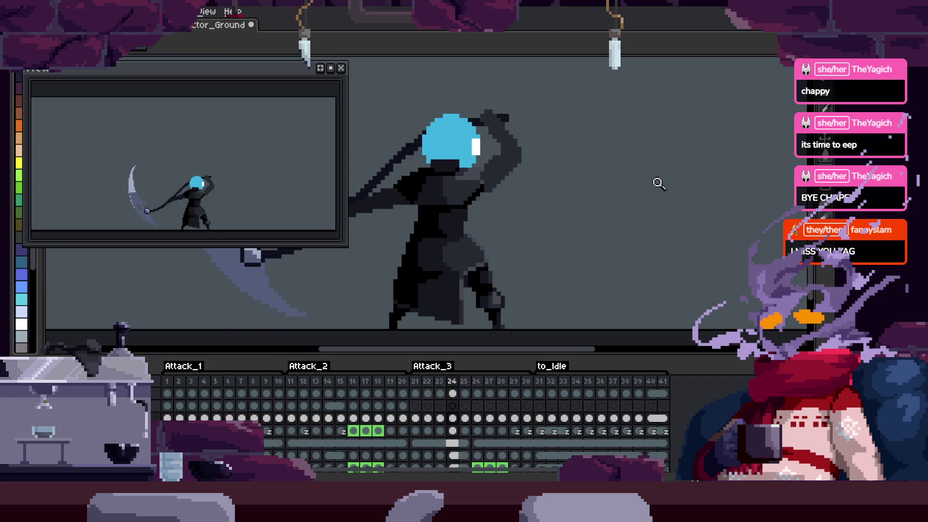
Confirm frame 25's duration, step between frames, and play the animation on the canvas
key(p)
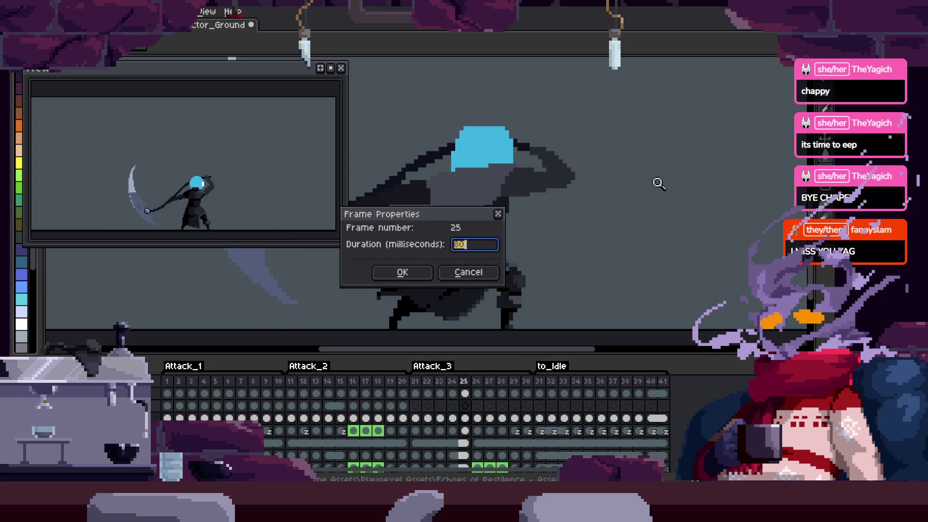
key(Return)
key(Right)
key(Left)
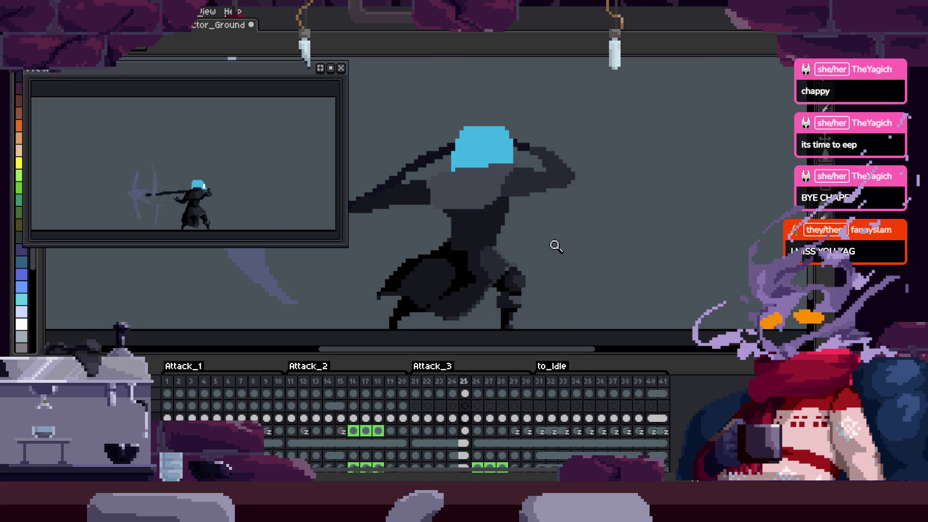
key(Tab)
key(Return)
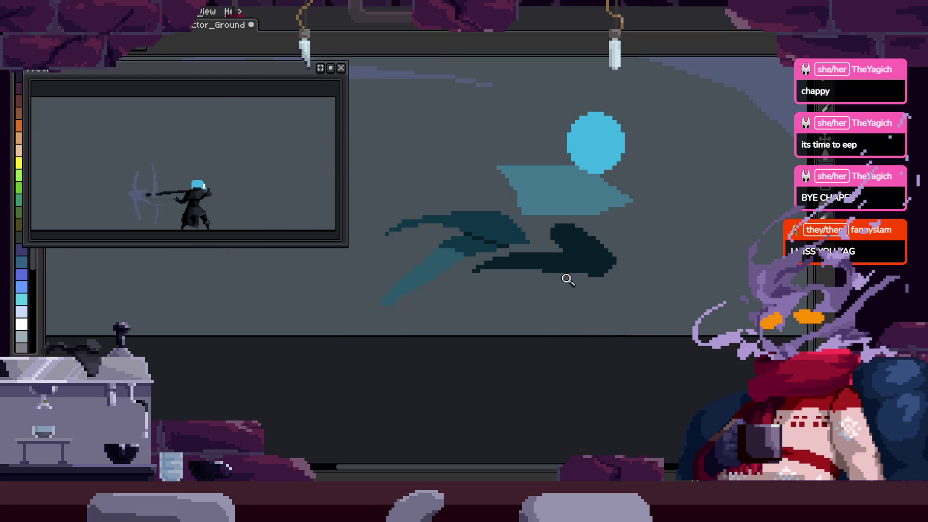
Review the playing animation and save the sprite
scroll(581, 280, down, 2)
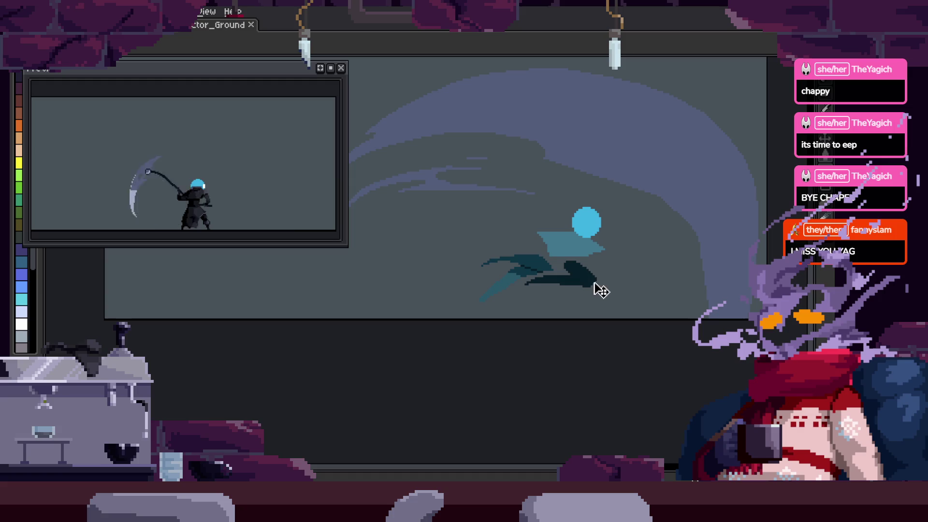
scroll(601, 289, up, 4)
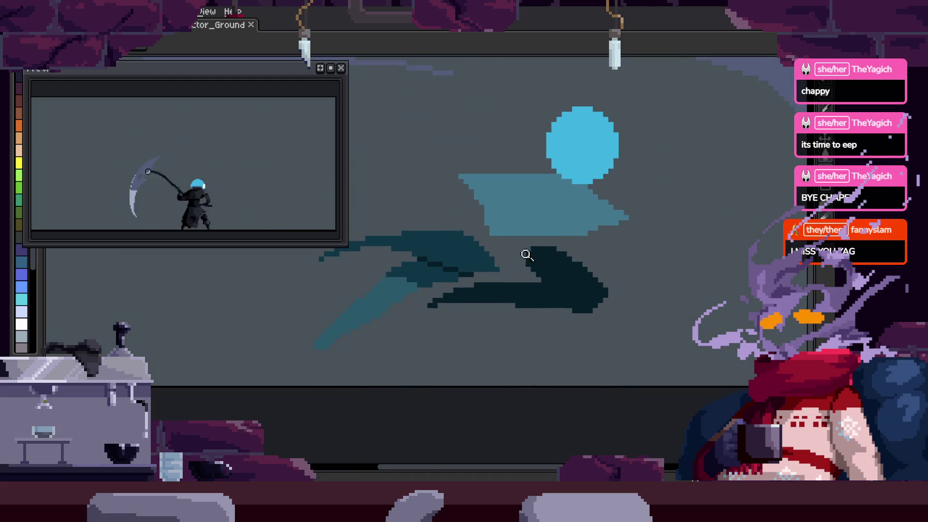
scroll(625, 265, down, 2)
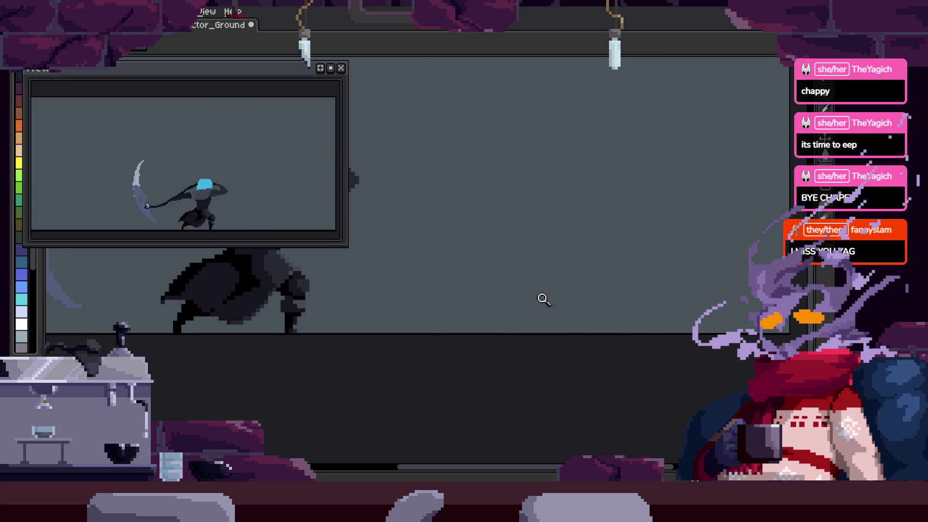
scroll(540, 290, up, 2)
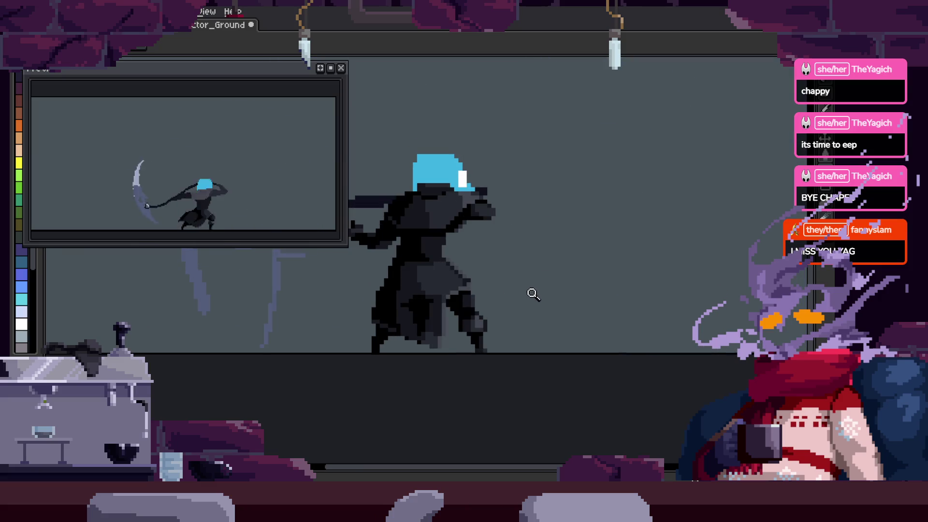
scroll(481, 272, up, 3)
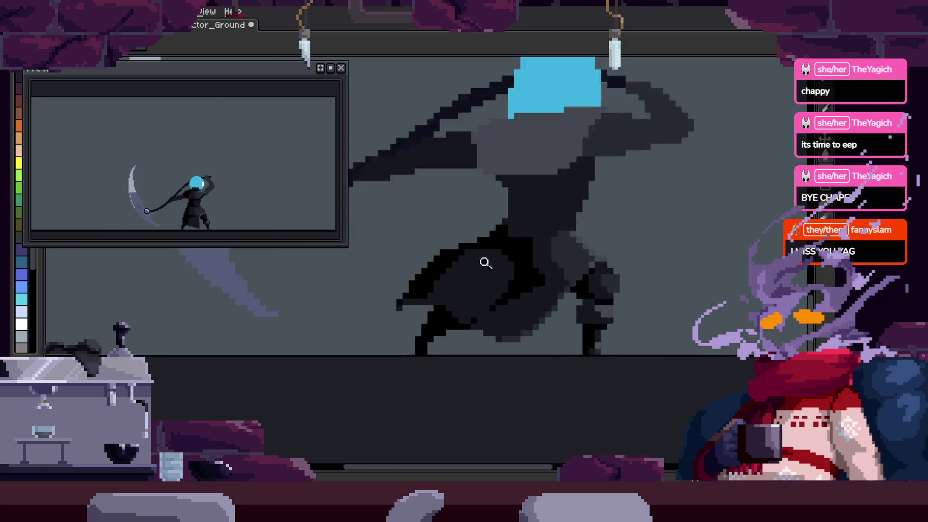
key(ctrl+s)
Sample a colour and retouch body pixels with the Pencil and Eraser
scroll(520, 305, down, 3)
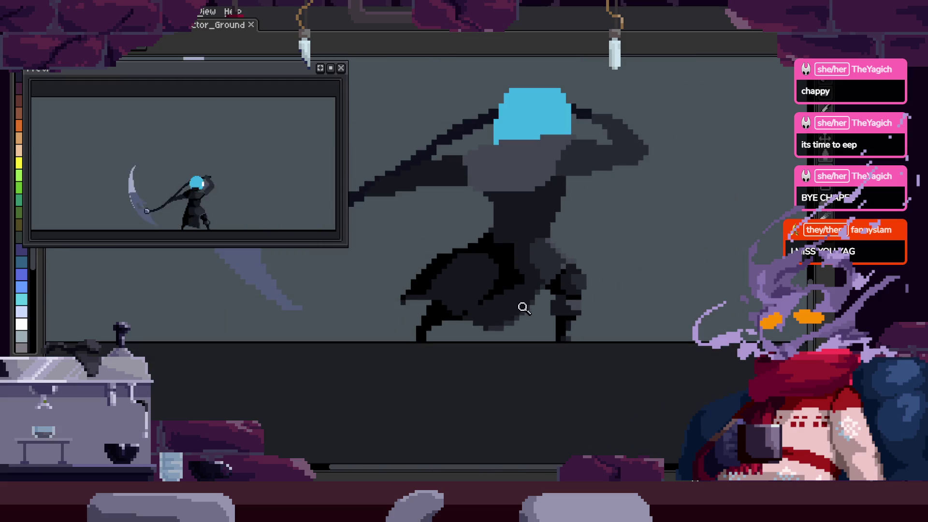
scroll(476, 350, up, 4)
scroll(512, 345, down, 1)
key(z)
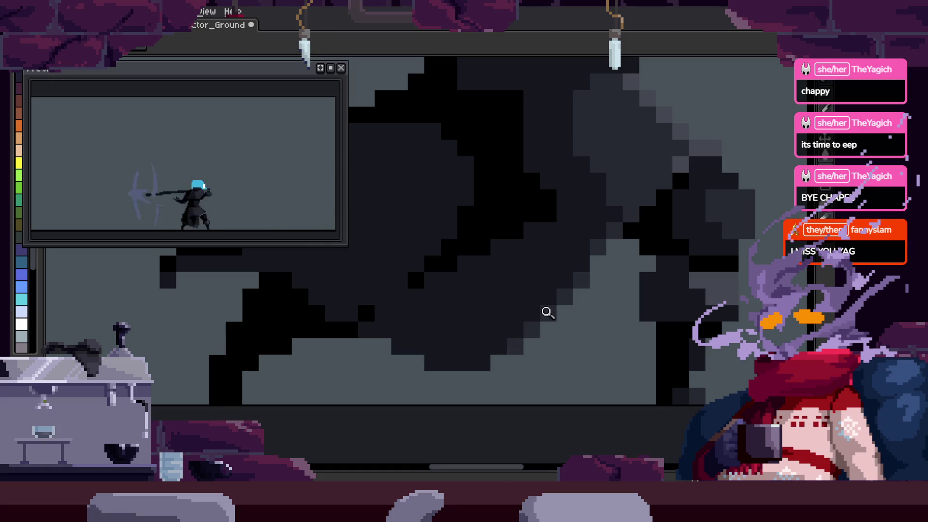
scroll(548, 312, down, 3)
scroll(582, 298, up, 3)
key(i)
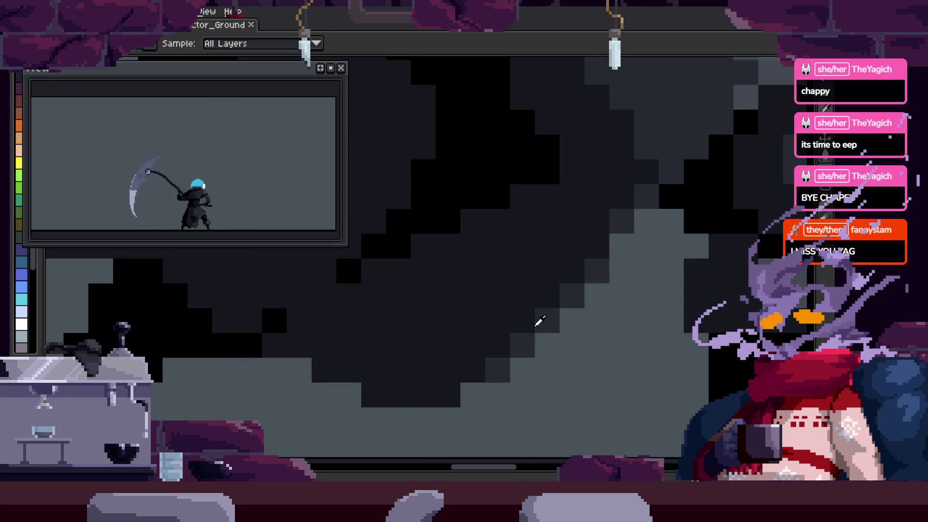
key(b)
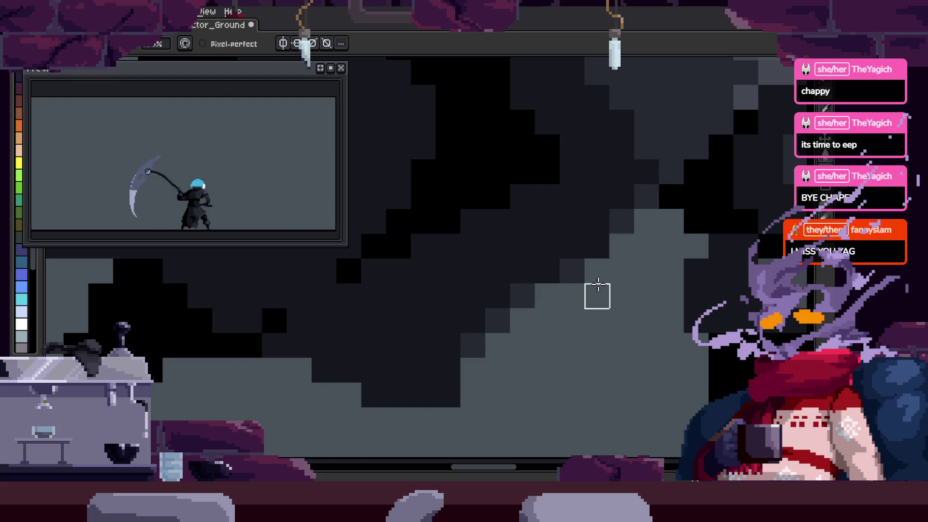
key(e)
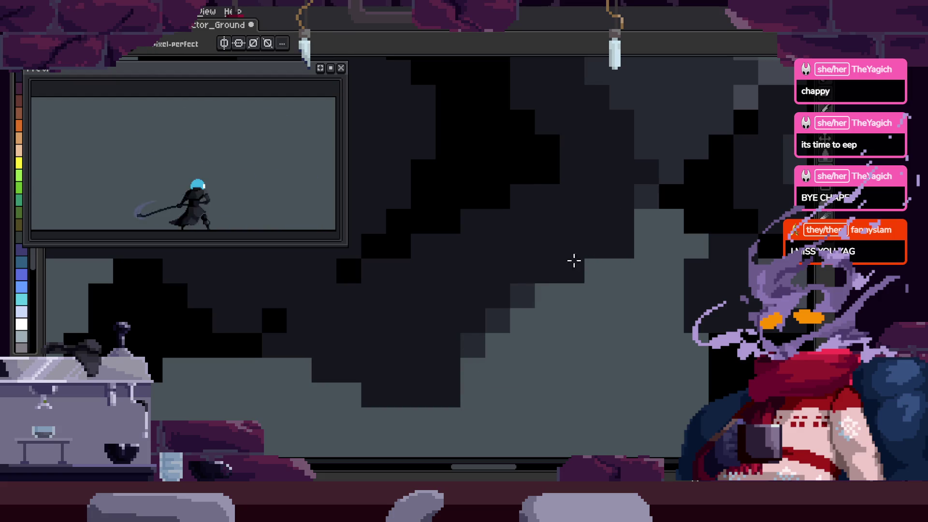
Zoom in closer on the character's sprite for detailed pixel retouching
key(z)
scroll(499, 298, down, 3)
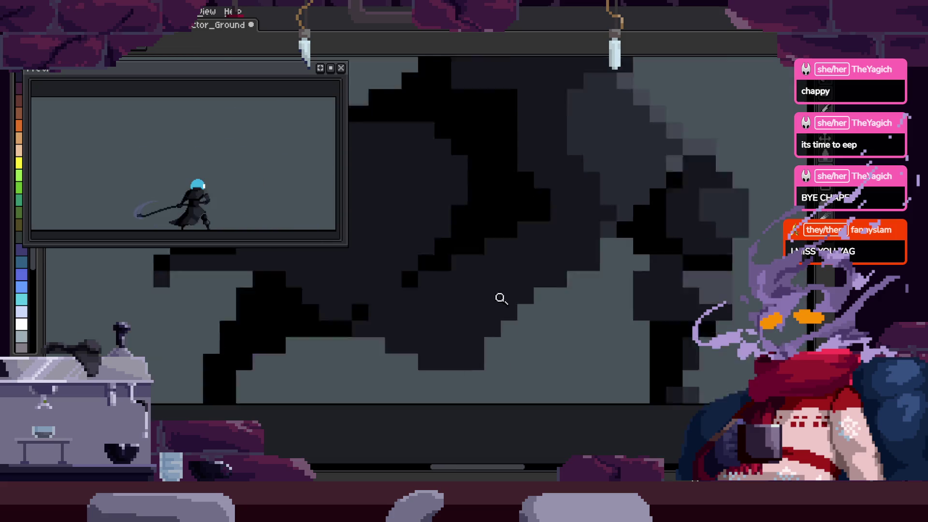
scroll(582, 290, up, 4)
scroll(576, 278, down, 3)
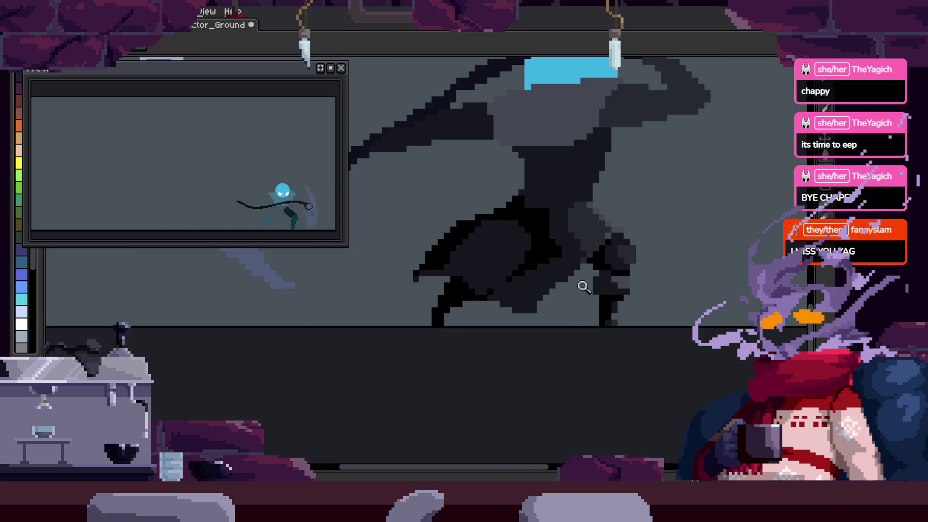
scroll(533, 274, up, 3)
key(z)
scroll(489, 271, down, 3)
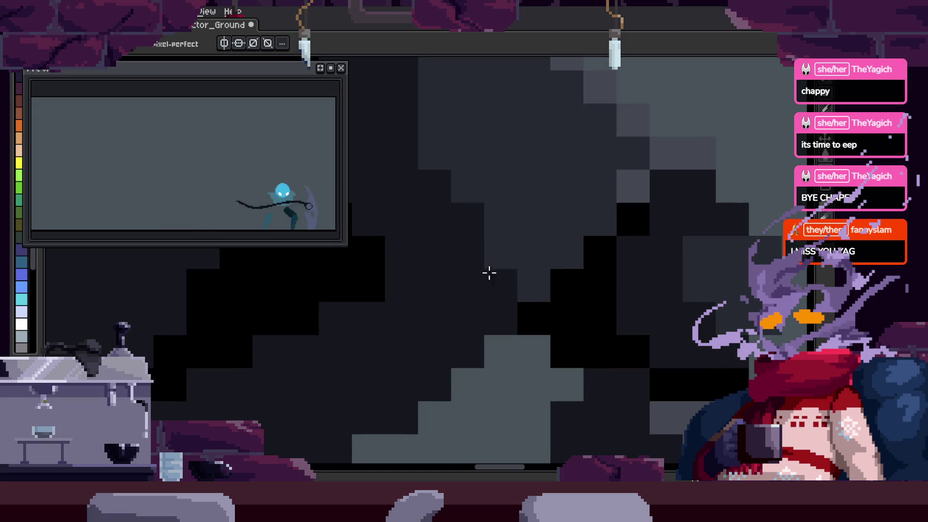
scroll(568, 262, up, 1)
scroll(568, 262, up, 2)
key(b)
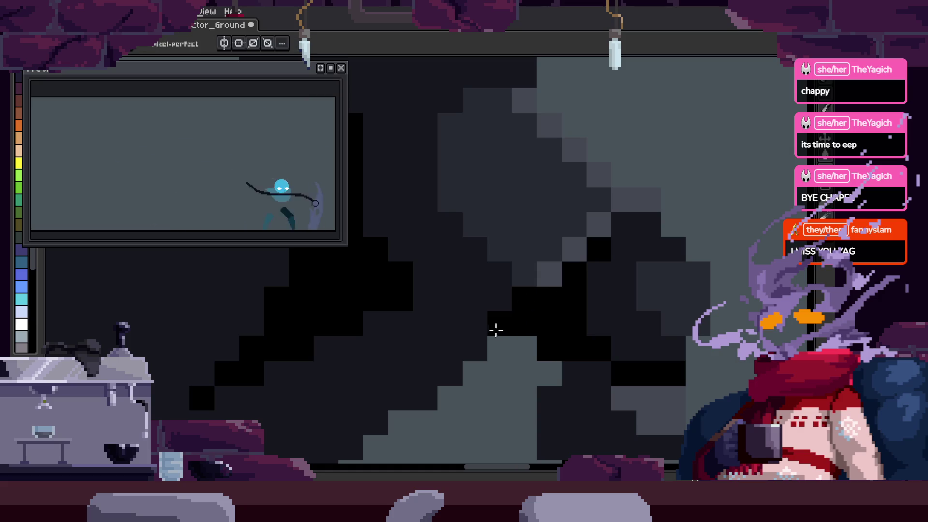
scroll(540, 317, down, 3)
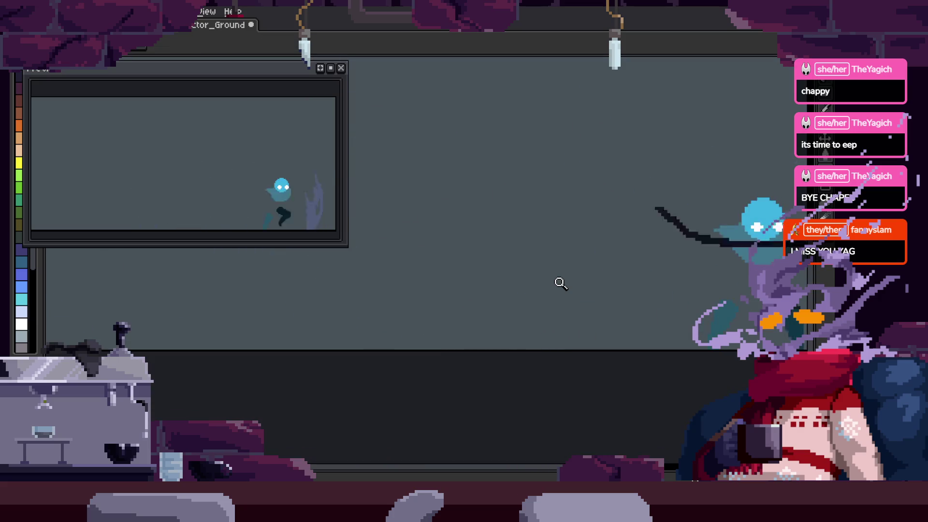
click(554, 322)
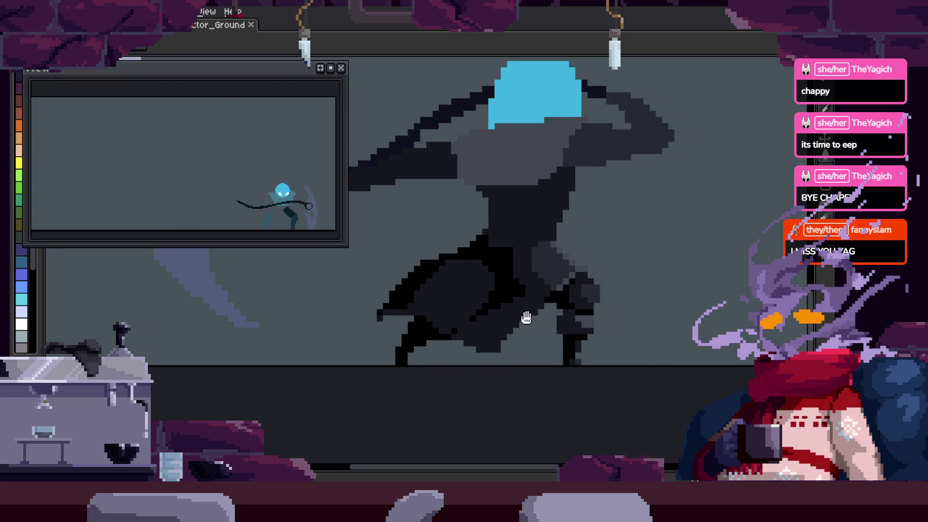
click(506, 294)
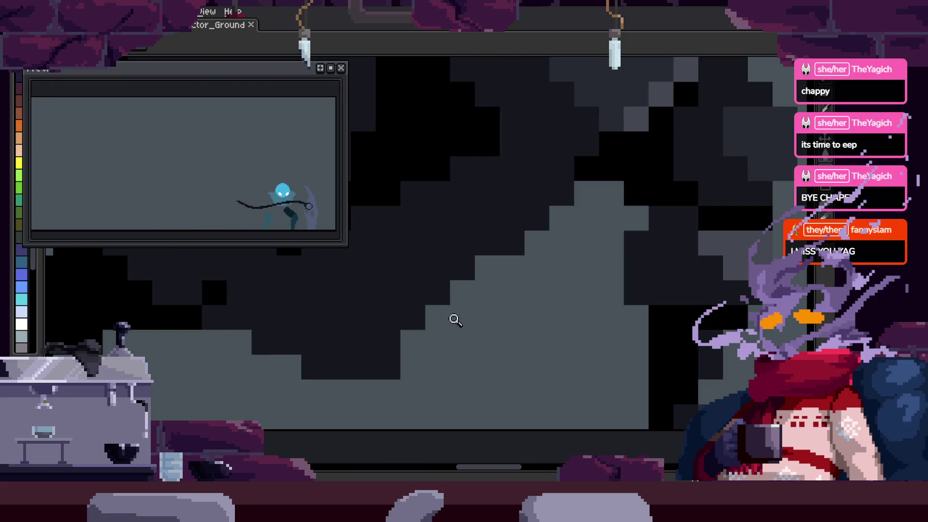
key(b)
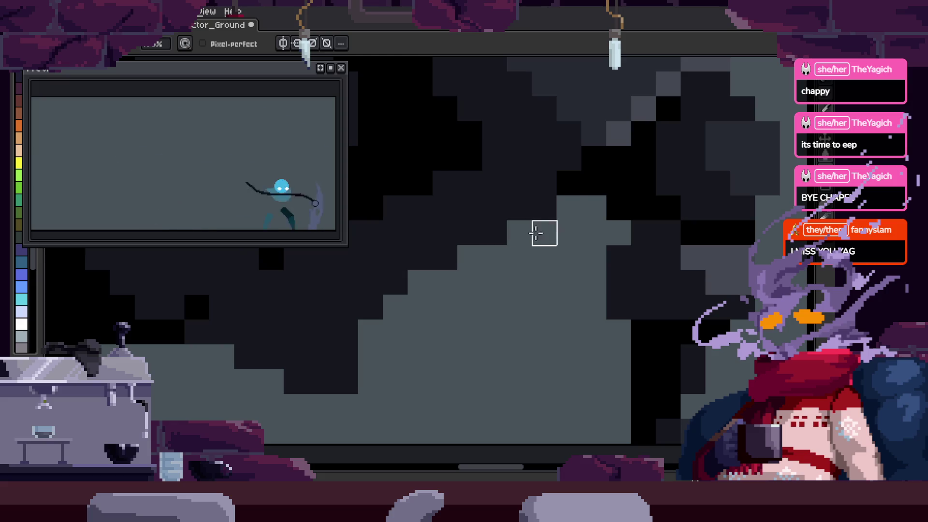
Sample a colour from the sprite, retouch pixels with the Pencil, and save
scroll(542, 160, up, 1)
key(i)
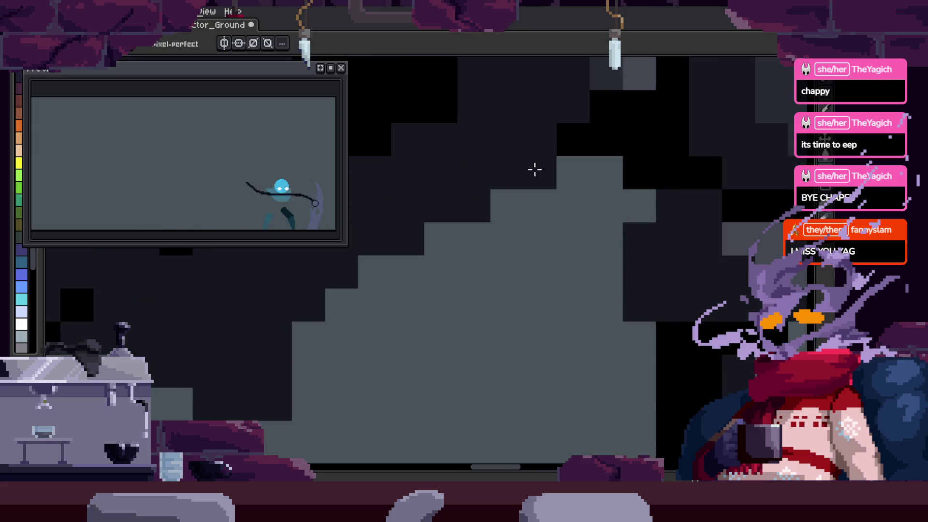
scroll(383, 342, down, 1)
key(z)
scroll(388, 345, down, 2)
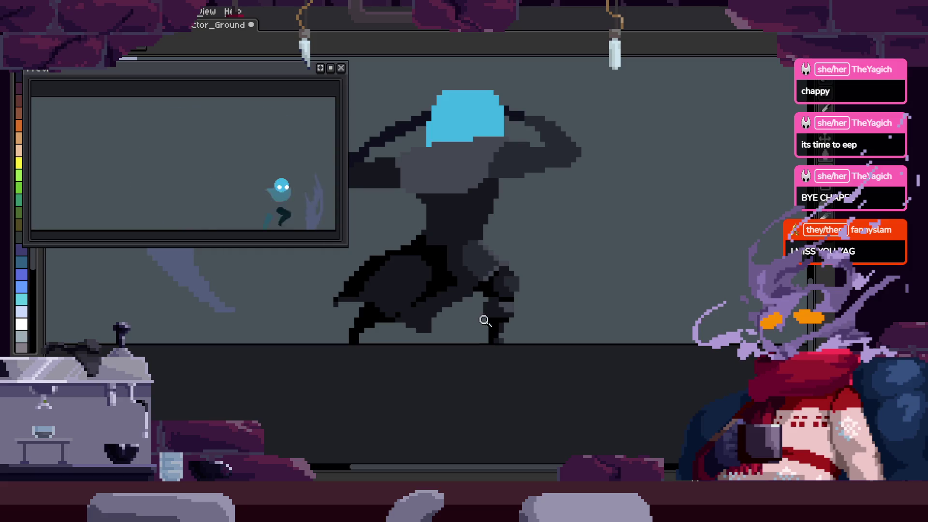
scroll(484, 321, up, 3)
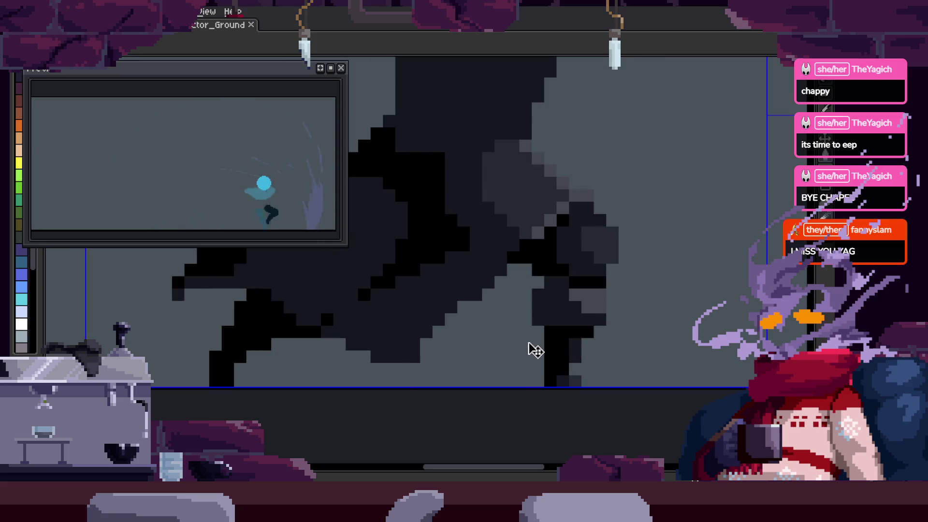
key(b)
scroll(439, 282, up, 1)
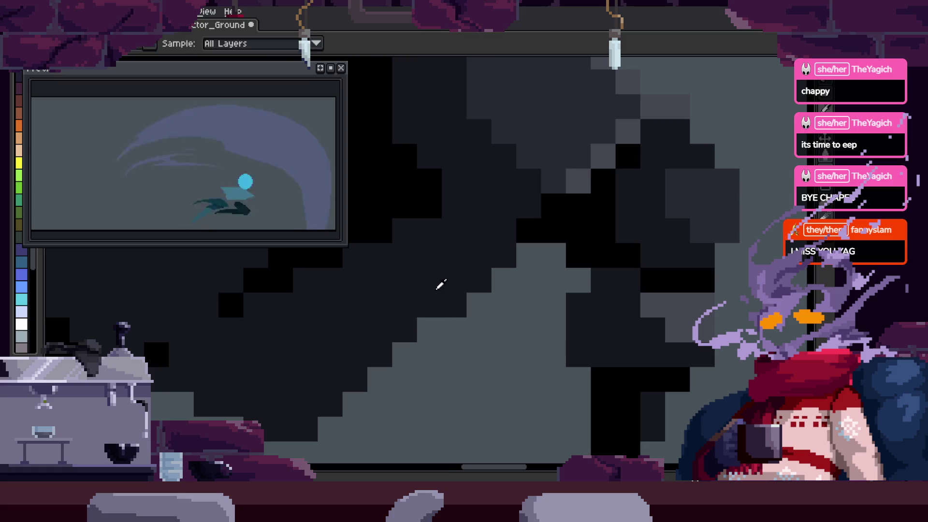
scroll(405, 352, up, 1)
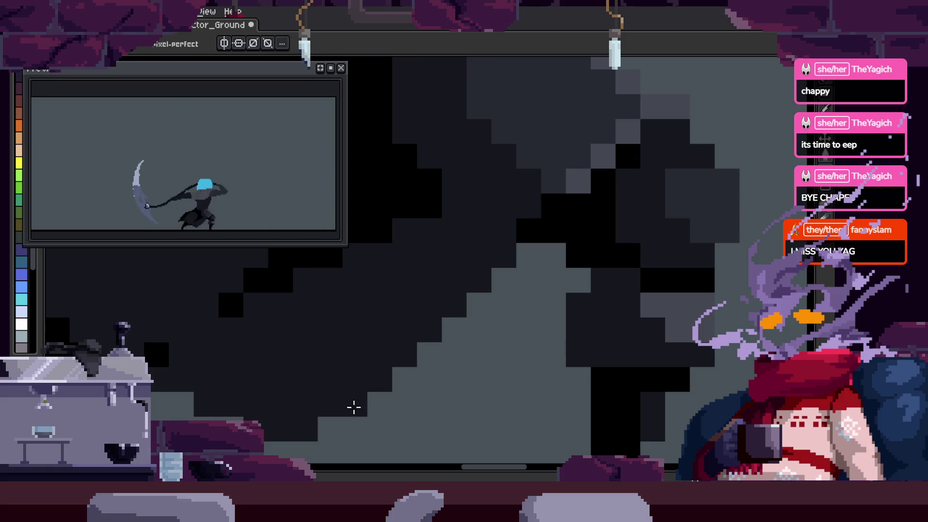
scroll(408, 407, down, 3)
key(ctrl+s)
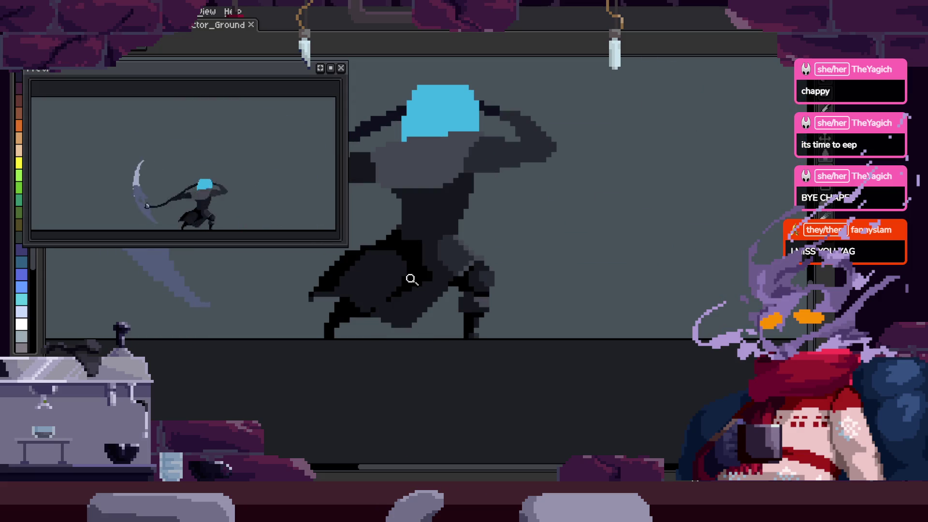
Draw a short diagonal line of lighter pixels and pan around the close-up
scroll(411, 279, up, 3)
key(b)
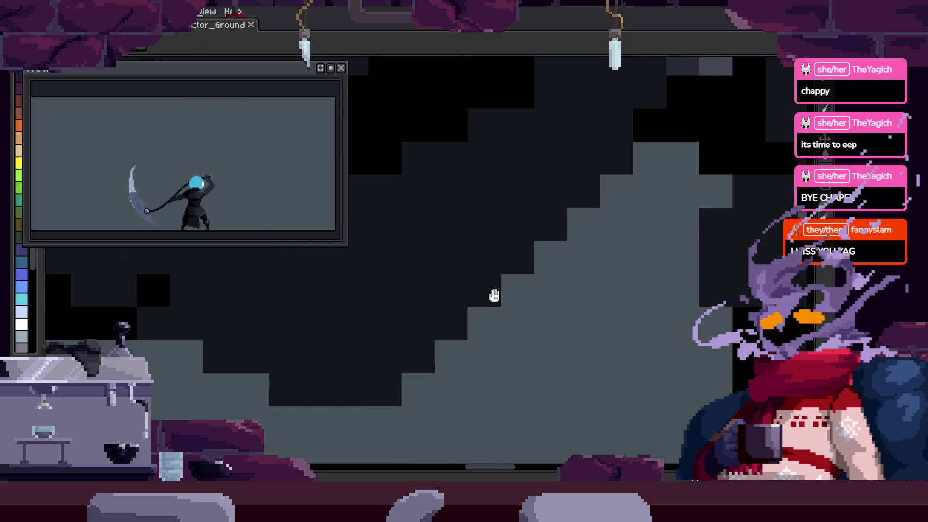
scroll(467, 352, down, 1)
scroll(441, 377, down, 1)
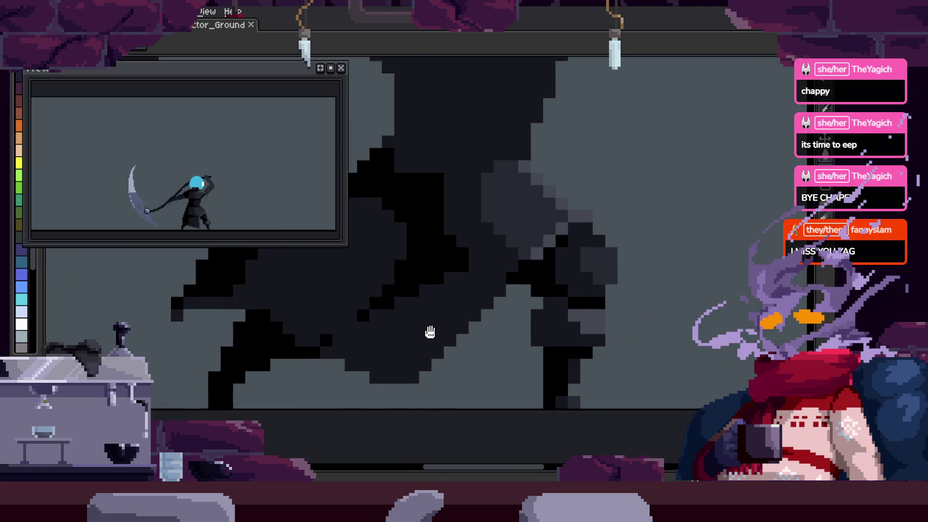
drag(391, 357, 450, 305)
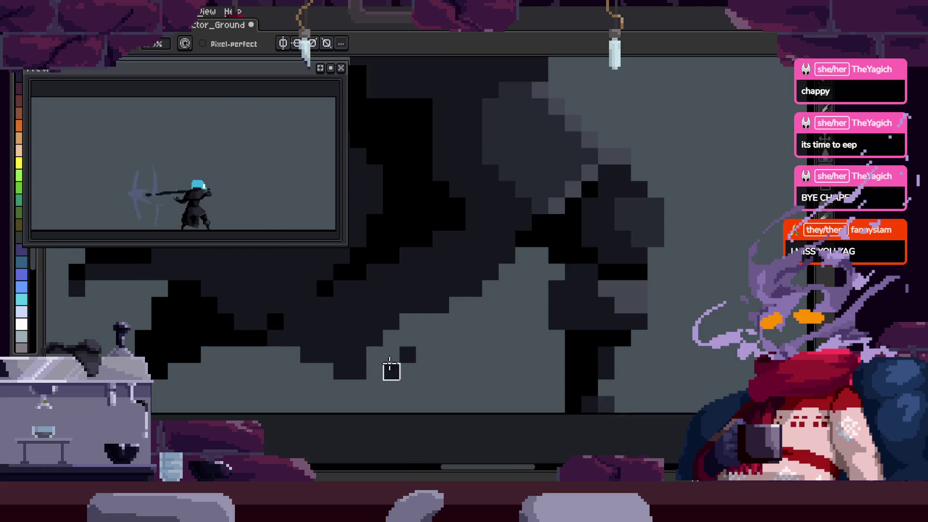
scroll(447, 310, up, 1)
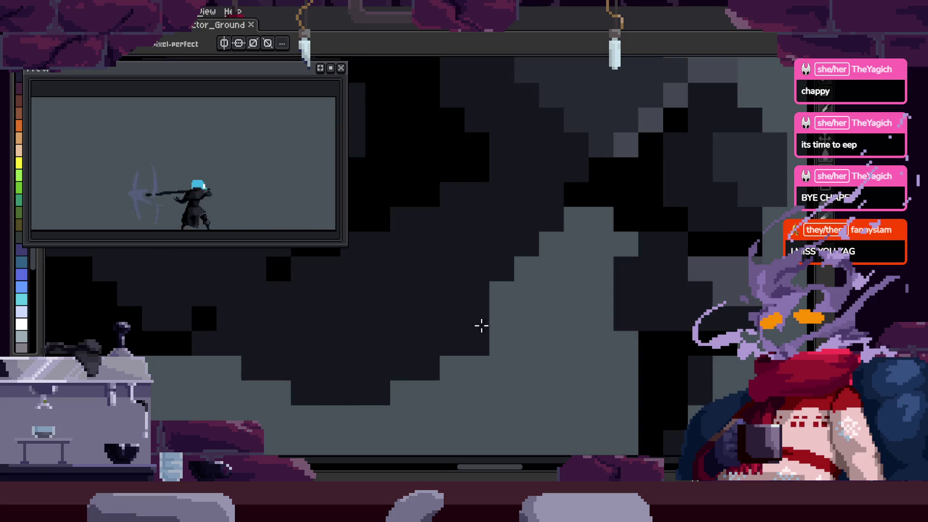
drag(529, 290, 516, 305)
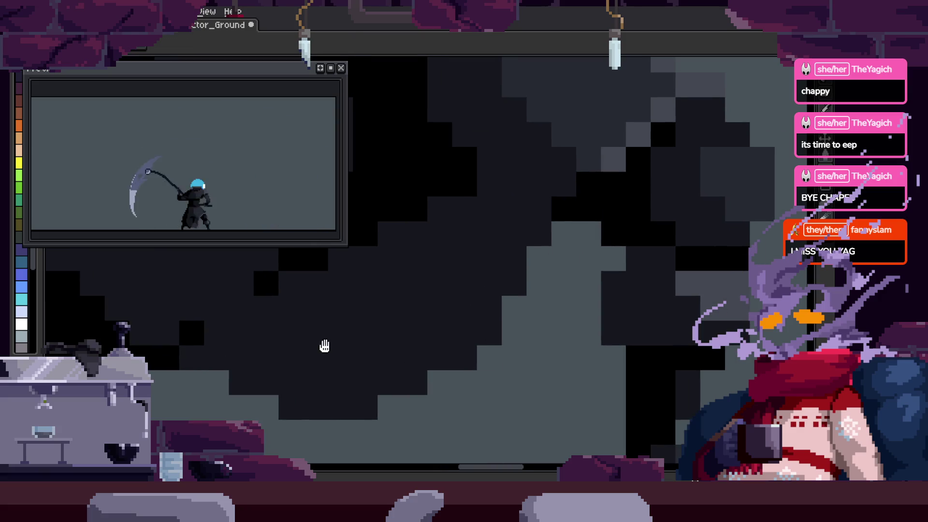
drag(325, 346, 340, 346)
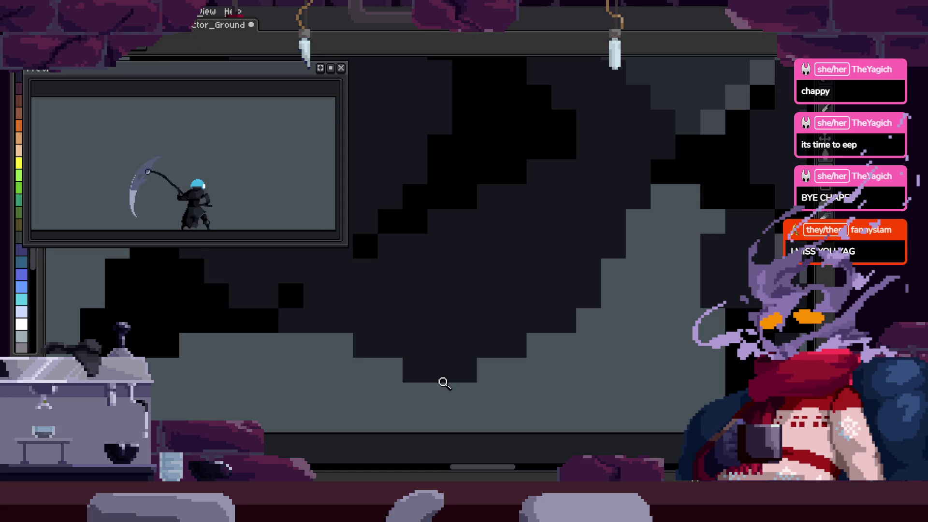
Save the sprite again and zoom in on the character's dark pixels
scroll(450, 358, down, 3)
scroll(473, 336, up, 3)
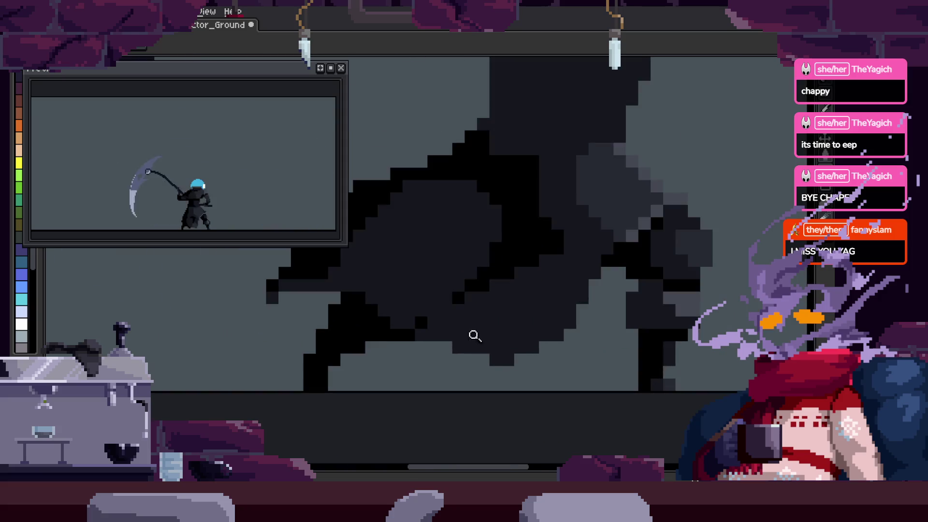
scroll(571, 378, down, 3)
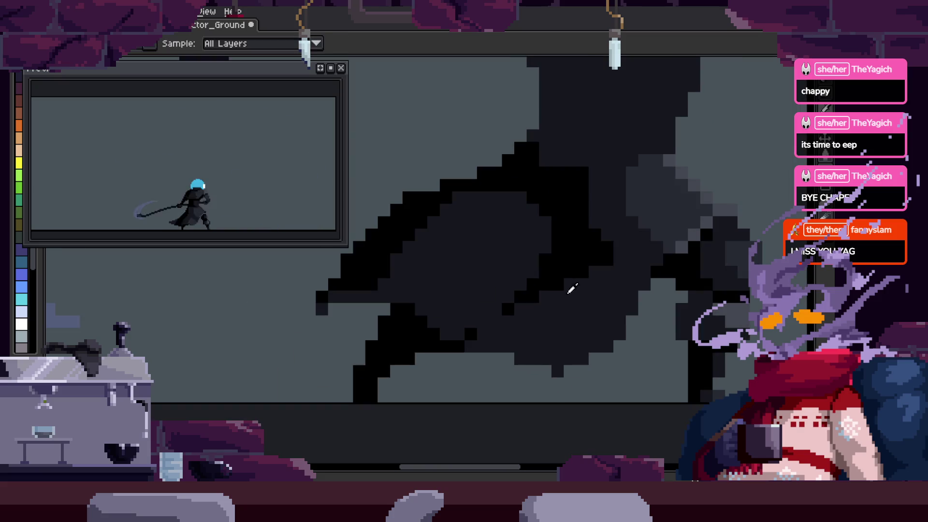
scroll(588, 330, up, 3)
scroll(479, 353, down, 5)
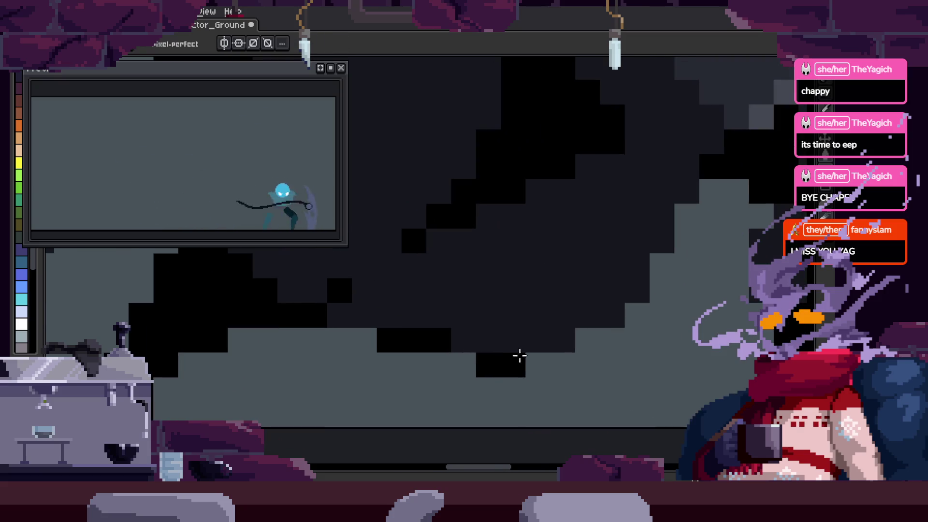
key(z)
key(ctrl+s)
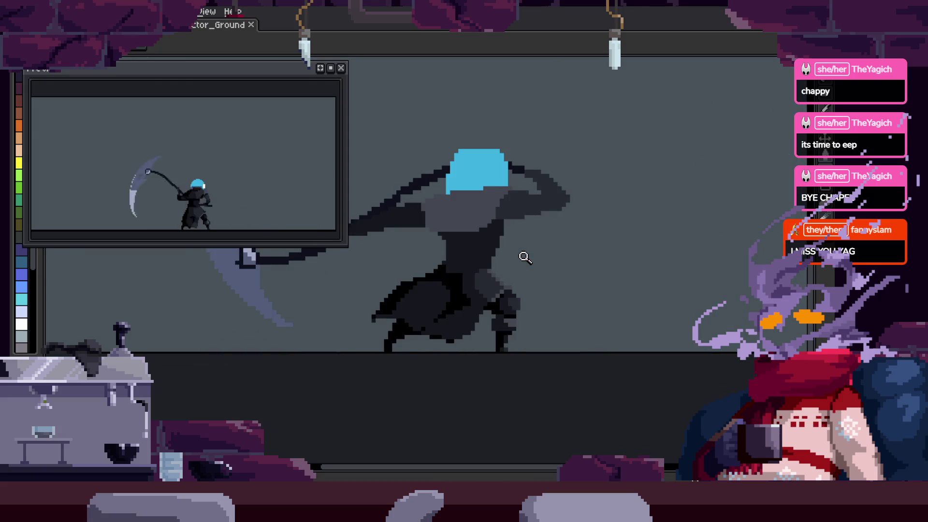
click(479, 322)
Briefly check the layers and frames, then zoom around the character's silhouette
key(b)
scroll(452, 295, down, 3)
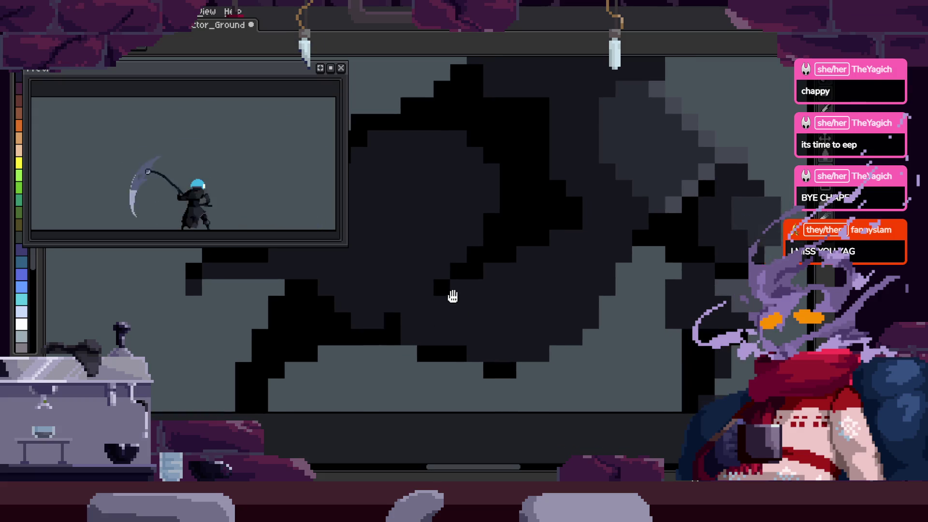
key(Tab)
key(Tab)
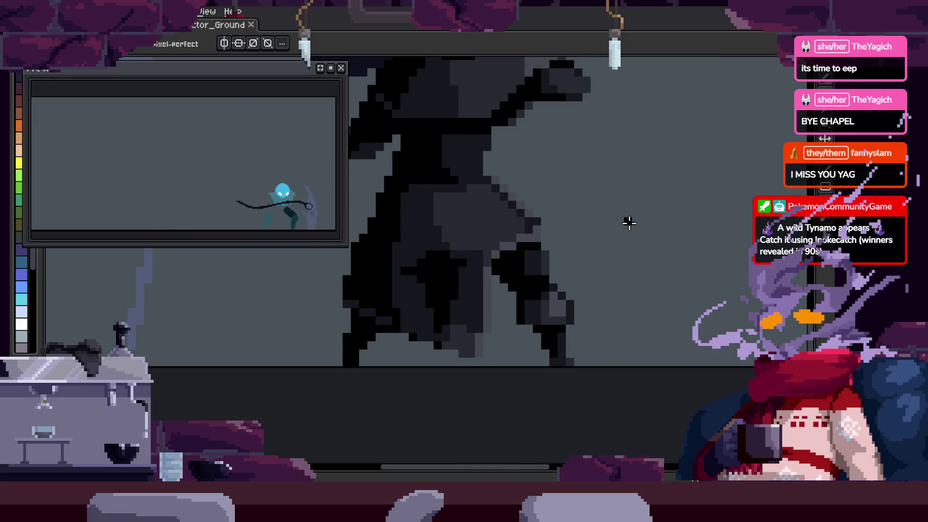
scroll(587, 250, up, 1)
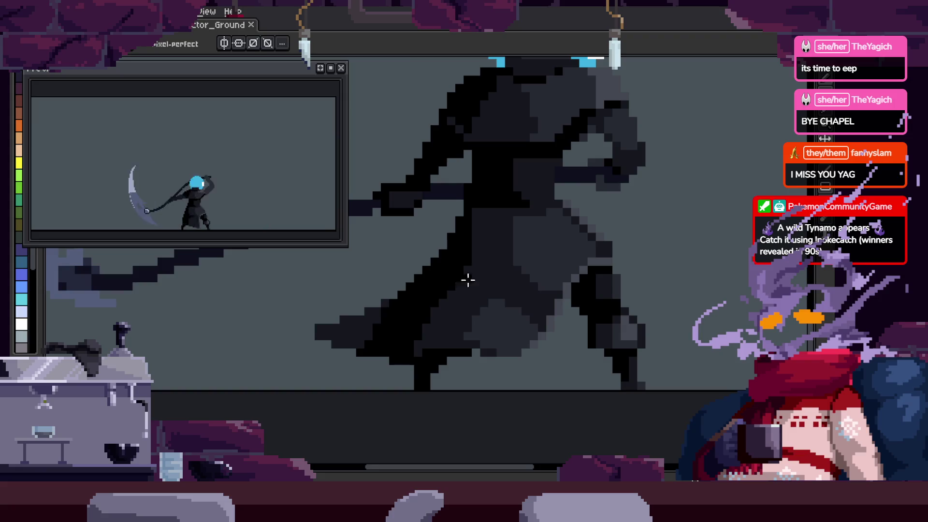
key(z)
scroll(513, 309, down, 3)
scroll(545, 289, up, 3)
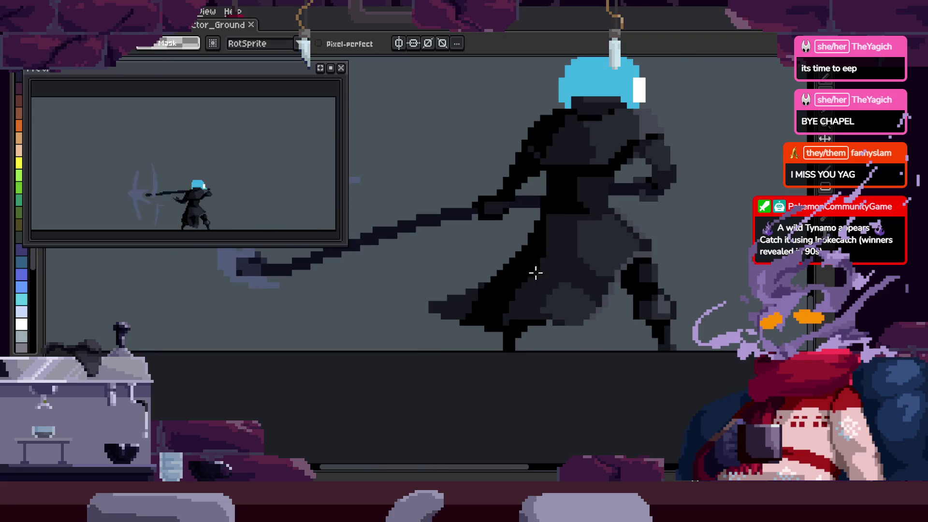
Shift a small patch of dark cloak pixels slightly right, then zoom back out
key(z)
scroll(496, 303, up, 3)
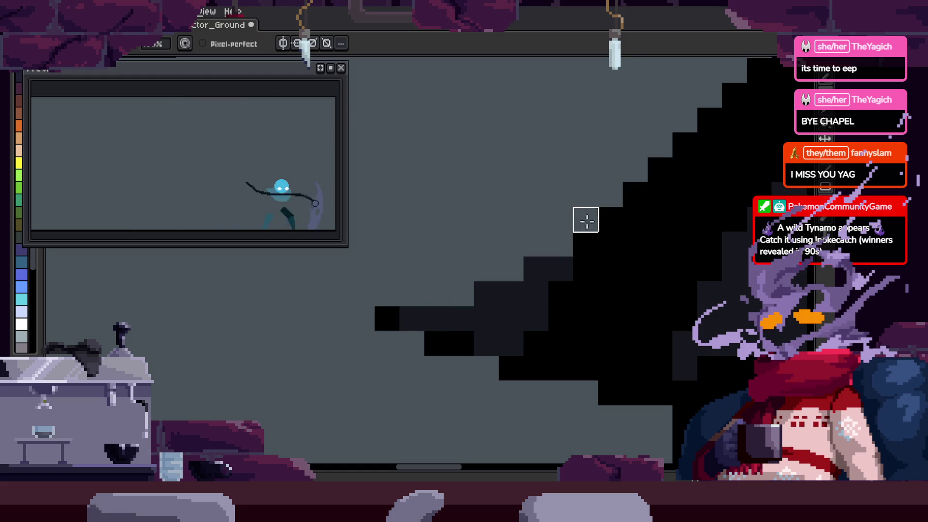
drag(441, 334, 472, 324)
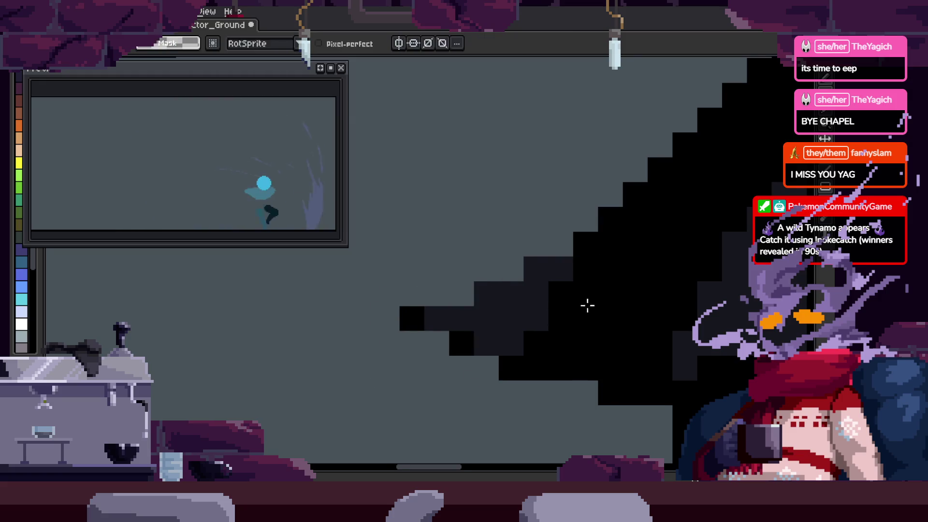
key(i)
key(z)
scroll(477, 325, down, 3)
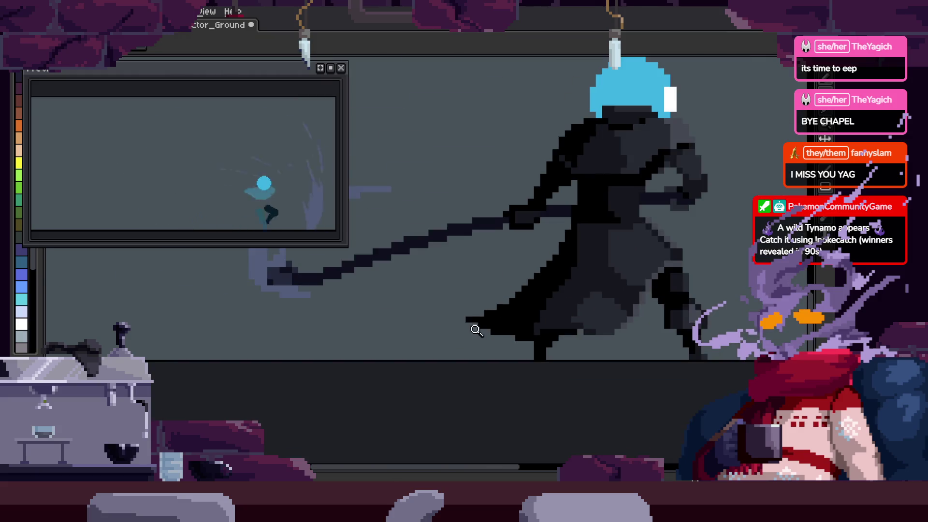
scroll(532, 305, up, 3)
key(Tab)
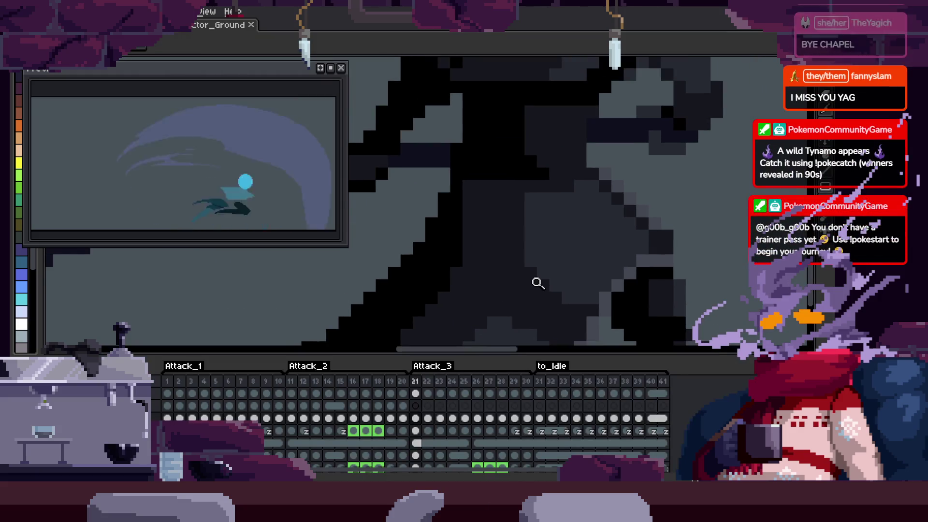
Zoom so the character fills the view and save the animation file
key(Tab)
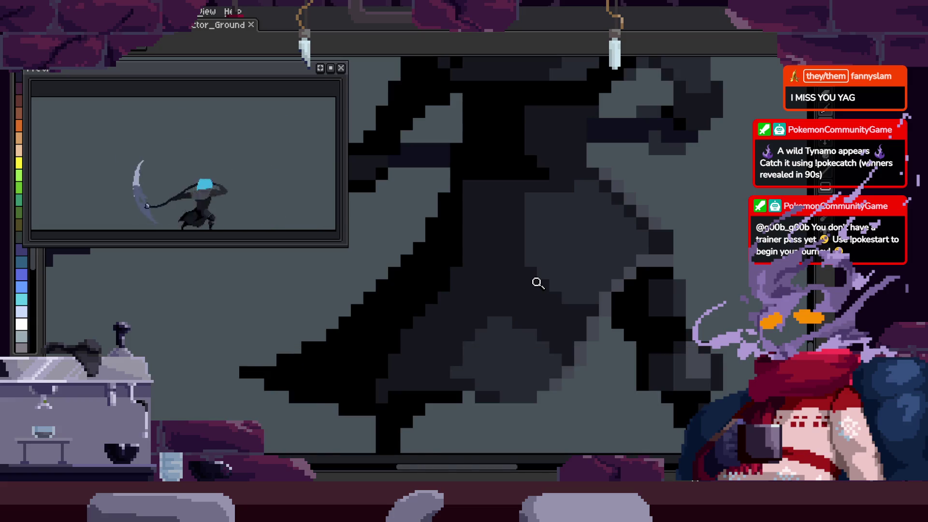
key(Tab)
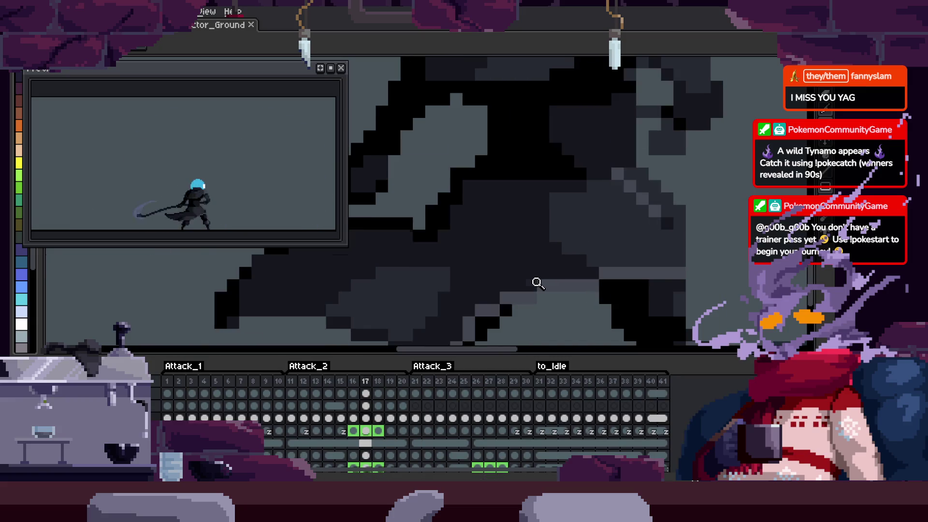
key(Tab)
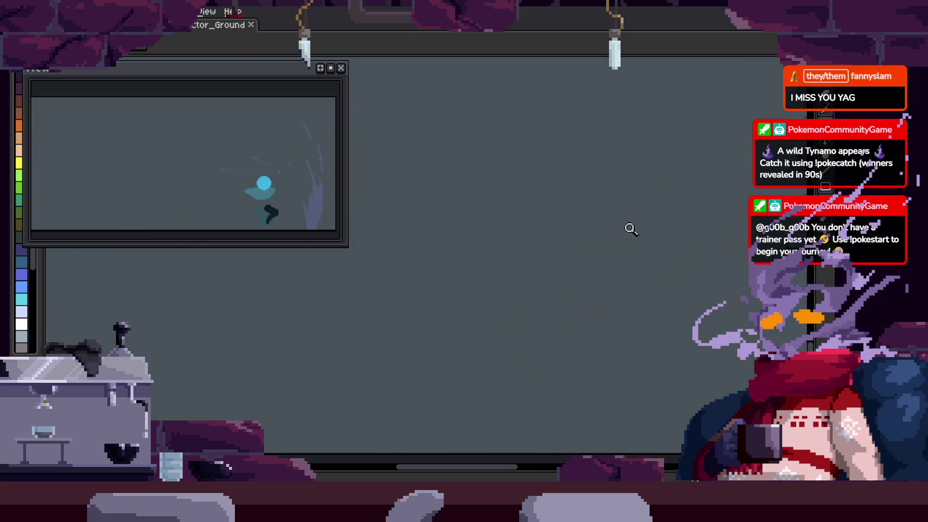
key(Tab)
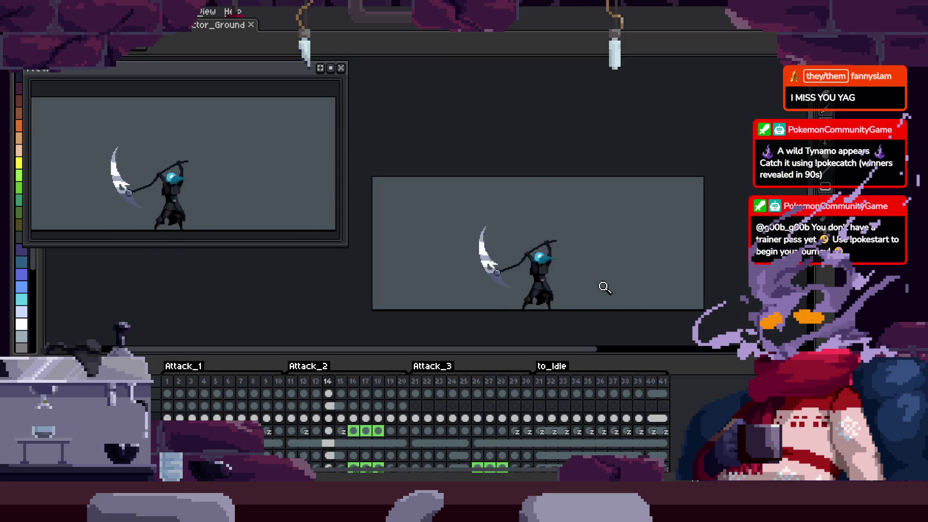
click(604, 288)
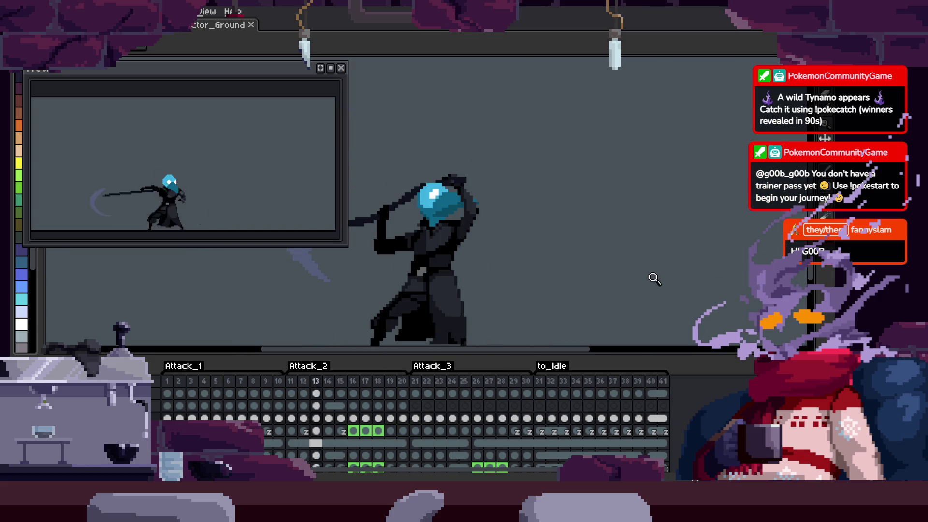
key(ctrl+s)
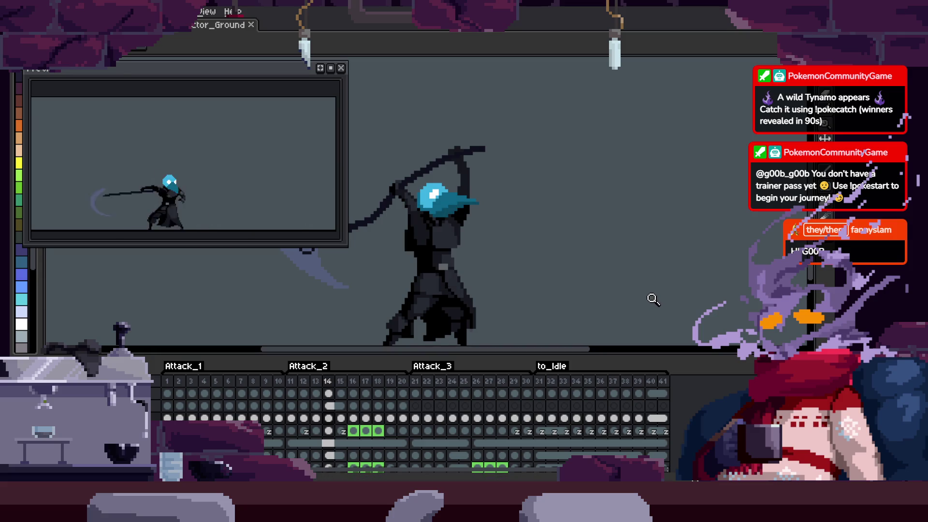
Step through the 41 attack frames, from frame 2 up to 39 and back to the first
key(Tab)
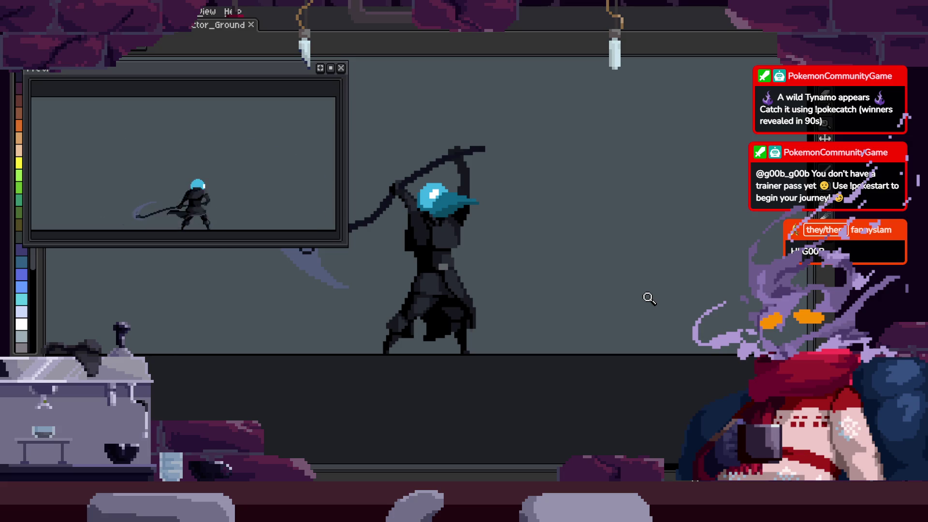
key(Tab)
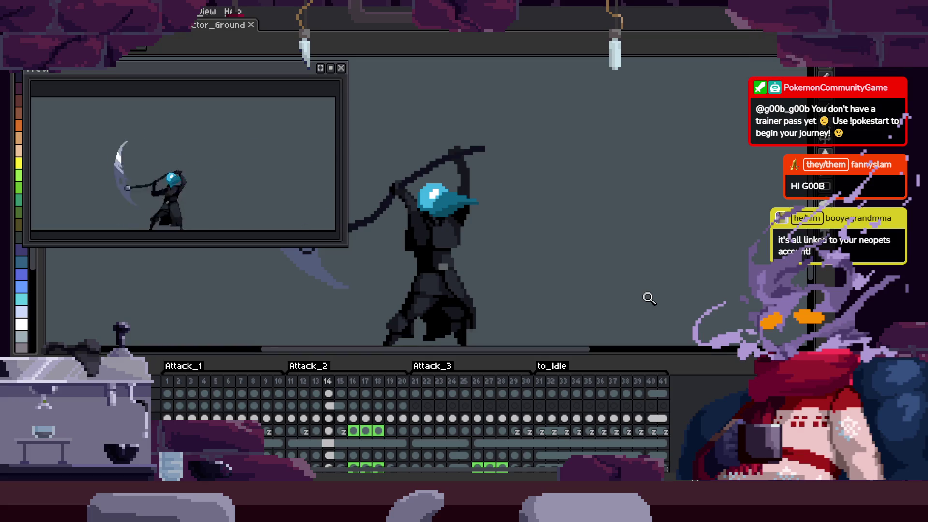
key(Left)
key(Left)
key(Left)
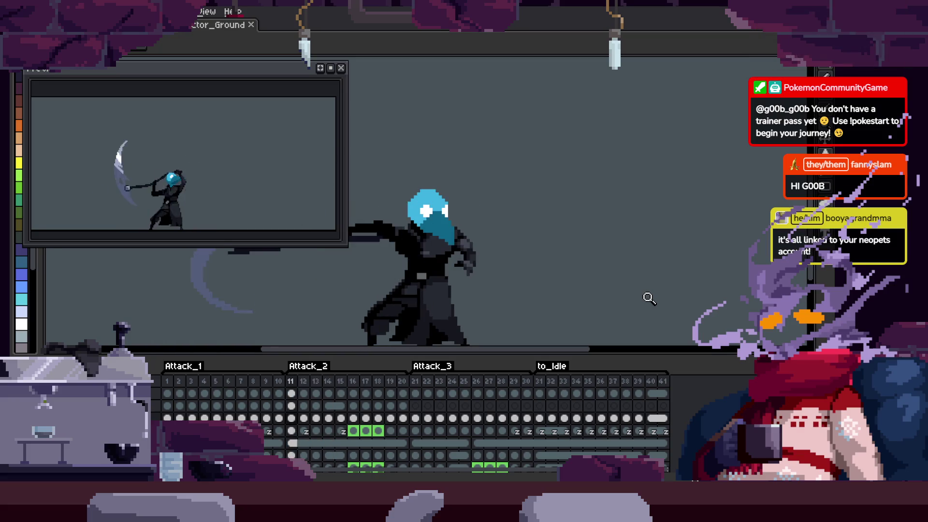
key(Left)
key(Left)
key(Left)
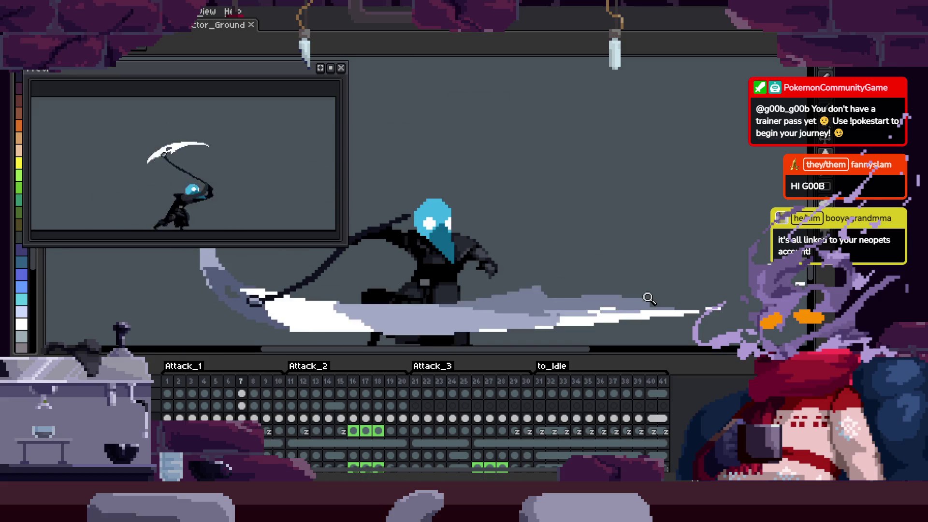
key(Right)
key(Right)
key(Right)
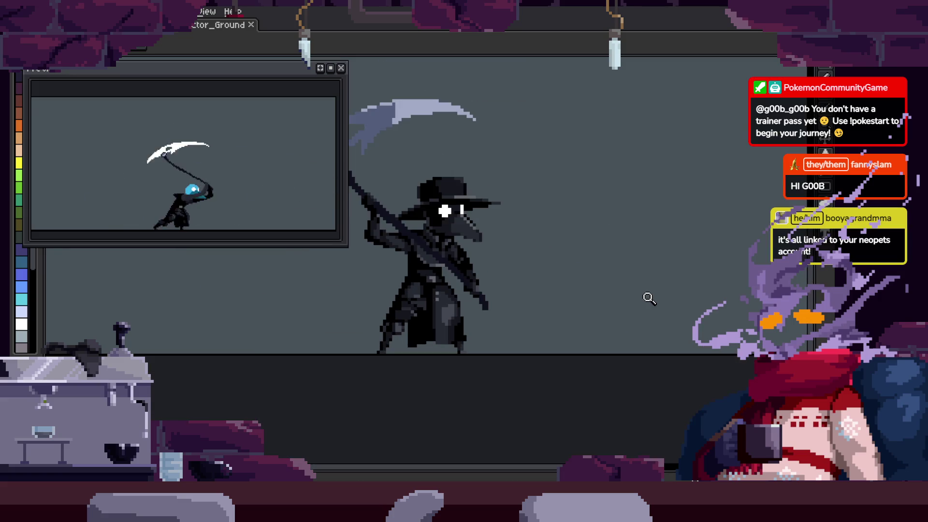
key(Right)
key(Right)
key(Right)
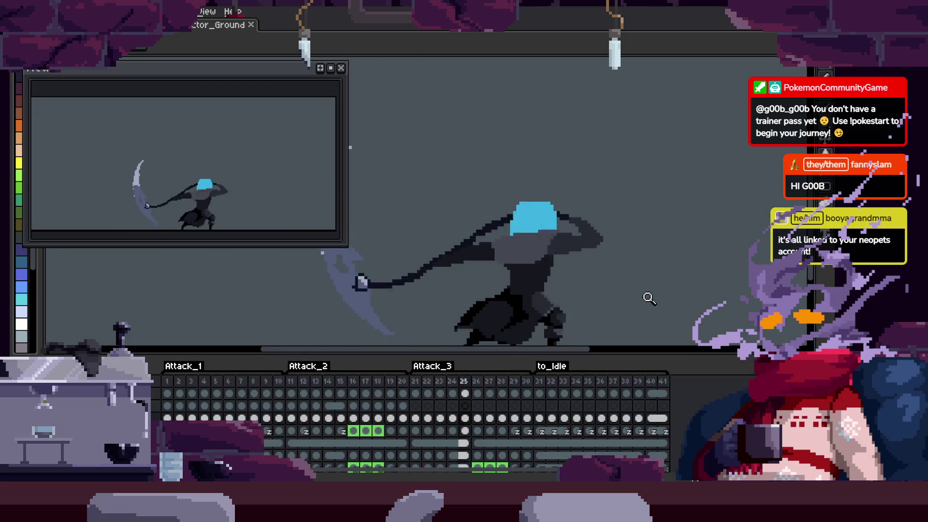
key(Right)
key(Right)
key(Right)
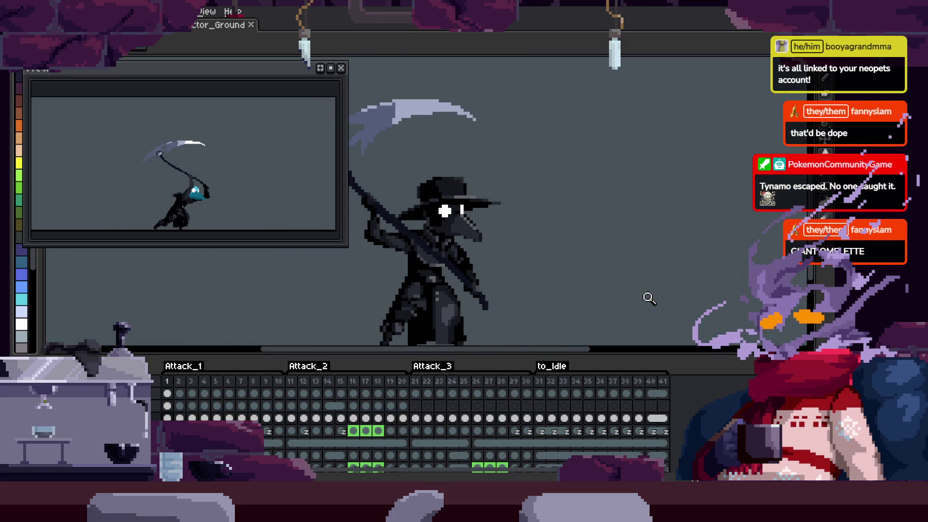
key(b)
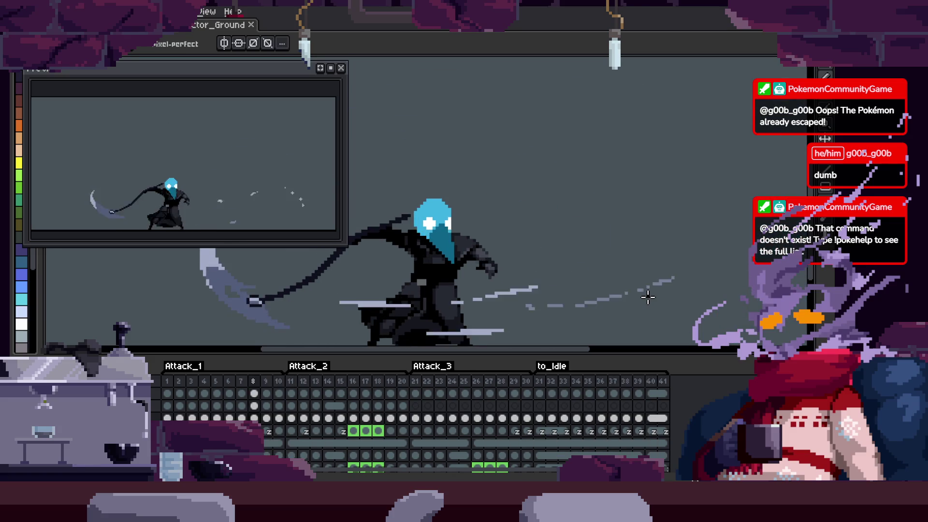
key(Tab)
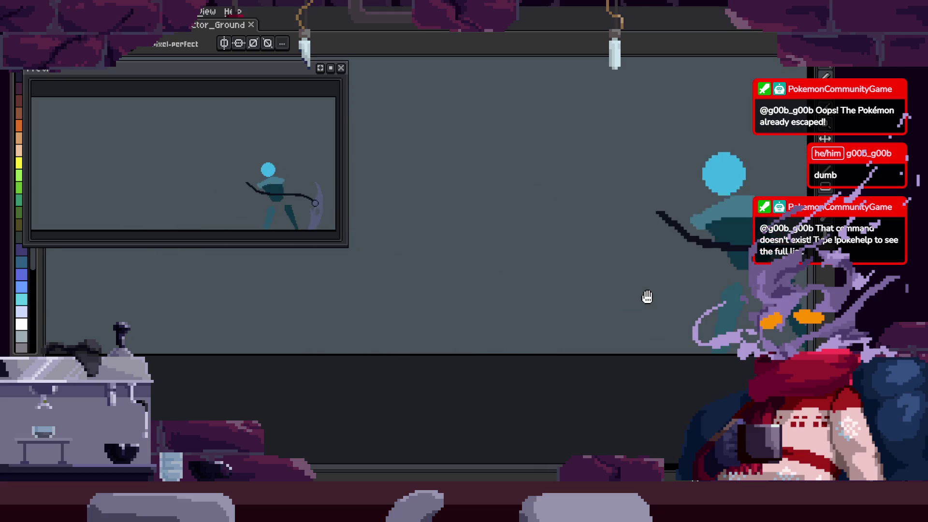
key(z)
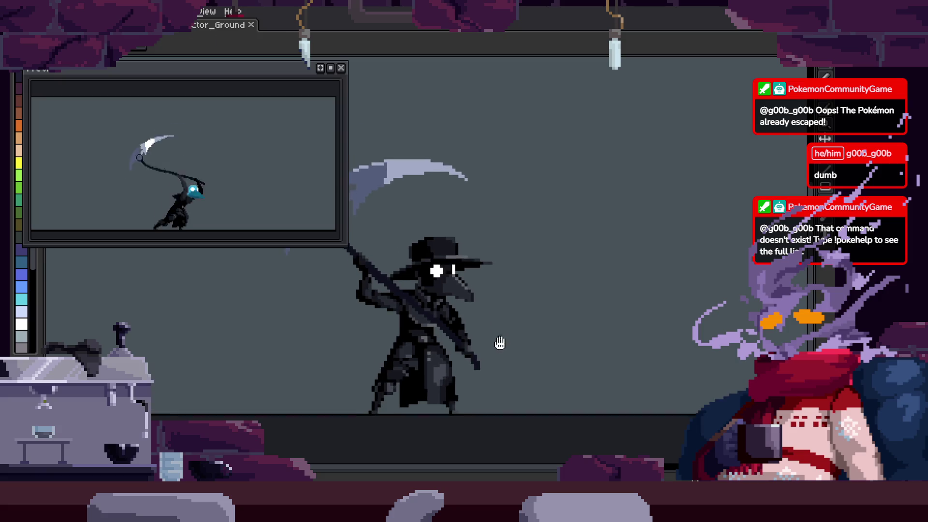
scroll(567, 317, down, 3)
scroll(549, 263, up, 4)
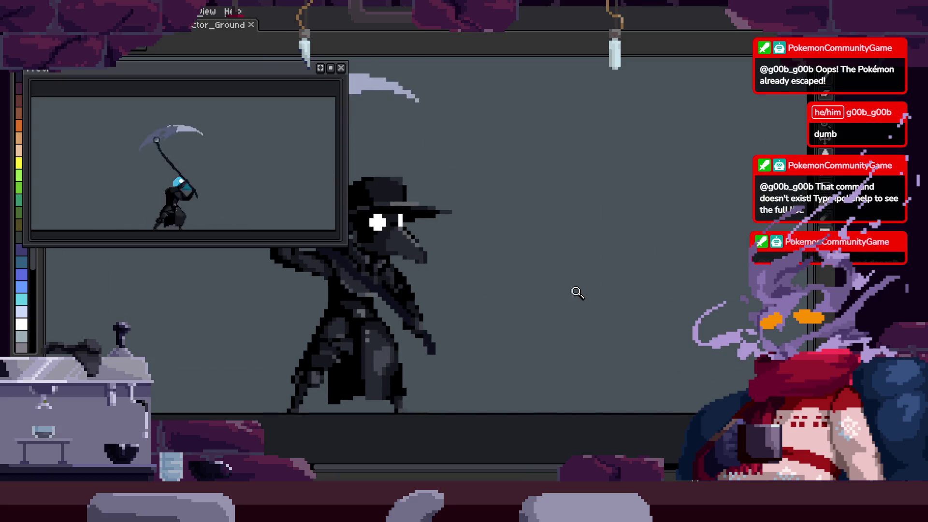
scroll(561, 302, down, 2)
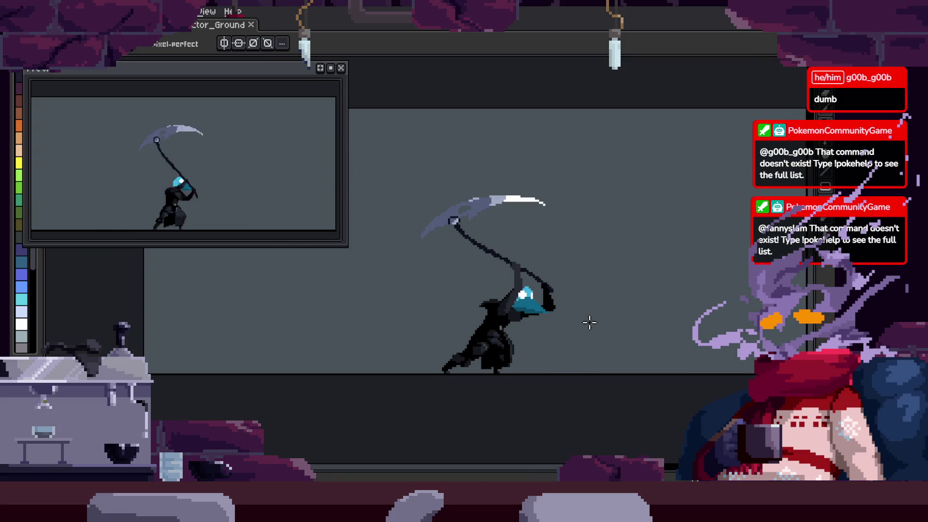
key(z)
scroll(596, 302, up, 1)
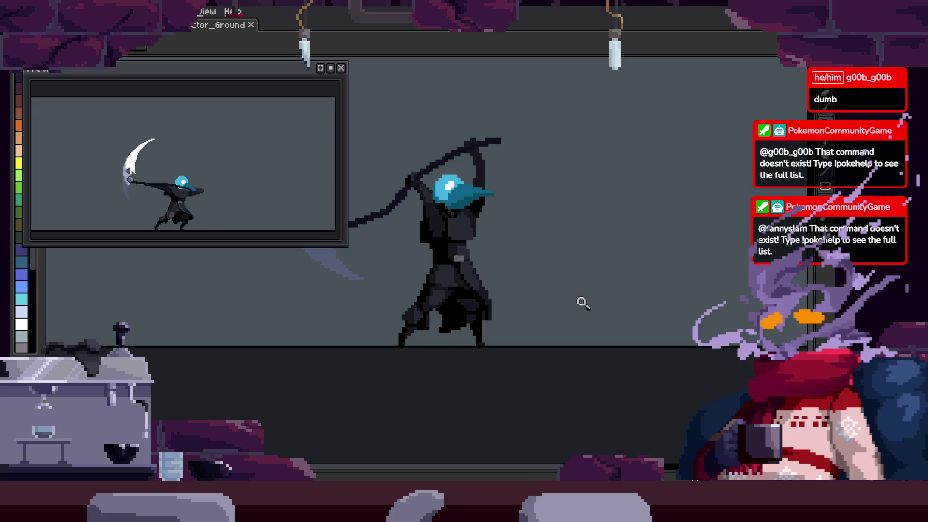
scroll(543, 275, up, 1)
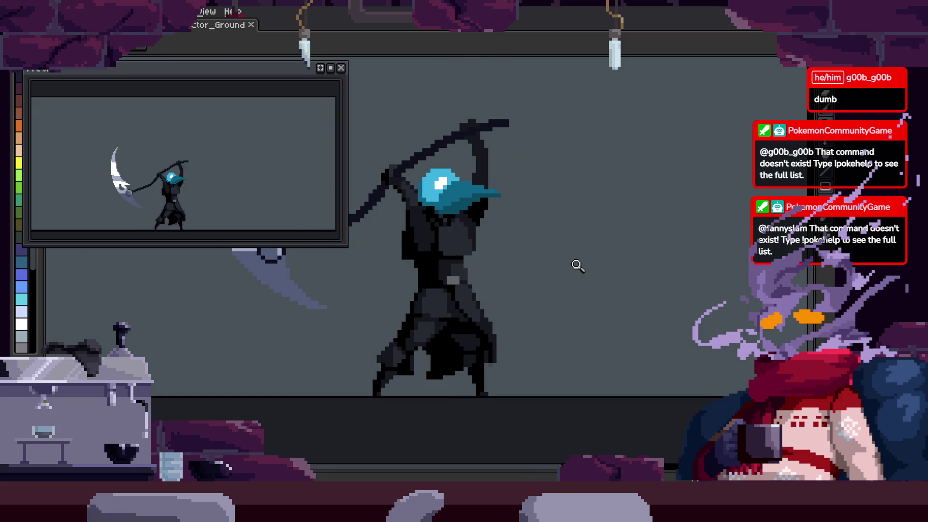
key(Tab)
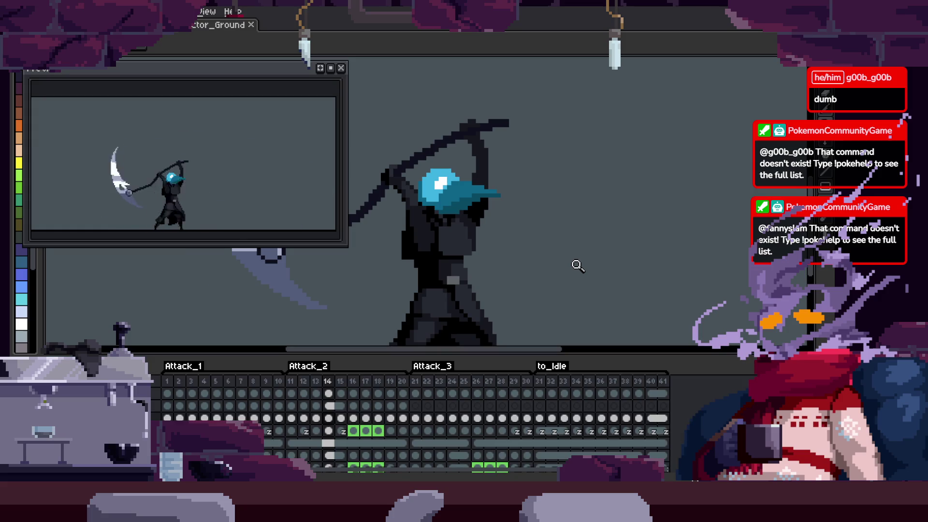
key(Tab)
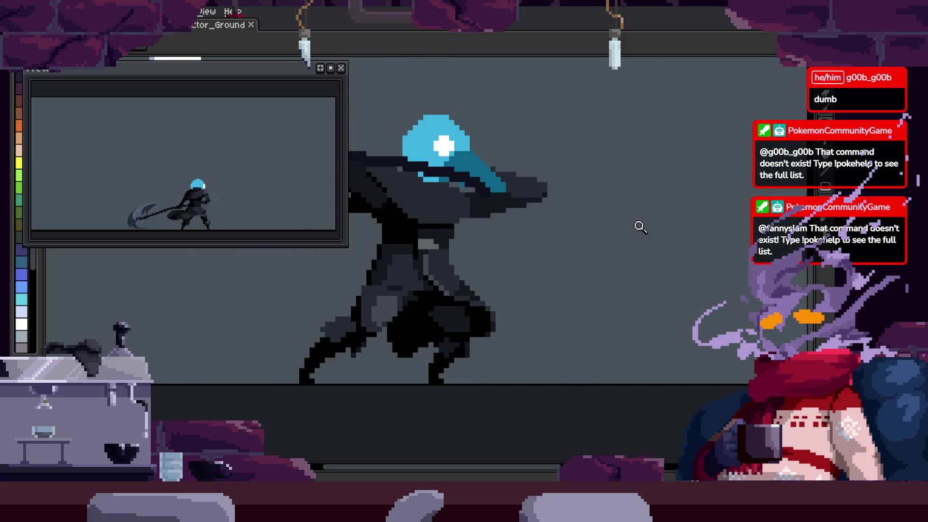
Zoom in on the scythe's sweeping slash trail in the attack frame
click(450, 276)
key(Tab)
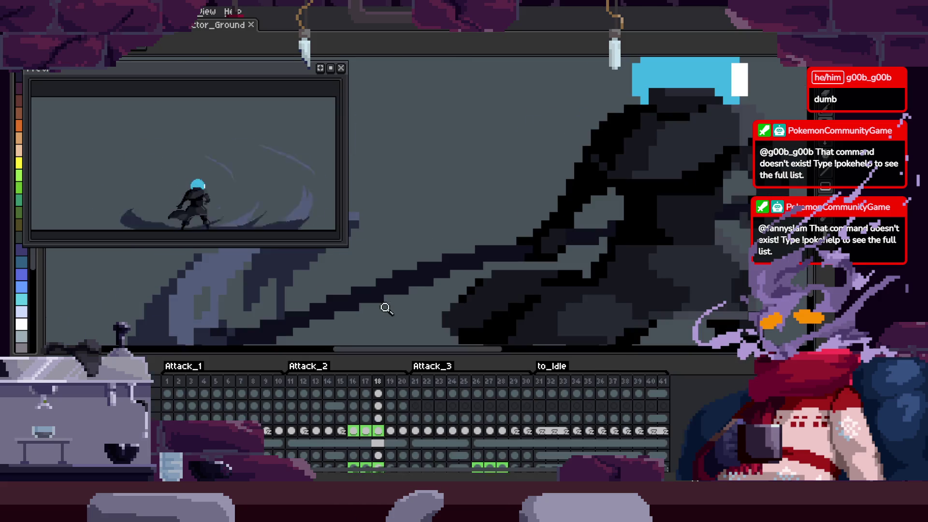
key(Tab)
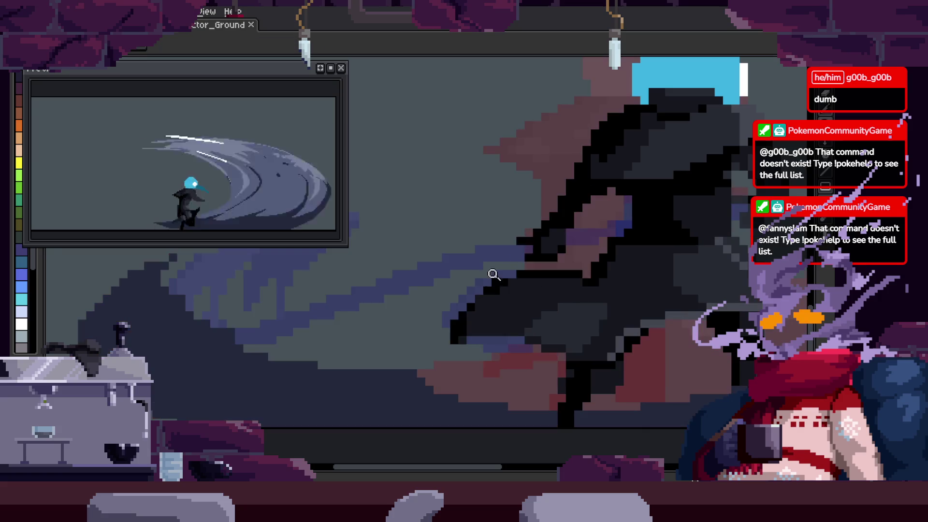
scroll(321, 314, up, 2)
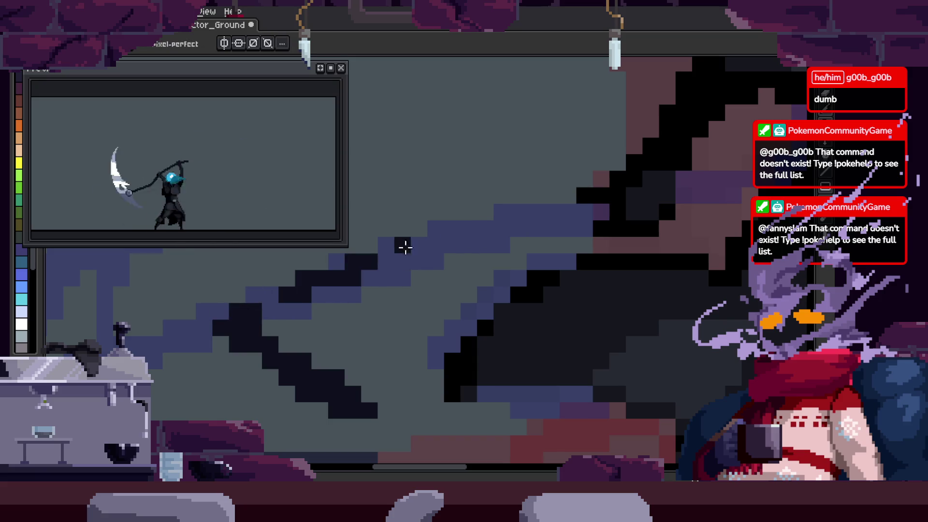
scroll(408, 256, left, 3)
key(e)
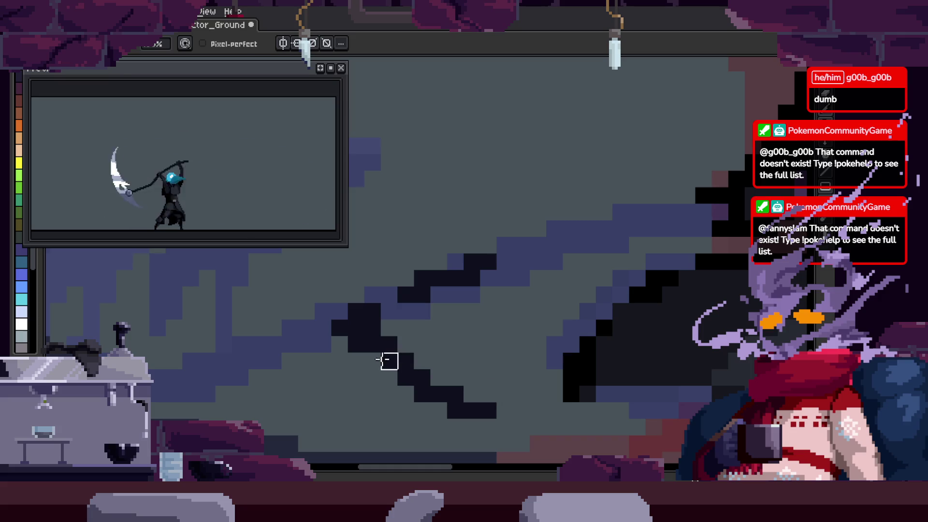
scroll(395, 316, up, 1)
scroll(397, 339, right, 5)
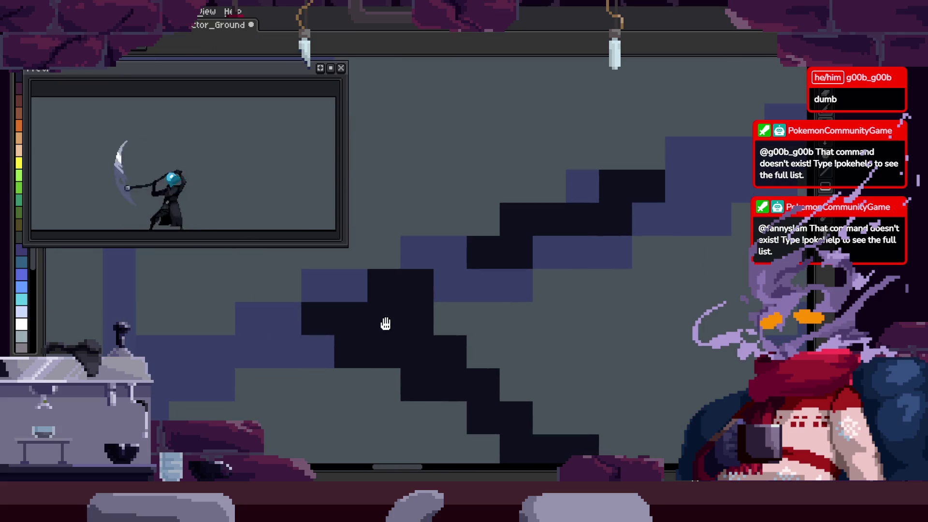
scroll(441, 291, right, 2)
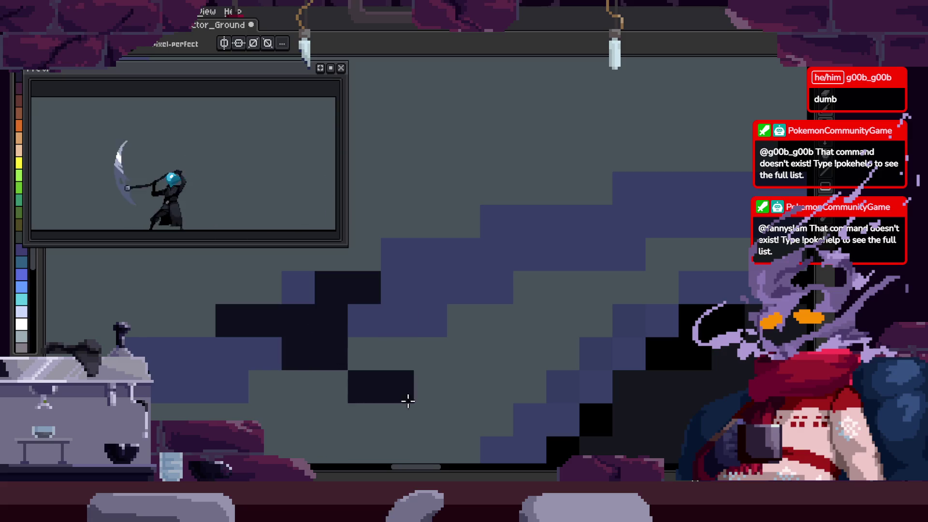
key(Tab)
scroll(531, 242, down, 3)
key(Tab)
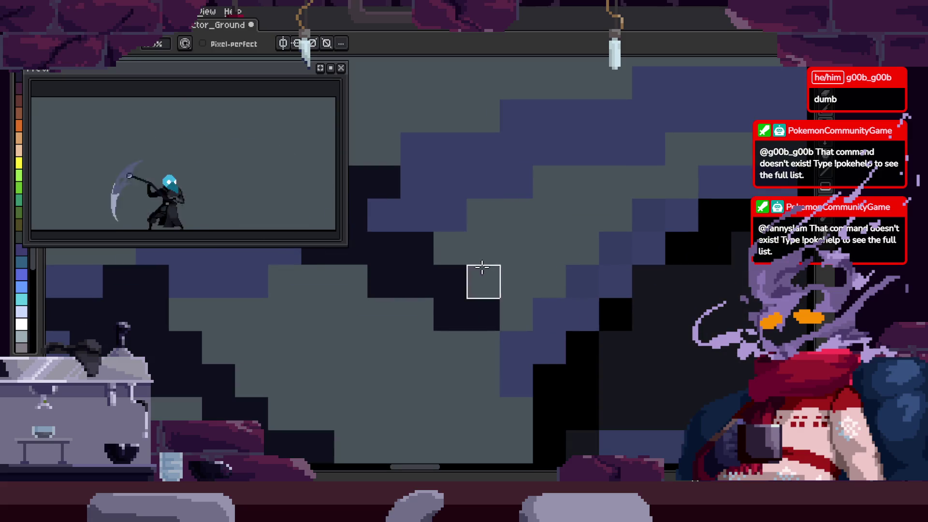
scroll(406, 256, down, 5)
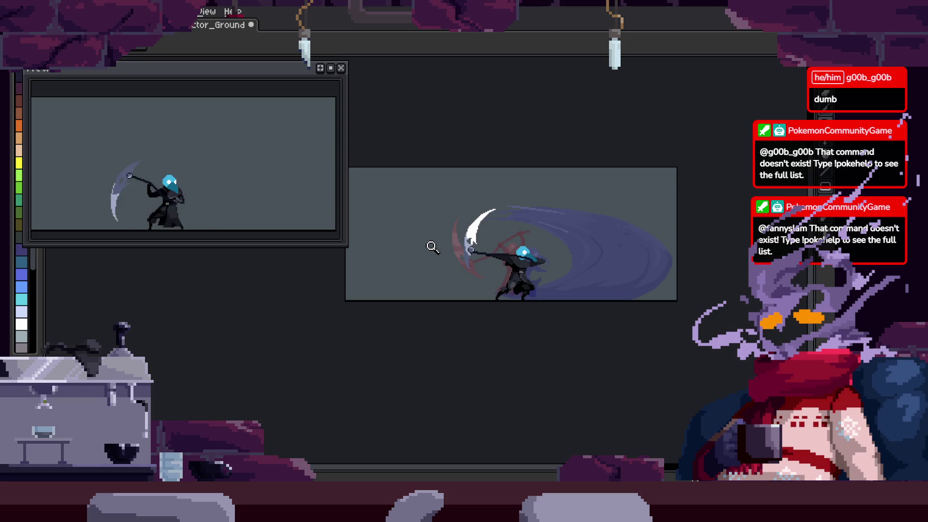
scroll(615, 224, up, 5)
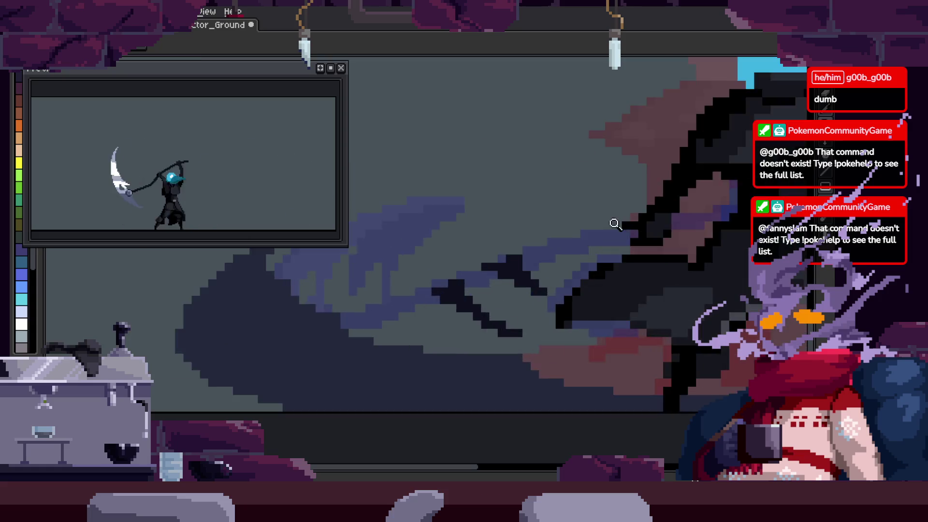
scroll(615, 224, up, 3)
Paint dark pixels on the scythe shaft's smear with the Pencil, then zoom back out
key(b)
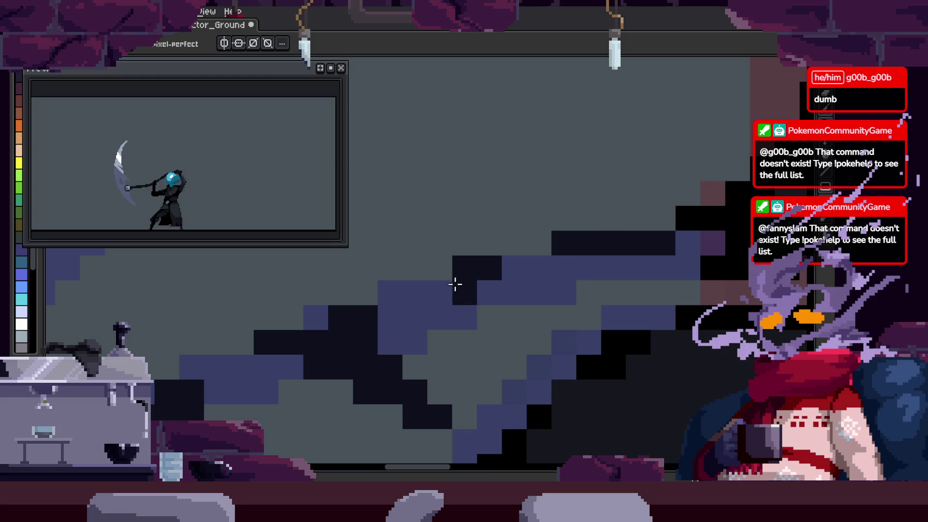
mouse_move(393, 286)
mouse_down()
mouse_move(553, 304)
mouse_move(402, 320)
mouse_up()
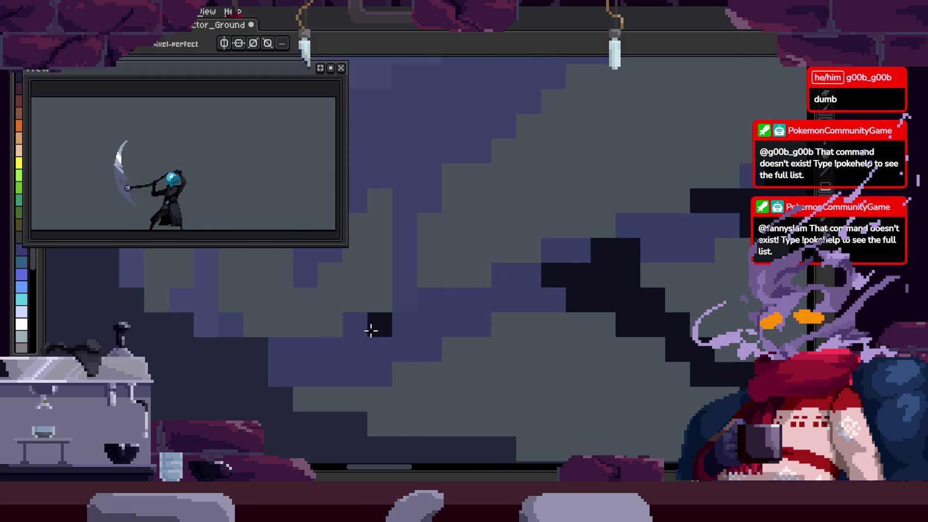
click(355, 325)
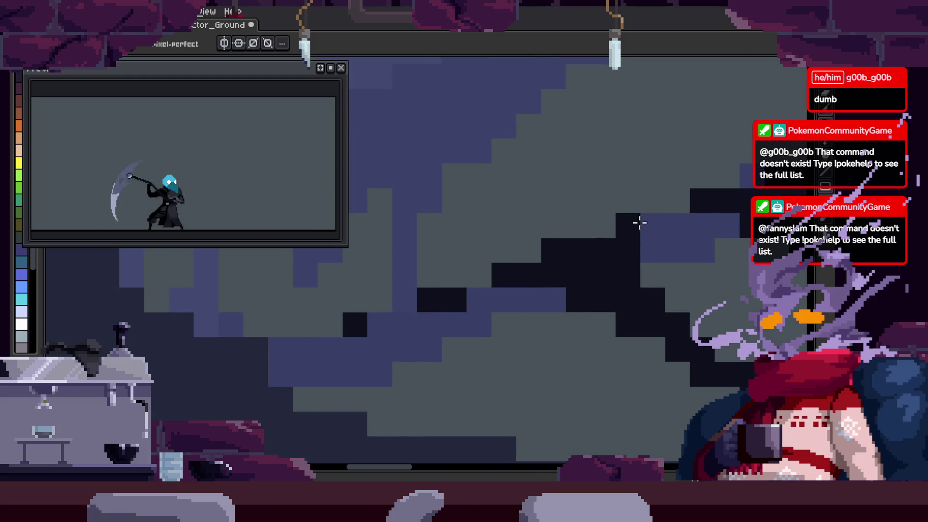
key(z)
scroll(369, 348, down, 3)
scroll(420, 331, up, 2)
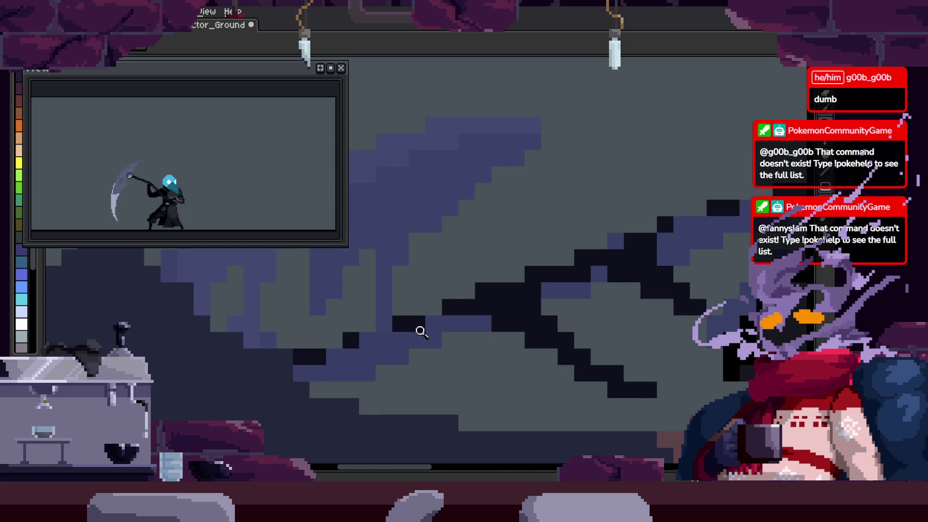
key(z)
scroll(426, 319, down, 3)
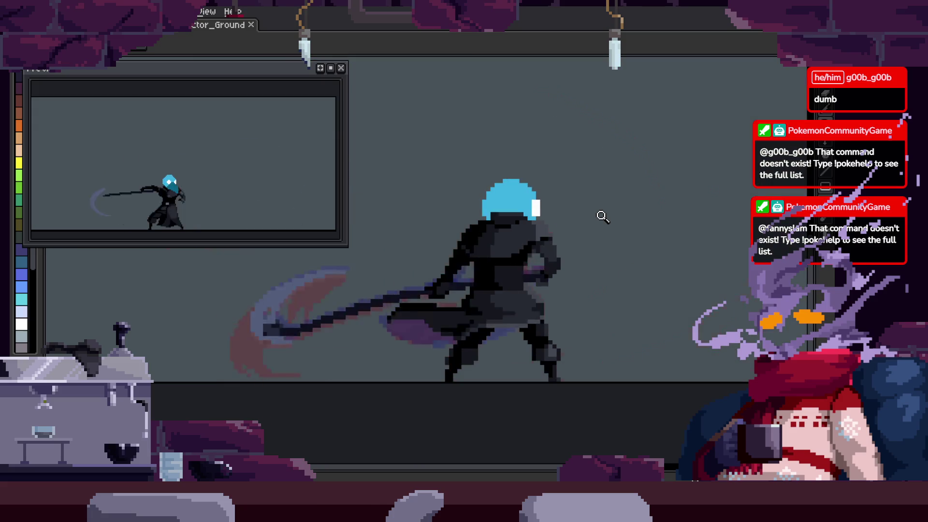
Adjust the view of the scythe blade and save the animation file
key(Tab)
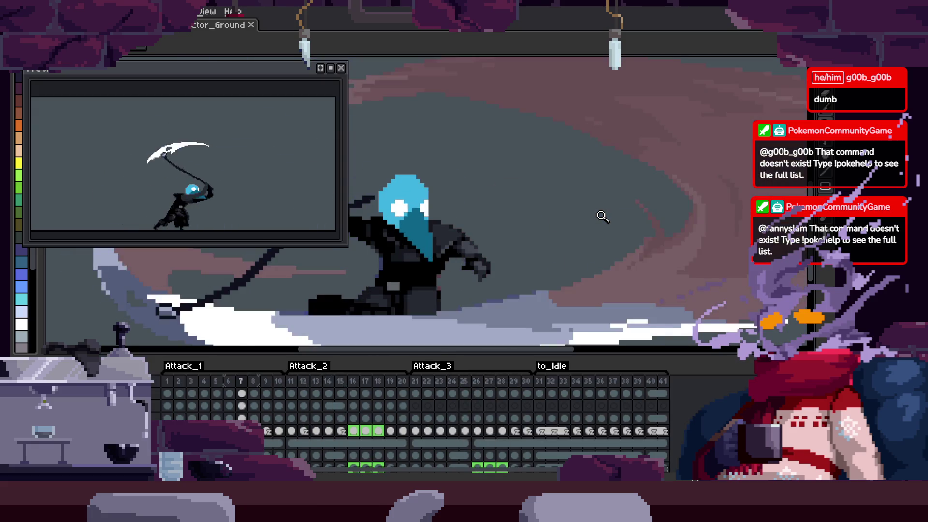
drag(511, 296, 647, 244)
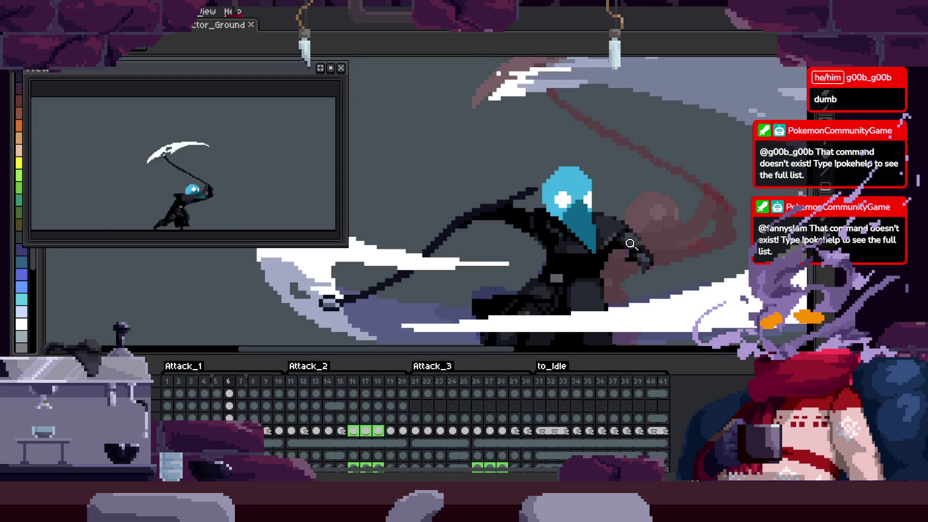
key(Tab)
scroll(461, 285, up, 5)
key(b)
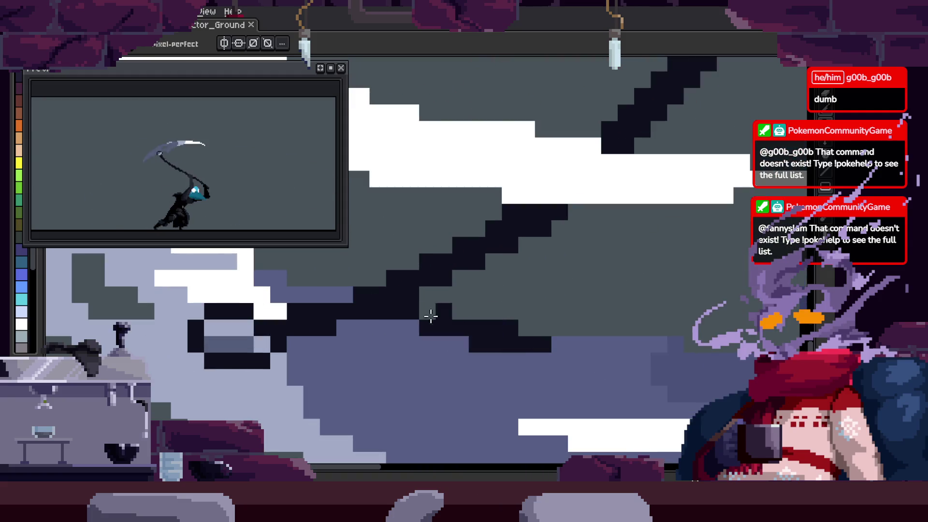
scroll(604, 311, down, 5)
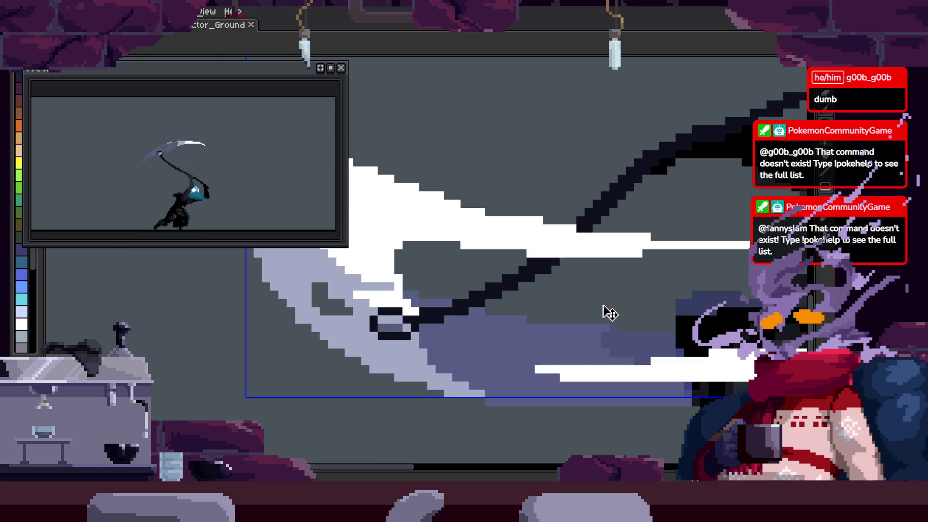
key(ctrl+s)
Select the connected scythe handle pixels with the Magic Wand
key(Tab)
drag(614, 240, 575, 191)
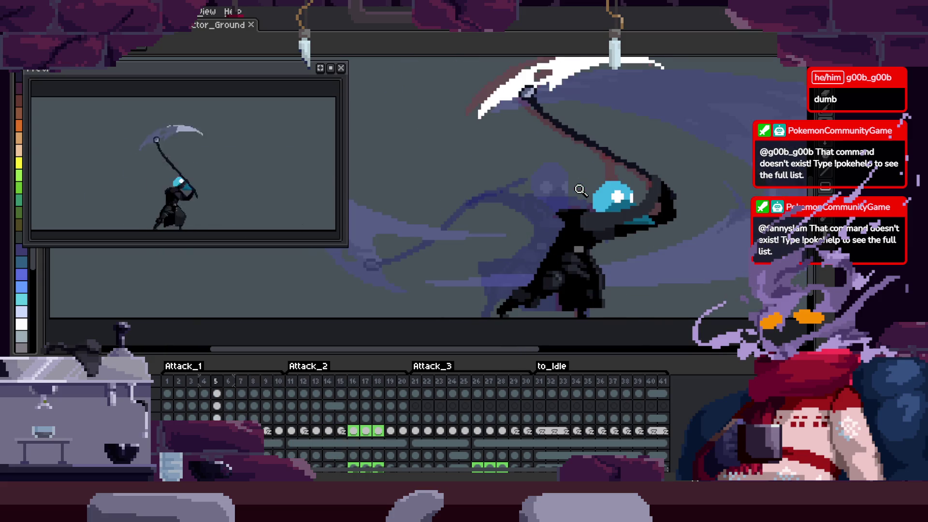
click(411, 252)
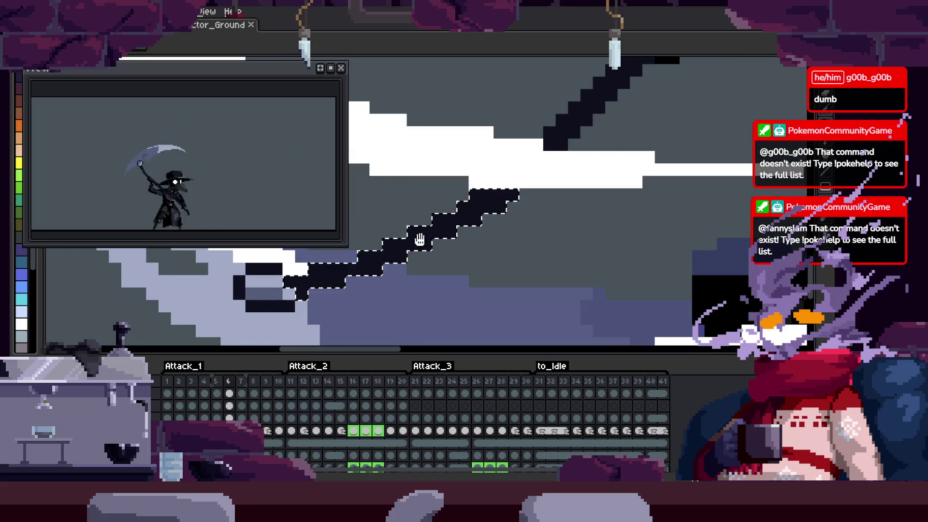
click(405, 296)
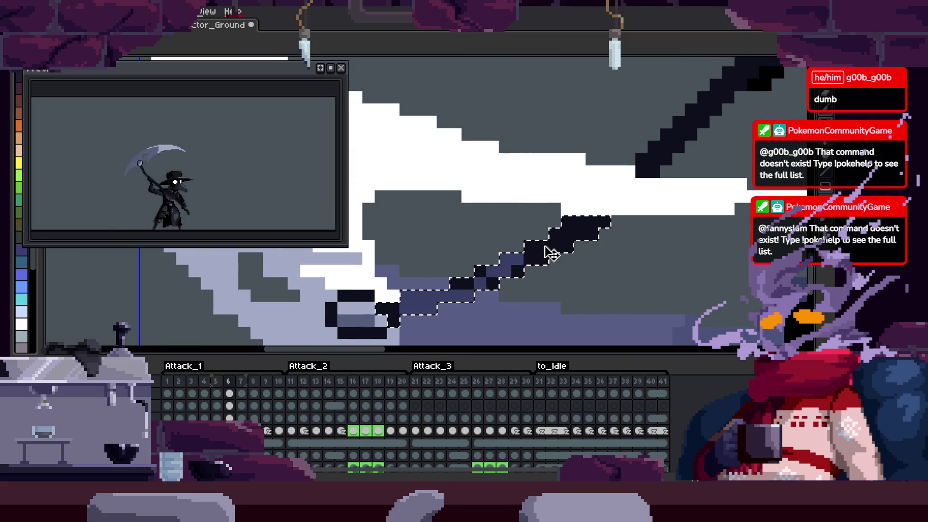
key(Tab)
key(w)
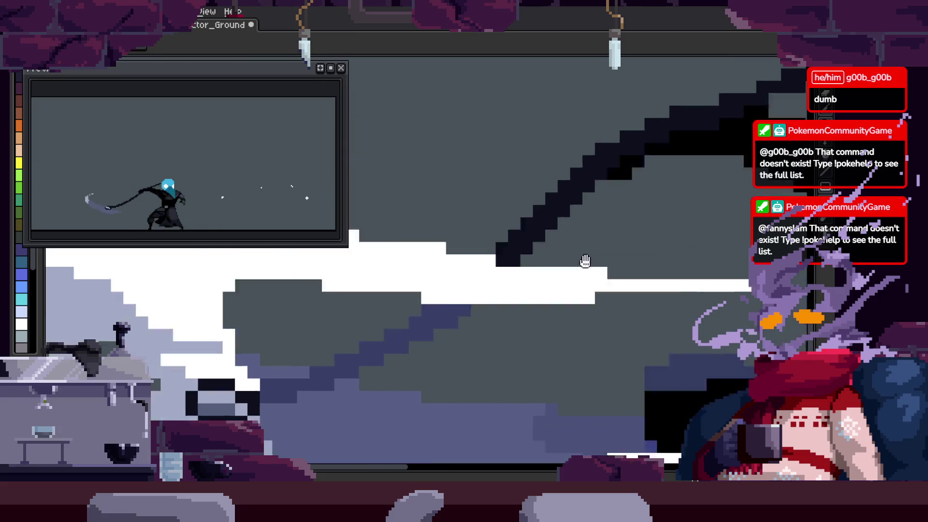
Repaint the black scythe handle pixels a lighter purple with the Pencil
key(b)
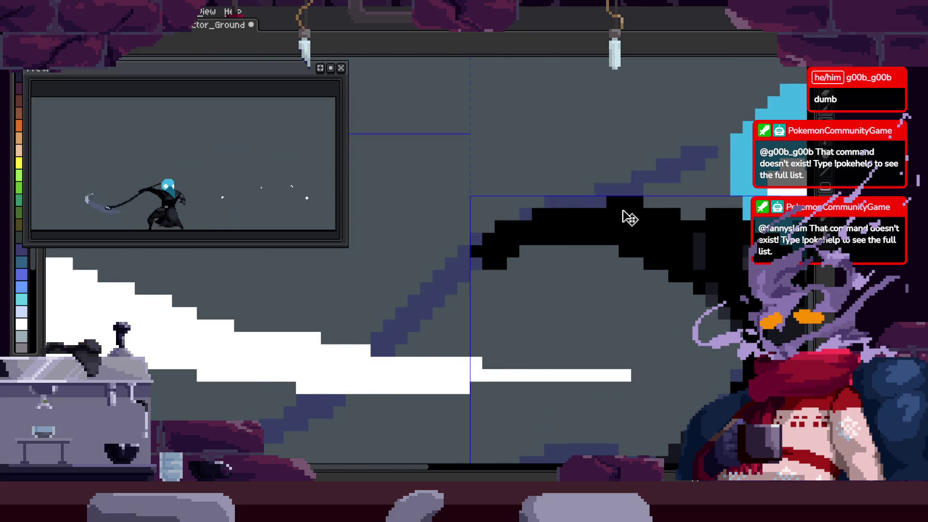
scroll(629, 220, down, 2)
scroll(536, 255, up, 1)
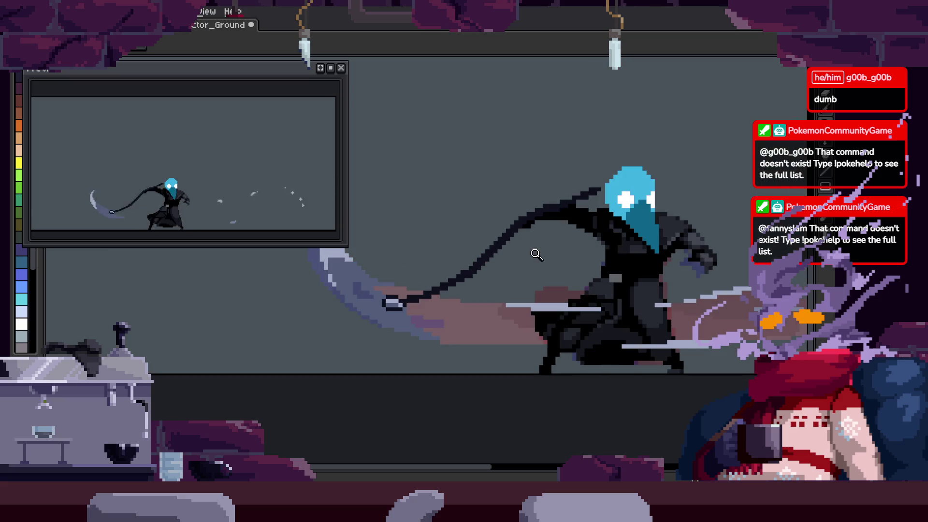
scroll(481, 285, up, 2)
scroll(529, 288, down, 2)
scroll(507, 292, up, 2)
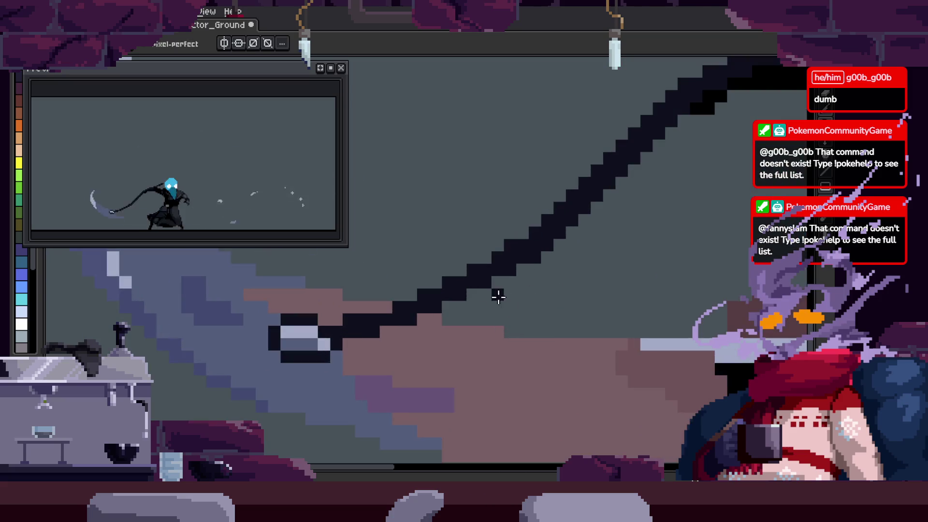
scroll(532, 306, down, 2)
scroll(530, 317, up, 2)
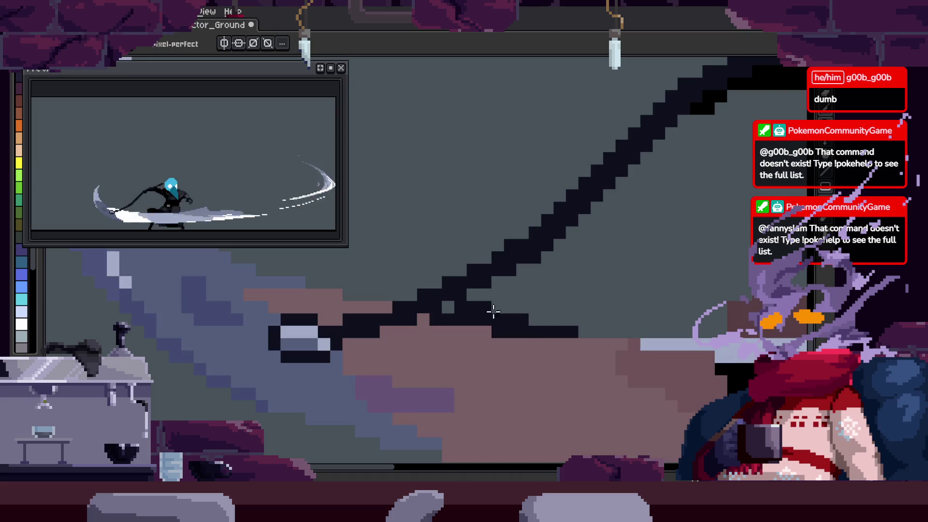
scroll(508, 333, down, 2)
scroll(570, 299, up, 2)
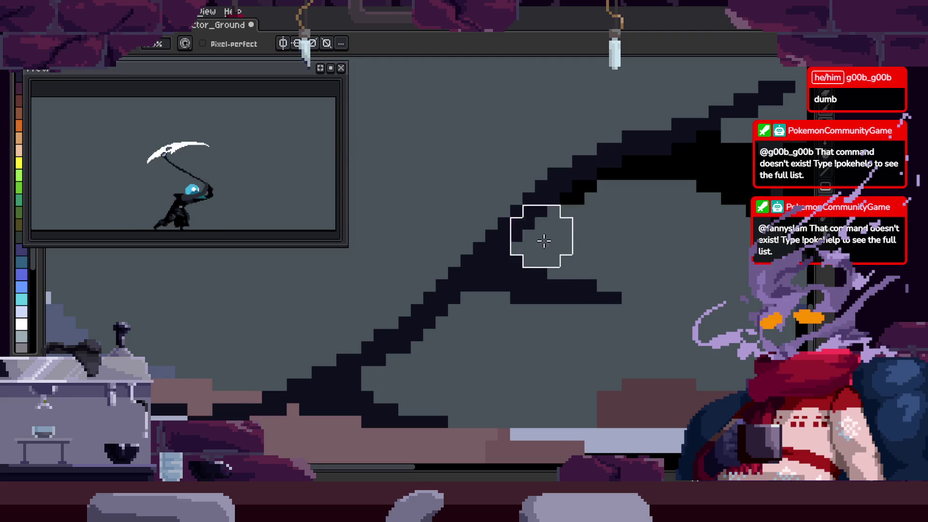
drag(544, 240, 483, 315)
Step to the next attack frame and pan to show the whole figure
key(Right)
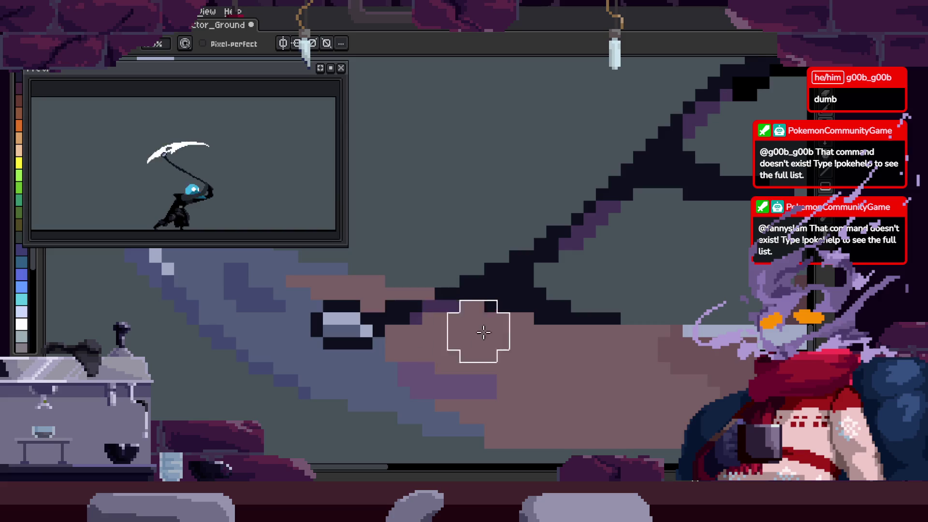
scroll(508, 329, down, 3)
scroll(590, 315, up, 3)
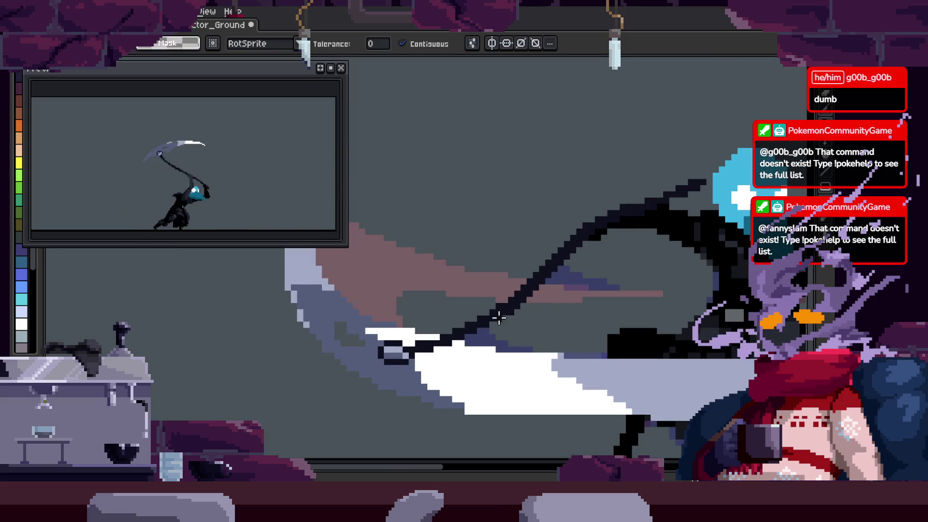
scroll(679, 231, down, 1)
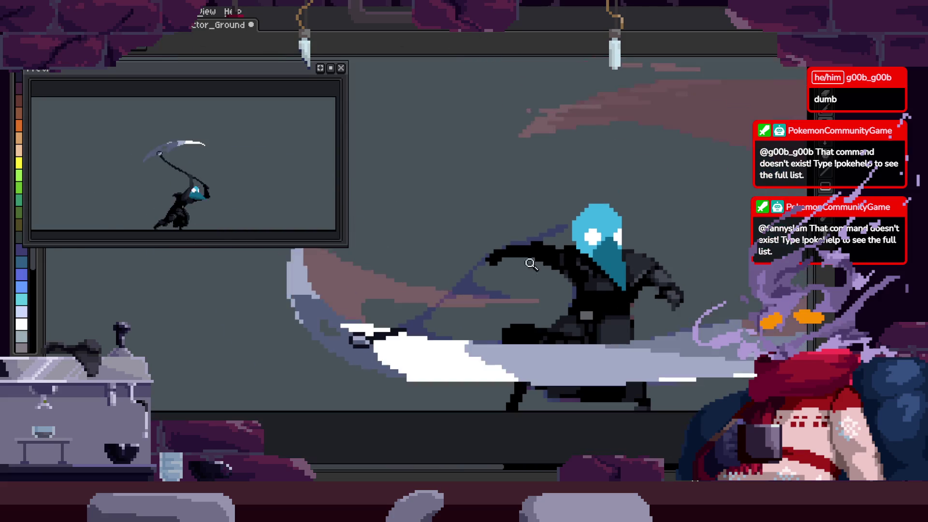
drag(639, 274, 557, 283)
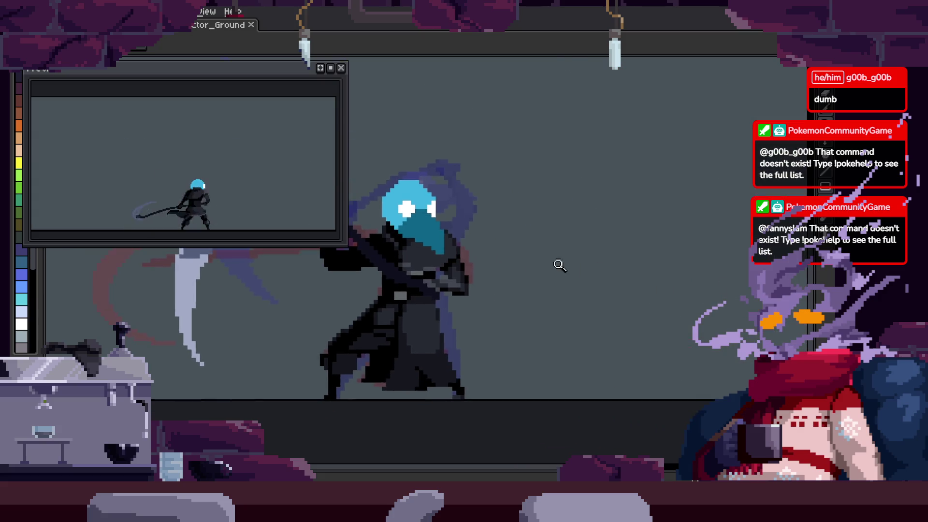
scroll(654, 269, down, 1)
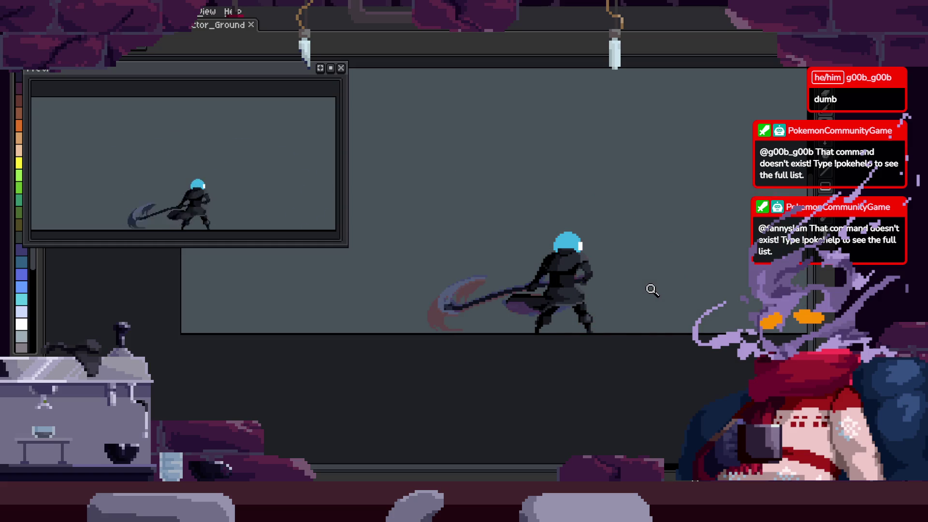
scroll(583, 284, up, 2)
scroll(543, 302, down, 1)
key(Tab)
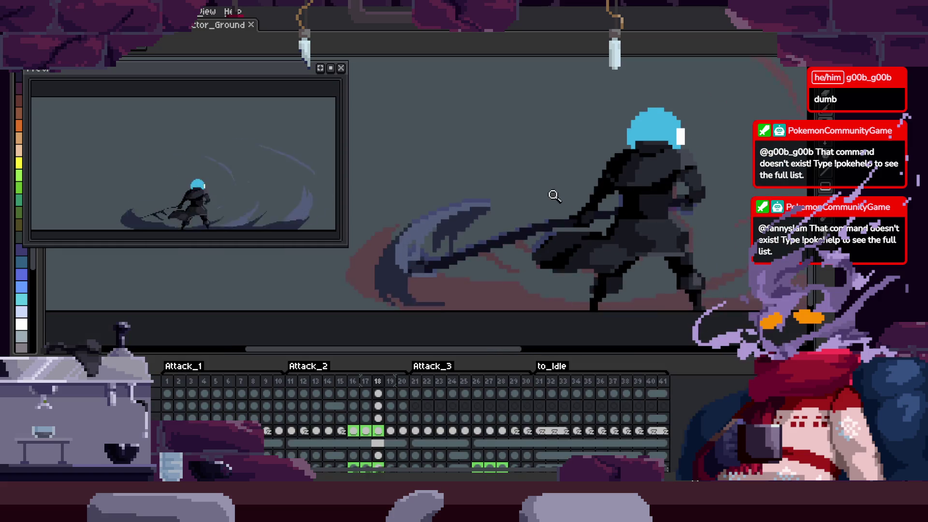
Drop the selection around the scythe shaft and step back to frame 7
scroll(594, 263, up, 2)
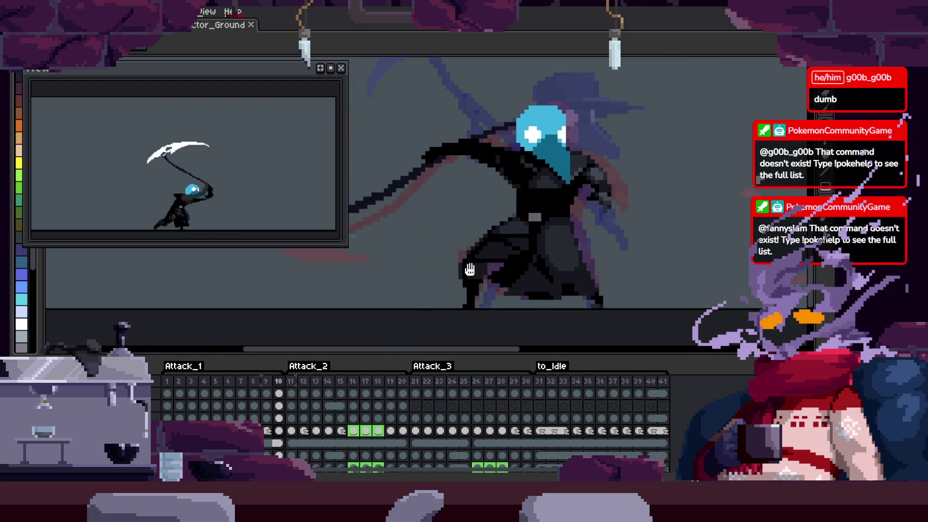
scroll(573, 215, up, 2)
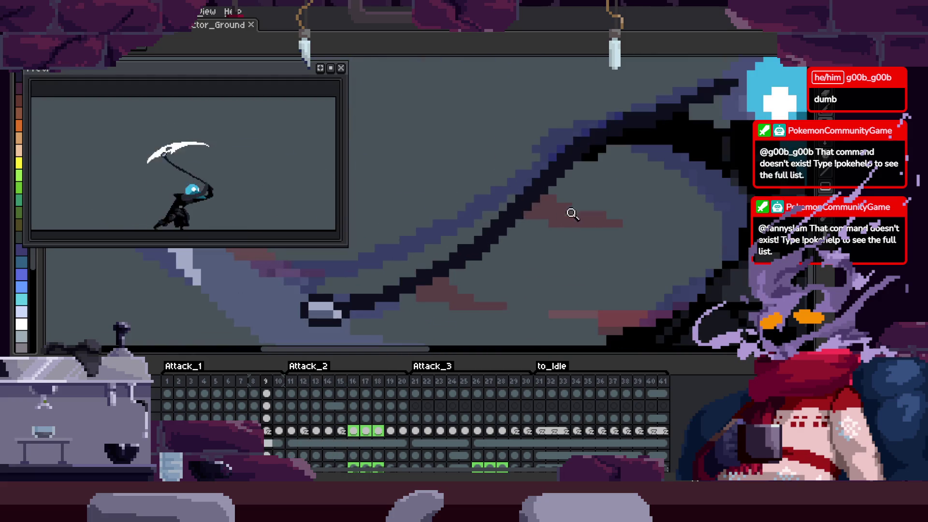
click(542, 239)
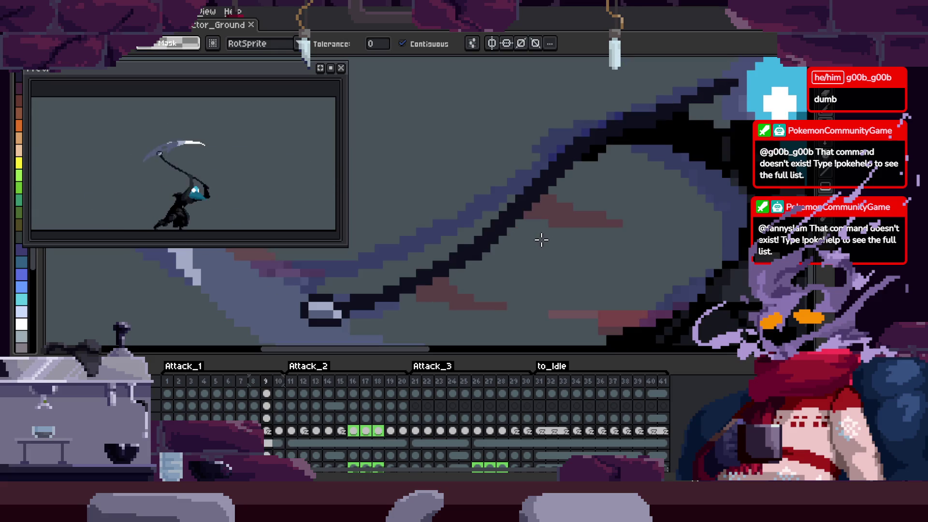
key(Left)
key(Left)
key(Right)
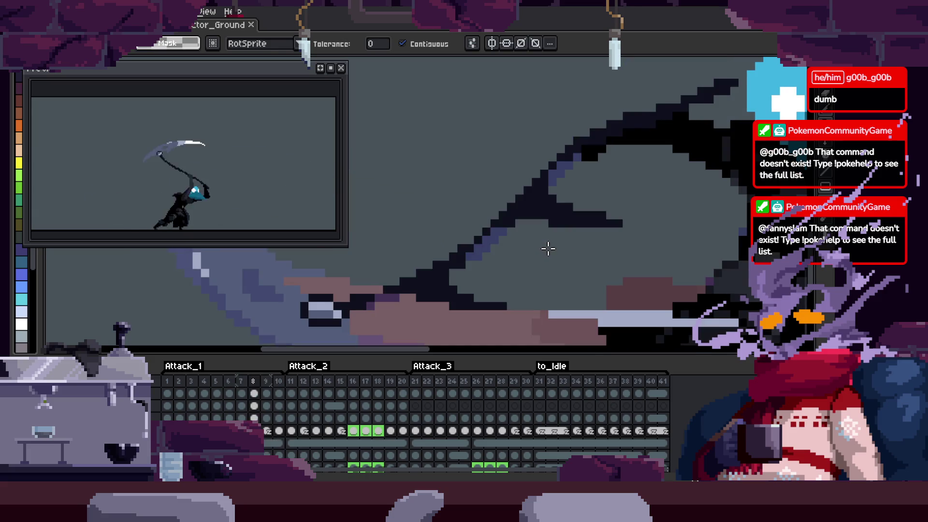
key(z)
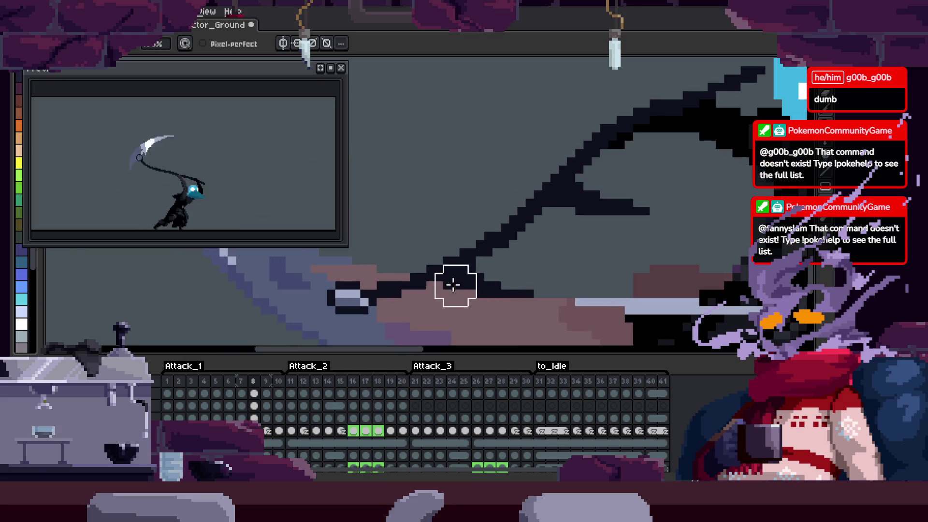
key(Left)
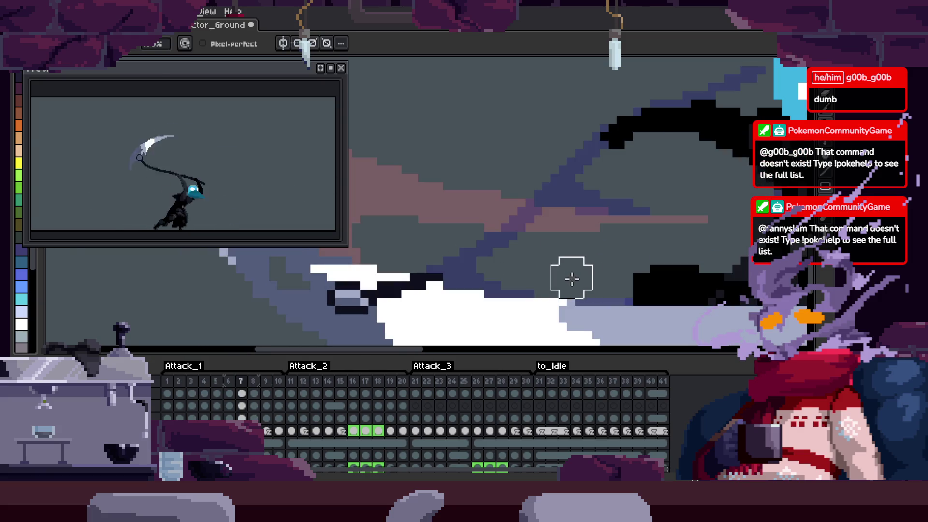
Play the attack animation to check it, stop it, and save the sprite
key(Tab)
scroll(480, 260, up, 1)
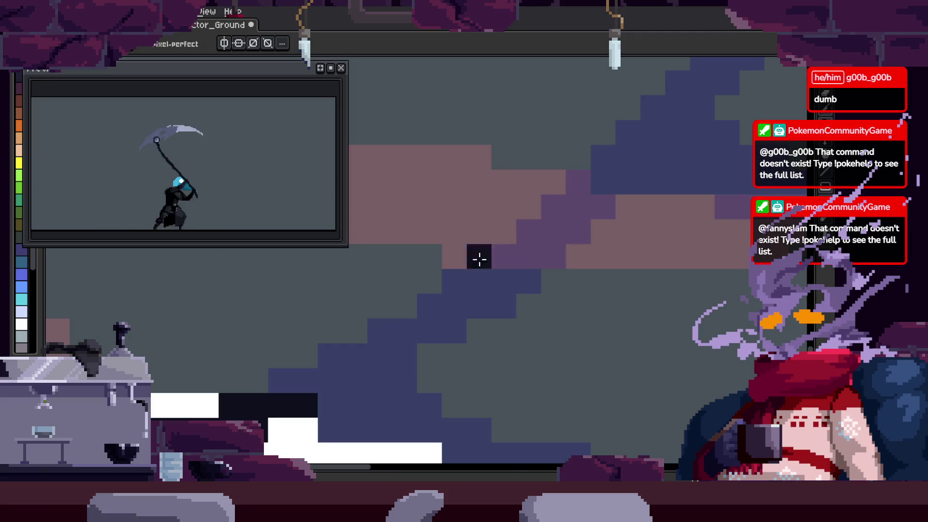
key(Return)
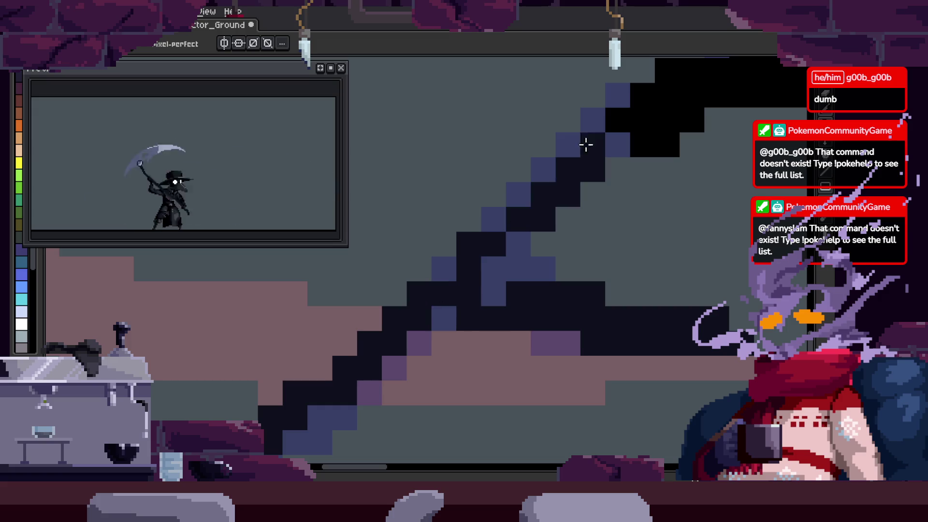
scroll(690, 169, down, 1)
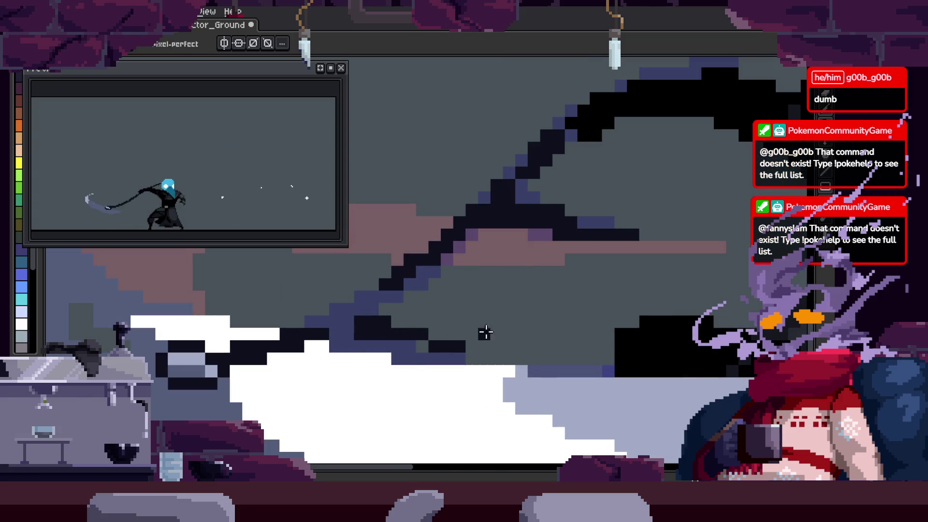
key(Return)
key(b)
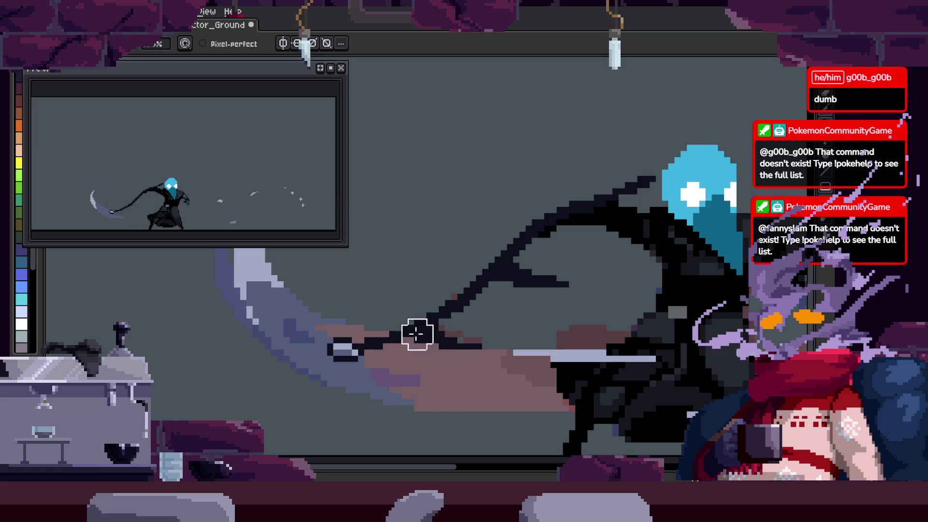
key(z)
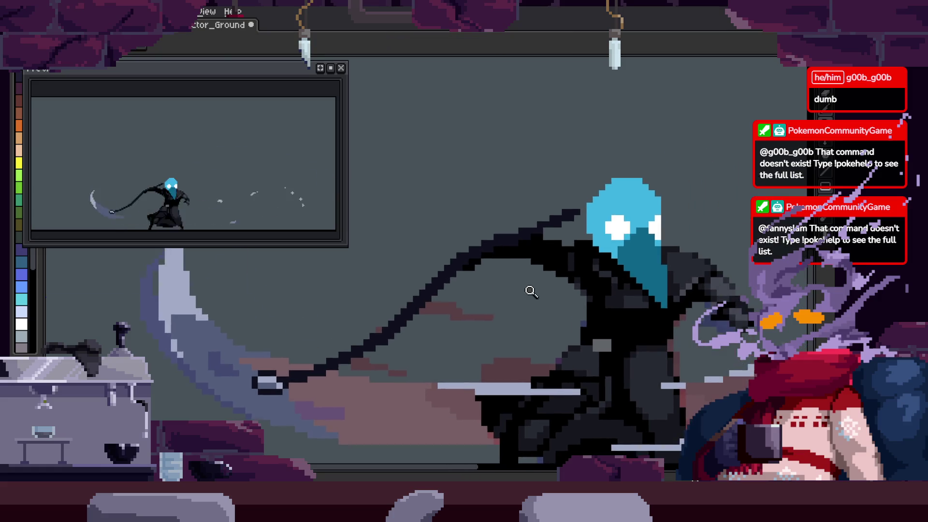
scroll(518, 276, down, 2)
key(ctrl+s)
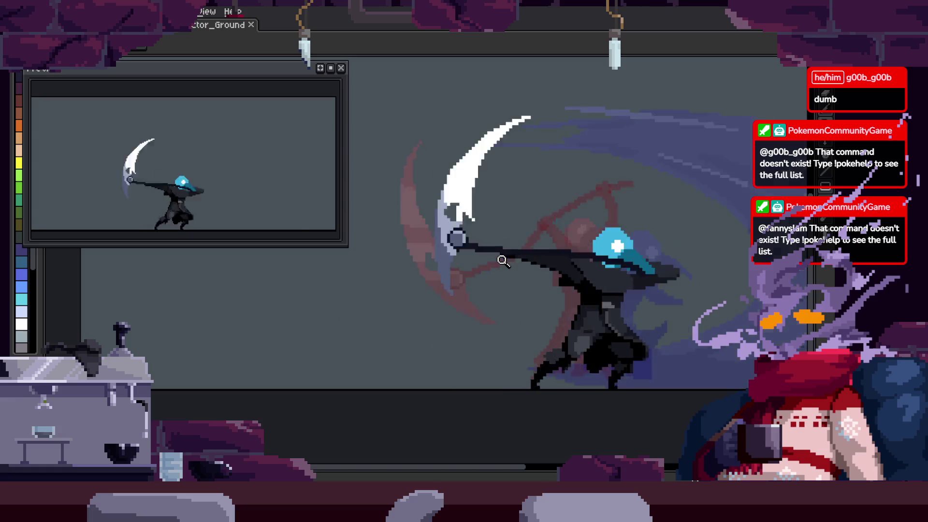
key(Tab)
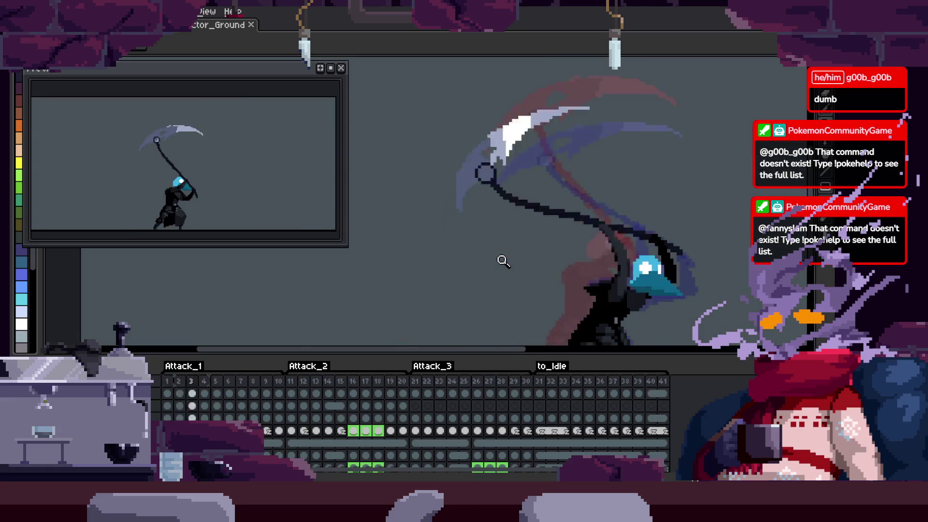
key(Tab)
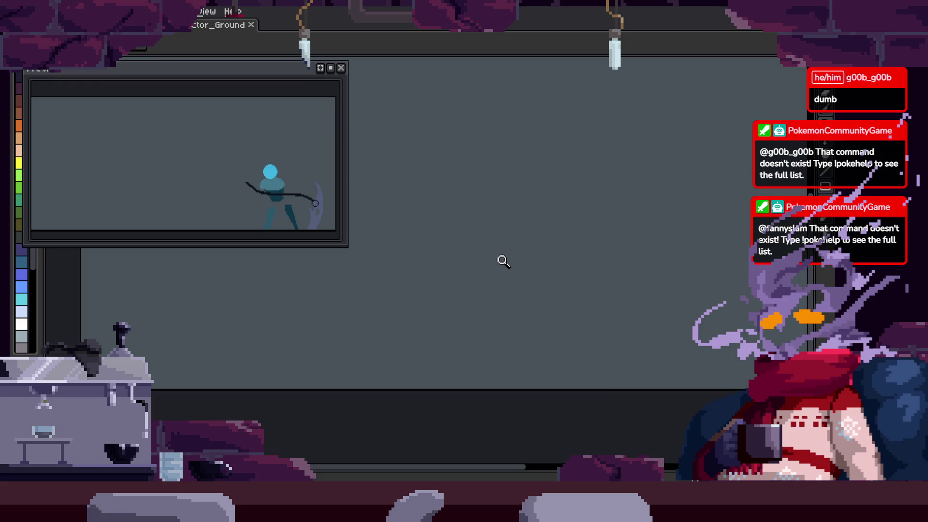
scroll(503, 261, down, 4)
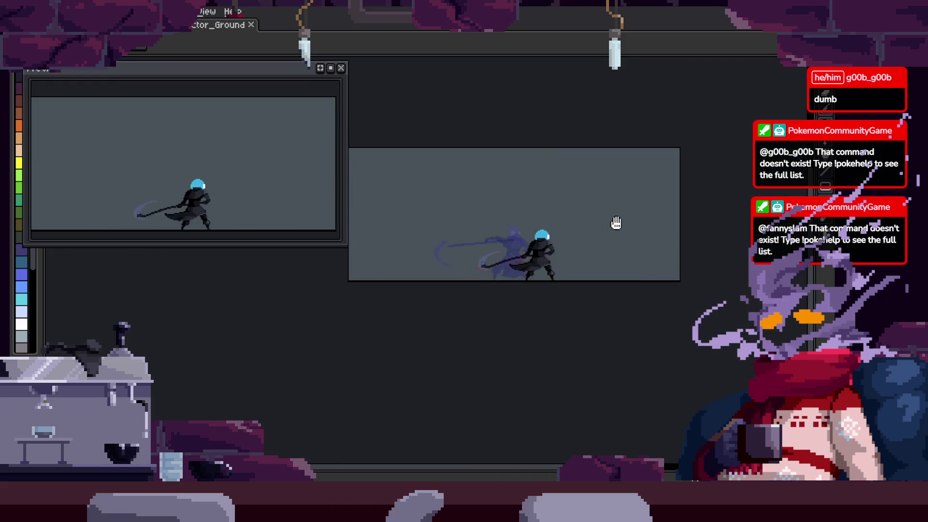
scroll(612, 255, up, 1)
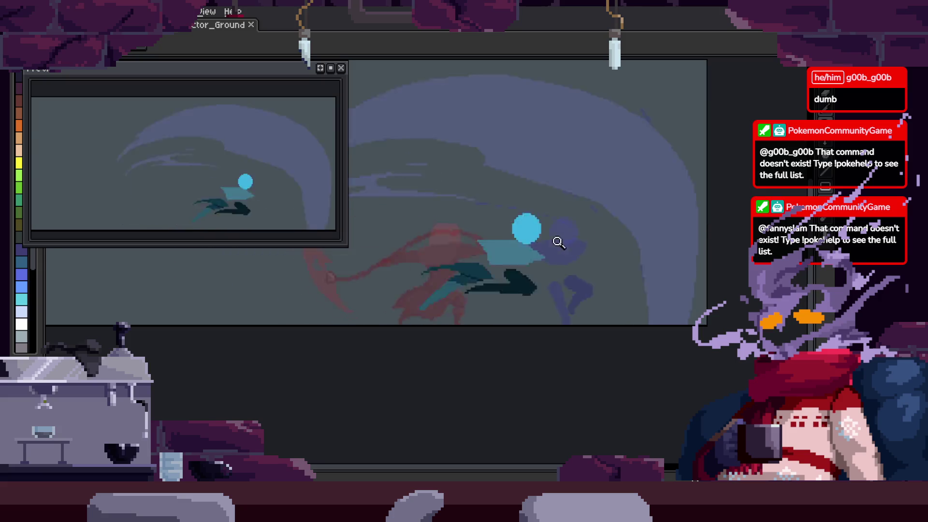
click(586, 230)
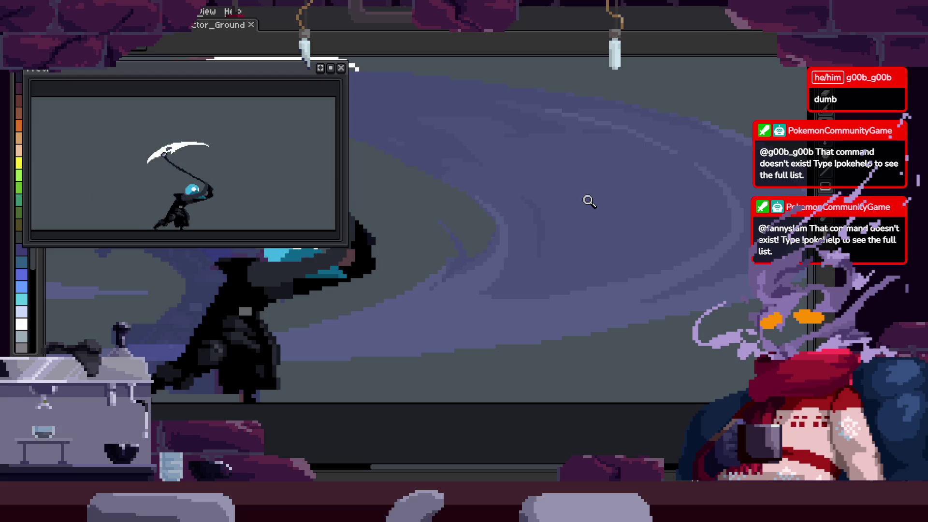
key(Tab)
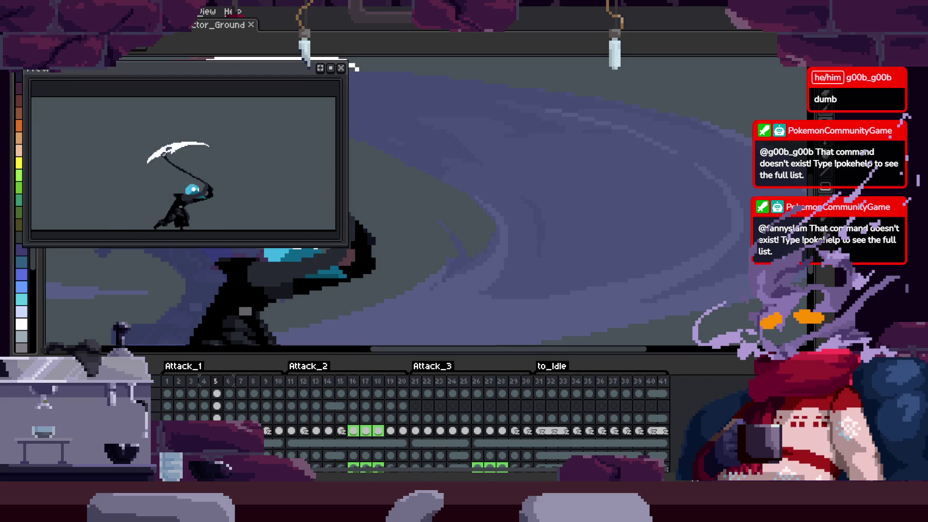
Show the sprite over a transparent checkerboard, go to frame 3, and close the Preview window
key(Tab)
scroll(501, 301, up, 1)
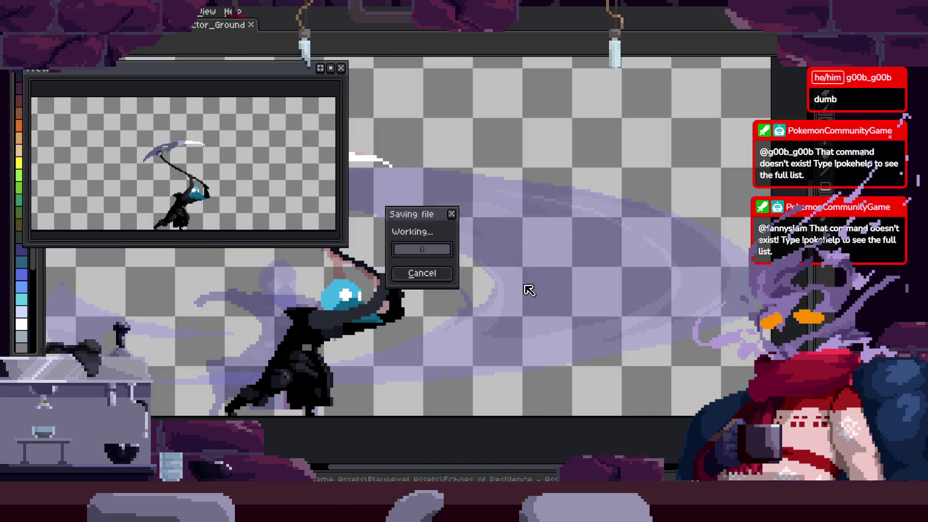
key(Tab)
scroll(529, 281, down, 1)
key(Left)
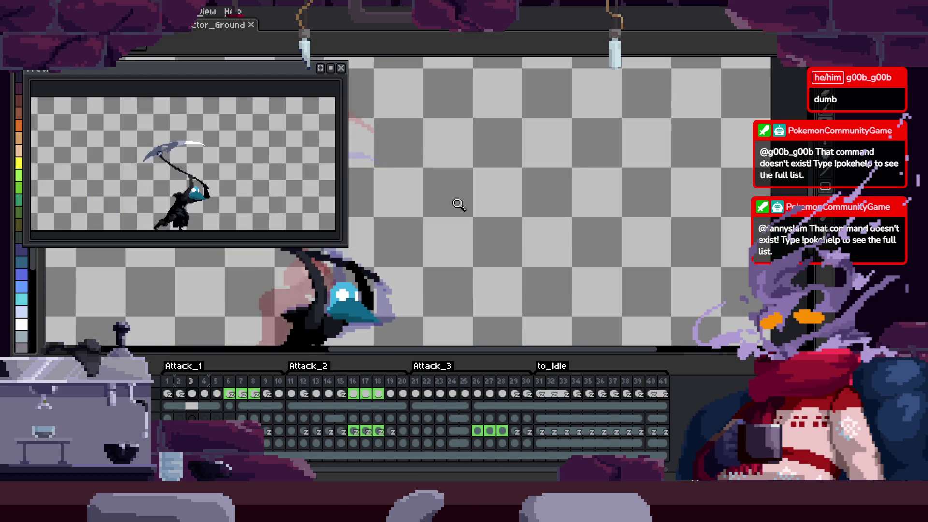
click(341, 68)
Glance briefly at the other open sprite, then open the File menu
key(Tab)
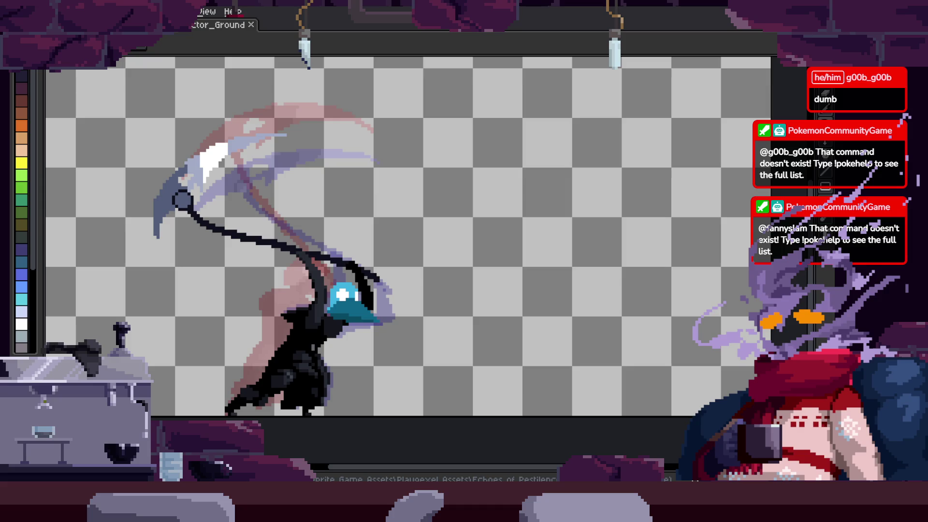
key(ctrl+Tab)
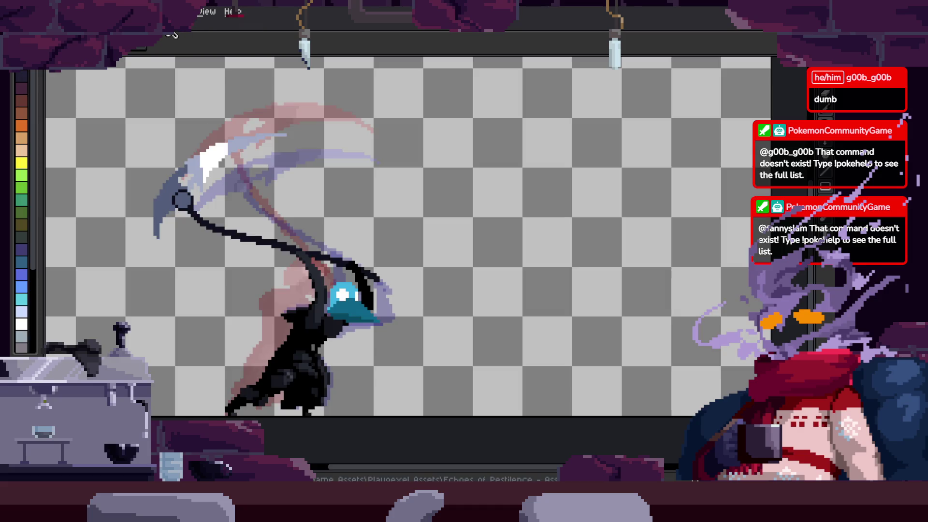
scroll(352, 234, up, 1)
scroll(390, 238, down, 1)
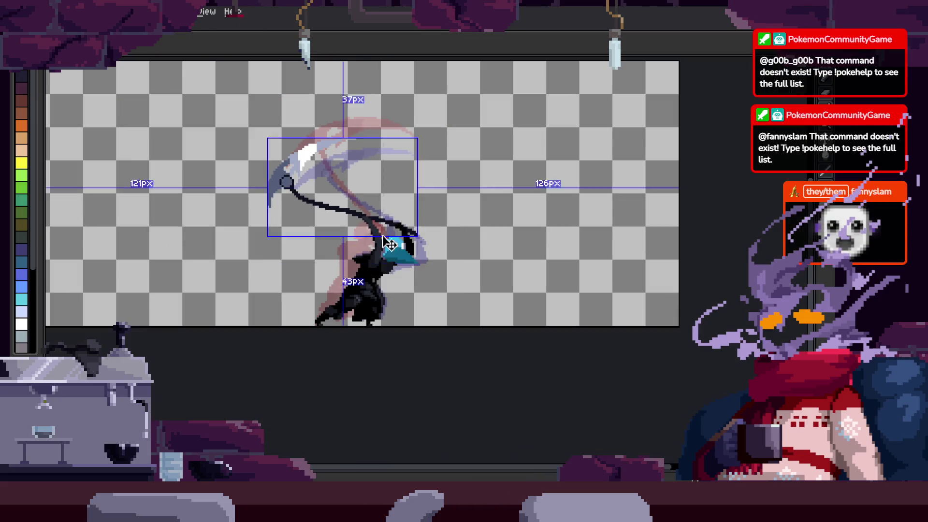
click(18, 11)
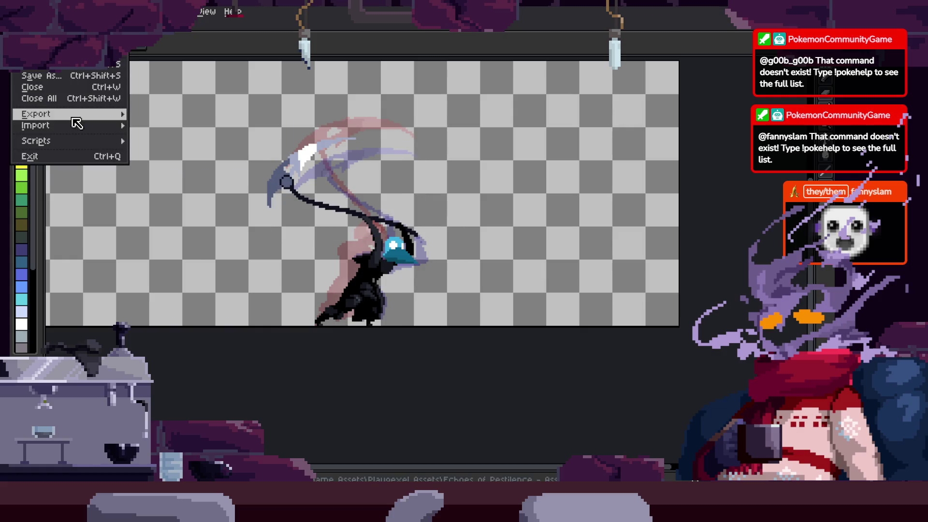
Open Export Sprite Sheet and inspect the SS_Player_Attack.png preview with Sprite_Player_Attack.json data
mouse_move(75, 115)
click(213, 125)
scroll(491, 270, down, 2)
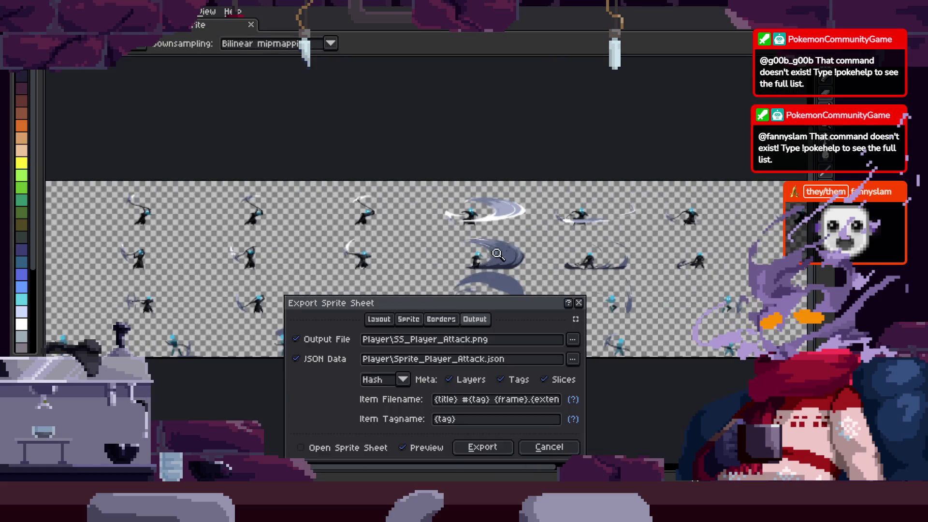
scroll(211, 206, left, 8)
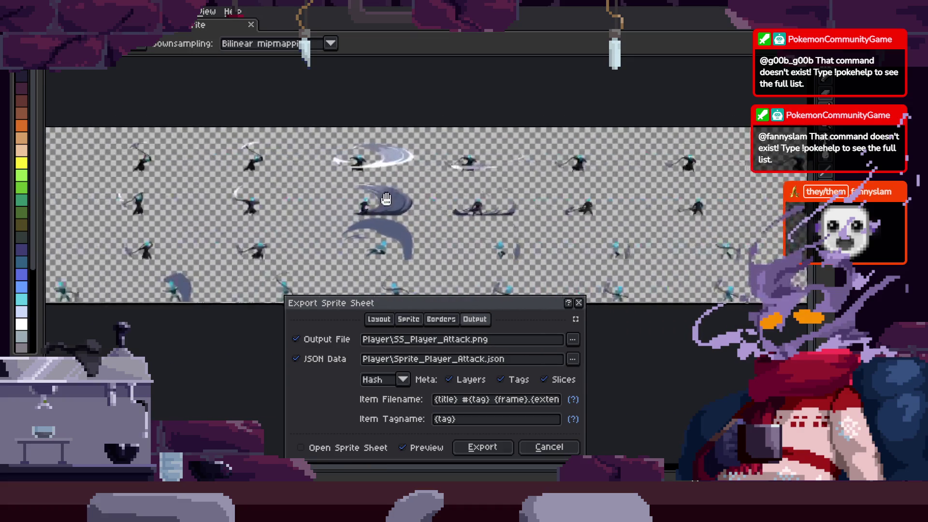
drag(202, 195, 160, 172)
scroll(160, 172, right, 9)
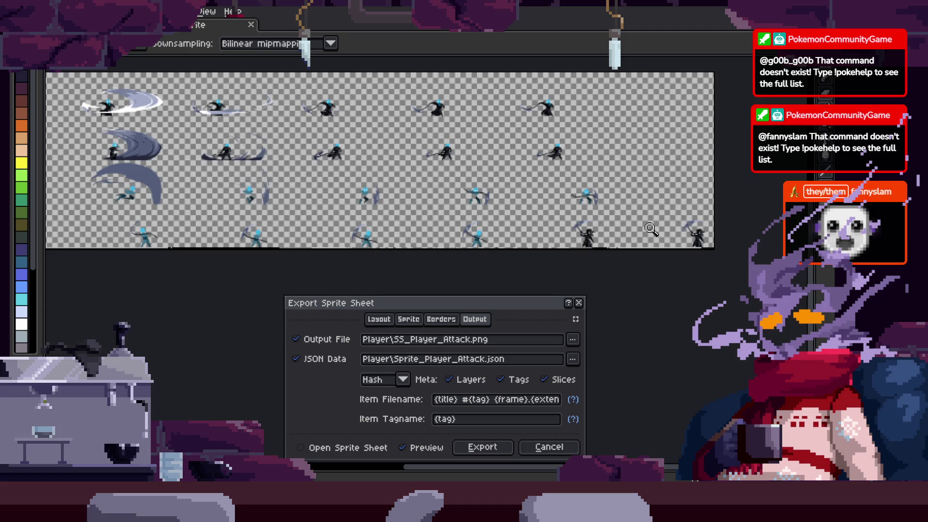
click(651, 229)
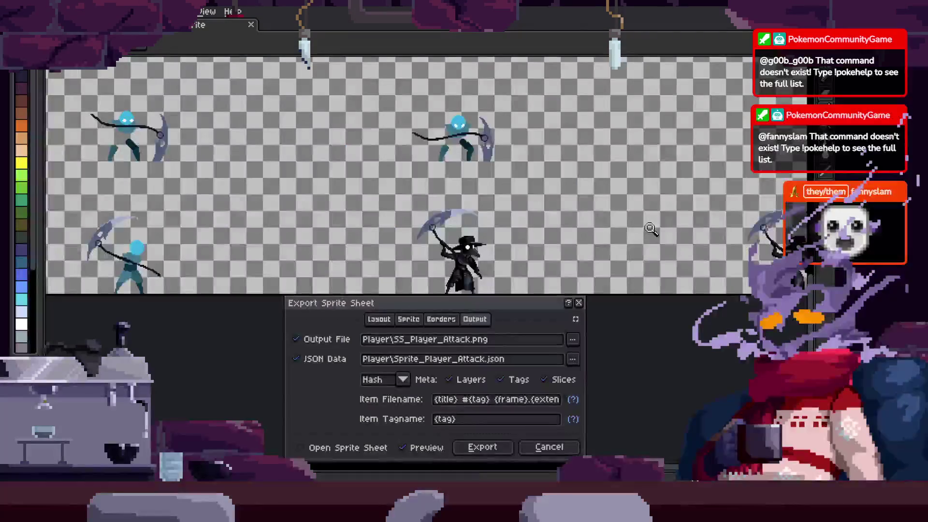
scroll(411, 203, down, 3)
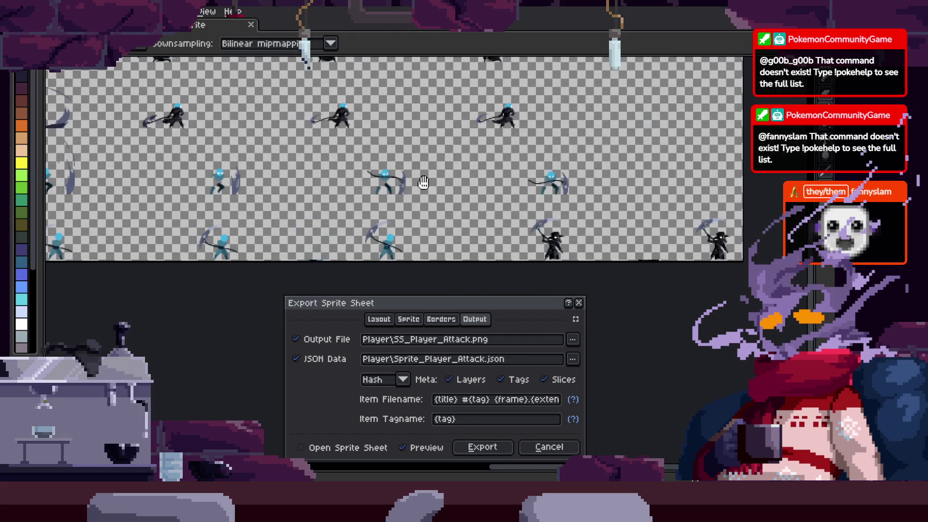